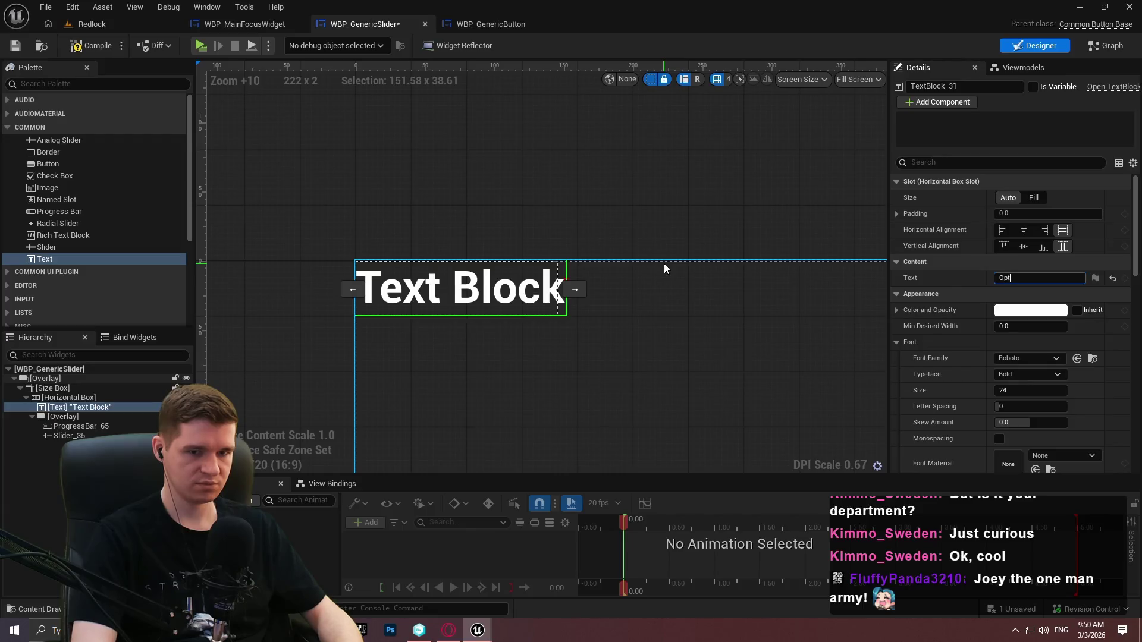
Change the label text block's content to 'Option Name Text'
type("Text")
key("Return")
left_click(755, 313)
left_click(620, 286)
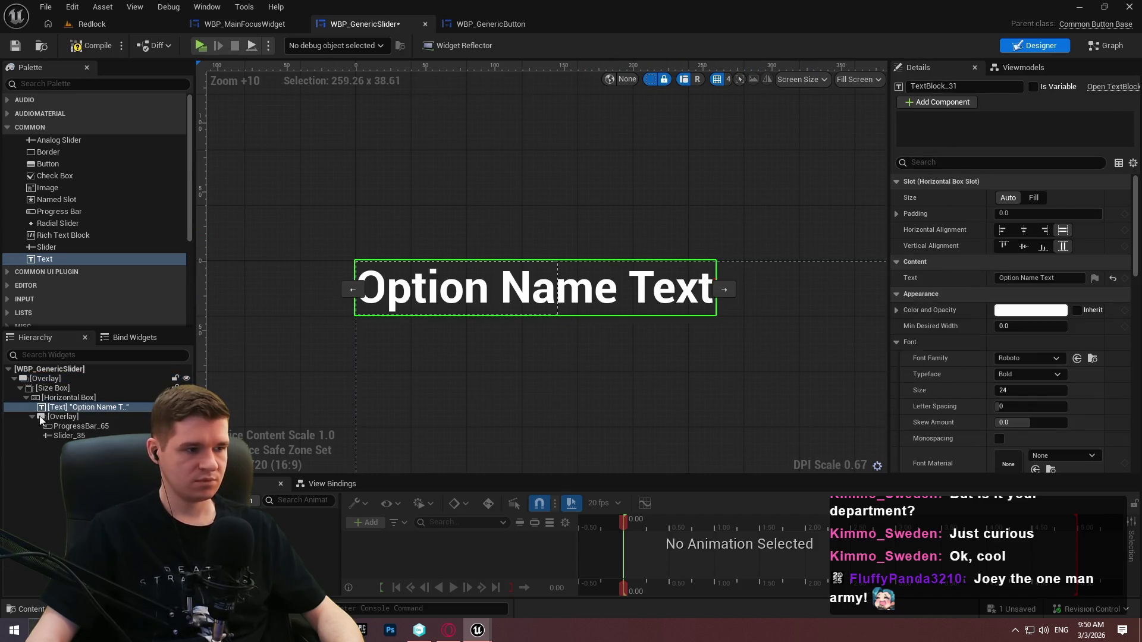
Inspect the Size Box, outer Overlay and widget root in the Hierarchy
left_click(54, 388)
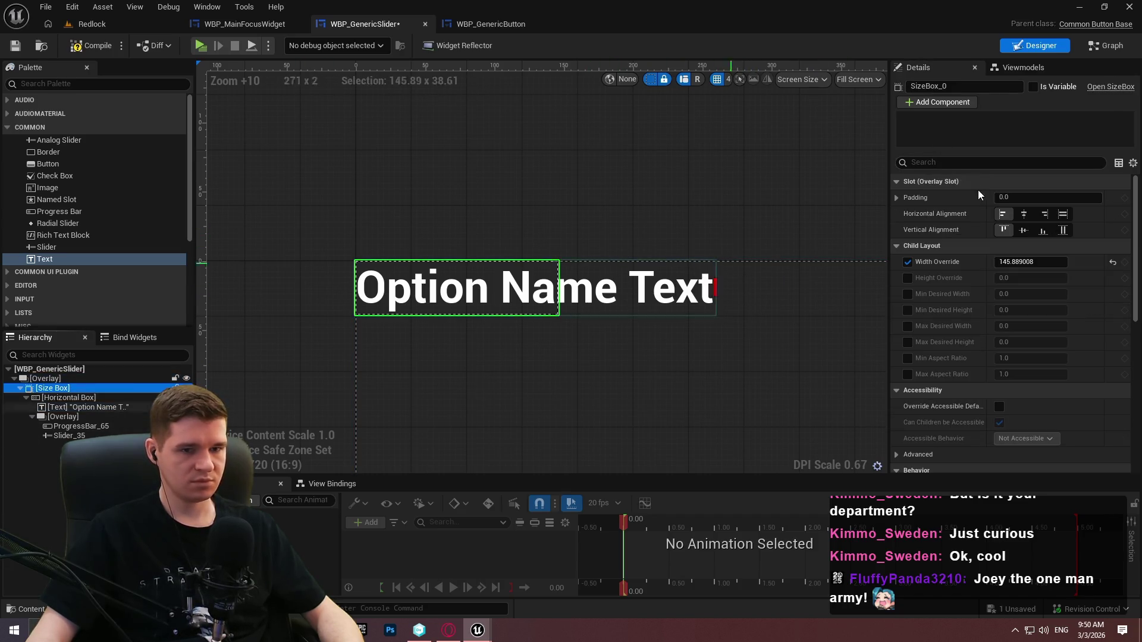
left_click(84, 379)
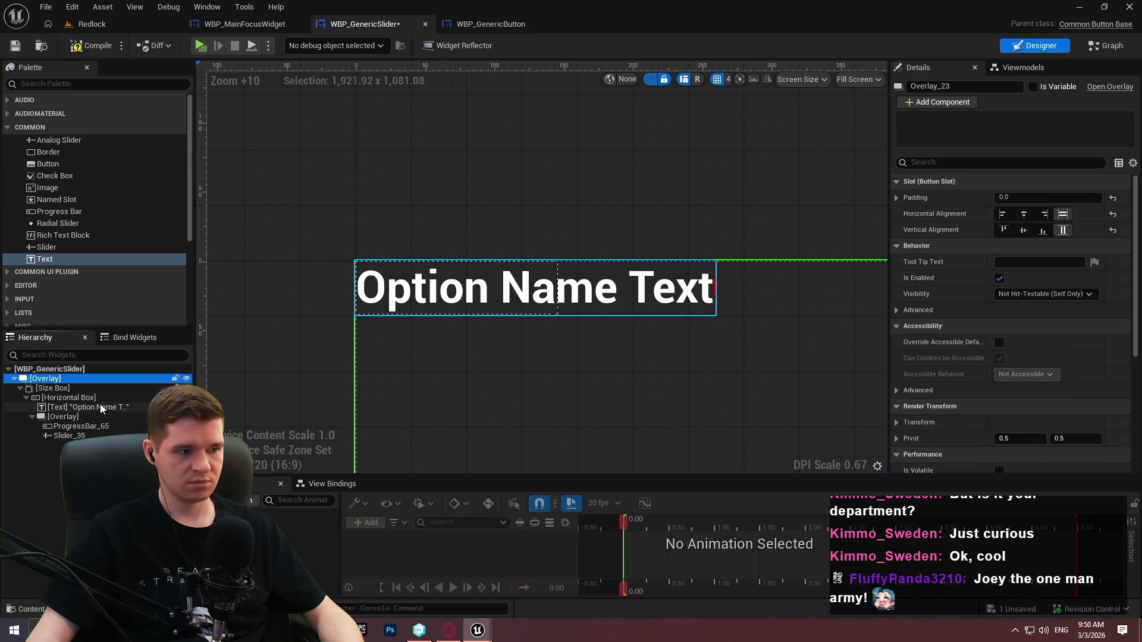
left_click(92, 391)
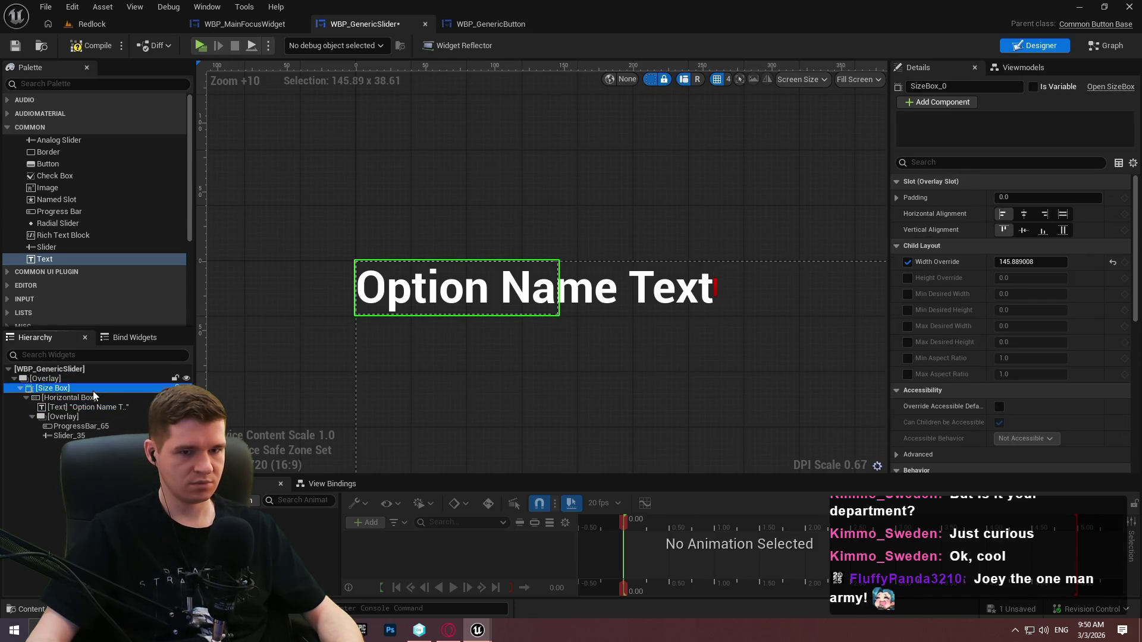
left_click(63, 379)
left_click(58, 370)
left_click(47, 381)
left_click_drag(537, 323, 483, 277)
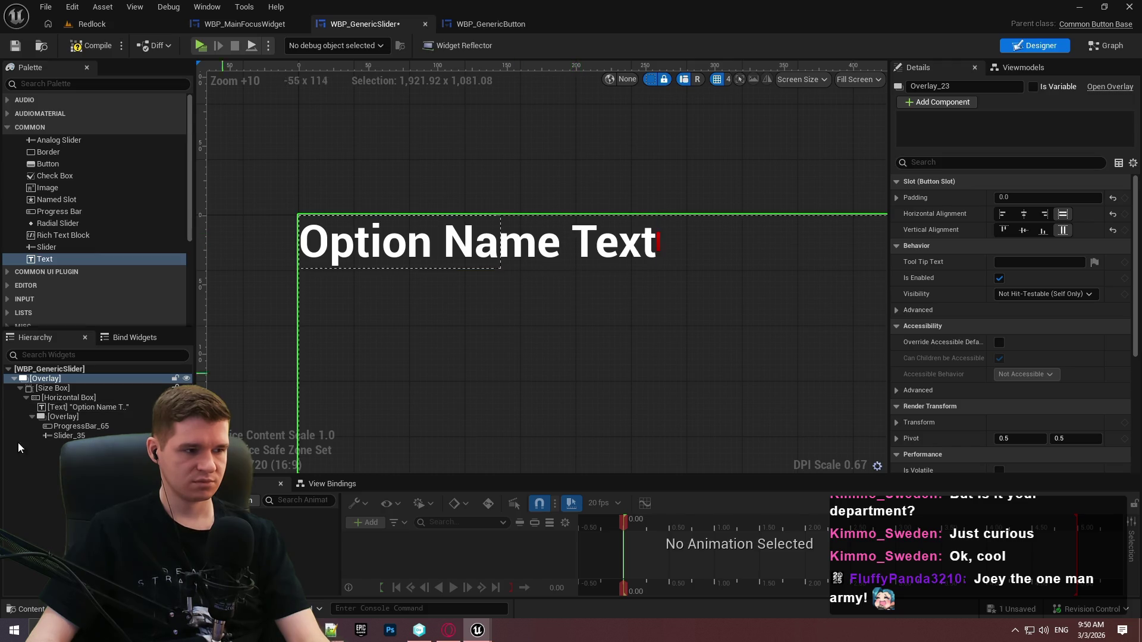
left_click(589, 179)
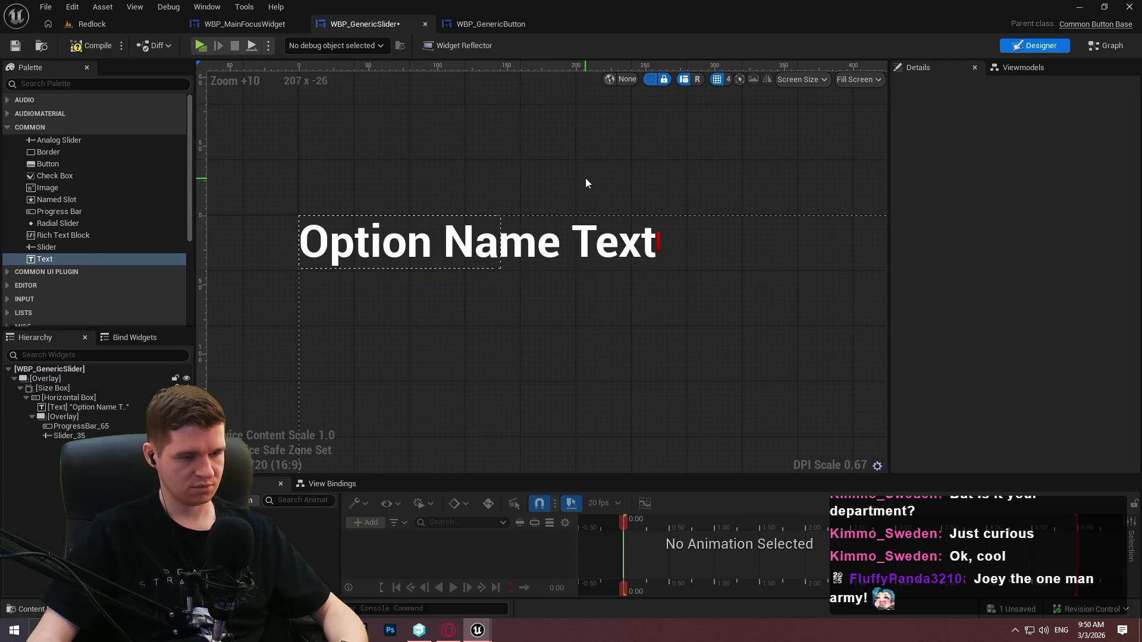
Undo adding the label text widget, leaving only the slider bar
key("ctrl+z")
key("ctrl+z")
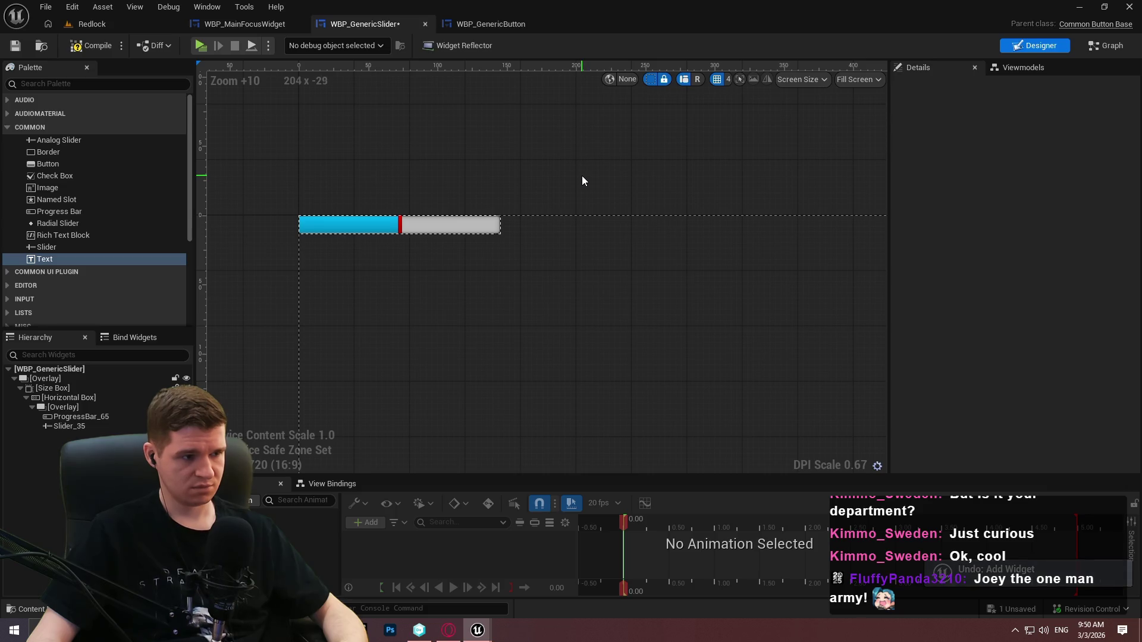
left_click(401, 229)
left_click(57, 369)
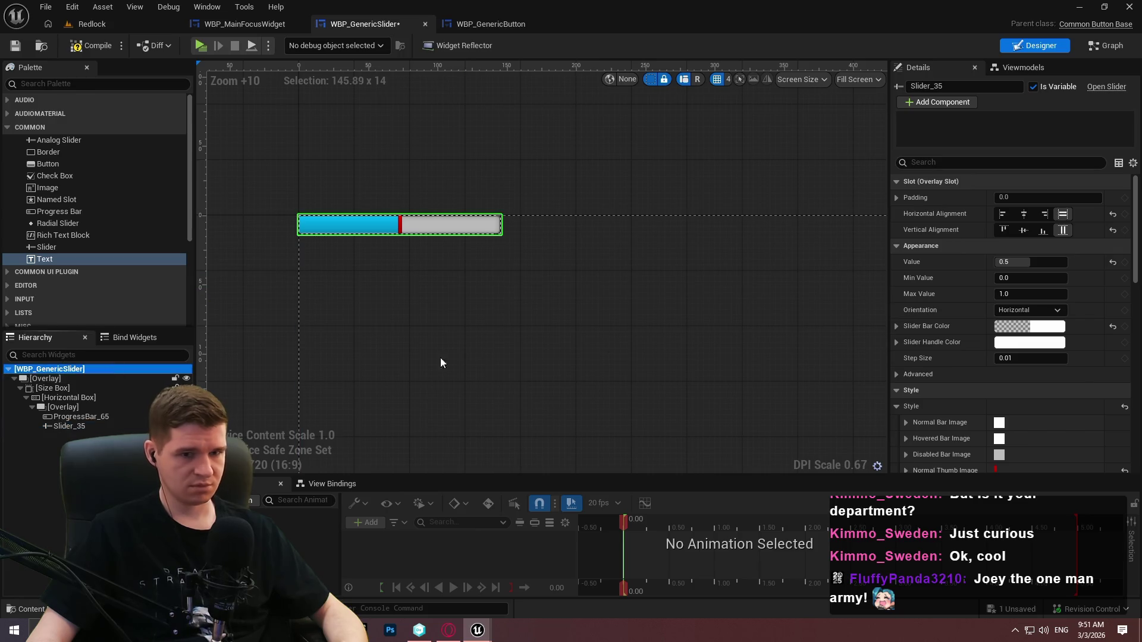
left_click_drag(1136, 159, 1139, 278)
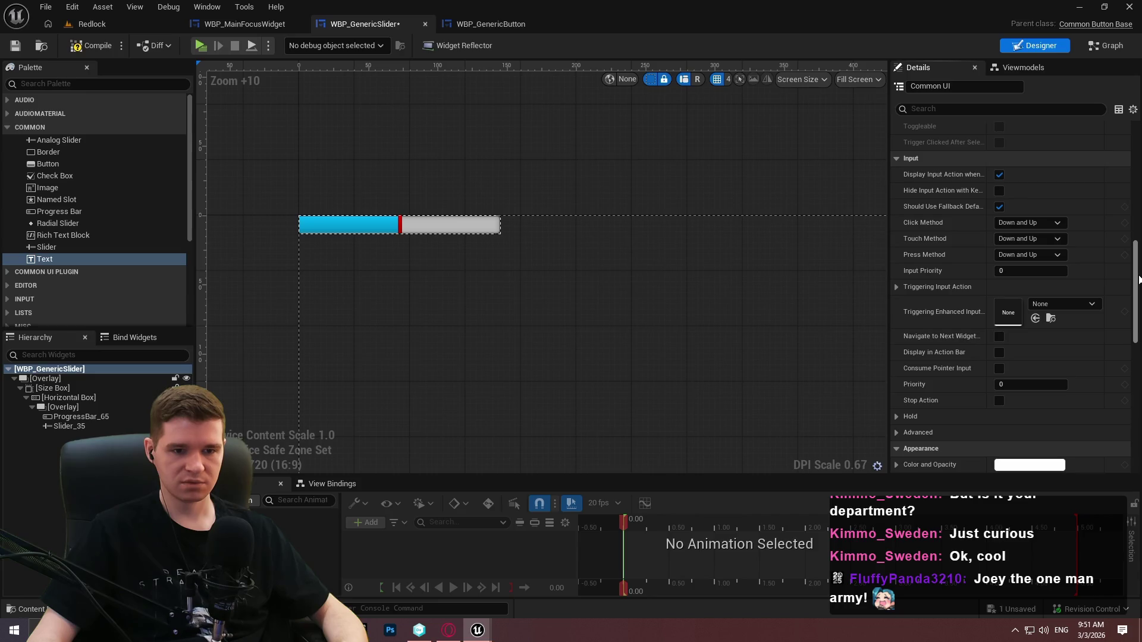
left_click_drag(1138, 278, 1139, 287)
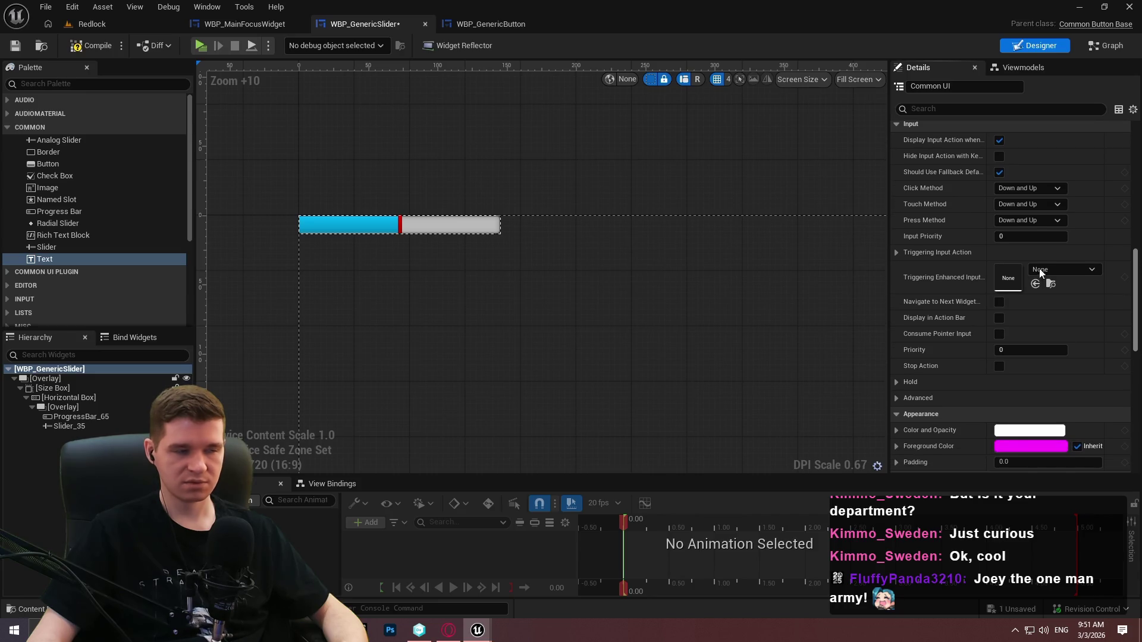
Save WBP_GenericSlider and switch to its EventGraph
left_click(15, 46)
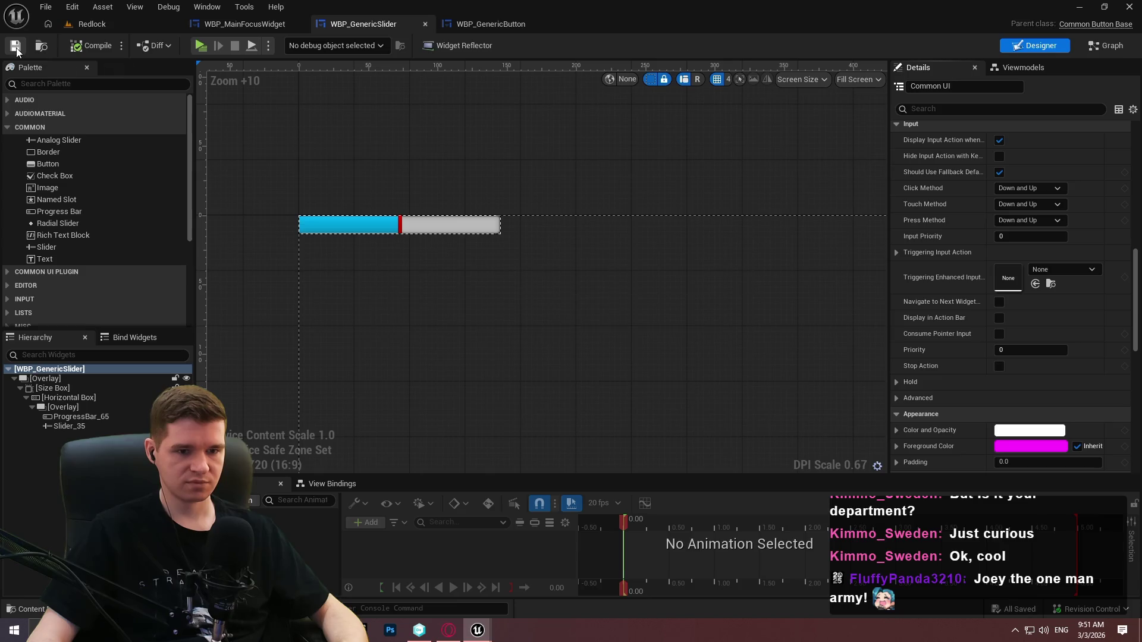
scroll(926, 298, "down", 2)
scroll(954, 277, "down", 6)
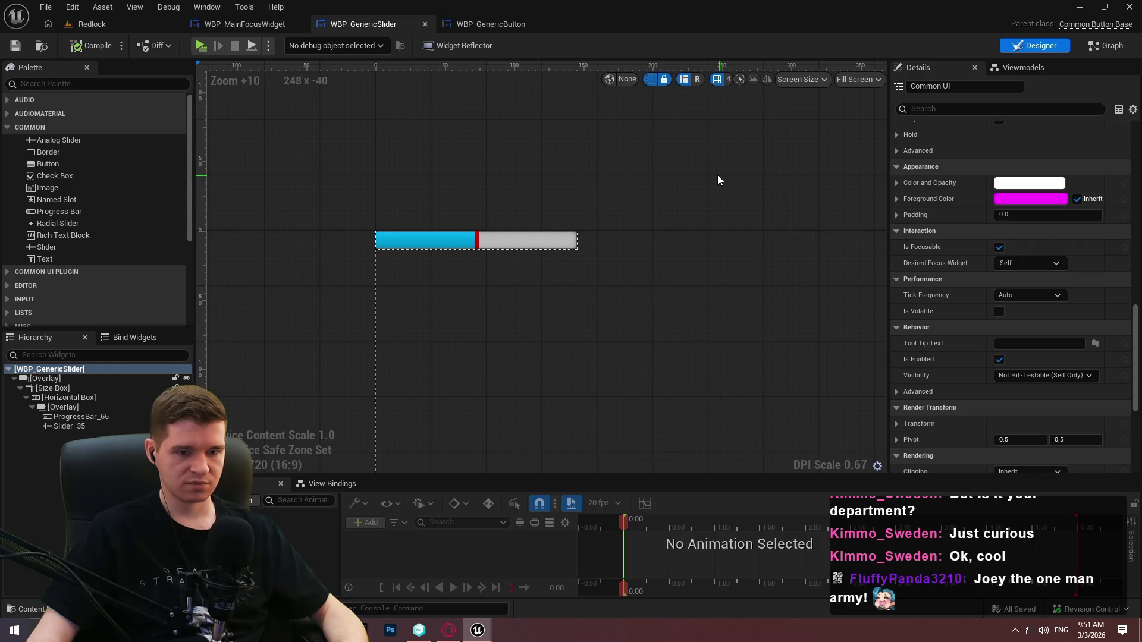
left_click_drag(709, 170, 670, 135)
scroll(418, 202, "up", 3)
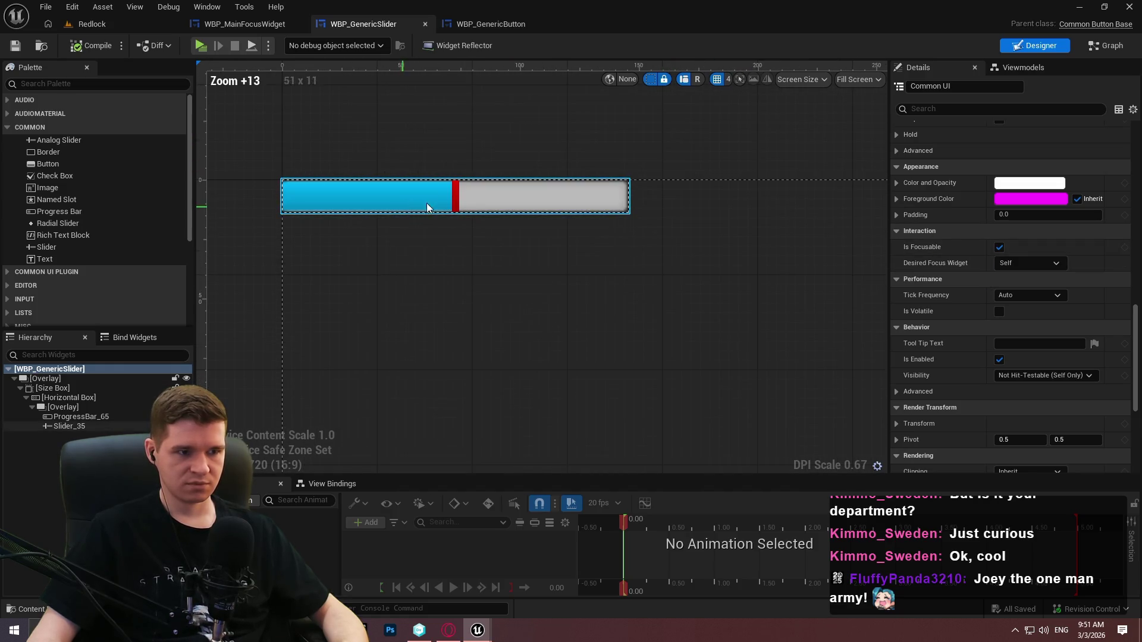
left_click(1098, 50)
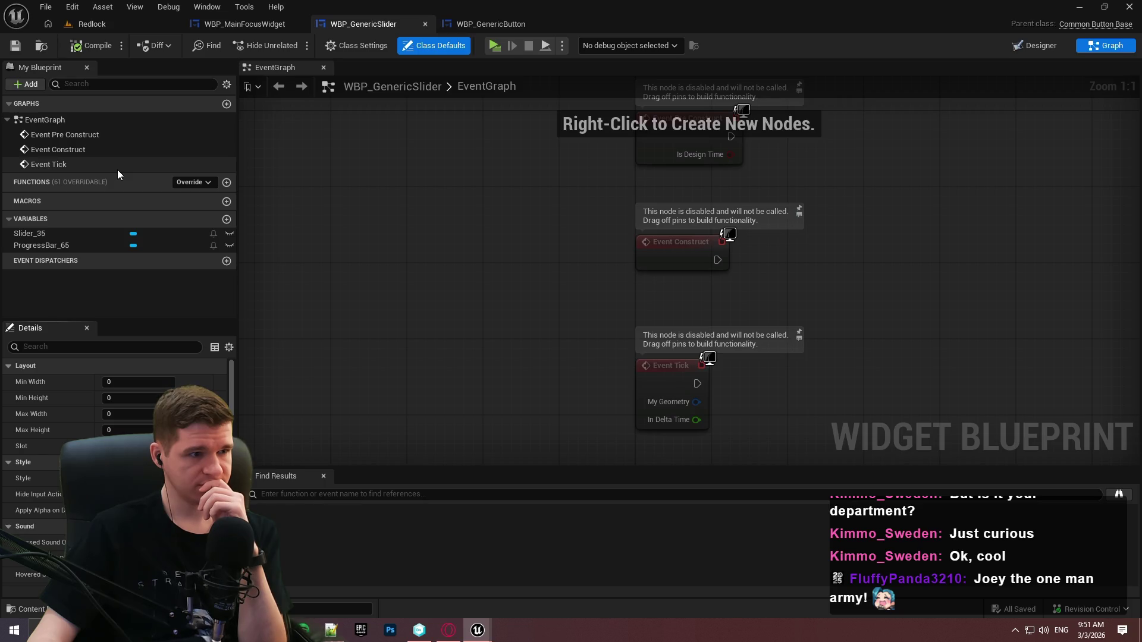
Add an On Preview Key Down function override from the Override list
left_click(189, 184)
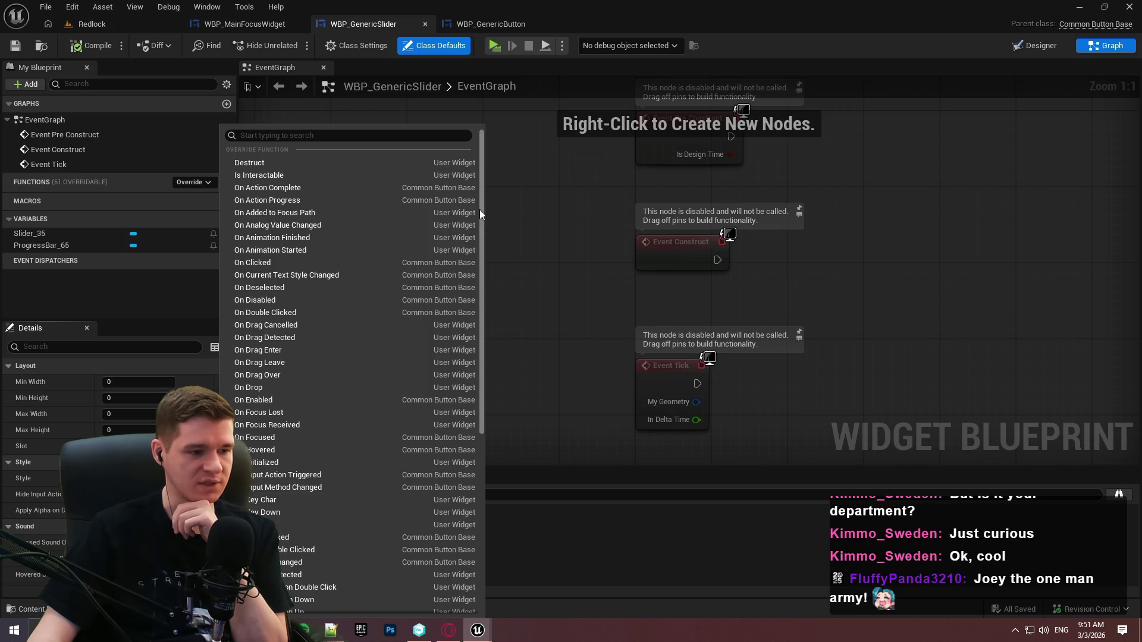
left_click_drag(481, 212, 467, 344)
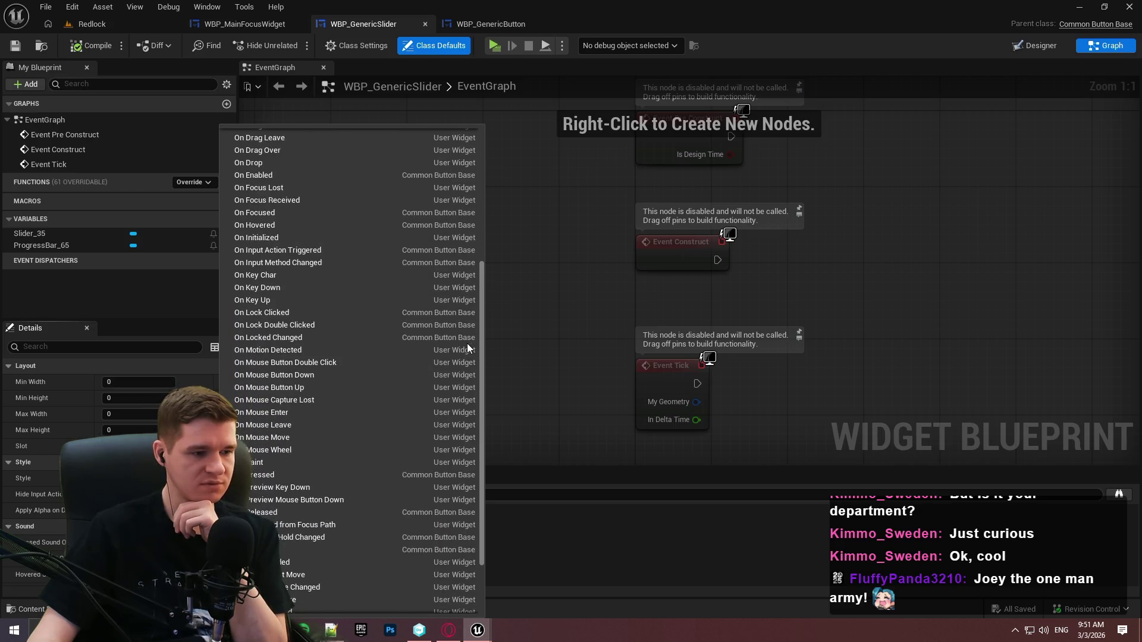
left_click(302, 489)
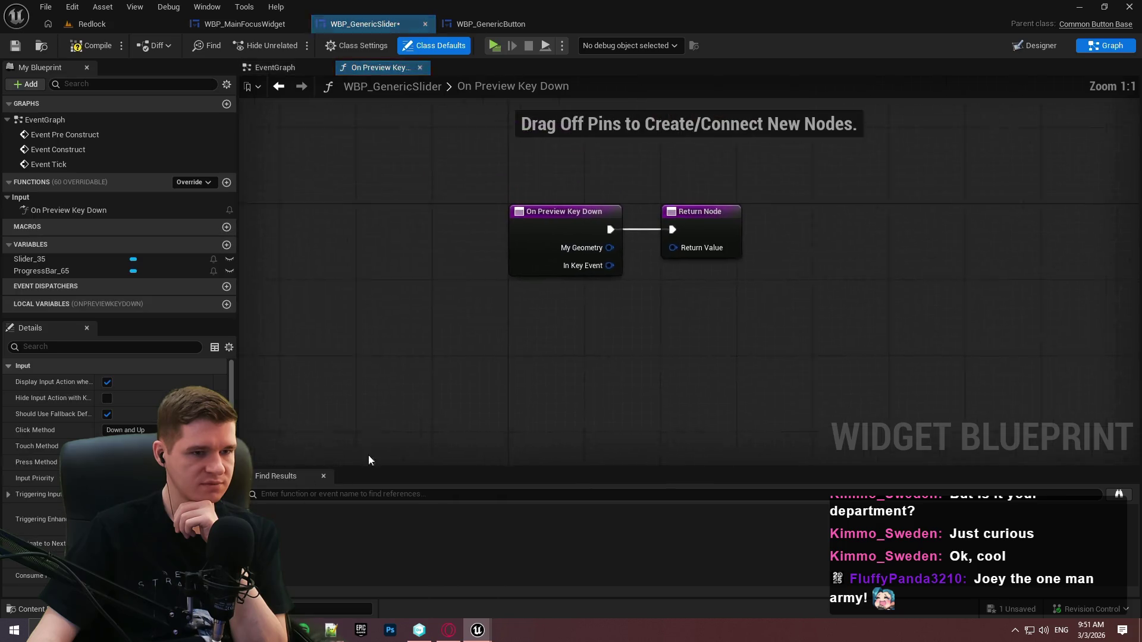
scroll(440, 229, "down", 2)
Move the Return Node far right and frame both nodes near the graph's top
left_click_drag(434, 229, 824, 232)
left_click(588, 309)
scroll(428, 313, "up", 3)
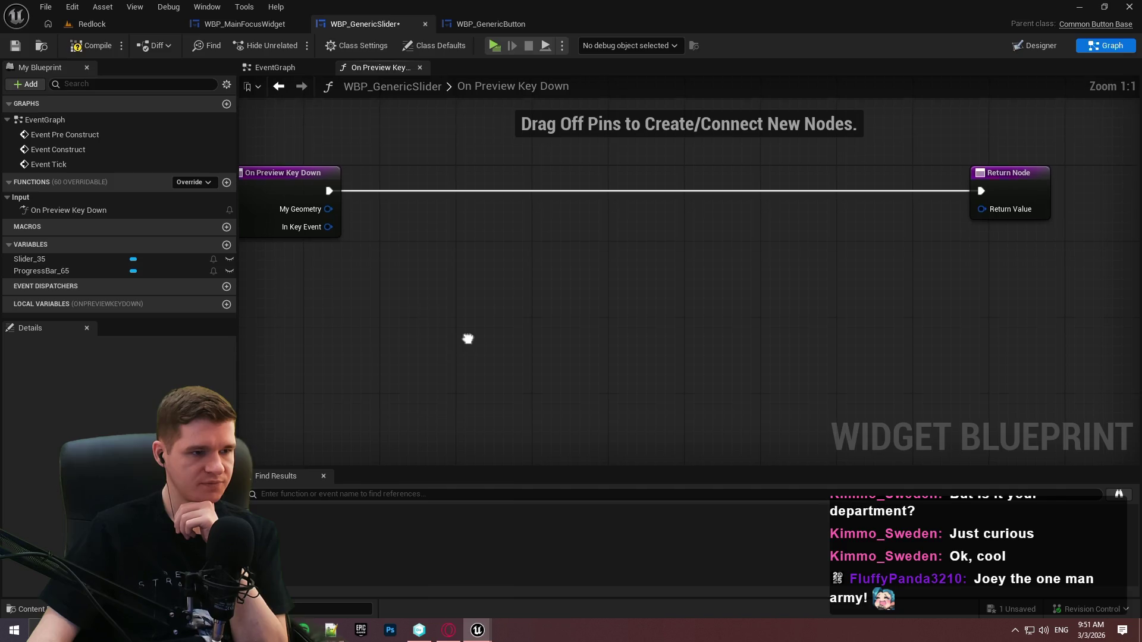
left_click_drag(424, 325, 368, 237)
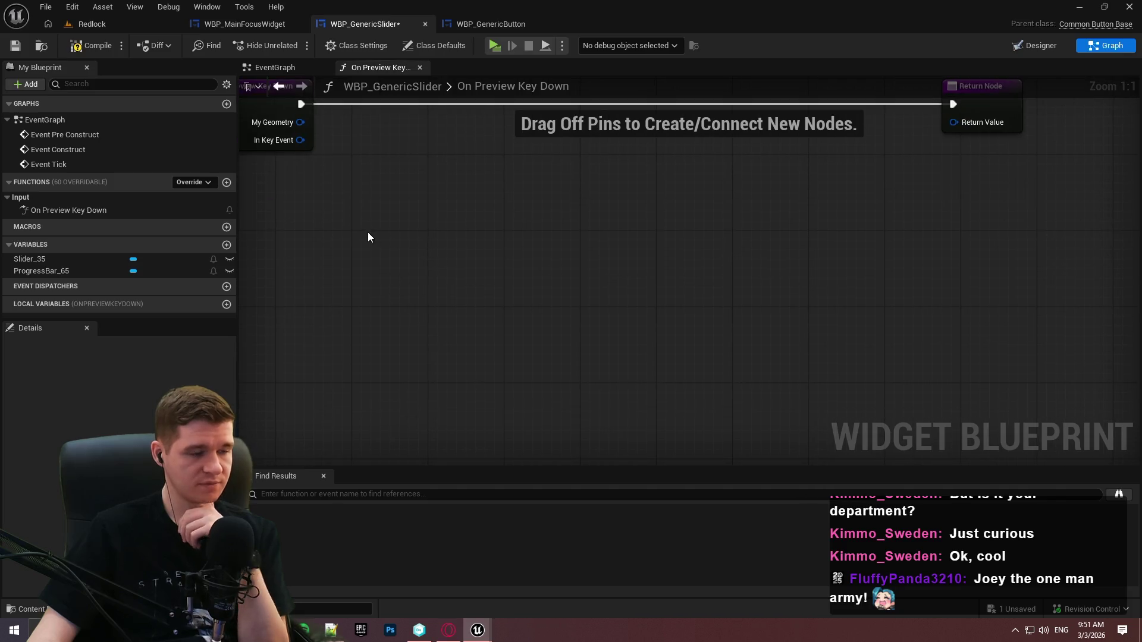
left_click(333, 631)
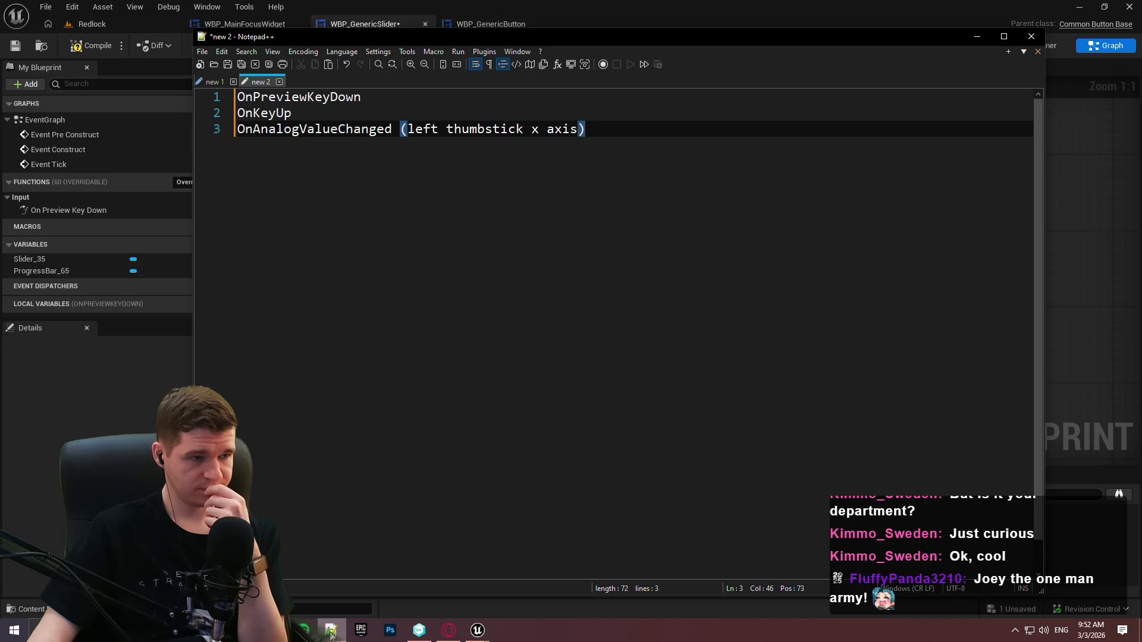
left_click(331, 632)
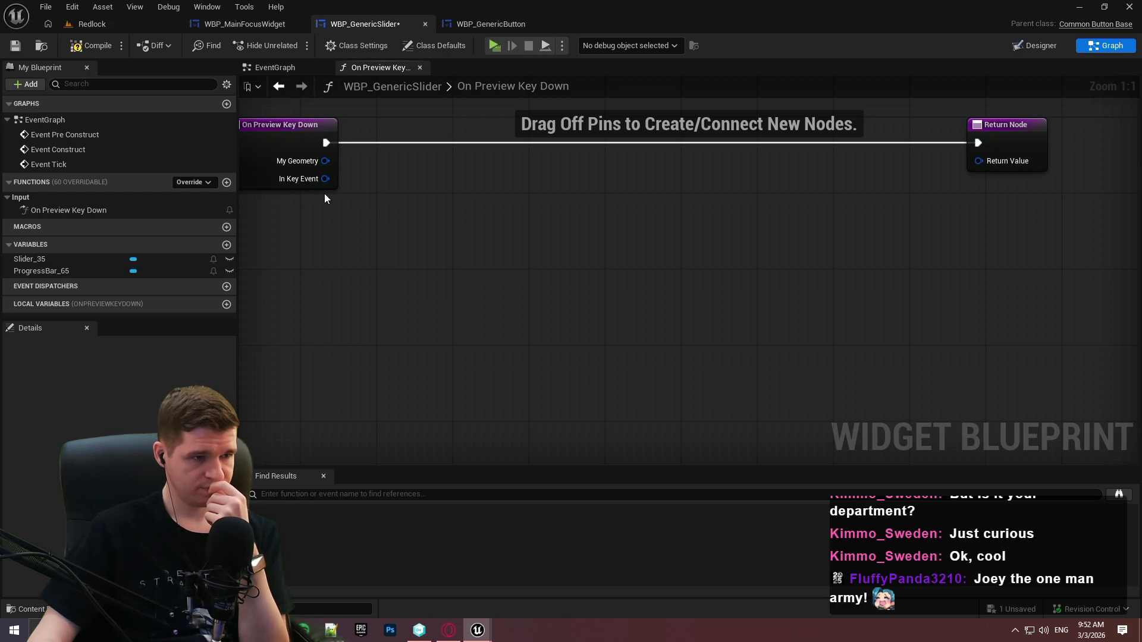
Add a Get Key node wired to In Key Event, discarding a stray Equal node
mouse_move(326, 178)
left_mouse_down()
mouse_move(393, 183)
mouse_move(399, 198)
left_mouse_up()
type("=")
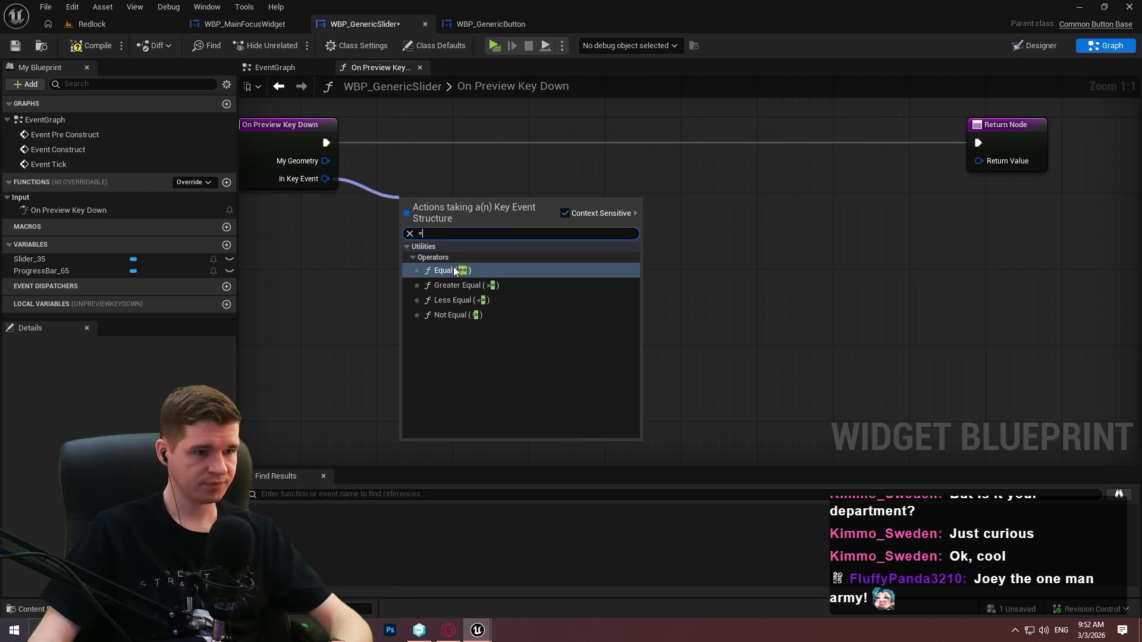
left_click(455, 271)
key("Delete")
left_click_drag(325, 178, 394, 200)
type("=")
type("ke")
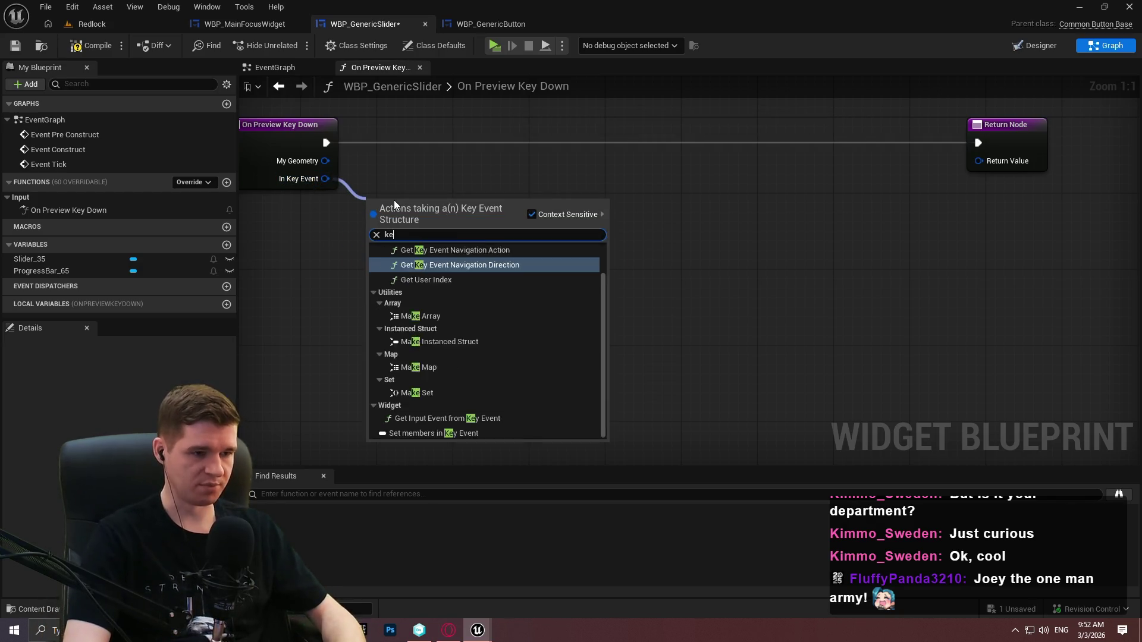
type("y")
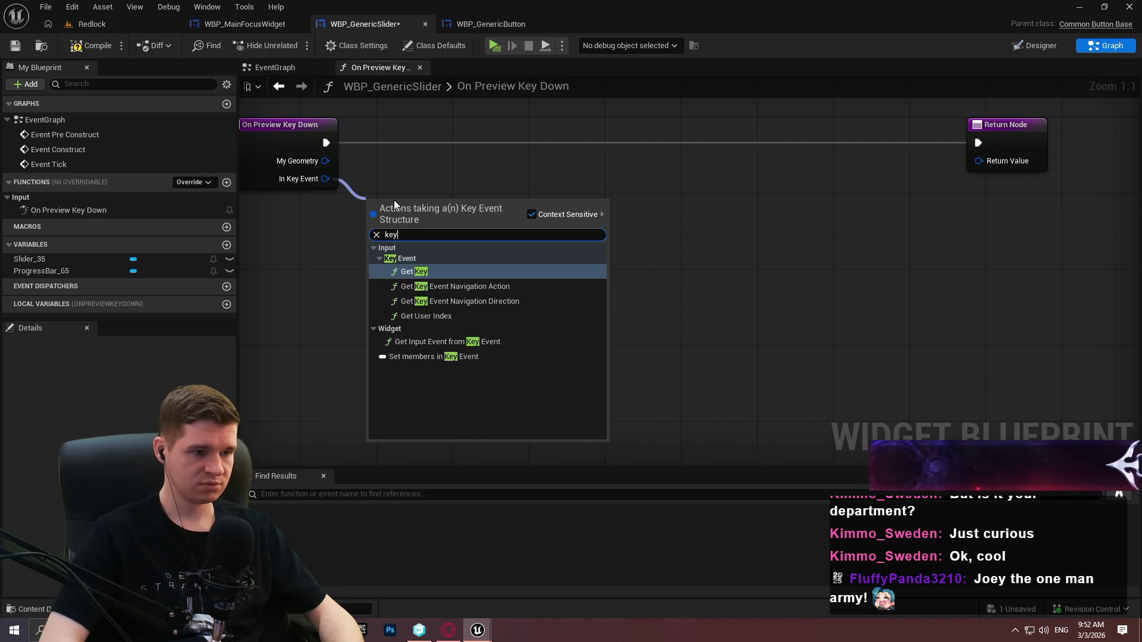
key("Return")
Compare the pressed key with Gamepad D-pad Left and Gamepad D-pad Right using two Equal nodes
left_click_drag(434, 219, 544, 222)
type("=")
left_click(590, 284)
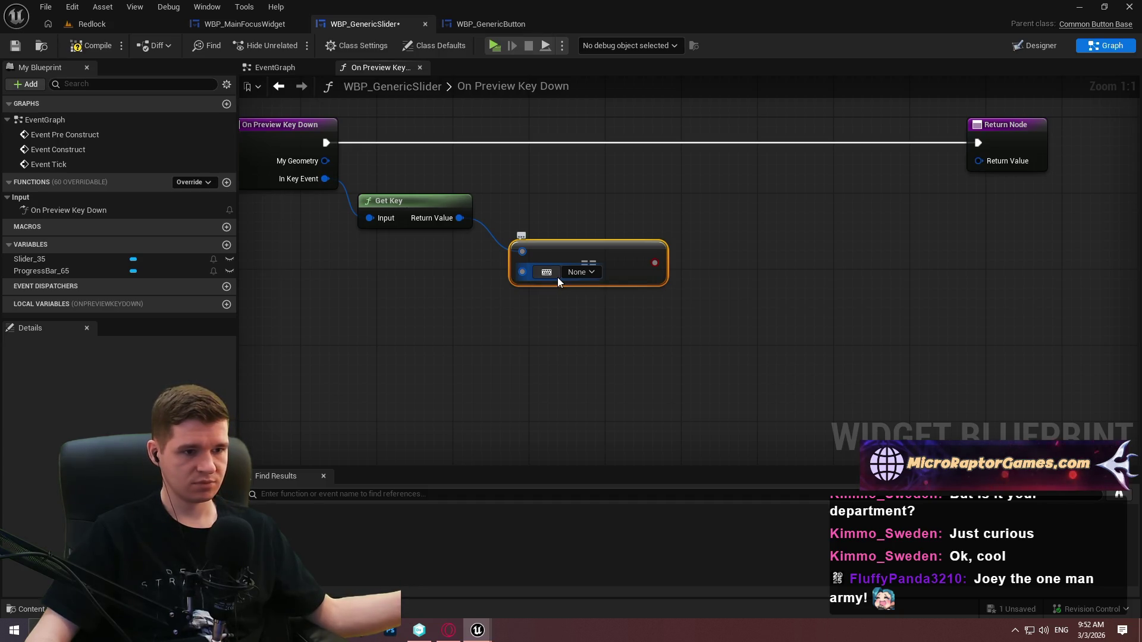
left_click(558, 277)
left_click_drag(460, 217, 497, 341)
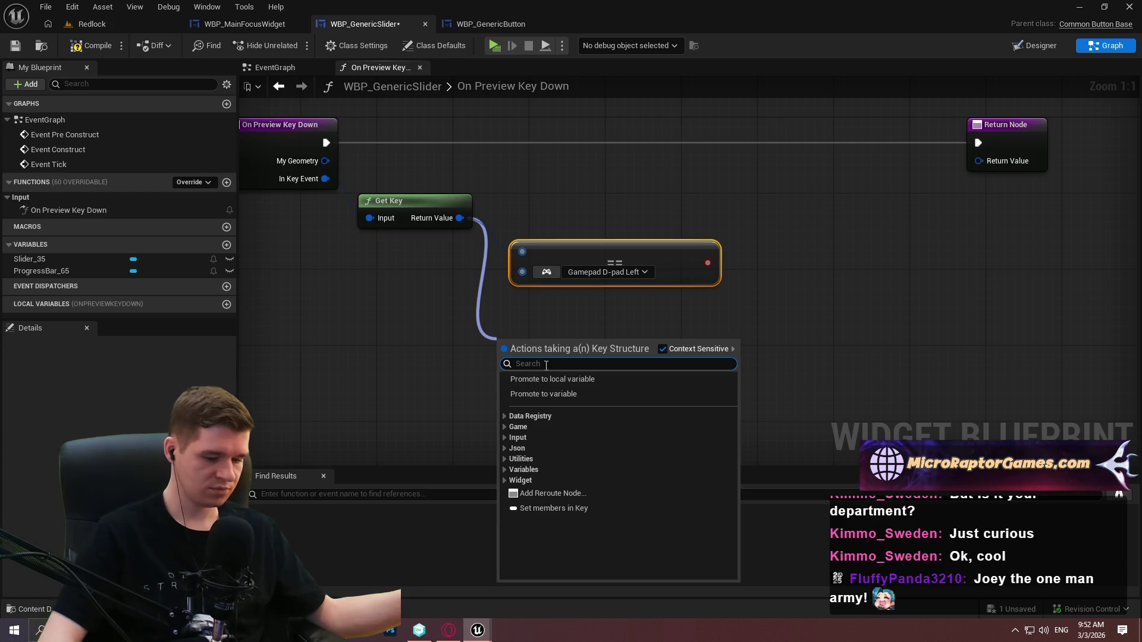
type("=")
left_click(546, 405)
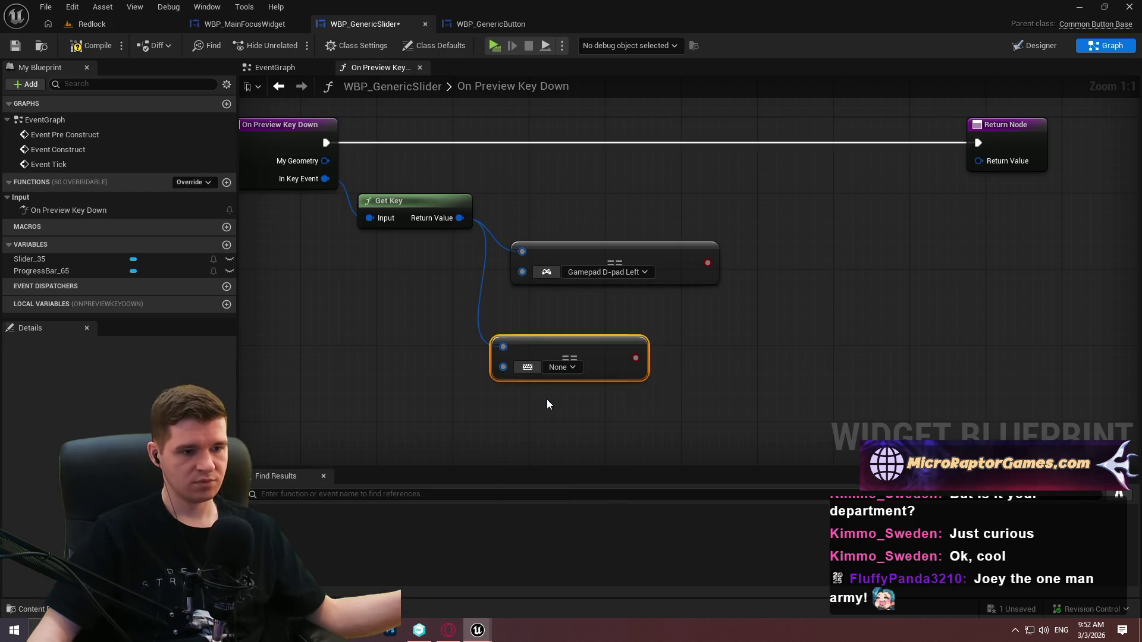
left_click(531, 368)
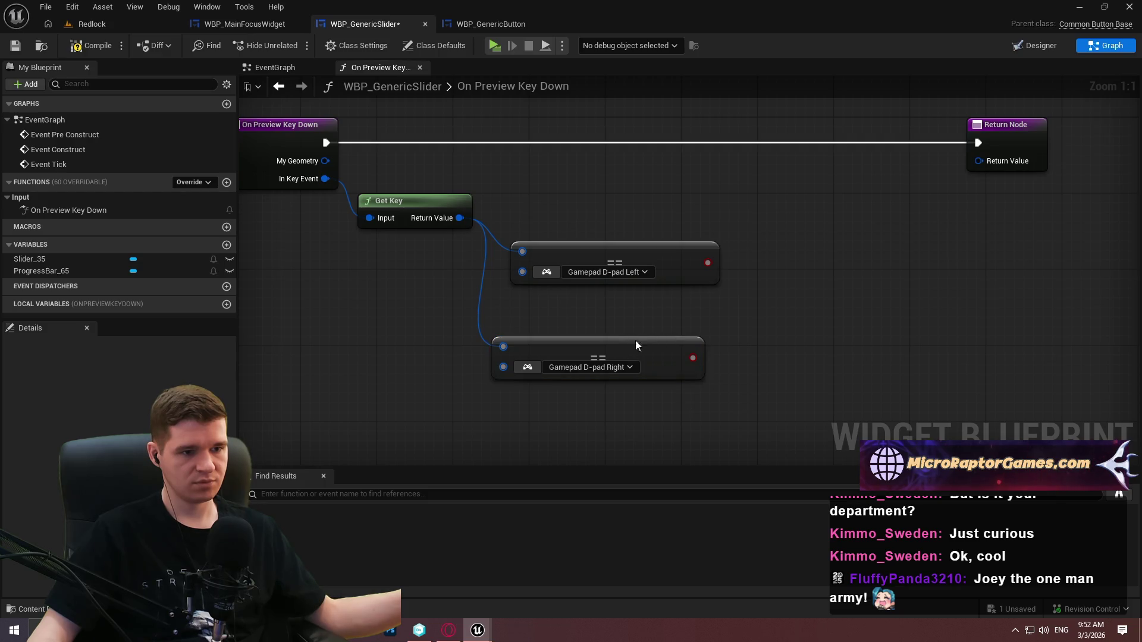
Arrange the D-pad Left and D-pad Right comparison nodes one above the other
left_click_drag(631, 346, 652, 305)
mouse_move(785, 347)
left_mouse_down()
mouse_move(587, 263)
mouse_move(545, 212)
left_mouse_up()
left_click(820, 326)
left_click_drag(701, 211, 676, 252)
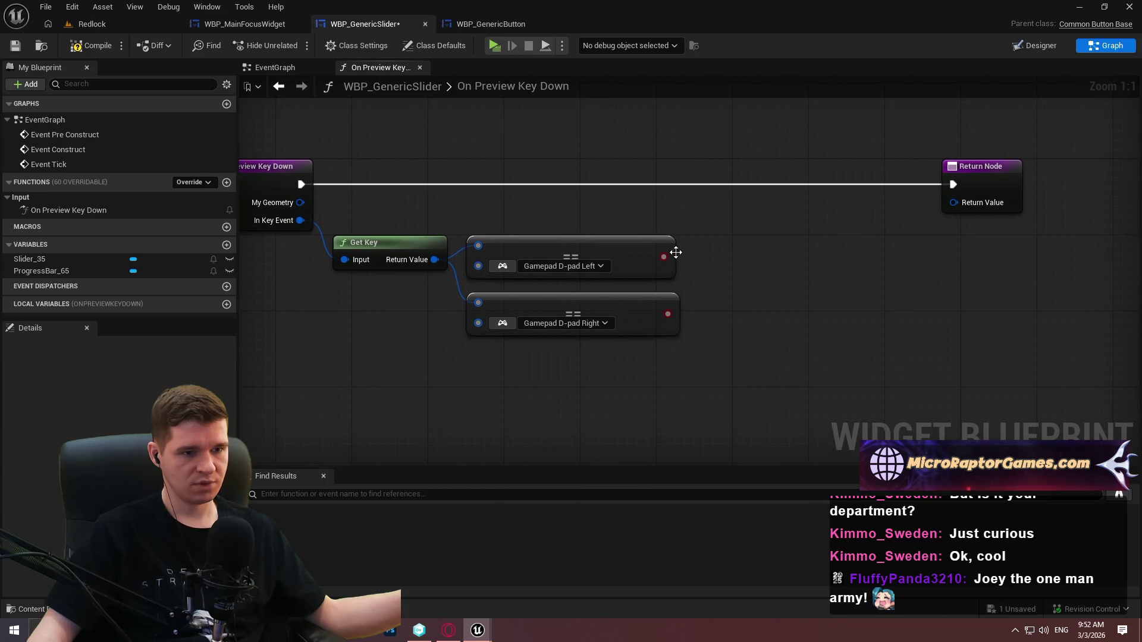
left_click_drag(620, 307, 621, 296)
left_click(683, 263)
mouse_move(655, 257)
left_mouse_down()
mouse_move(655, 267)
mouse_move(665, 258)
left_mouse_up()
left_click(673, 255)
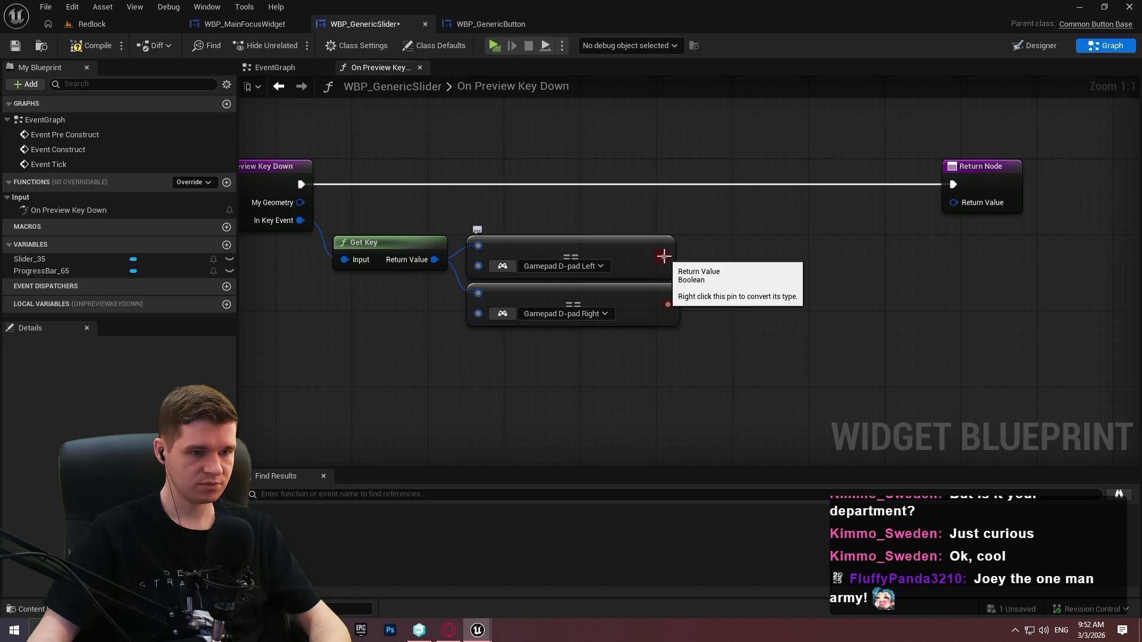
Add a Branch fed by the comparison result and route the key-down event through it
left_click(735, 175)
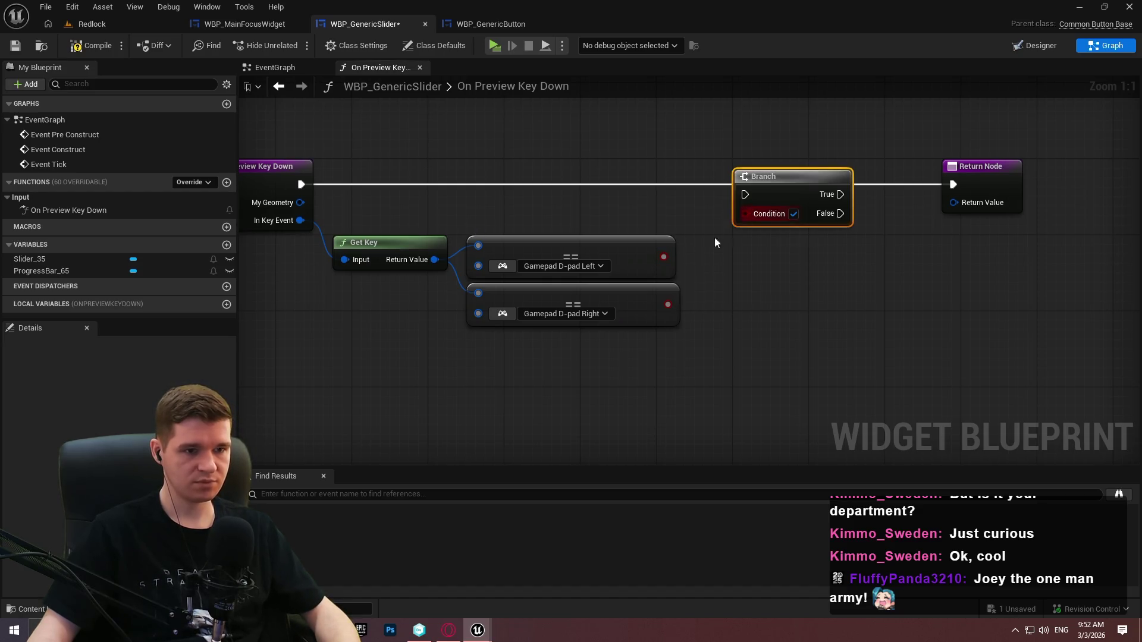
mouse_move(664, 257)
left_mouse_down()
mouse_move(746, 213)
mouse_move(369, 205)
mouse_move(327, 187)
left_mouse_up()
left_click_drag(757, 183, 728, 173)
left_click(847, 263)
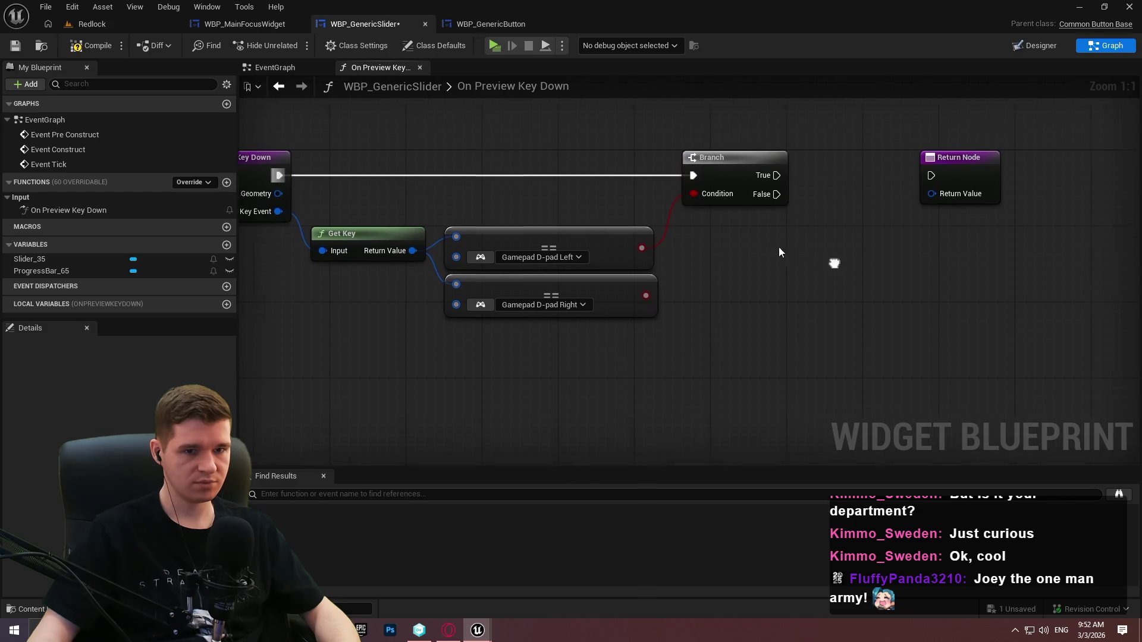
Add a Make Event Reply node wired to the Return Node's Return Value
left_click_drag(878, 177, 839, 202)
type("make")
left_click(899, 259)
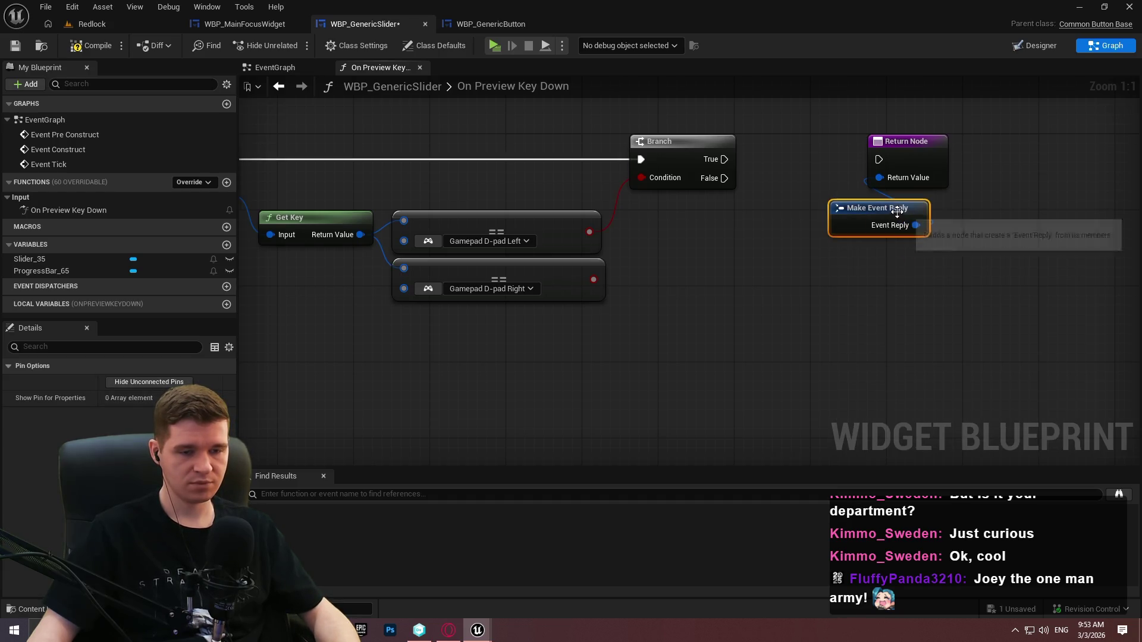
left_click_drag(904, 186, 763, 236)
type("suc")
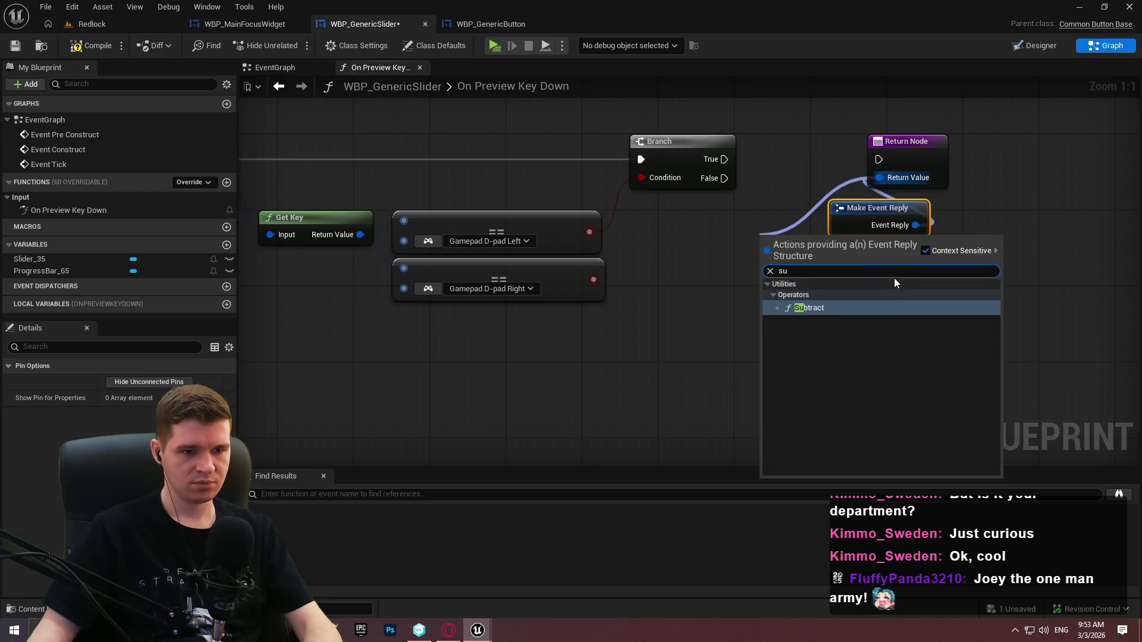
key("Escape")
left_click(1023, 163)
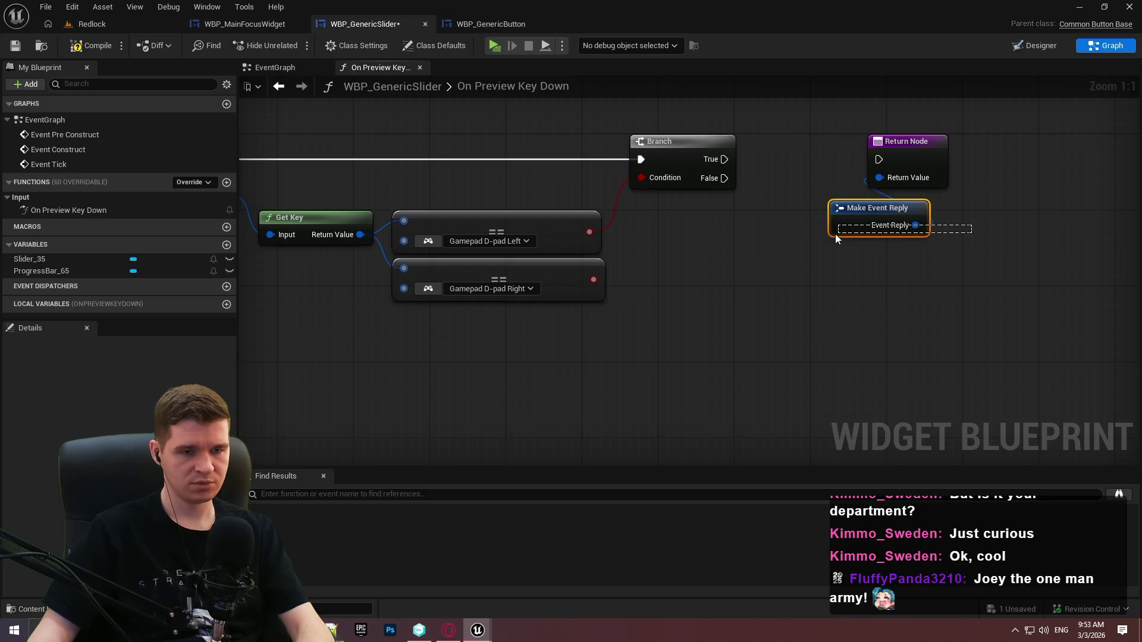
mouse_move(478, 631)
left_click(588, 577)
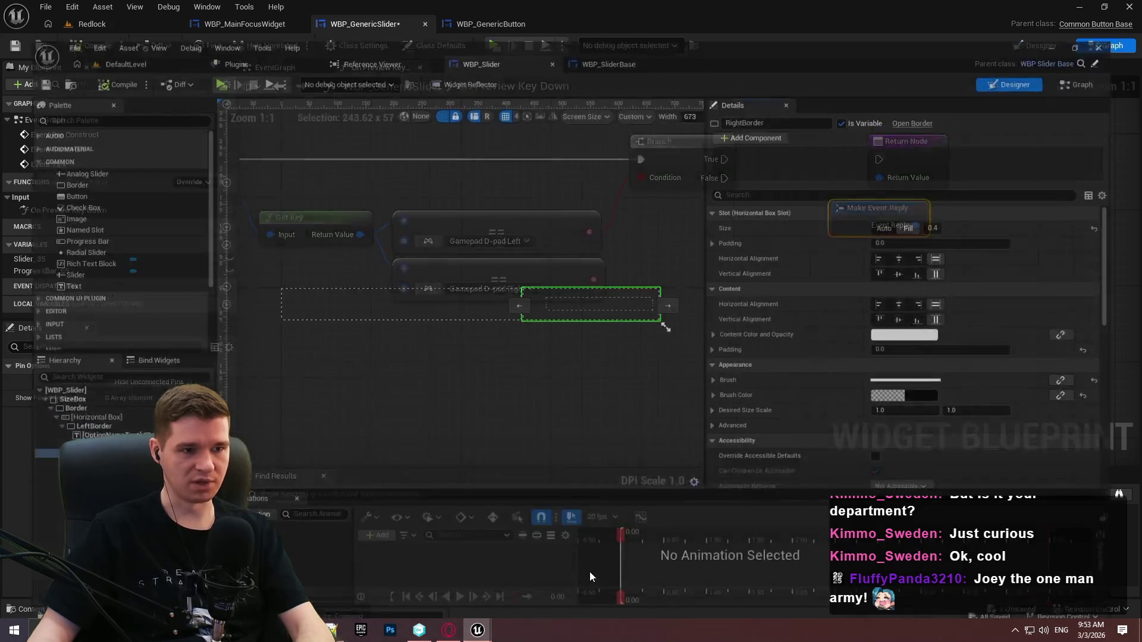
Review WBP_SliderBase's On Key Up and On Preview Key Down function graphs
left_click(624, 28)
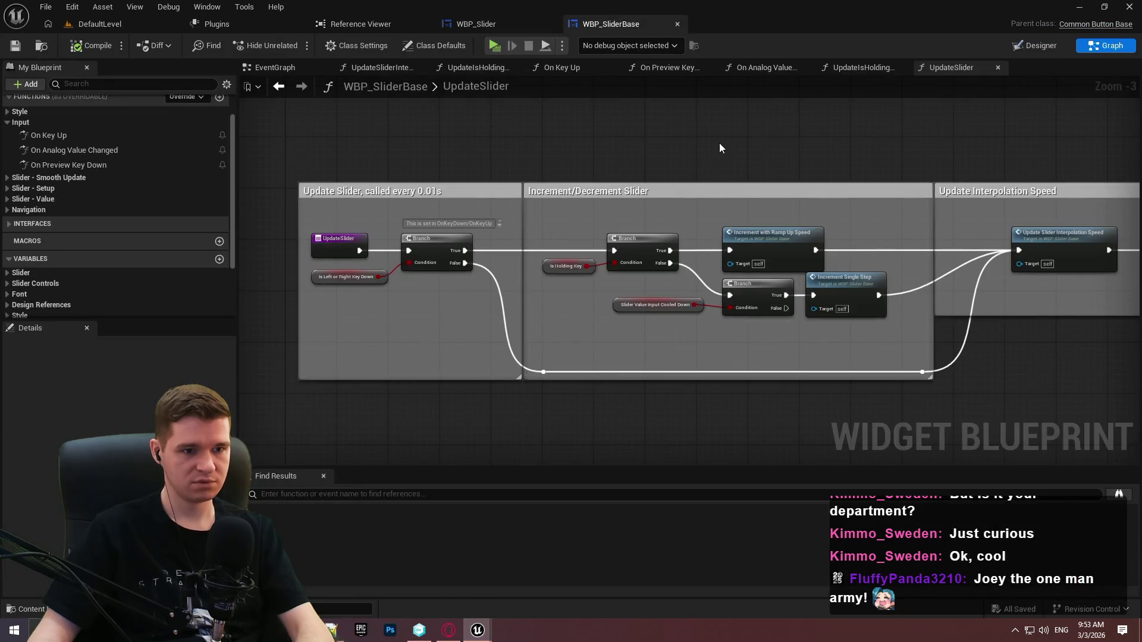
double_click(46, 133)
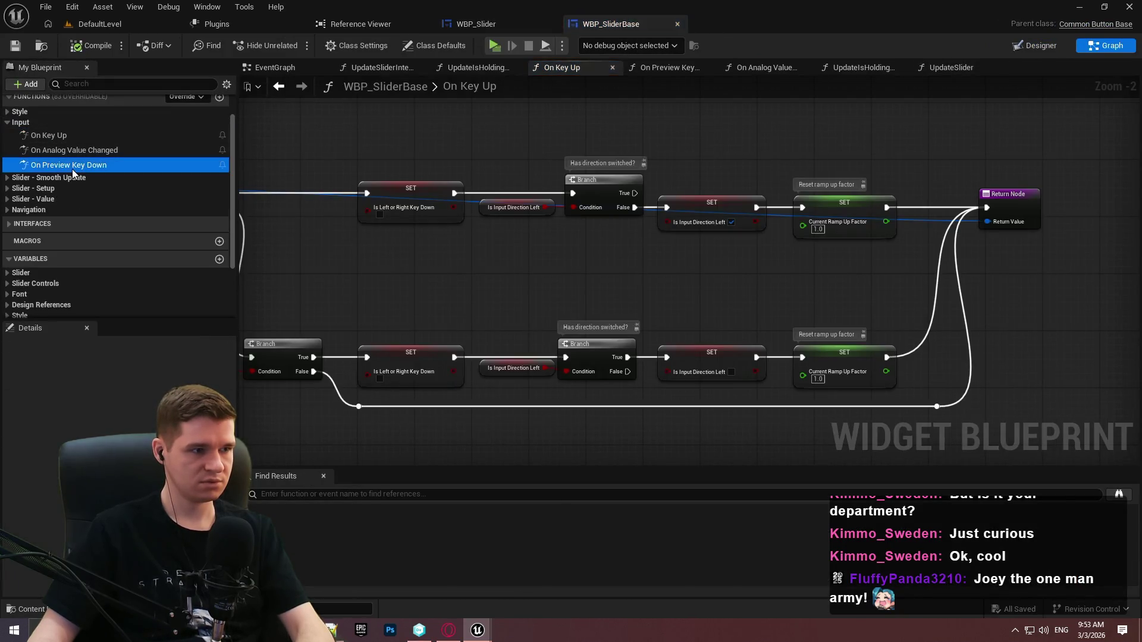
double_click(72, 169)
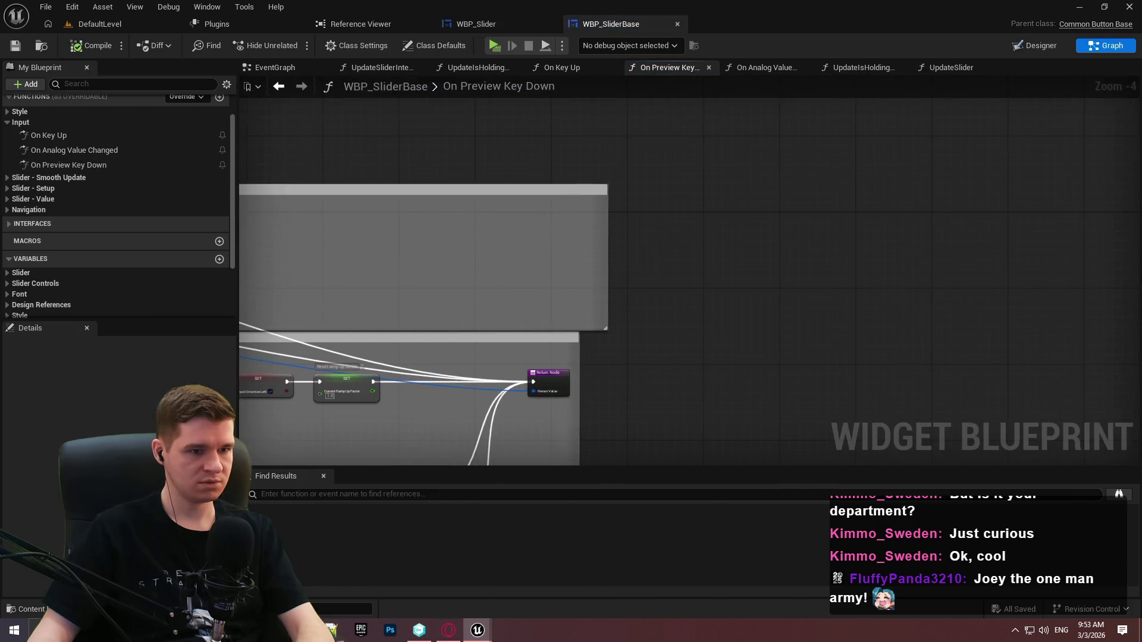
scroll(404, 171, "up", 1)
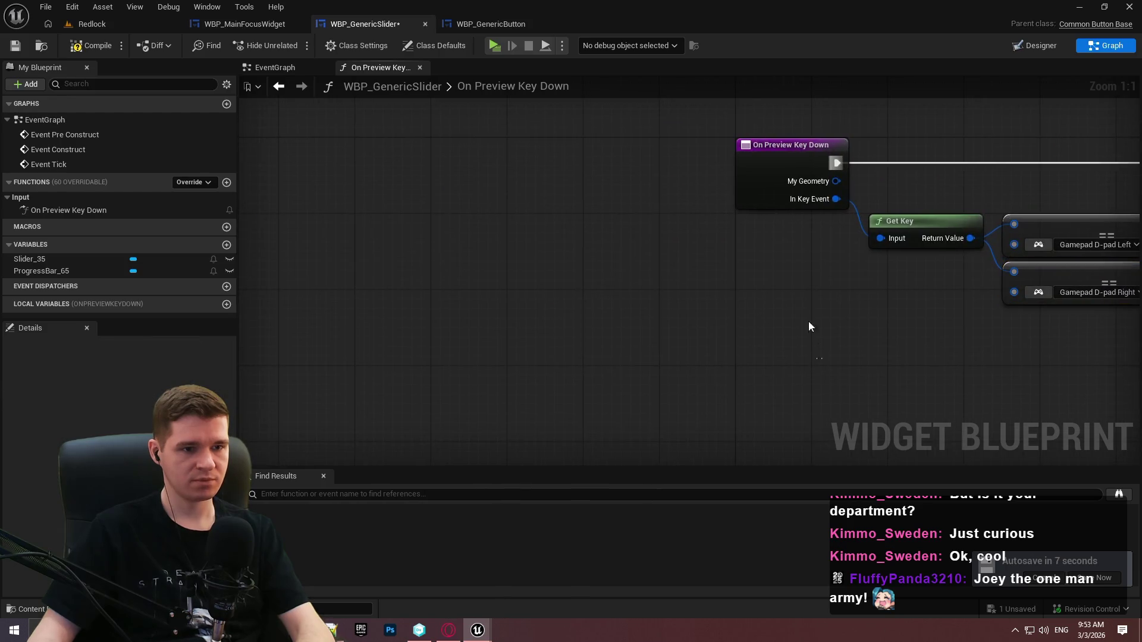
Add a Parent: On Preview Key Down call beside the override's event node
right_click(791, 168)
left_click(850, 277)
scroll(519, 324, "down", 1)
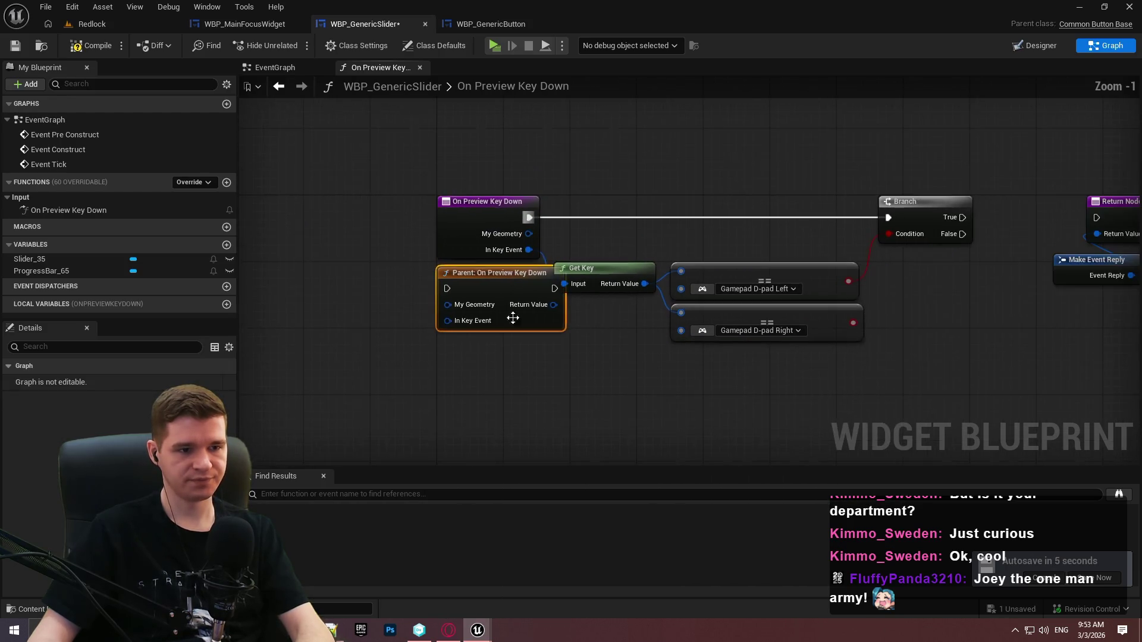
mouse_move(500, 269)
left_mouse_down()
mouse_move(616, 191)
mouse_move(599, 209)
left_mouse_up()
scroll(600, 212, "up", 1)
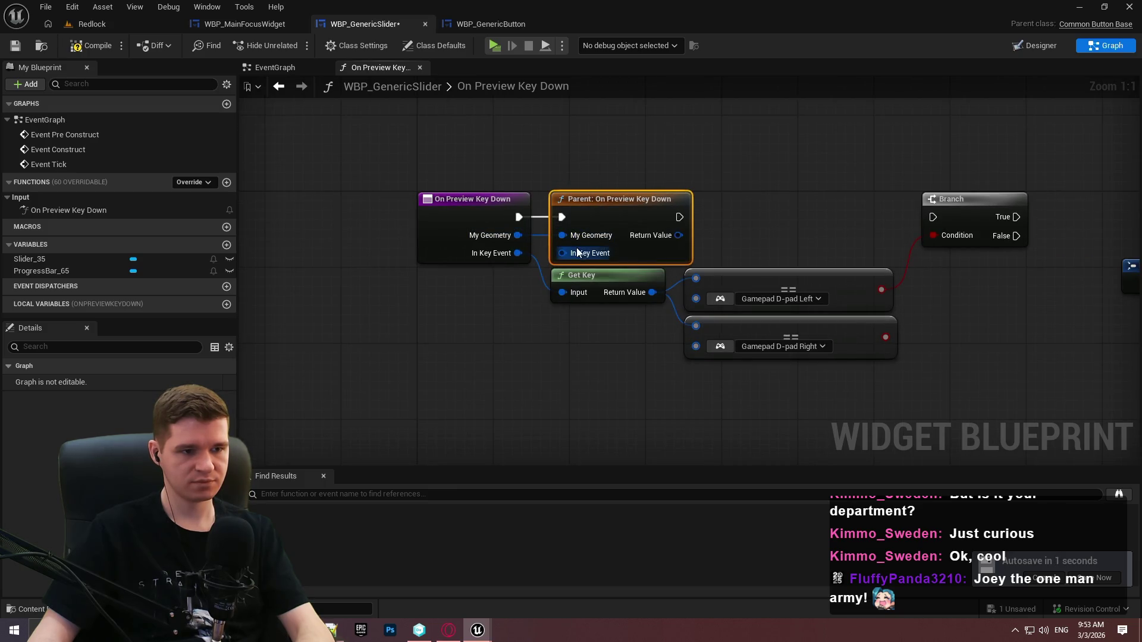
Pass In Key Event into the parent call and remove the Make Event Reply node
left_click_drag(562, 253, 473, 255)
mouse_move(376, 294)
left_mouse_down()
mouse_move(364, 287)
mouse_move(483, 198)
left_mouse_up()
key("ctrl+z")
scroll(843, 312, "down", 1)
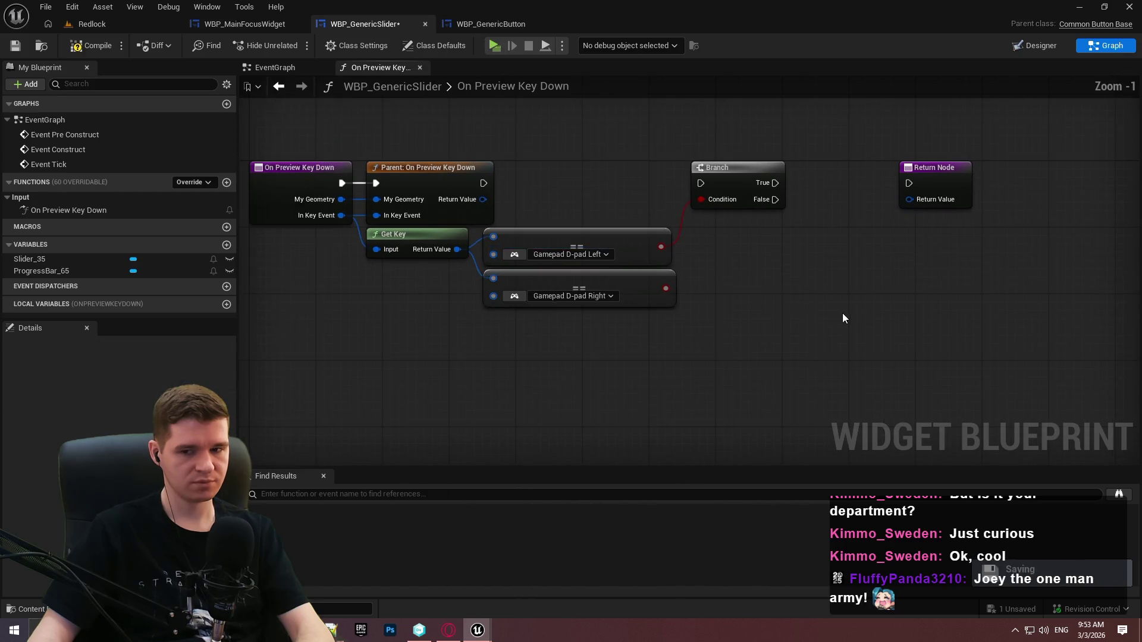
Promote the parent reply to local variable ParentReply and wire its SET node into the Branch
left_click_drag(441, 184, 497, 160)
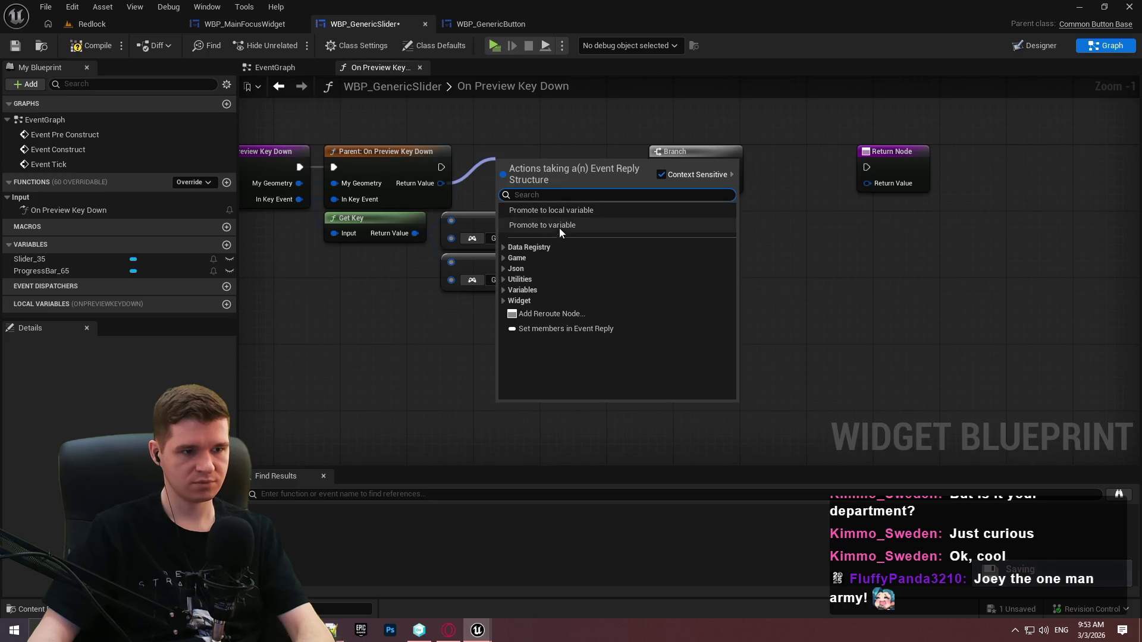
left_click(559, 213)
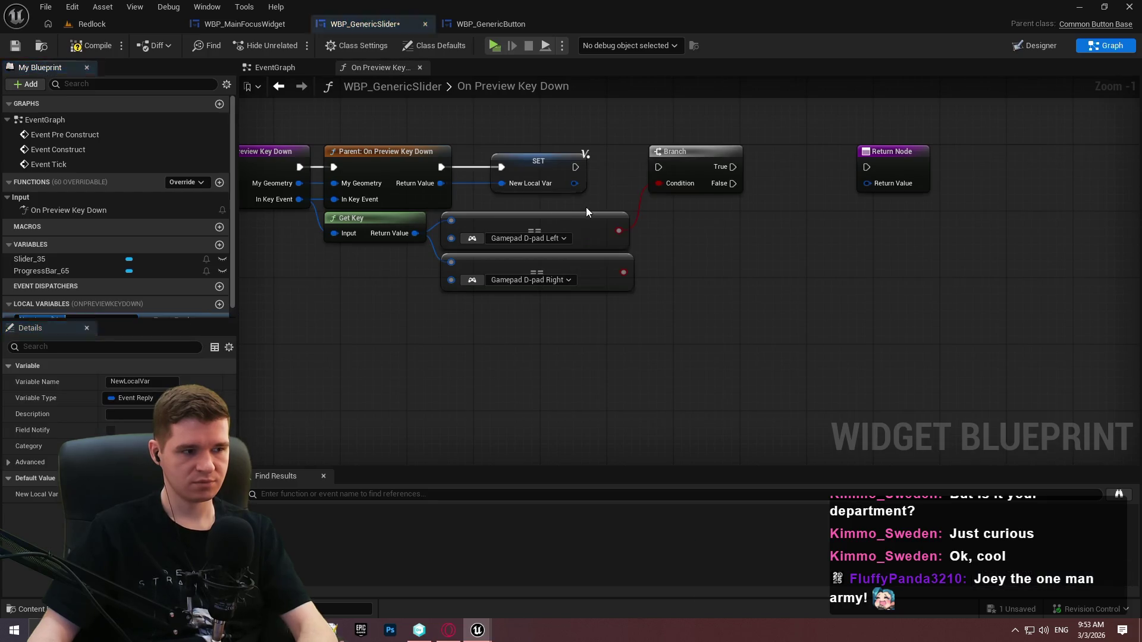
type("ParentReply")
left_click_drag(529, 171, 520, 169)
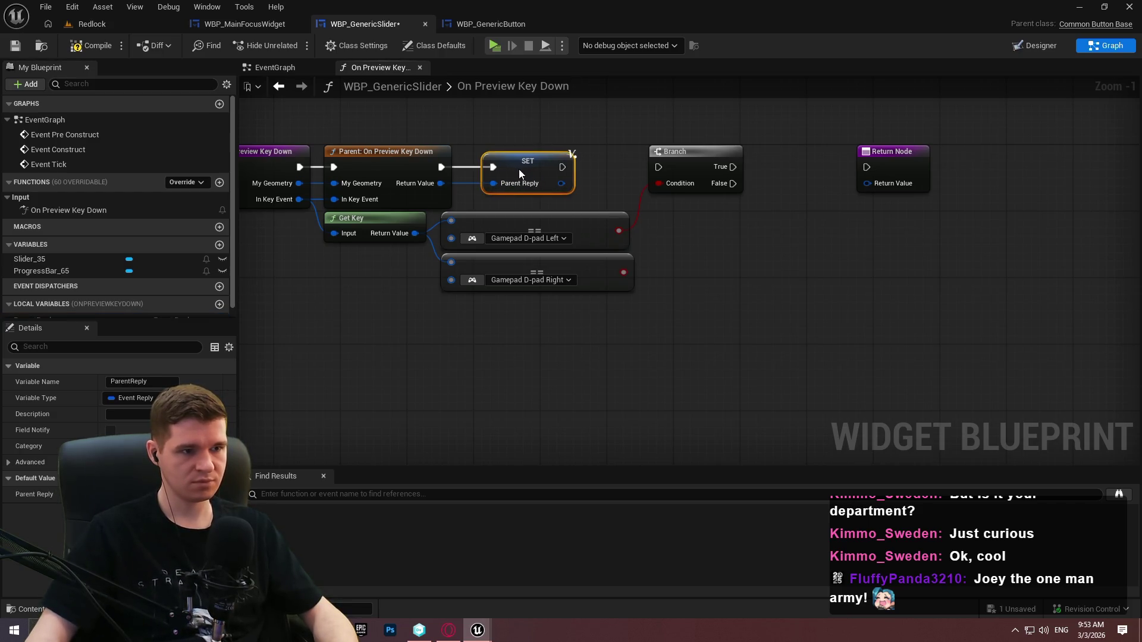
left_click(562, 174)
left_click_drag(610, 166, 659, 167)
mouse_move(636, 309)
left_mouse_down()
mouse_move(389, 210)
mouse_move(356, 253)
left_mouse_up()
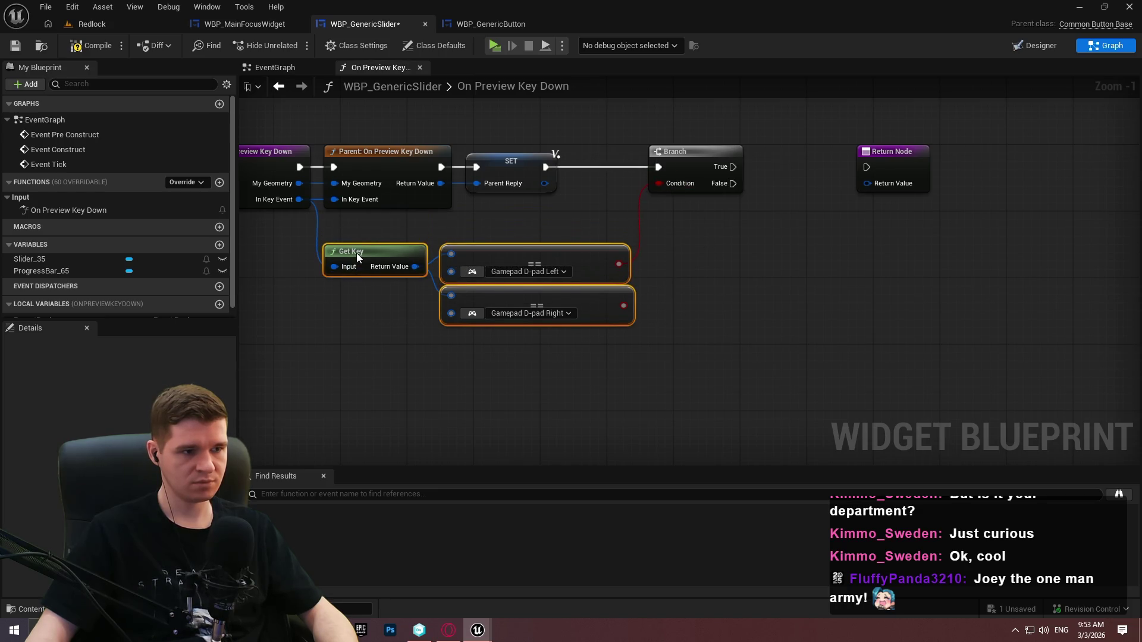
Add an In Key Event getter next to Get Key's input
right_click(291, 290)
type("key")
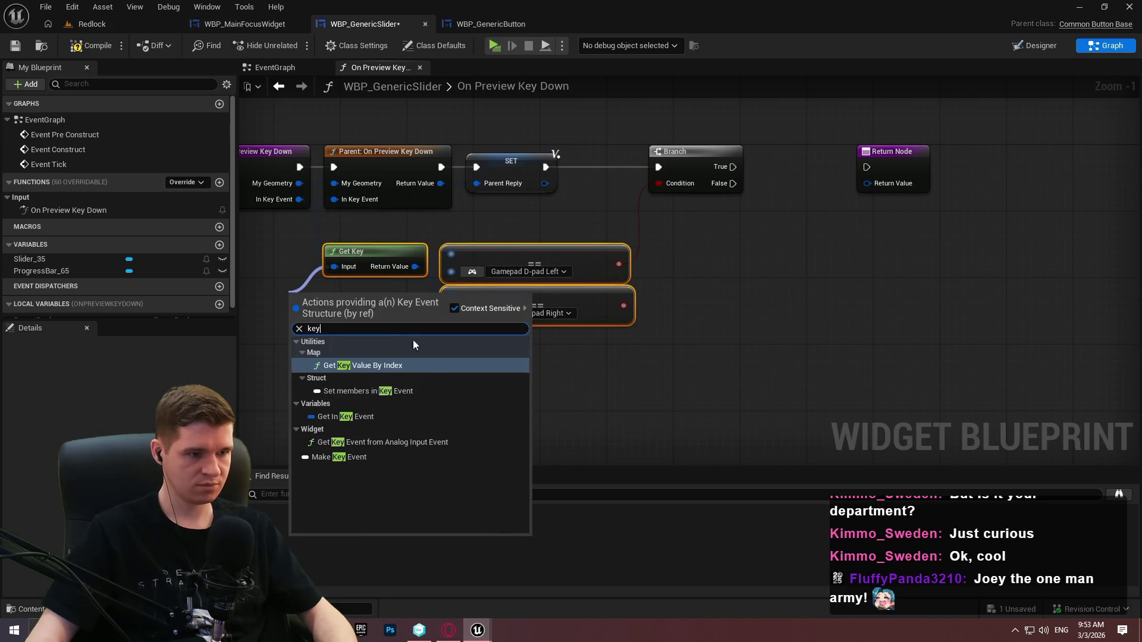
left_click(324, 365)
mouse_move(292, 297)
left_mouse_down()
mouse_move(259, 263)
mouse_move(276, 254)
left_mouse_up()
left_click(510, 333)
Move the key-check nodes and Branch right, with the Return Node below-right
scroll(743, 333, "down", 1)
mouse_move(821, 377)
left_mouse_down()
mouse_move(684, 331)
mouse_move(351, 262)
left_mouse_up()
left_click_drag(734, 240, 713, 178)
left_click_drag(776, 197, 1045, 185)
mouse_move(847, 146)
left_mouse_down()
mouse_move(431, 152)
mouse_move(912, 263)
left_mouse_up()
scroll(913, 263, "up", 2)
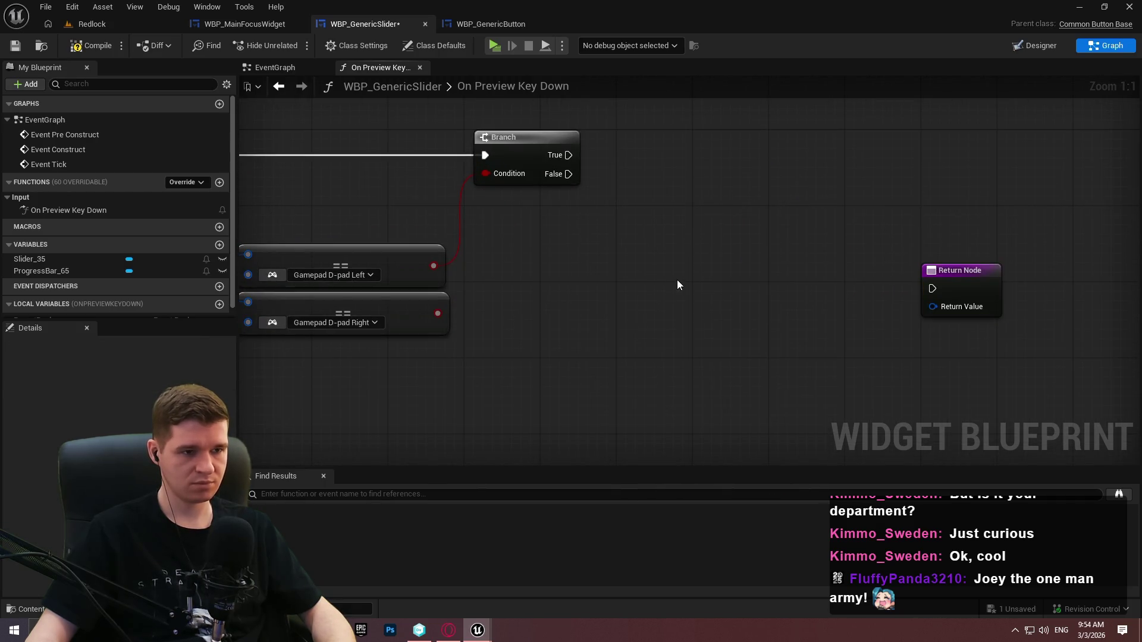
Add a second Branch on the first's False path, conditioned on the D-pad Right check
left_click(666, 237)
left_click_drag(568, 173, 678, 253)
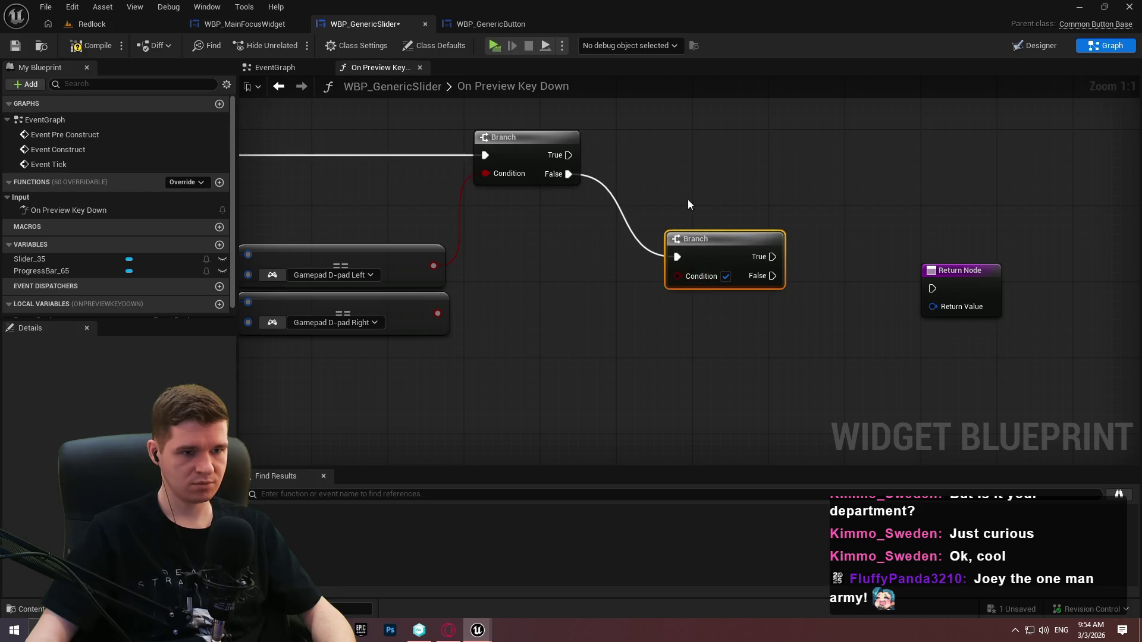
left_click_drag(715, 288, 730, 336)
mouse_move(724, 293)
left_mouse_down()
mouse_move(724, 276)
mouse_move(444, 323)
mouse_move(438, 314)
mouse_move(734, 283)
mouse_move(732, 293)
mouse_move(893, 201)
mouse_move(852, 192)
left_mouse_up()
Review the node chains in WBP_SliderBase's On Preview Key Down graph
mouse_move(478, 630)
left_click(562, 598)
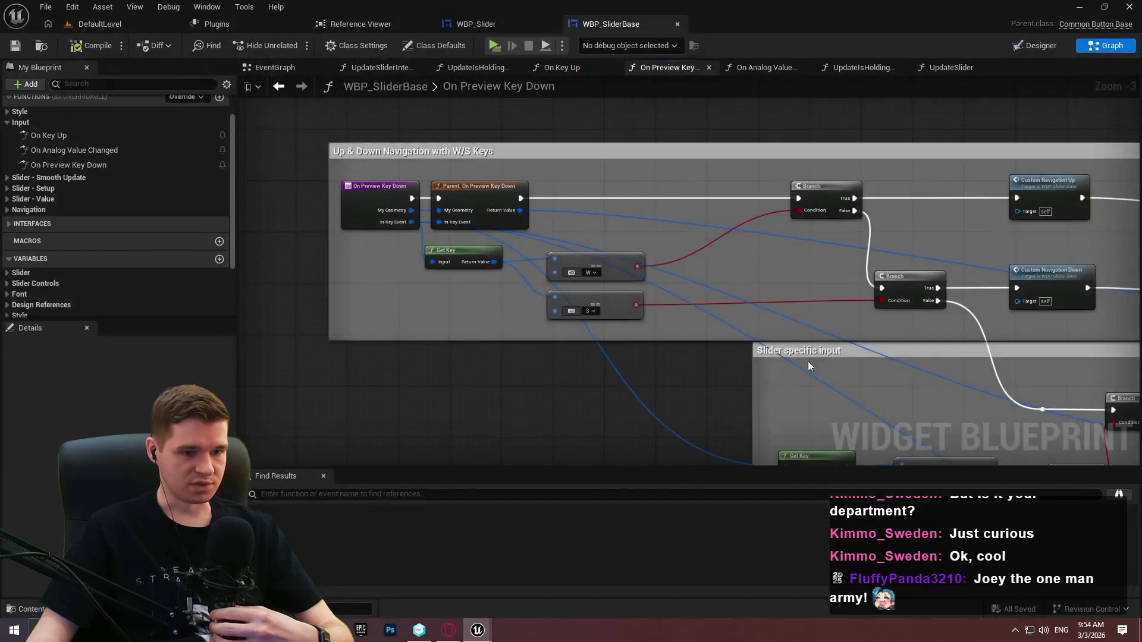
mouse_move(327, 203)
left_mouse_down()
mouse_move(217, 119)
mouse_move(77, 89)
mouse_move(12, 54)
mouse_move(95, 118)
left_mouse_up()
mouse_move(3, 118)
left_mouse_down()
mouse_move(318, 146)
mouse_move(369, 200)
mouse_move(433, 107)
mouse_move(519, 244)
mouse_move(705, 259)
mouse_move(332, 229)
left_mouse_up()
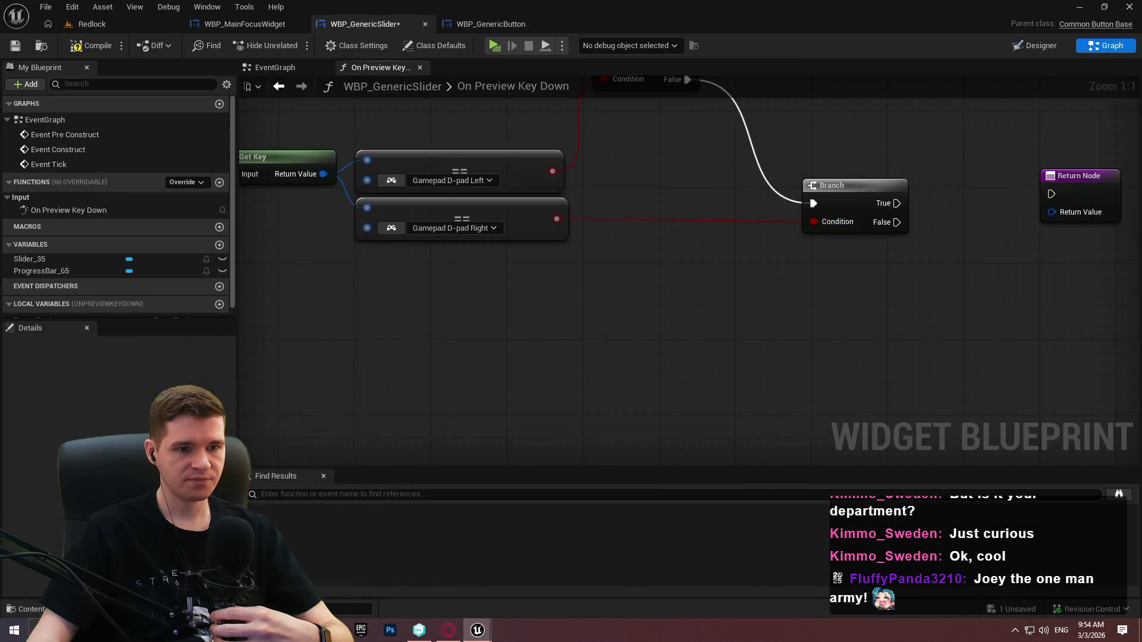
Wire the second Branch's False output to the Return Node, then compile and save
left_click_drag(738, 154, 637, 270)
mouse_move(797, 337)
left_mouse_down()
mouse_move(967, 320)
mouse_move(895, 384)
left_mouse_up()
mouse_move(736, 260)
left_mouse_down()
mouse_move(682, 260)
mouse_move(830, 268)
left_mouse_up()
left_click(13, 48)
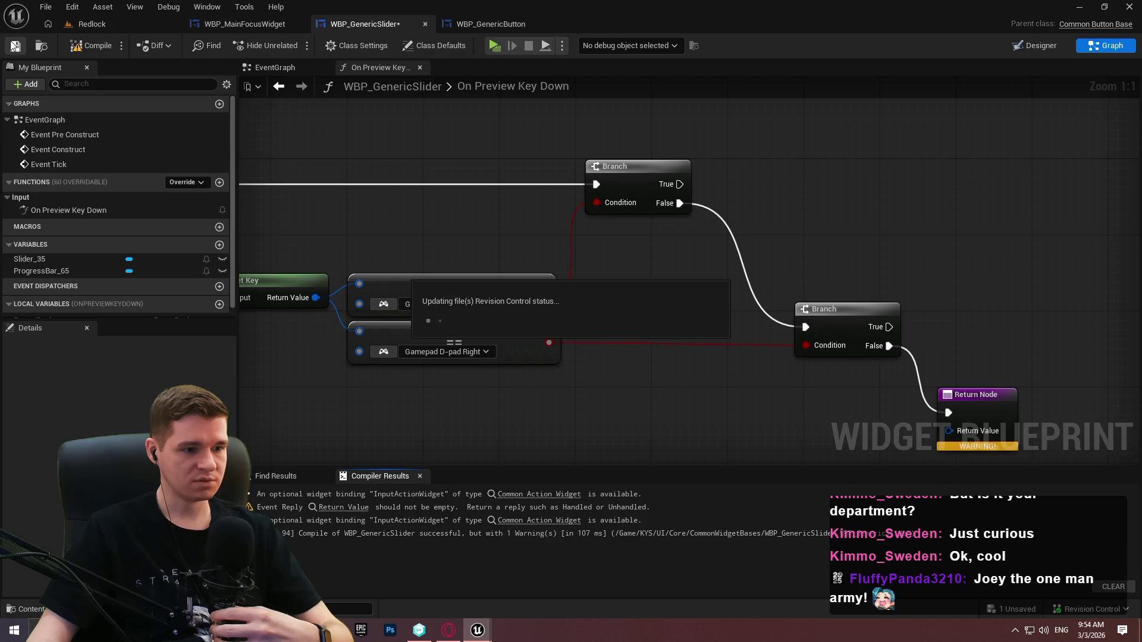
Add getter nodes for Slider_35 and ProgressBar_65 to the graph
scroll(722, 195, "down", 1)
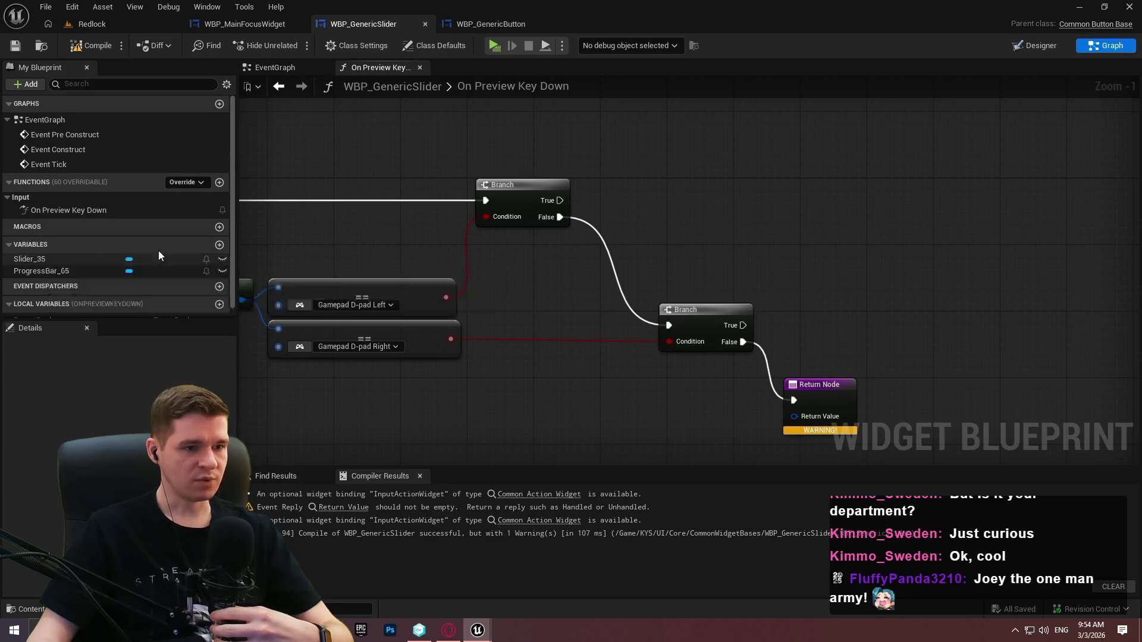
left_click_drag(26, 262, 737, 209)
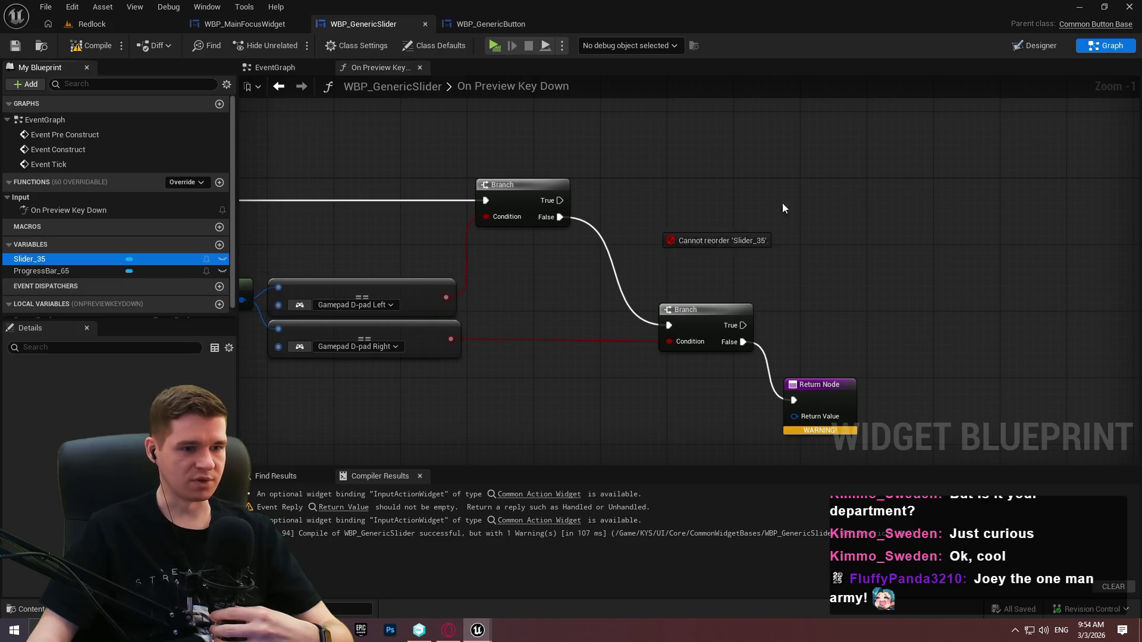
left_click(771, 219)
left_click_drag(145, 272, 780, 234)
left_click(749, 257)
scroll(883, 223, "up", 1)
left_click(787, 222)
left_click(798, 190)
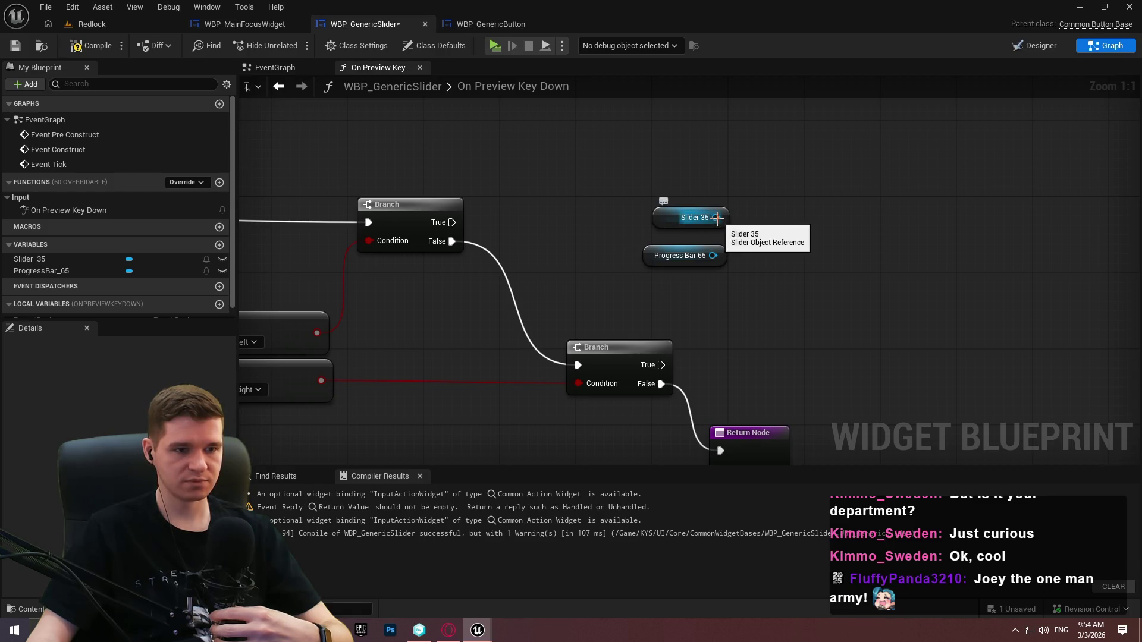
Add a Get Value node fed by Slider 35
left_click_drag(717, 217, 791, 209)
type("va")
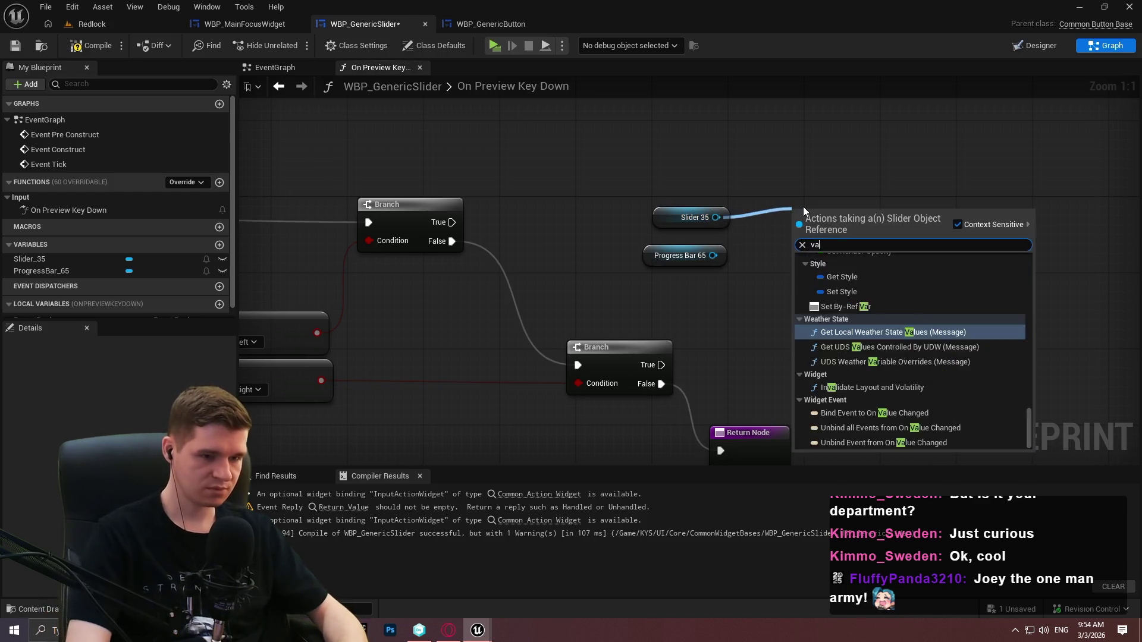
type("lue")
scroll(898, 316, "up", 2)
scroll(897, 317, "up", 5)
left_click_drag(1028, 324, 1030, 371)
scroll(1030, 375, "down", 2)
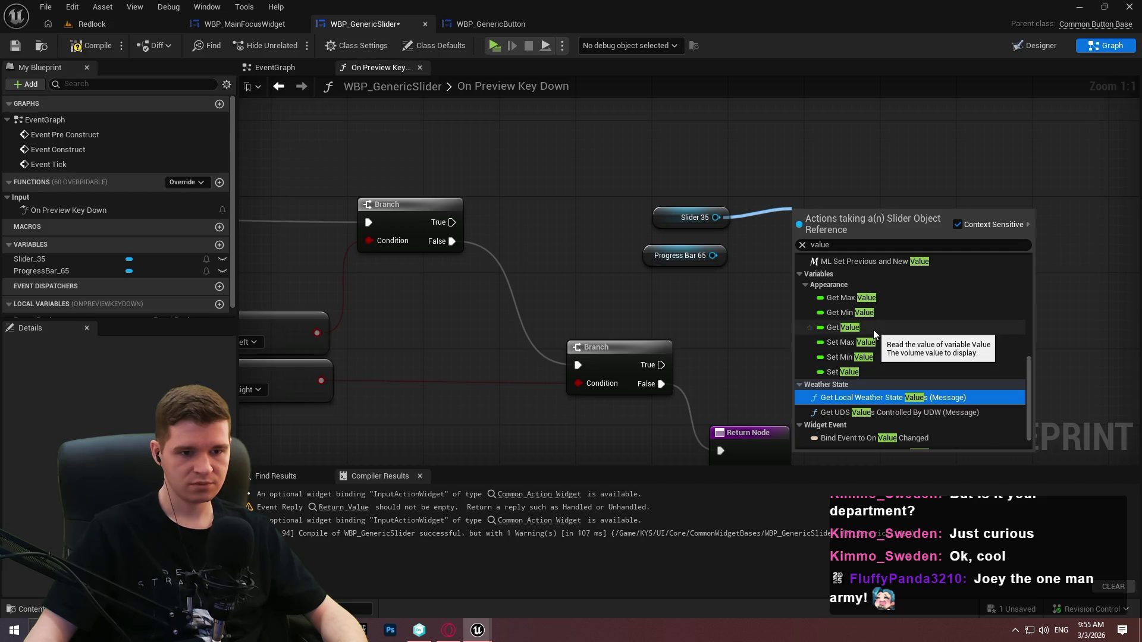
left_click(873, 328)
Add a Get Percent node fed by Progress Bar 65, placed beside it
left_click_drag(671, 260, 757, 270)
type("value")
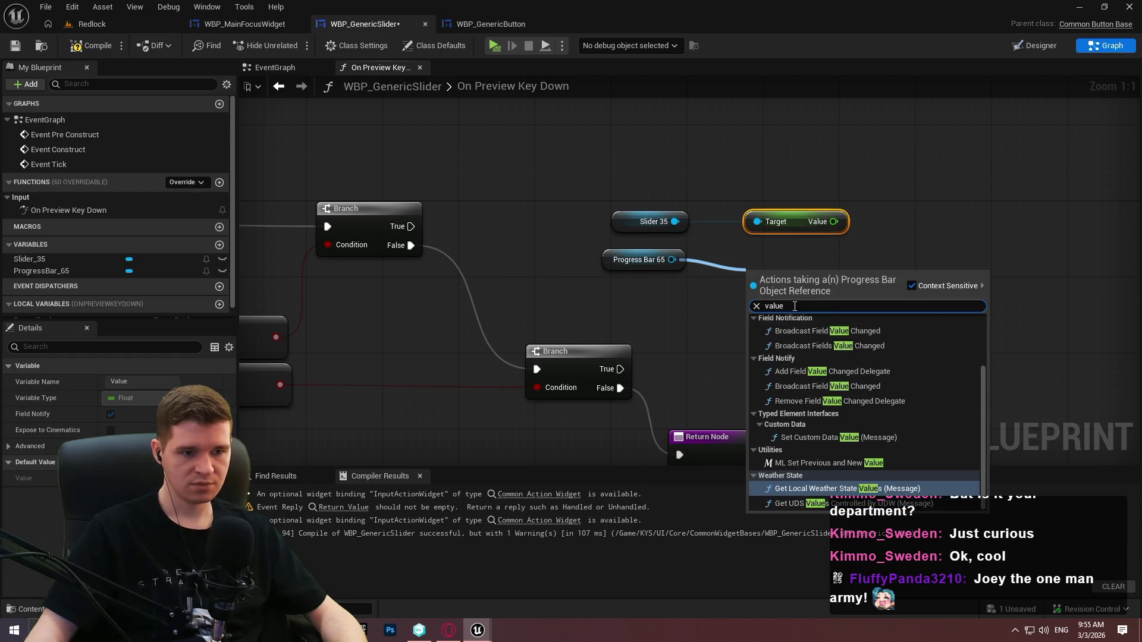
type("prog")
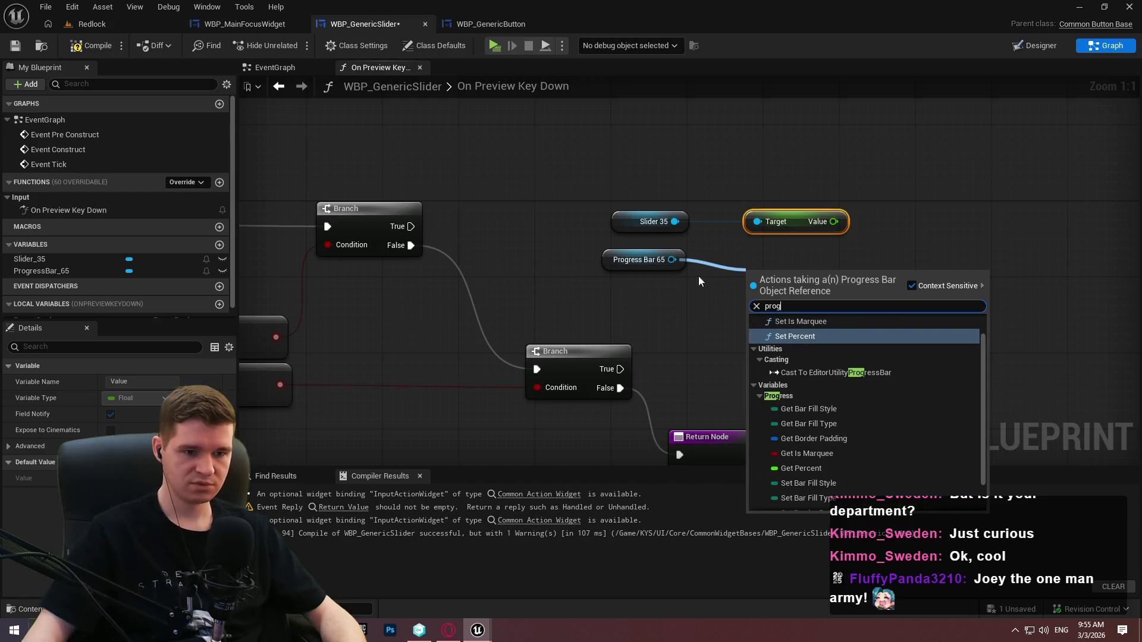
scroll(830, 378, "up", 1)
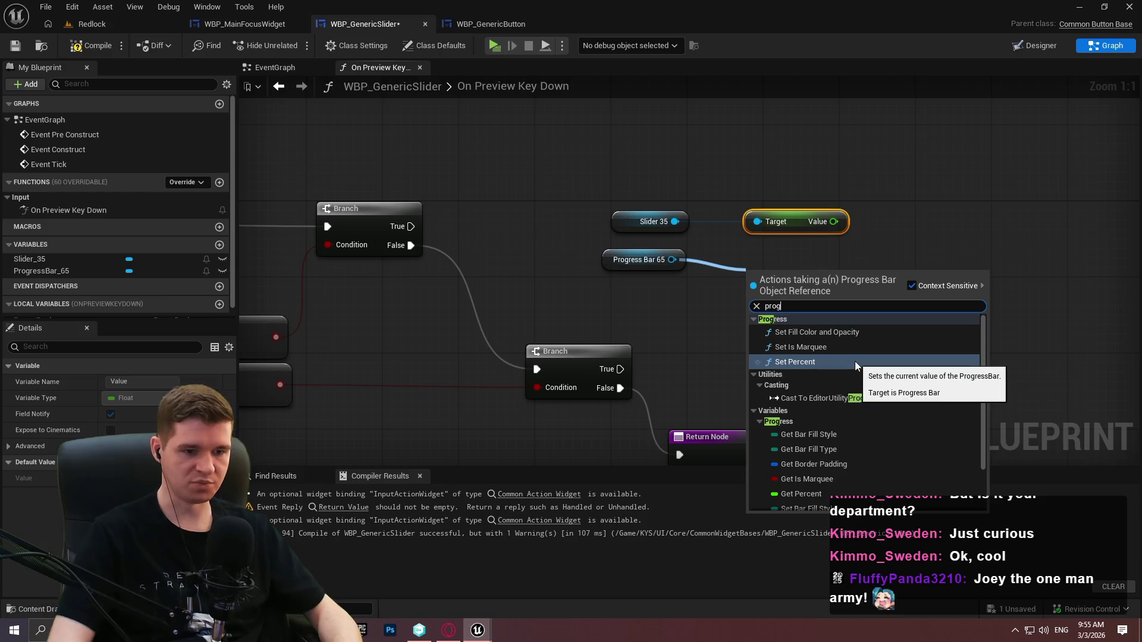
key("BackSpace")
key("BackSpace")
key("BackSpace")
type("ercent")
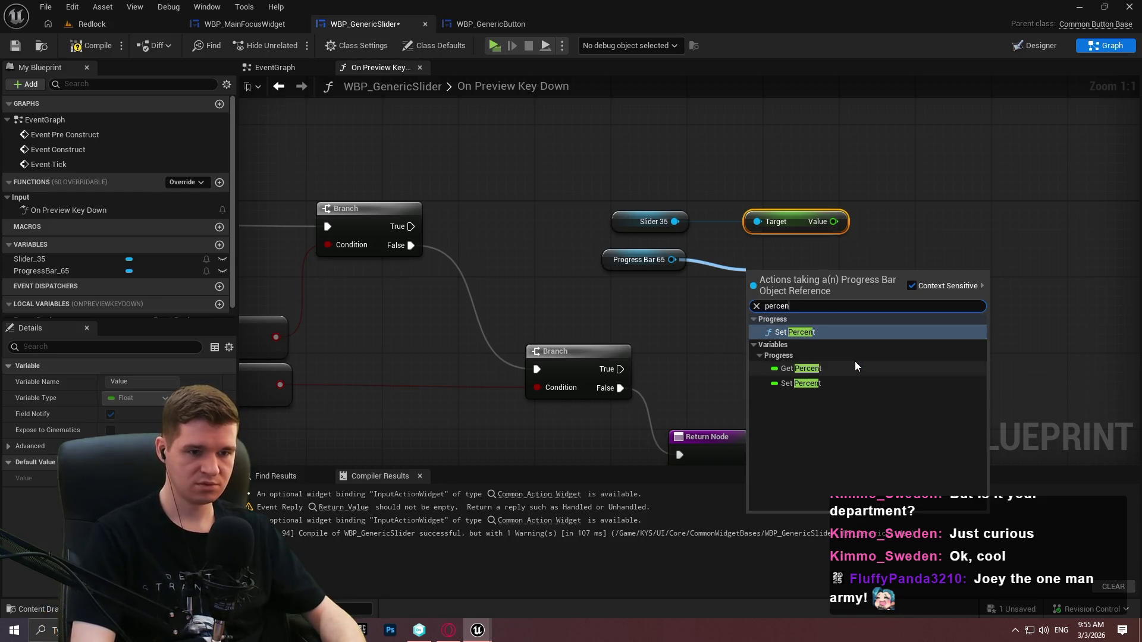
left_click(814, 367)
left_click_drag(685, 256, 732, 275)
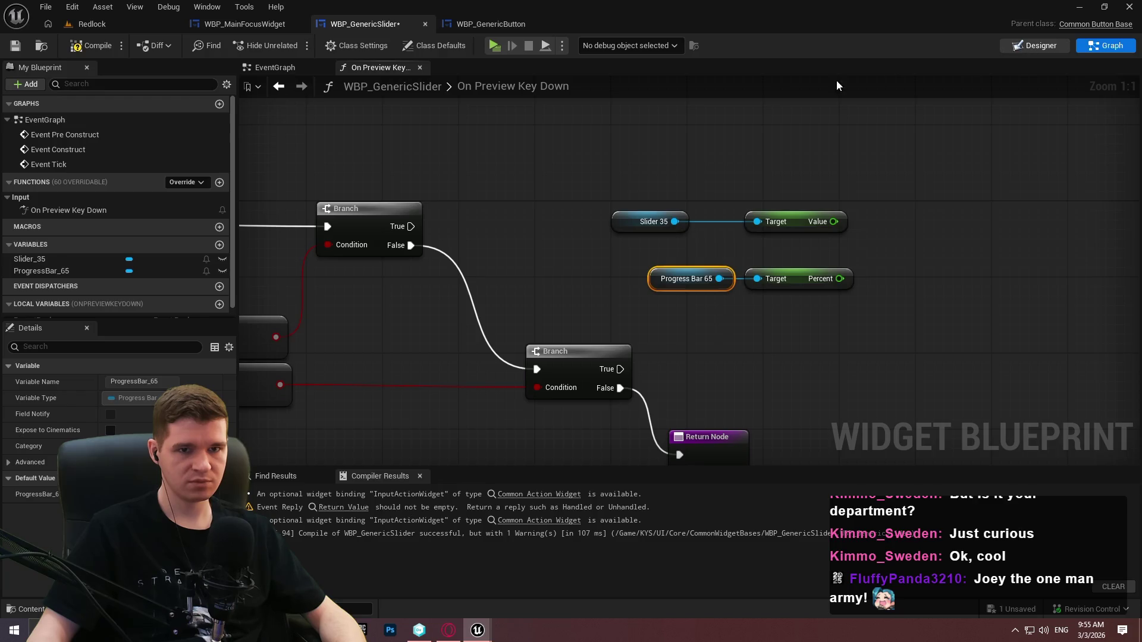
left_click(1035, 45)
Select ProgressBar_65 in the slider layout and inspect its border padding values
scroll(255, 110, "up", 8)
left_click(355, 114)
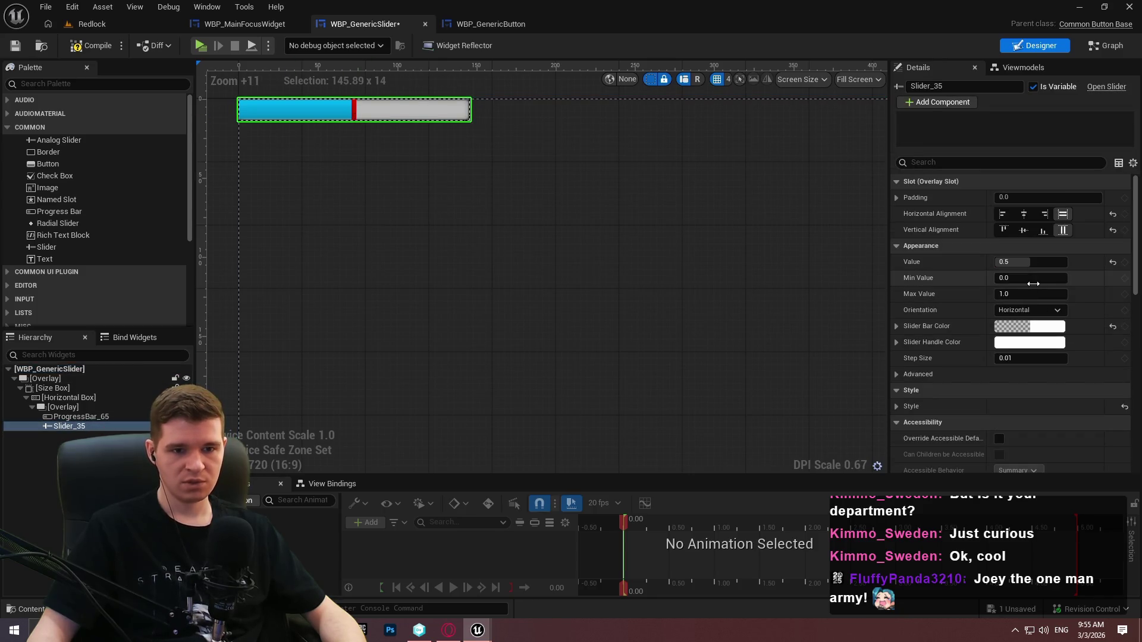
left_click(67, 417)
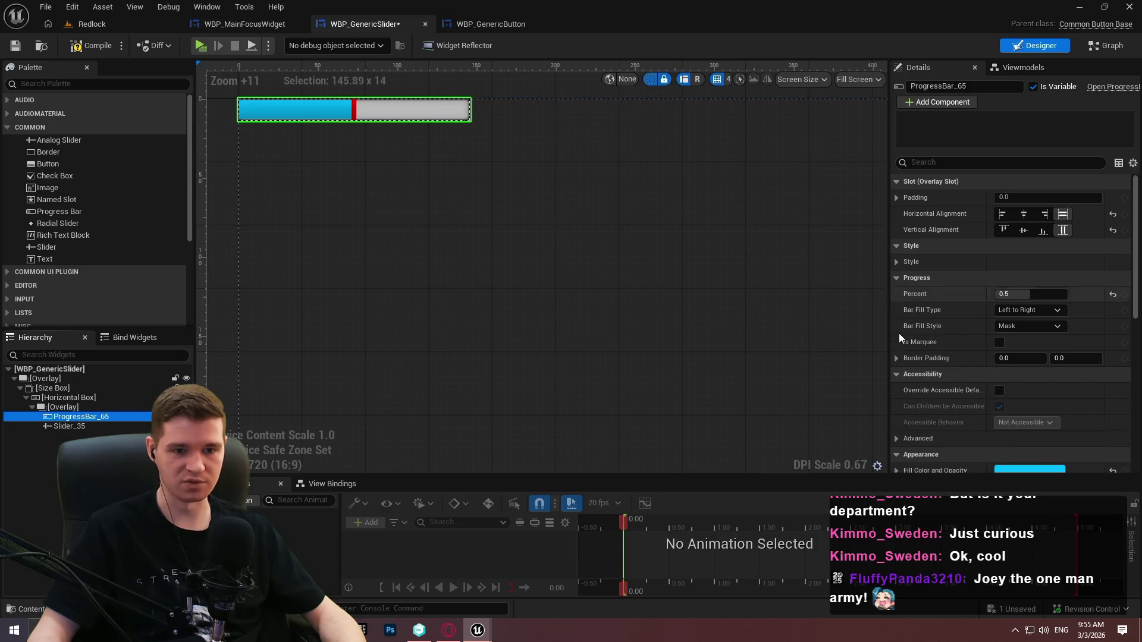
left_click(896, 359)
left_click(895, 359)
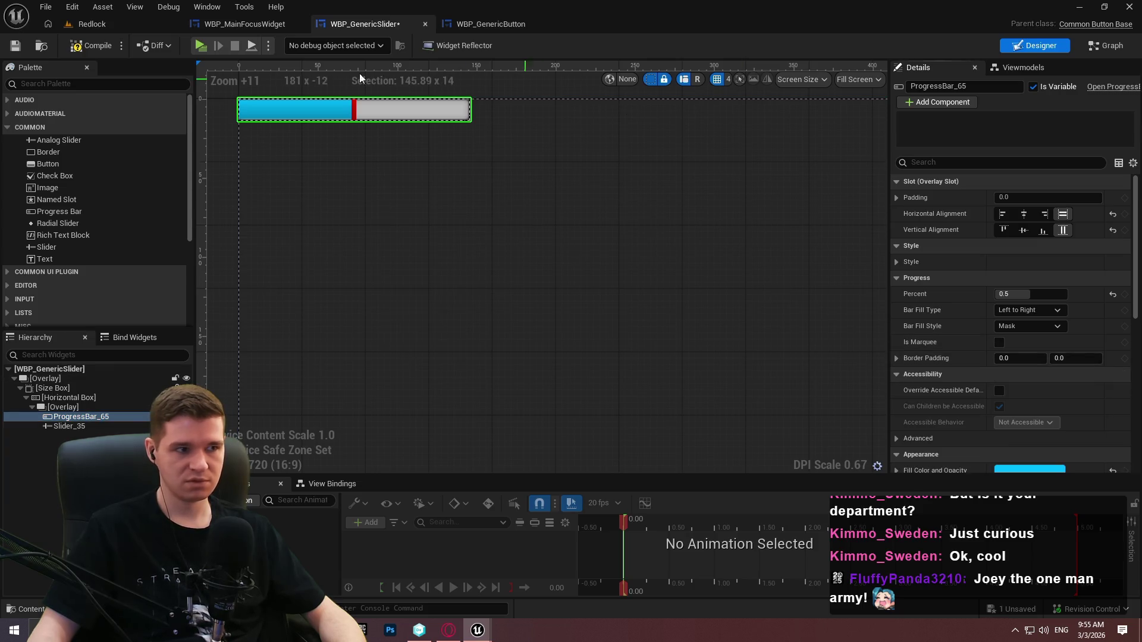
Compile and save WBP_GenericSlider, then open its blueprint graph
left_click(90, 47)
left_click(18, 46)
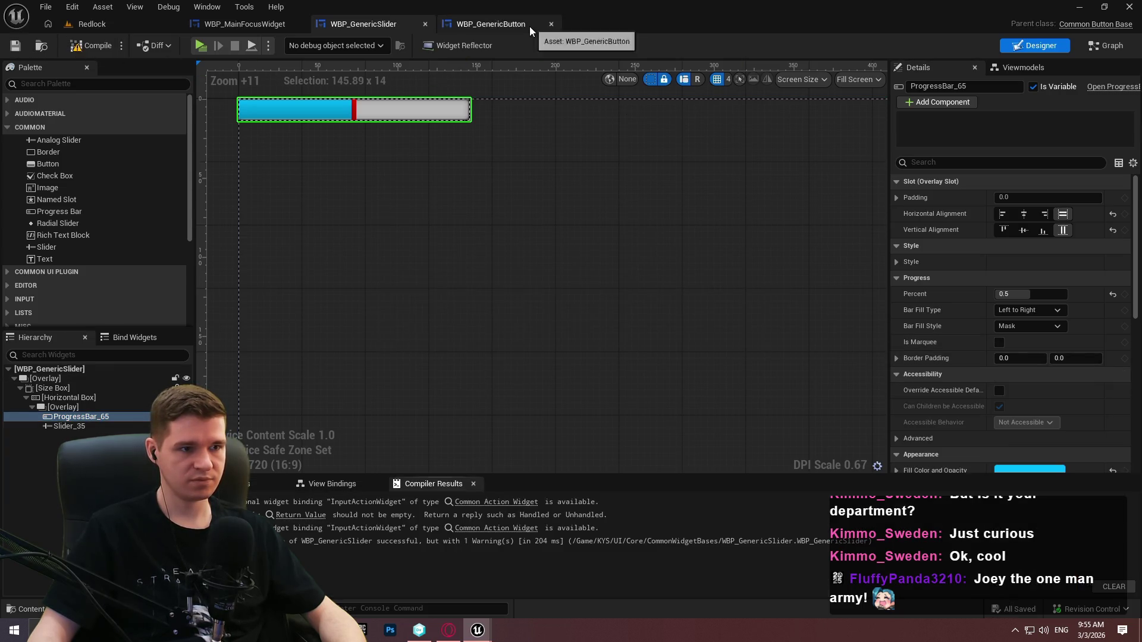
left_click(530, 26)
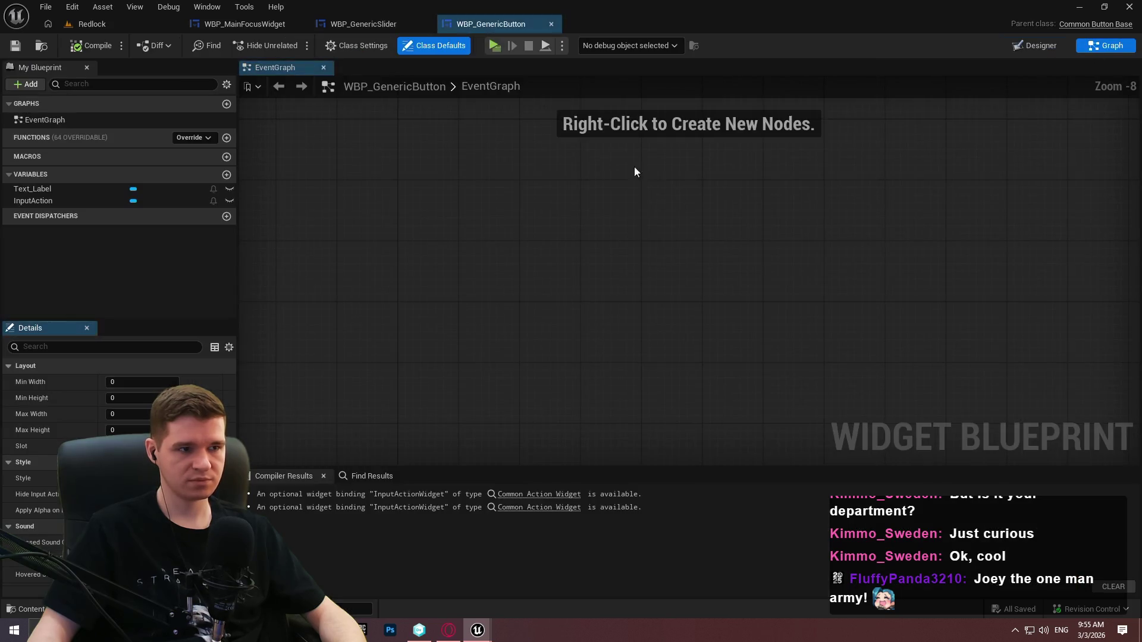
left_click(365, 23)
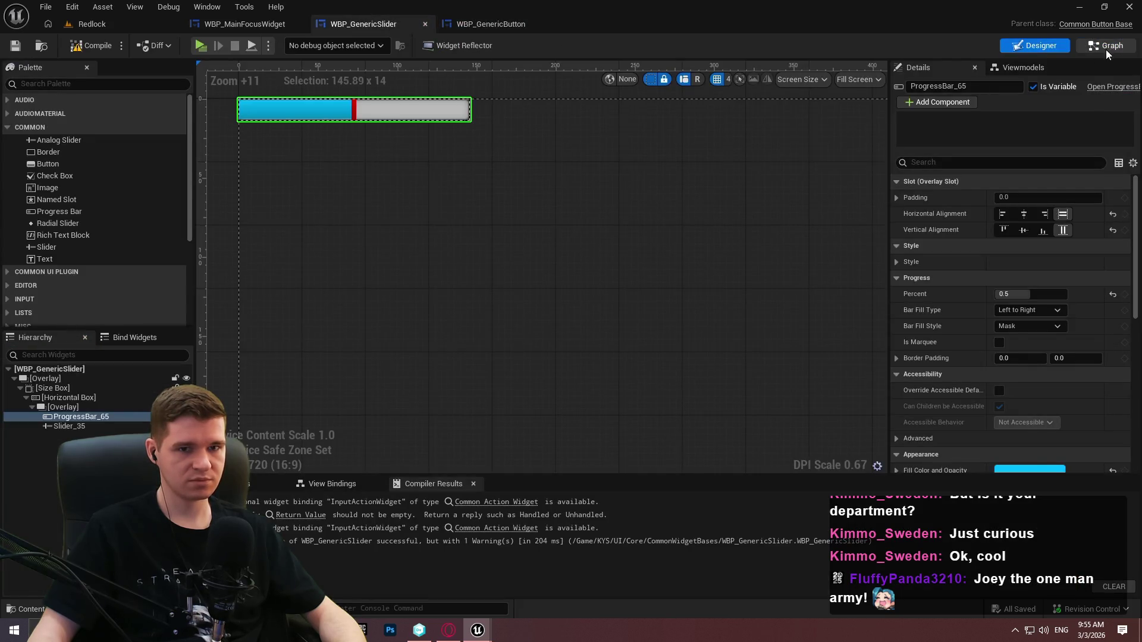
left_click(1107, 48)
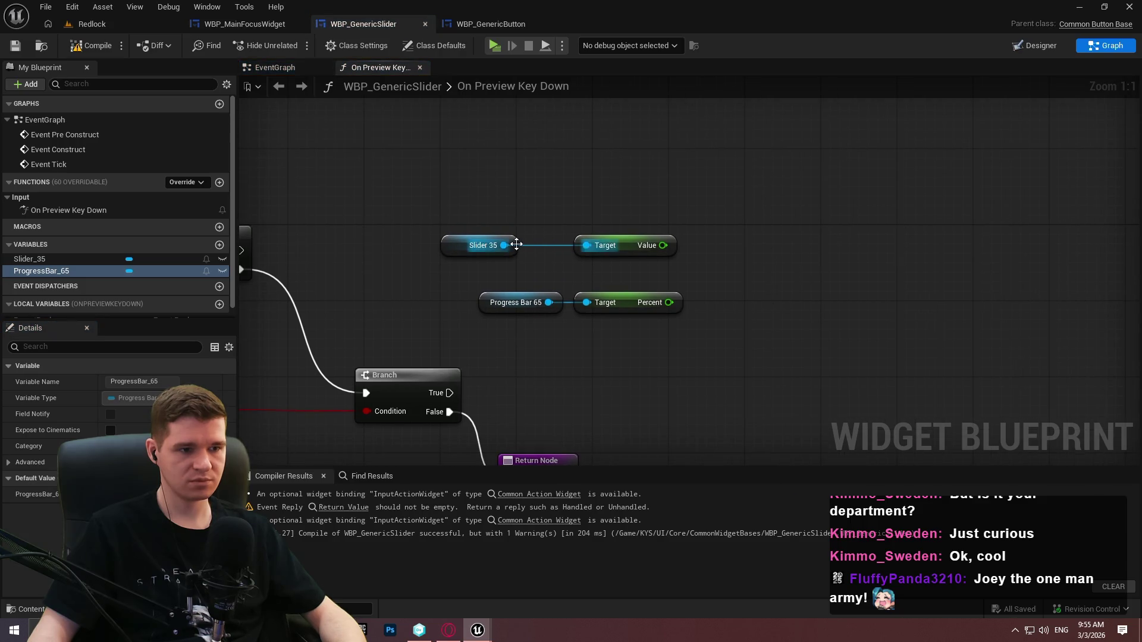
Create Add and Subtract nodes from Slider 35's Value and delete the unused Percent getter
left_click_drag(517, 245, 564, 245)
left_click(963, 238)
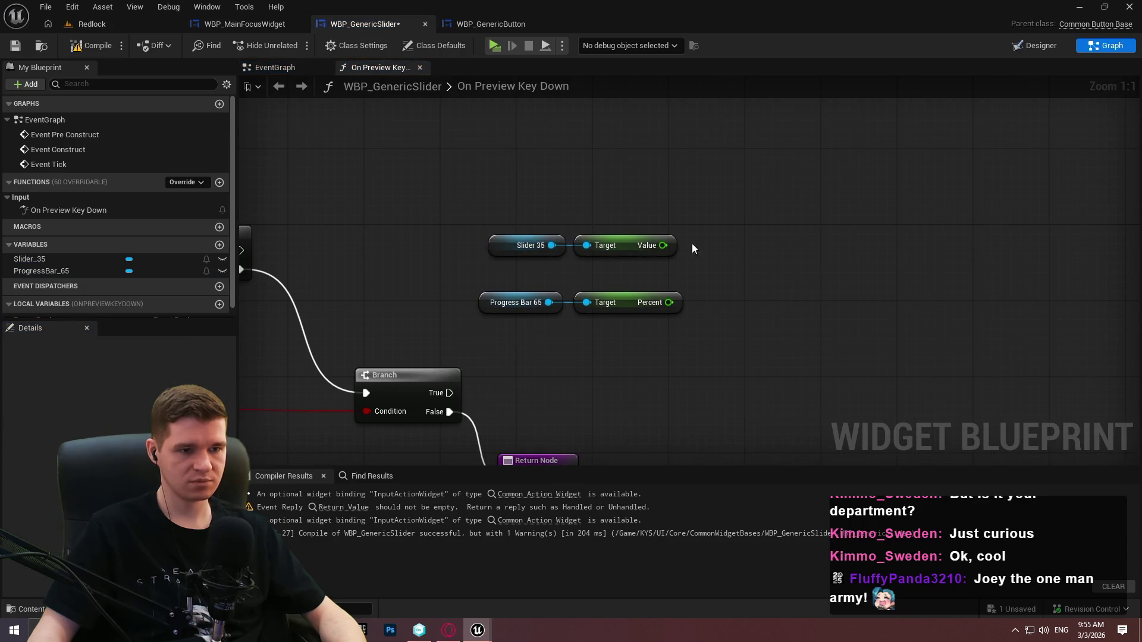
mouse_move(727, 244)
left_mouse_down()
mouse_move(674, 247)
mouse_move(681, 256)
mouse_move(625, 247)
left_mouse_up()
type("+")
left_click(769, 354)
key("q")
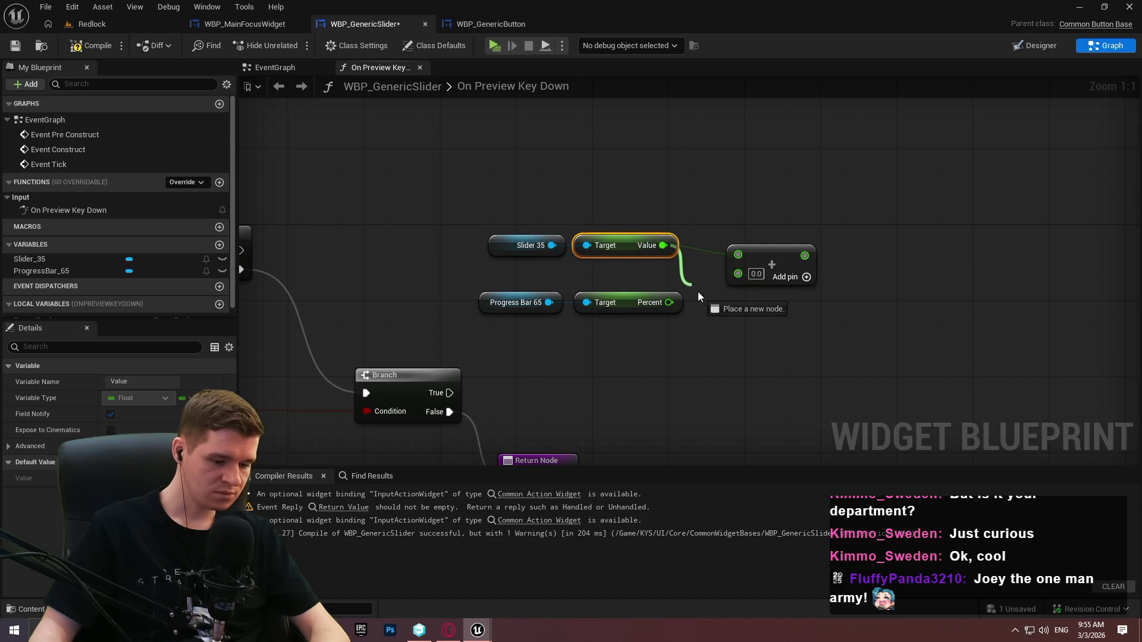
left_click_drag(697, 292, 699, 294)
left_click(759, 471)
left_click(815, 322)
left_click(595, 298)
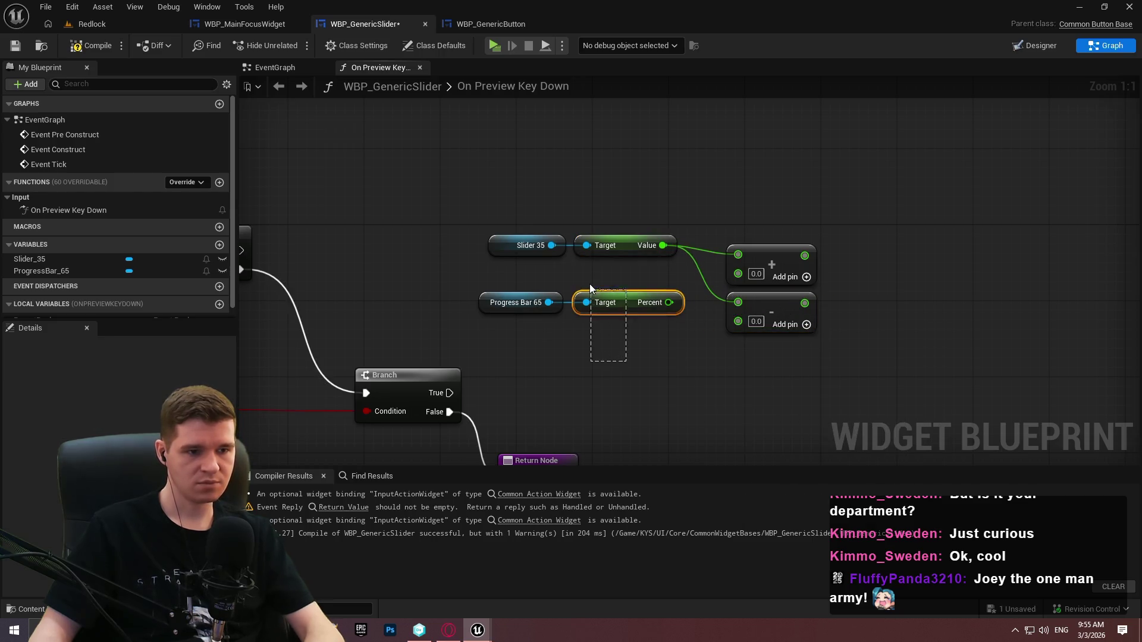
key("Delete")
Add a Set Percent node for Progress Bar 65, driven by the Branch True output
left_click_drag(549, 303, 606, 298)
type("set poer")
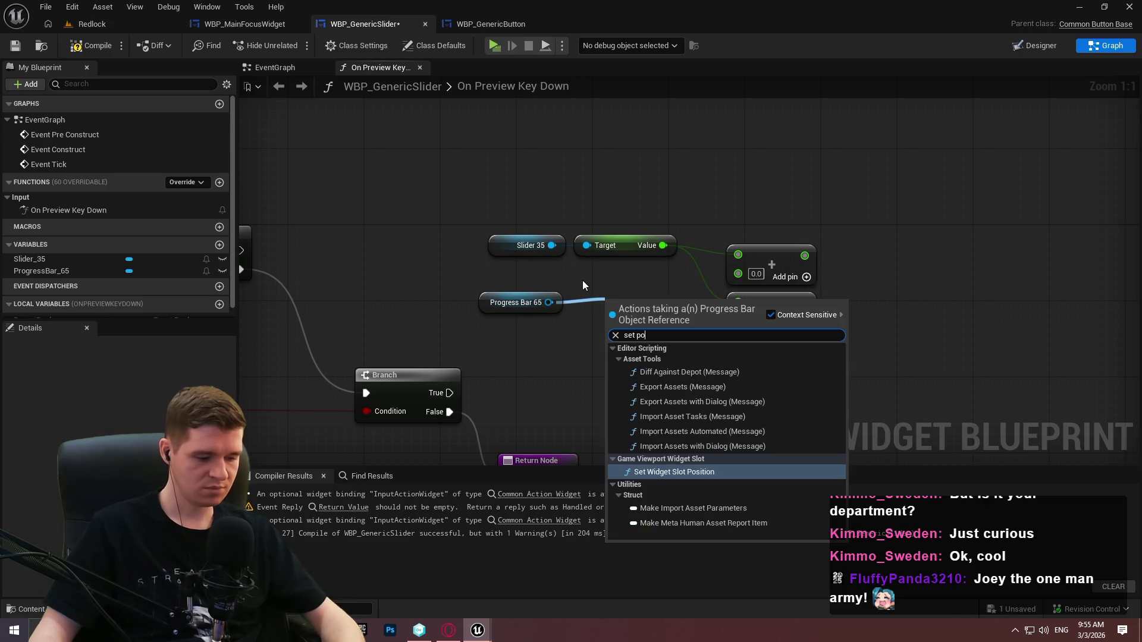
key("BackSpace")
key("BackSpace")
key("BackSpace")
type("ercent")
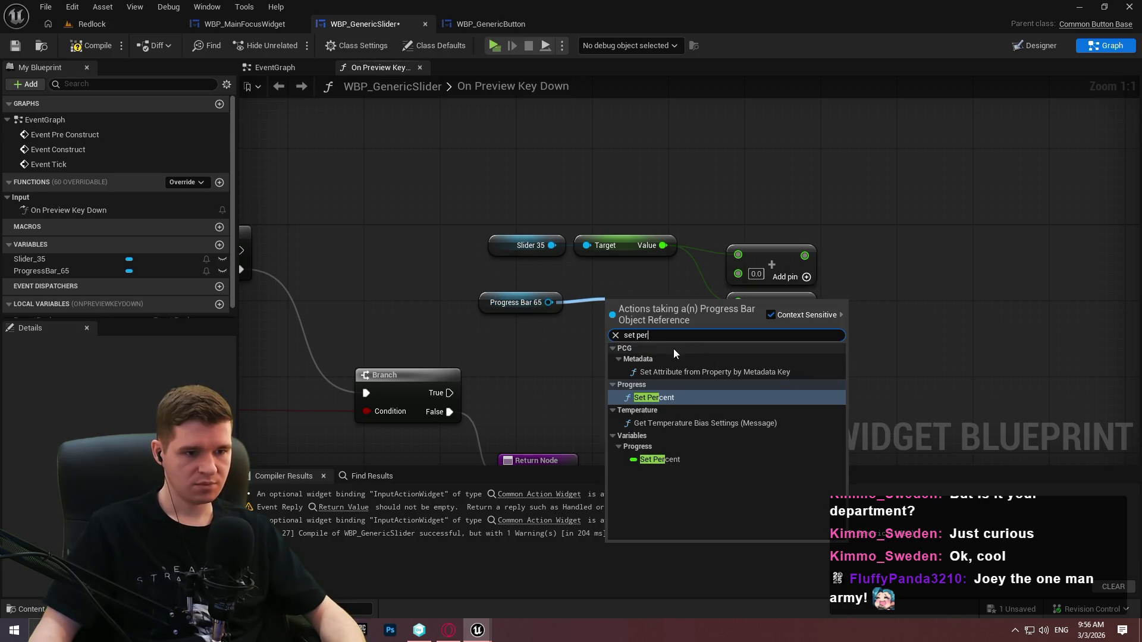
left_click(657, 363)
mouse_move(627, 300)
left_mouse_down()
mouse_move(864, 300)
mouse_move(600, 369)
mouse_move(439, 395)
left_mouse_up()
left_click_drag(881, 299, 918, 366)
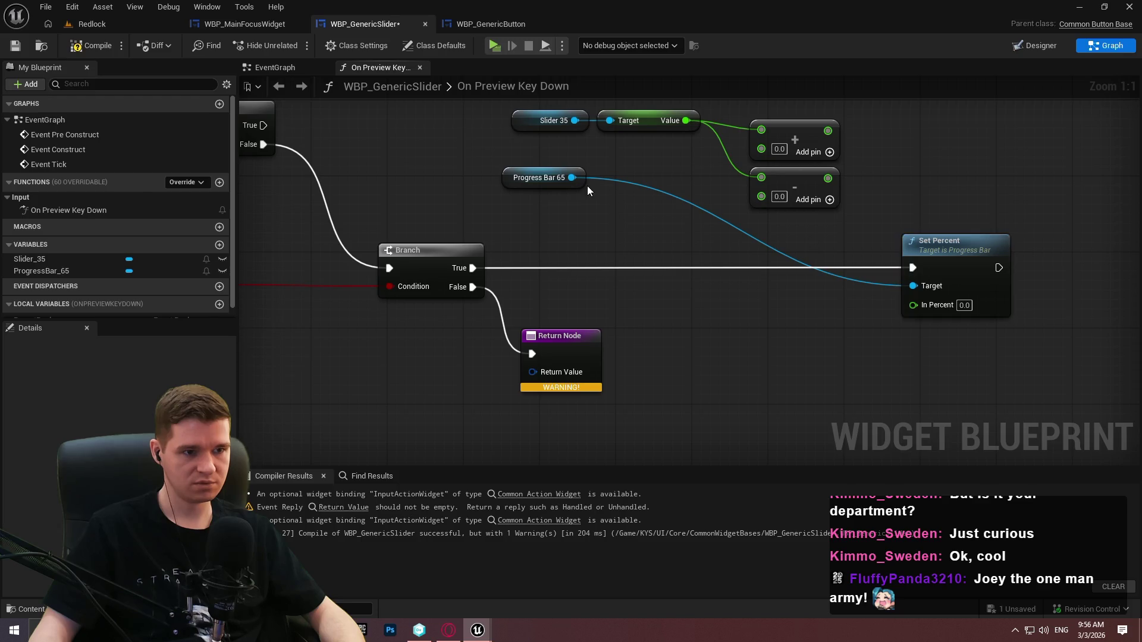
left_click_drag(559, 177, 835, 311)
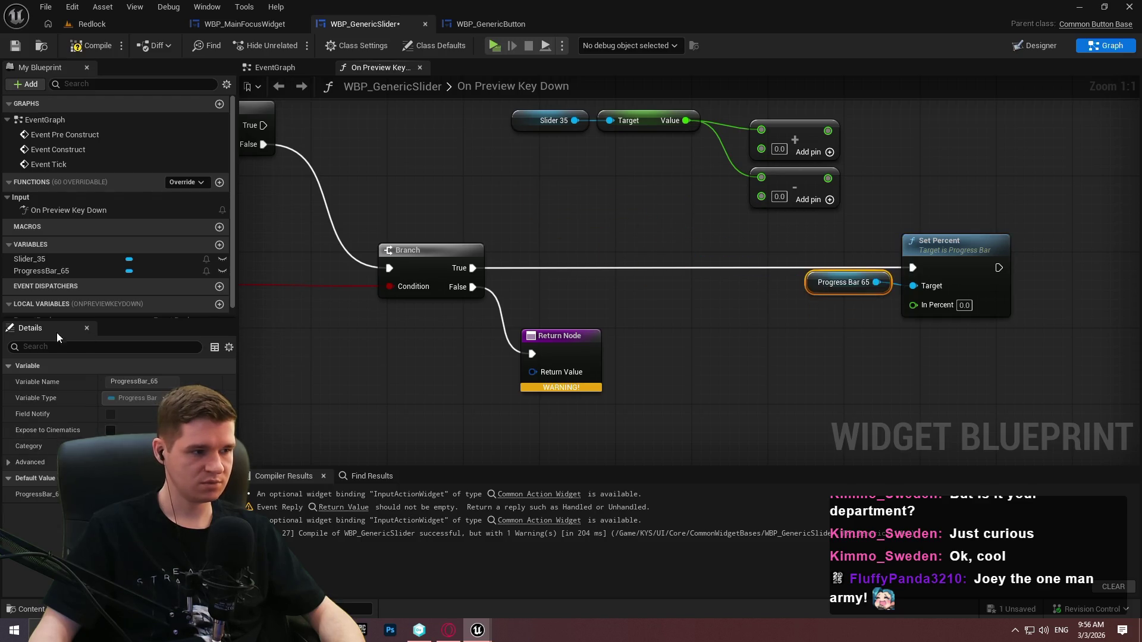
Paste a Return Node with Parent Reply and connect Set Percent's output to it
scroll(25, 306, "down", 1)
mouse_move(34, 311)
left_mouse_down()
mouse_move(535, 384)
mouse_move(497, 368)
left_mouse_up()
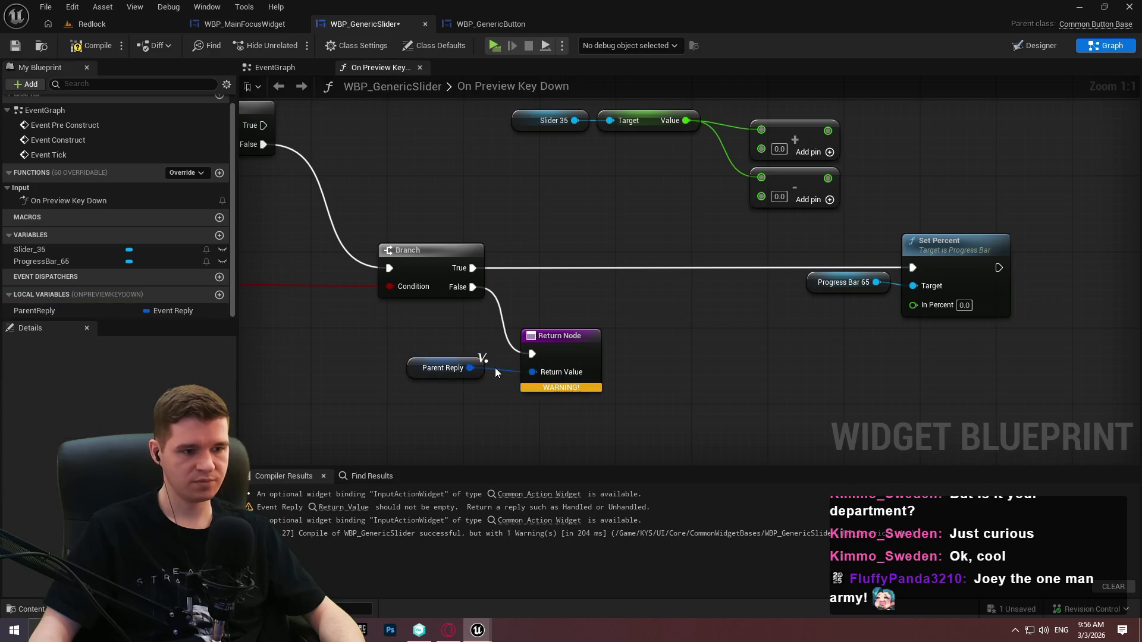
left_click(634, 377)
left_click_drag(634, 377, 416, 383)
key("ctrl+v")
left_click_drag(970, 265, 780, 273)
left_click_drag(999, 246, 1020, 256)
mouse_move(830, 223)
left_mouse_down()
mouse_move(839, 230)
mouse_move(787, 257)
mouse_move(750, 150)
mouse_move(630, 152)
left_mouse_up()
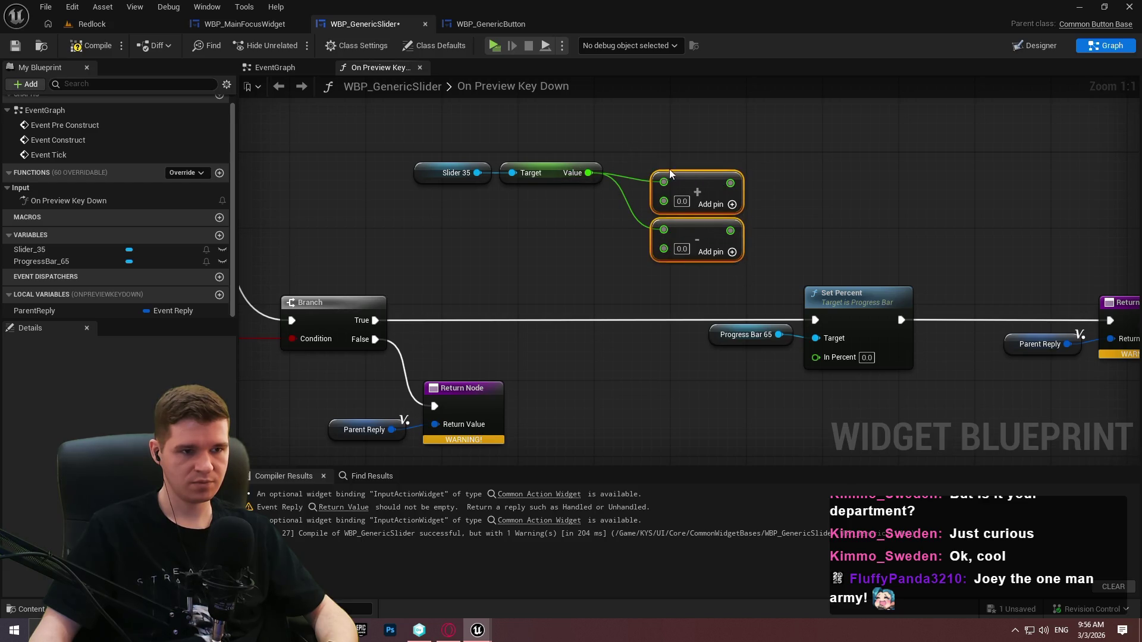
left_click(619, 149)
Add a Slider 35 Set Value node chained after Set Percent, before the Return Node
left_click_drag(477, 172, 565, 102)
type("set value")
key("Return")
mouse_move(702, 223)
left_mouse_down()
mouse_move(986, 227)
mouse_move(1015, 245)
left_mouse_up()
left_click_drag(935, 373, 841, 284)
left_click_drag(856, 157, 828, 320)
mouse_move(892, 132)
left_mouse_down()
mouse_move(912, 310)
mouse_move(930, 293)
mouse_move(1063, 321)
left_mouse_up()
left_click_drag(1067, 385, 987, 333)
mouse_move(1053, 312)
left_mouse_down()
mouse_move(1079, 321)
mouse_move(1063, 320)
left_mouse_up()
Delete the Subtract node and set the Add node's second input to 0.01
left_click_drag(305, 185, 564, 220)
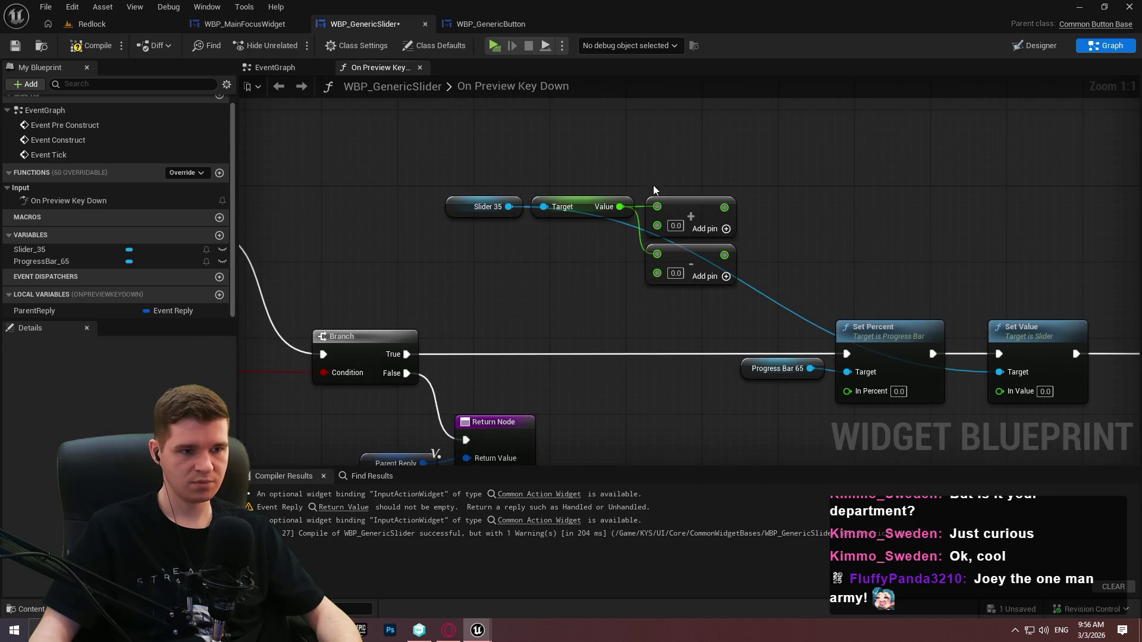
mouse_move(742, 283)
left_mouse_down()
mouse_move(1141, 235)
mouse_move(1141, 247)
left_mouse_up()
scroll(1005, 418, "down", 12)
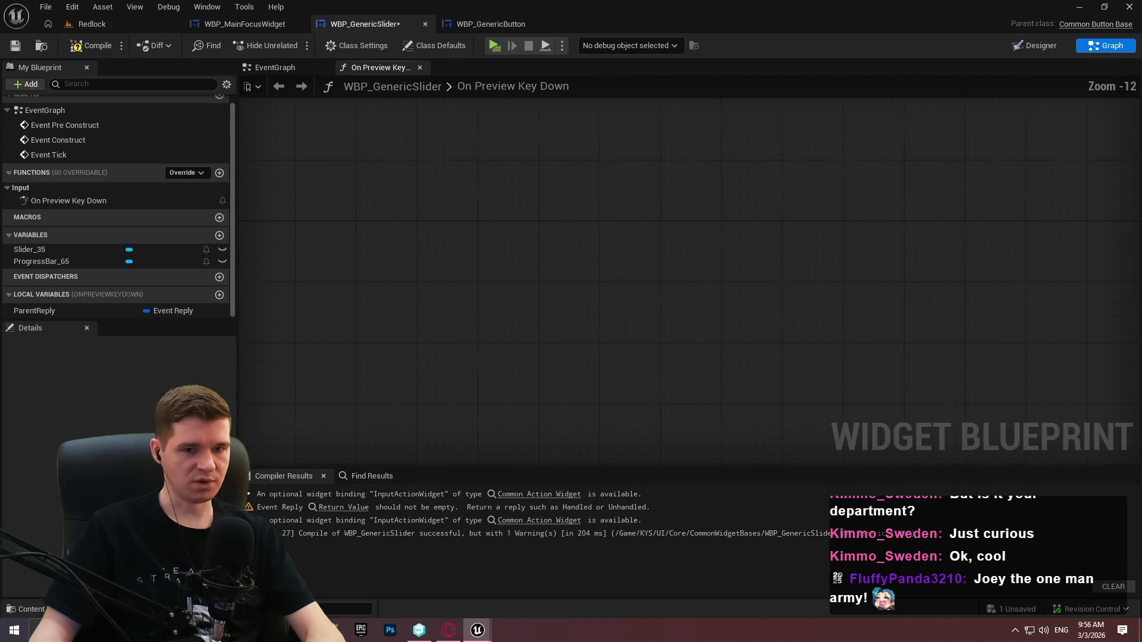
scroll(1005, 418, "up", 12)
left_click_drag(950, 200, 525, 230)
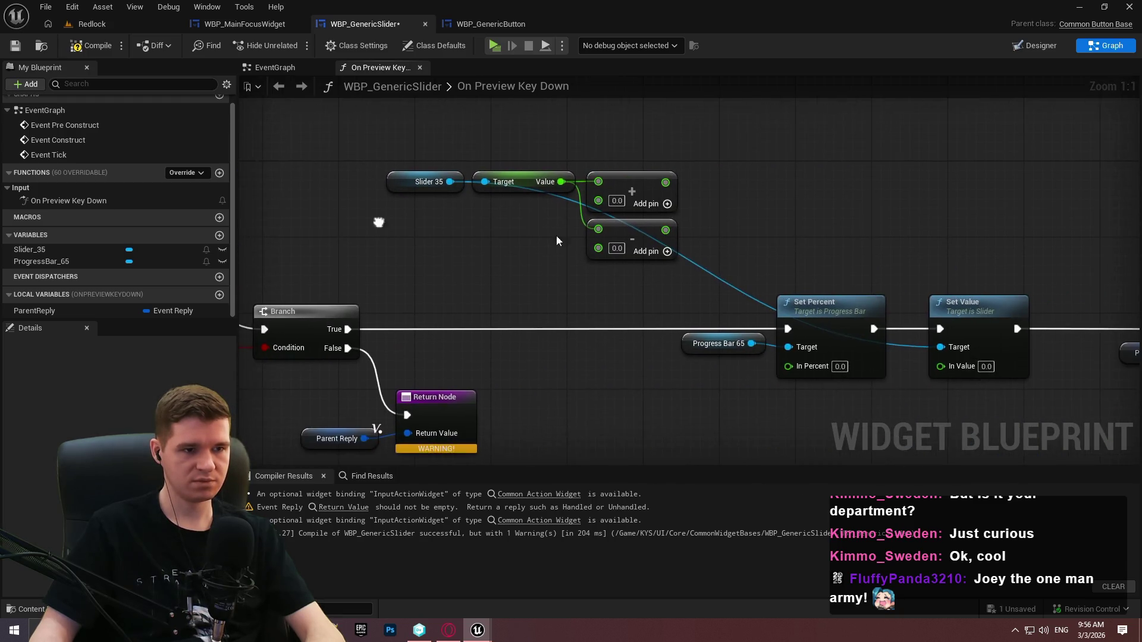
key("Delete")
left_click_drag(683, 255, 410, 166)
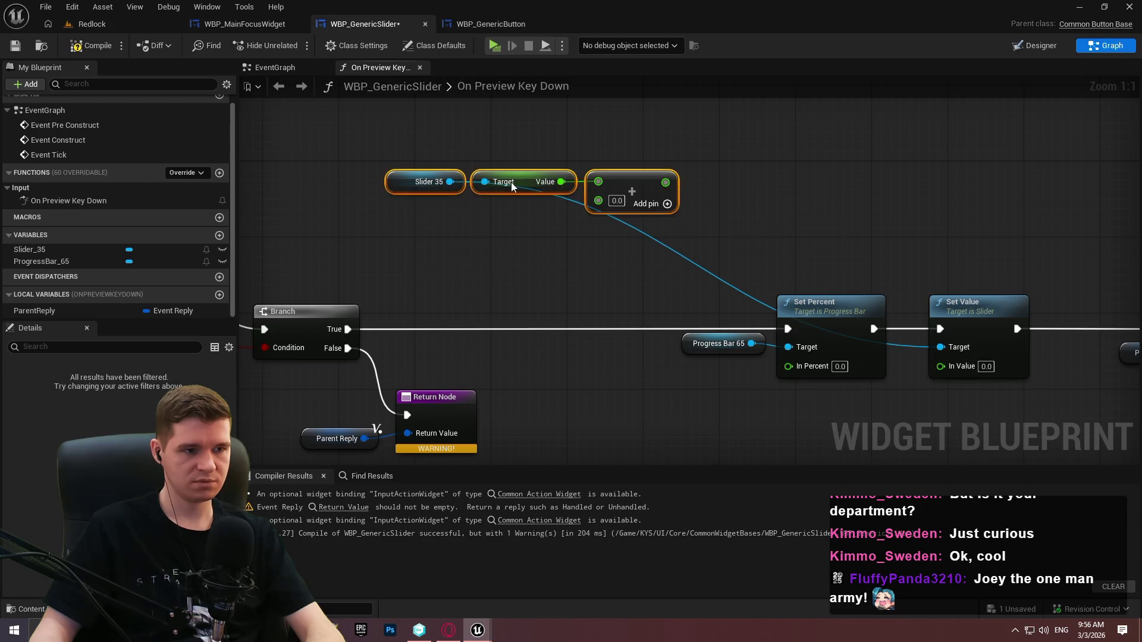
mouse_move(491, 175)
left_mouse_down()
mouse_move(699, 433)
mouse_move(616, 439)
mouse_move(592, 339)
left_mouse_up()
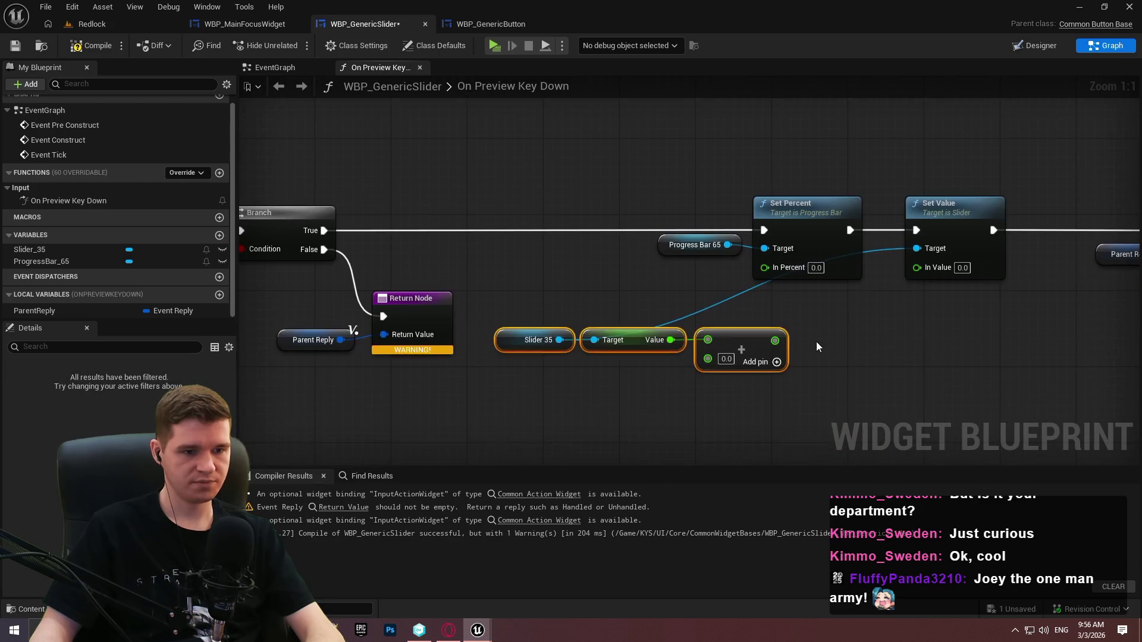
left_click(725, 355)
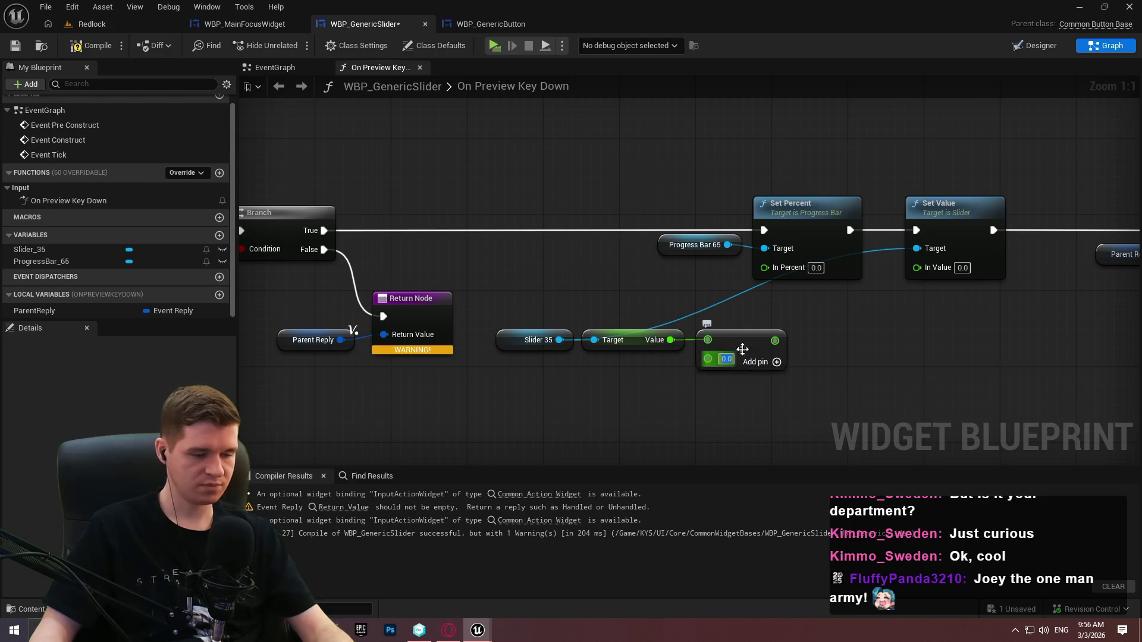
type("0.01")
key("Return")
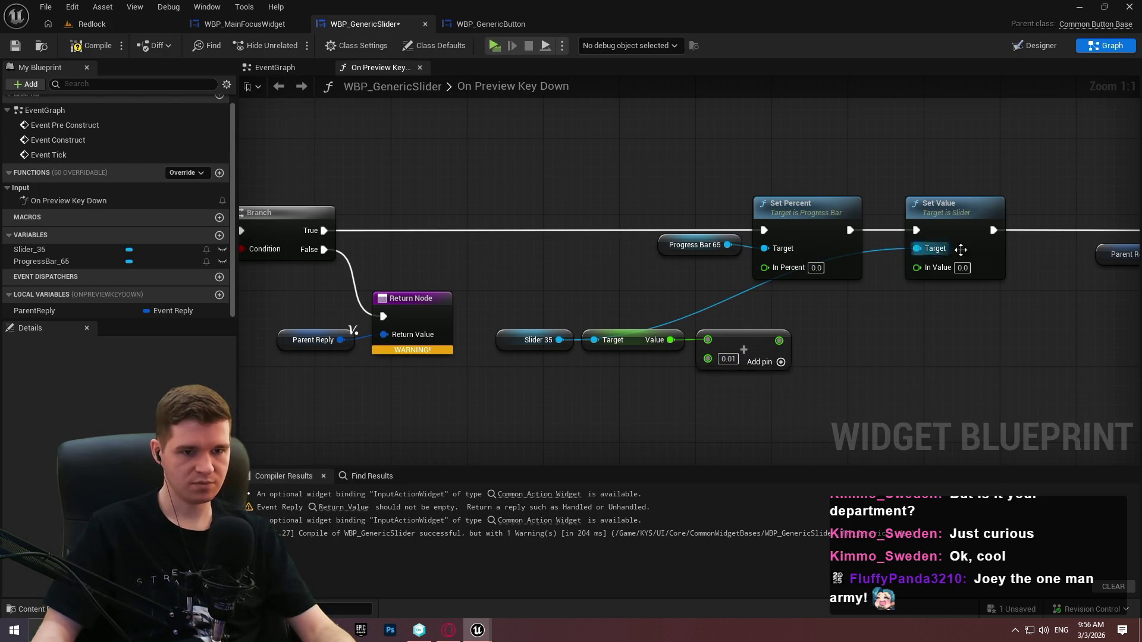
Feed the sum into Set Value's In Value and rechain the setters into the Return Node
mouse_move(769, 343)
left_mouse_down()
mouse_move(936, 261)
mouse_move(917, 267)
left_mouse_up()
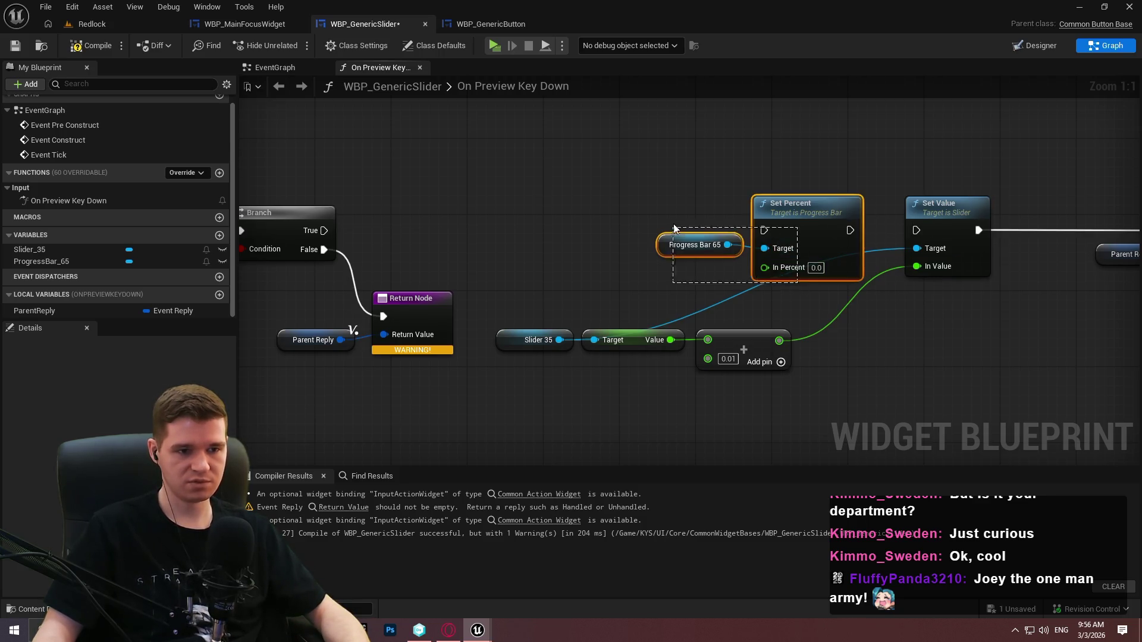
left_click_drag(791, 206, 1010, 309)
left_click_drag(978, 231, 982, 335)
mouse_move(1069, 335)
left_mouse_down()
mouse_move(1101, 271)
mouse_move(849, 235)
mouse_move(949, 227)
left_mouse_up()
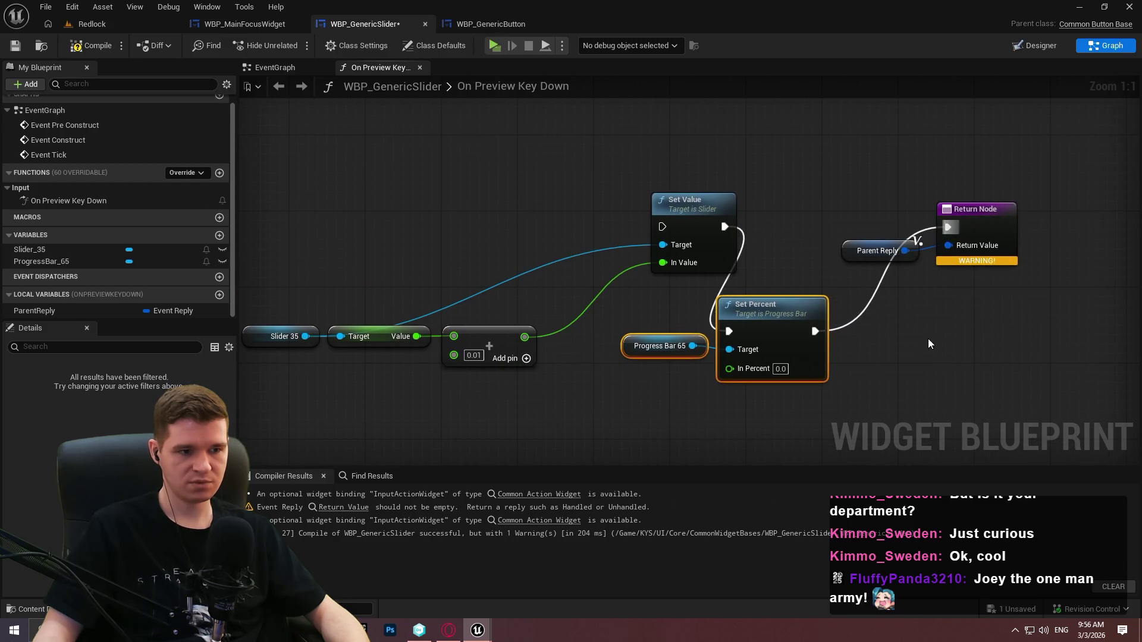
left_click_drag(932, 340, 952, 314)
left_click(898, 326)
mouse_move(430, 310)
left_mouse_down()
mouse_move(778, 362)
mouse_move(765, 347)
left_mouse_up()
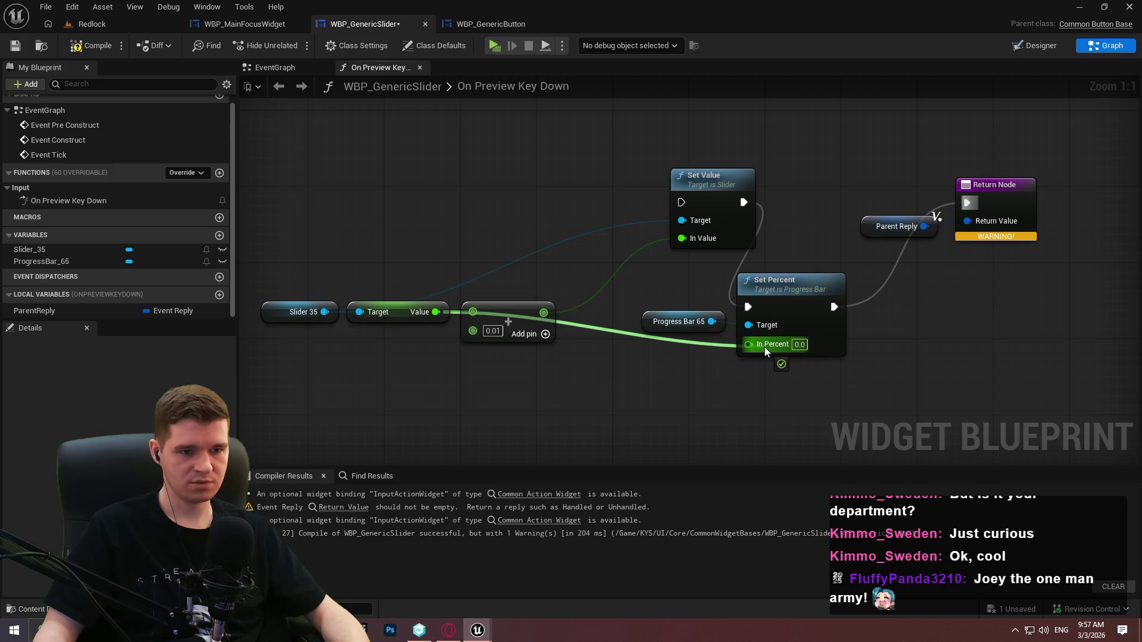
left_click_drag(765, 347, 727, 384)
key("Escape")
key("ctrl+z")
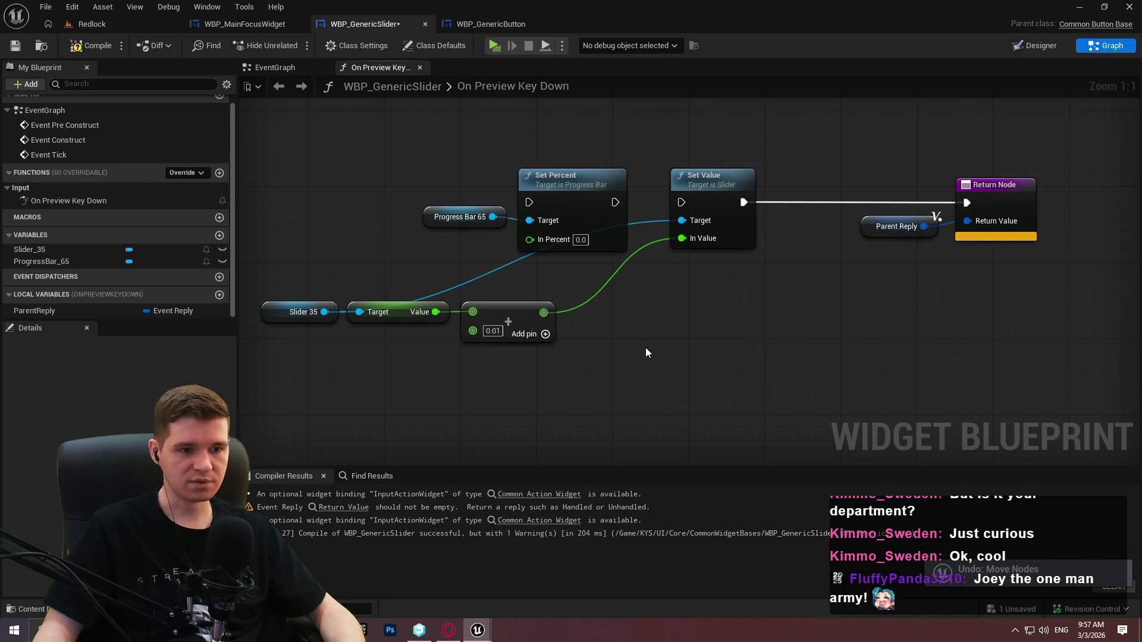
key("ctrl+z")
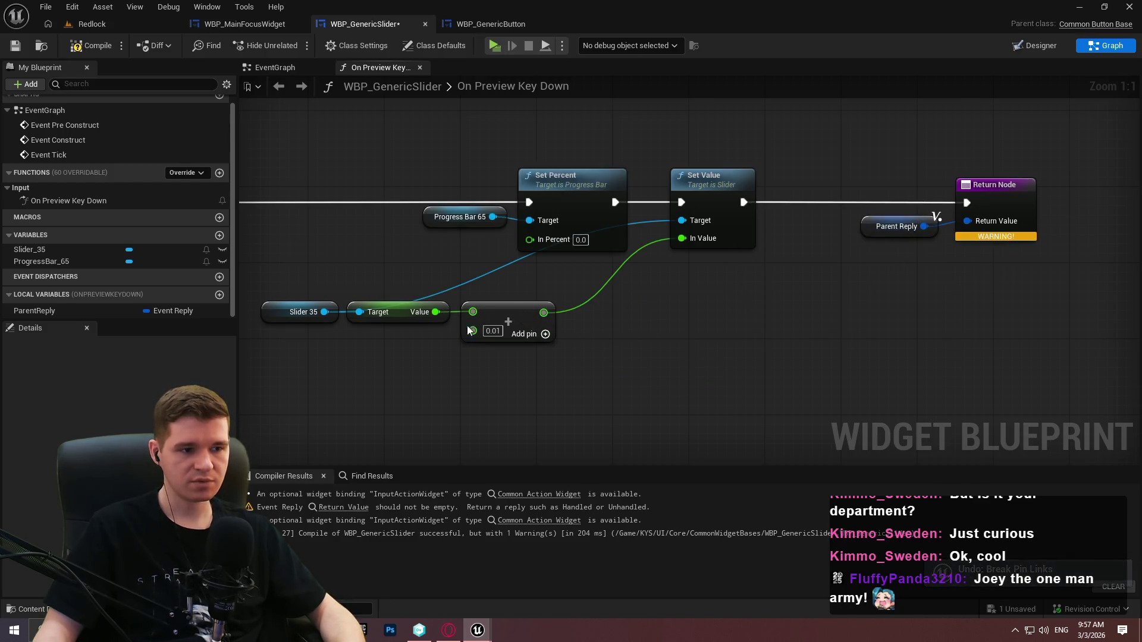
Feed the sum into Set Percent's In Percent and shift the setter and return nodes right
mouse_move(533, 312)
left_mouse_down()
mouse_move(546, 279)
mouse_move(530, 240)
left_mouse_up()
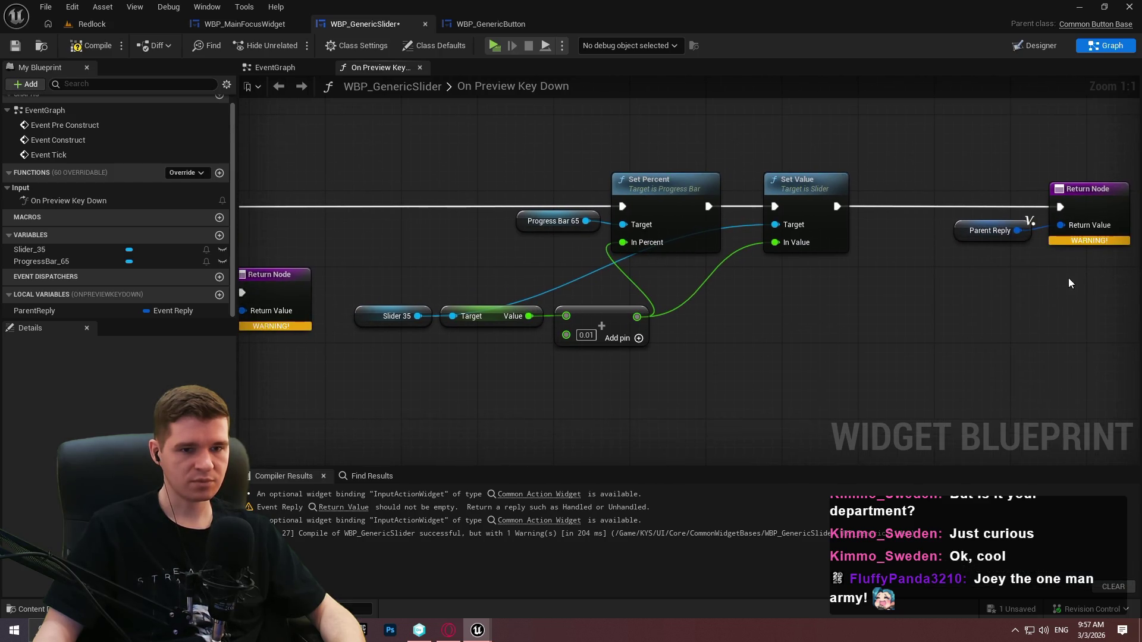
left_click_drag(1019, 280, 522, 188)
mouse_move(713, 206)
left_mouse_down()
mouse_move(783, 201)
mouse_move(725, 202)
left_mouse_up()
left_click(718, 333)
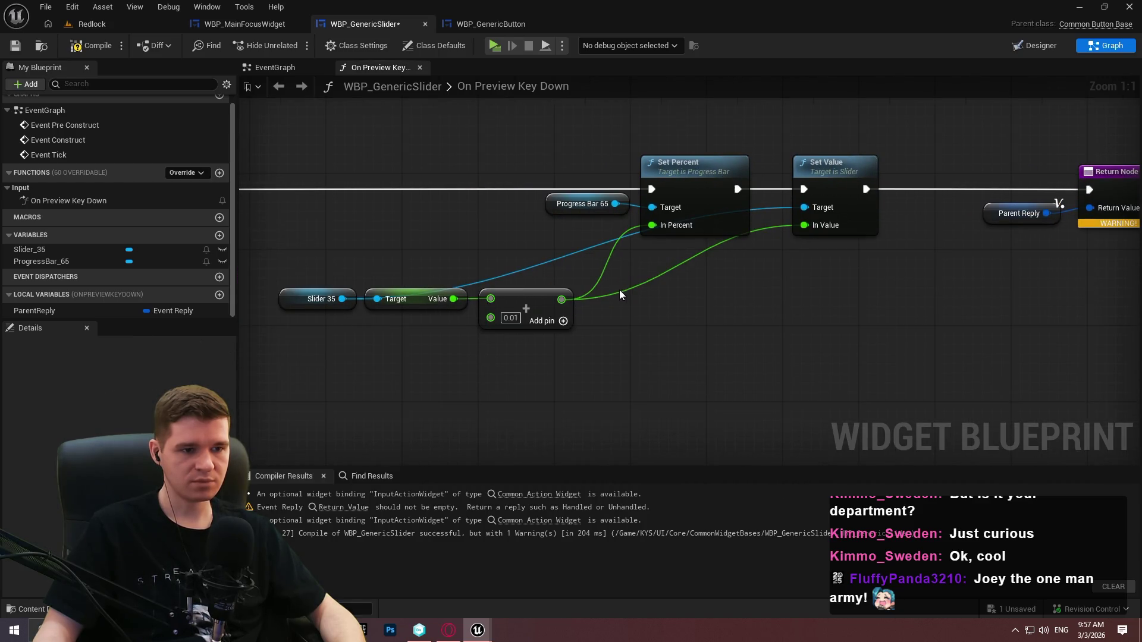
Add a reroute knot on the In Value wire and straighten the slider math nodes
double_click(619, 295)
mouse_move(622, 296)
left_mouse_down()
mouse_move(775, 316)
mouse_move(298, 274)
left_mouse_up()
key("q")
left_click(784, 318)
left_click_drag(762, 303, 742, 299)
left_click_drag(773, 339, 298, 255)
left_click(788, 223)
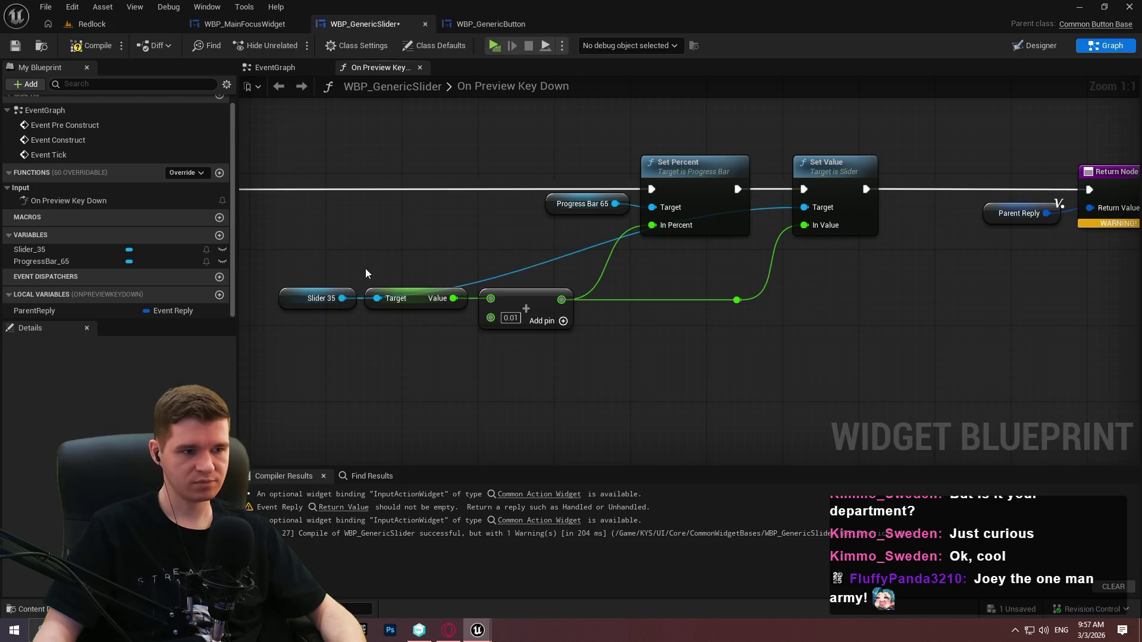
Duplicate the Slider 35 getter and wire the copy into Set Value's Target
left_click_drag(294, 309, 296, 305)
key("ctrl+c")
key("ctrl+v")
mouse_move(704, 270)
left_mouse_down()
mouse_move(791, 220)
mouse_move(909, 185)
left_mouse_up()
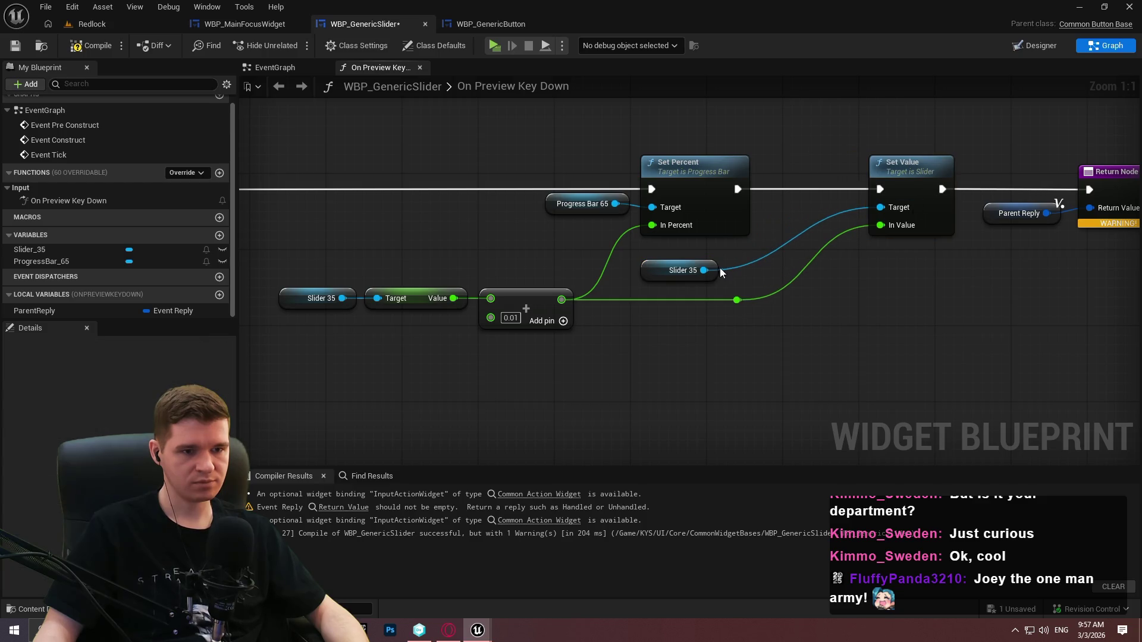
left_click_drag(712, 272, 855, 215)
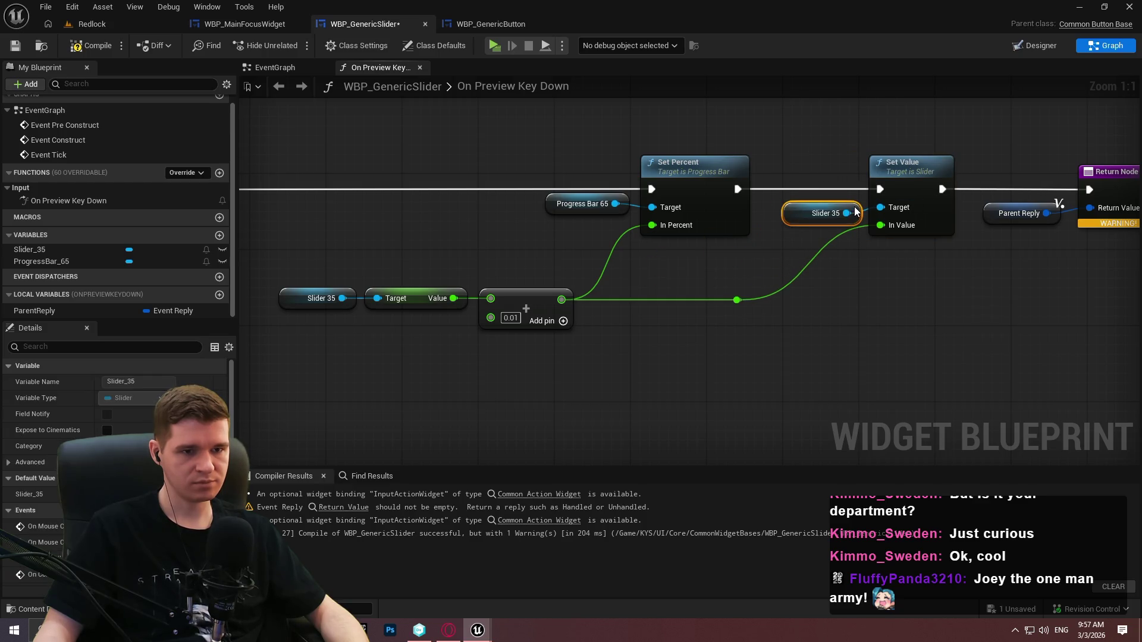
Nudge Progress Bar 65 and the reroute knot so the wire into the knot runs straight
left_click_drag(623, 206, 623, 215)
left_click_drag(738, 300, 835, 310)
left_click_drag(845, 357, 280, 275)
key("q")
left_click(959, 327)
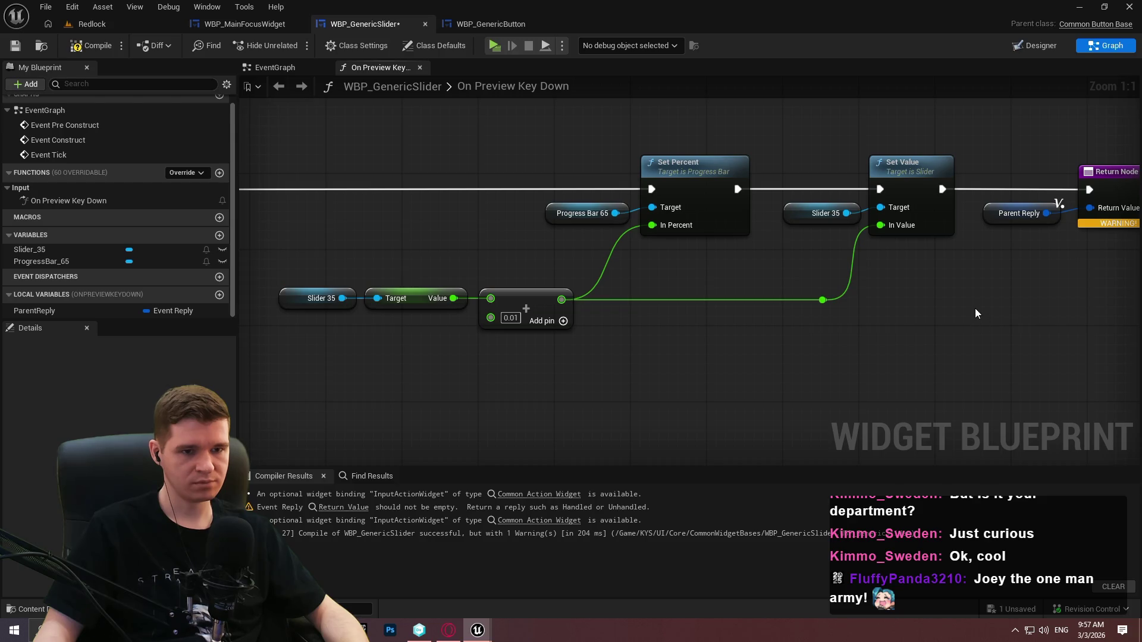
Shift the slider step chain through Return Node further right, then review the gamepad compare nodes
scroll(975, 308, "down", 3)
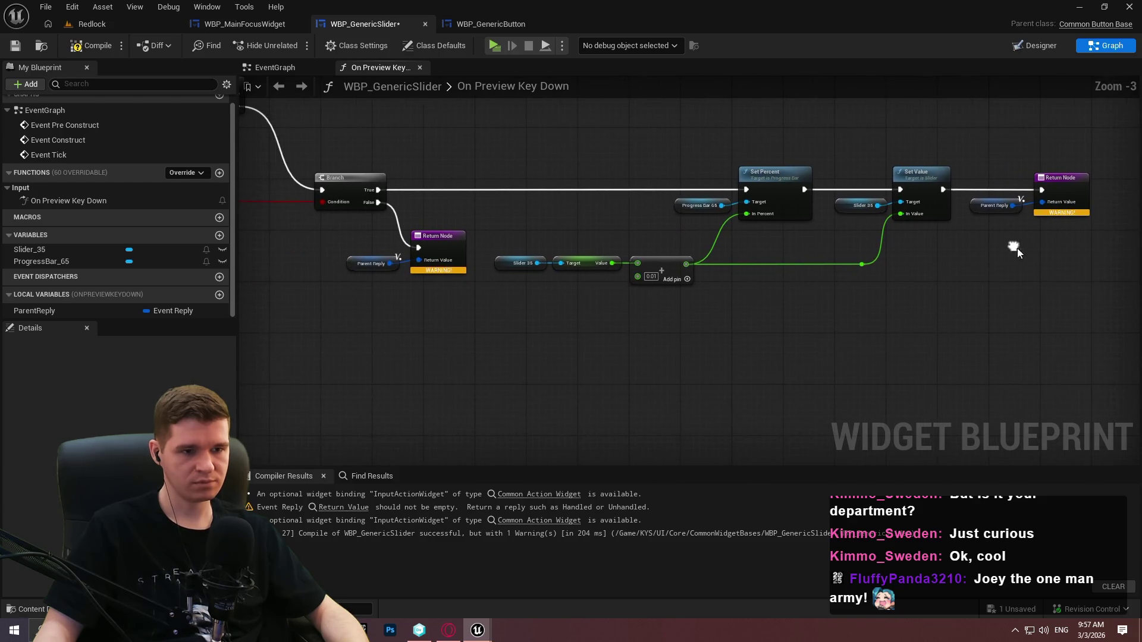
left_click_drag(1065, 294, 490, 172)
left_click_drag(814, 183, 839, 183)
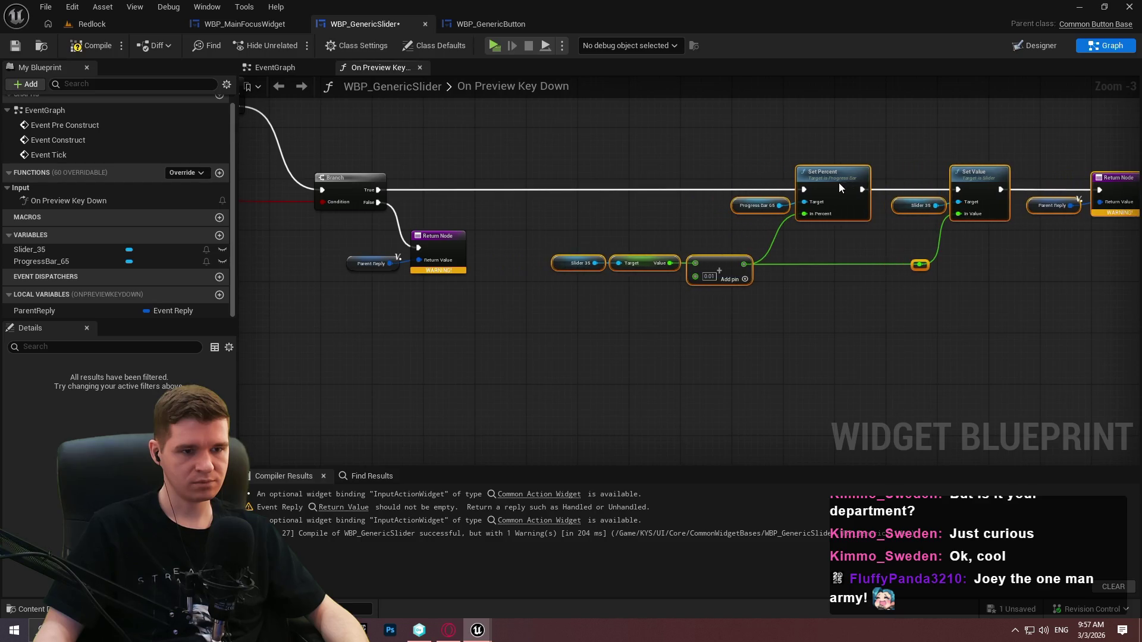
left_click(1015, 294)
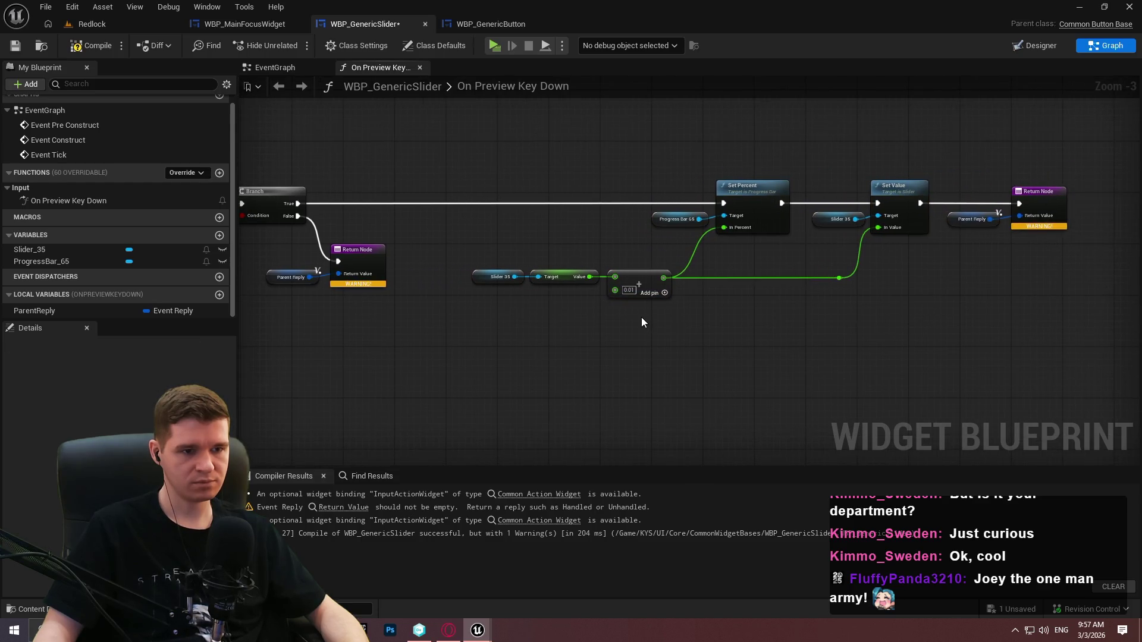
scroll(642, 323, "up", 1)
scroll(900, 306, "down", 1)
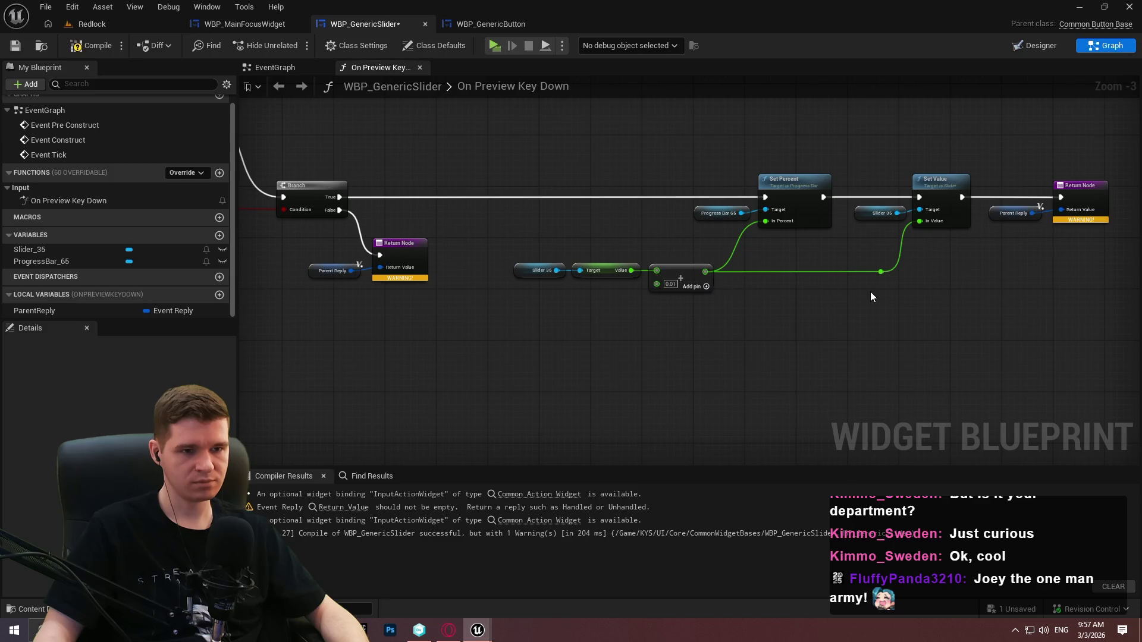
left_click_drag(884, 303, 1051, 314)
scroll(771, 238, "up", 1)
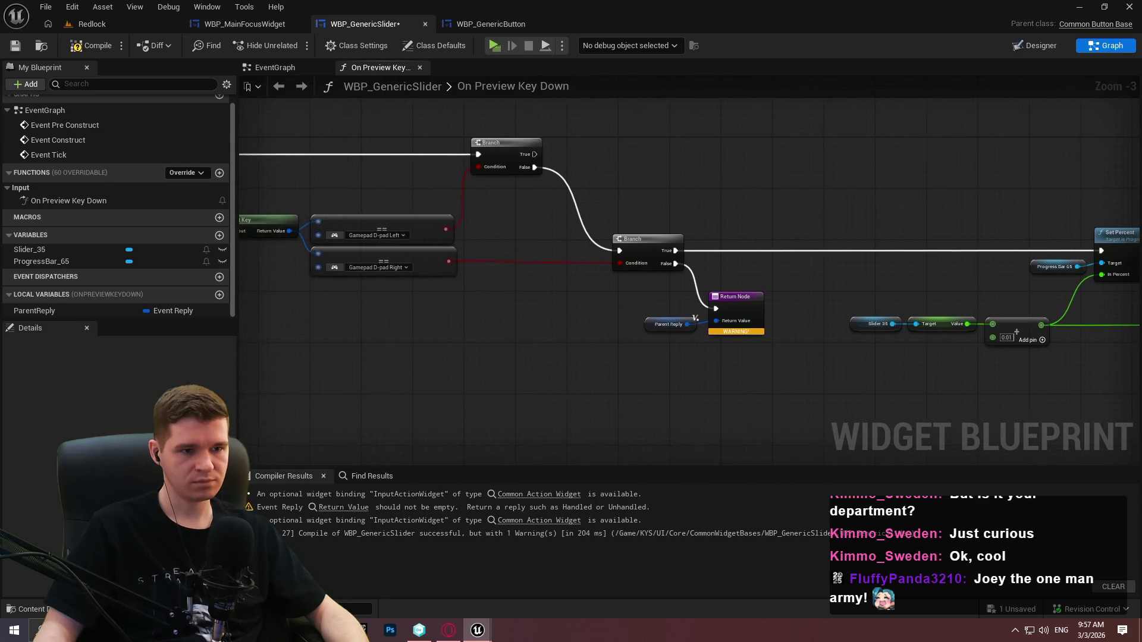
scroll(771, 238, "up", 1)
mouse_move(573, 191)
left_mouse_down()
mouse_move(1007, 255)
mouse_move(661, 286)
left_mouse_up()
Create a Boolean local variable bIsIncrease and place a SET node for it
left_click(220, 295)
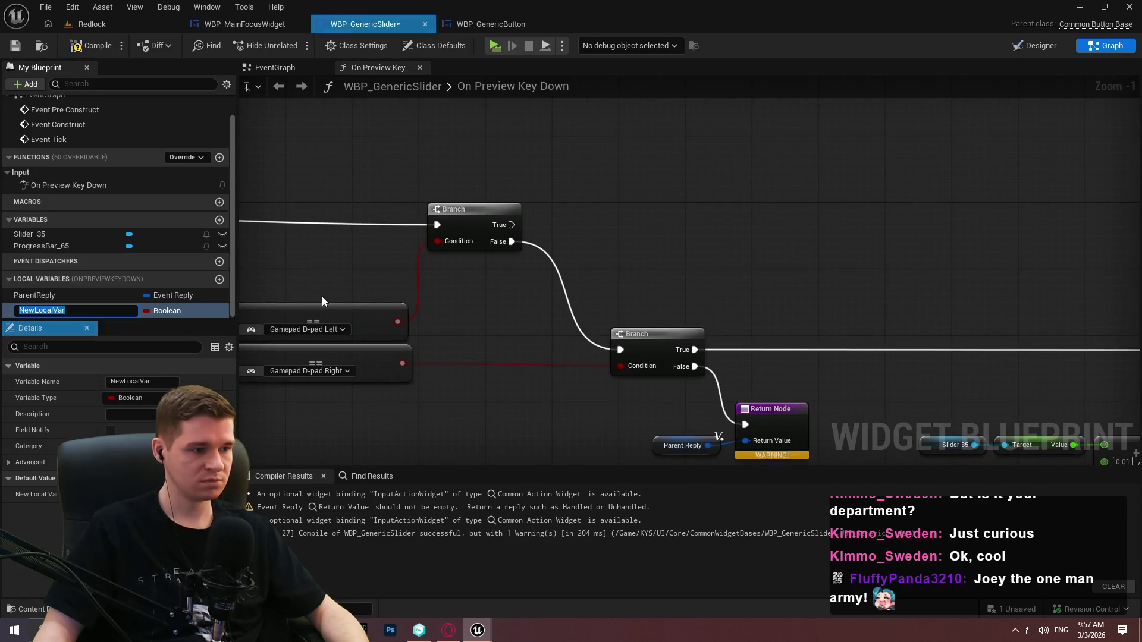
type("bIsIncrease")
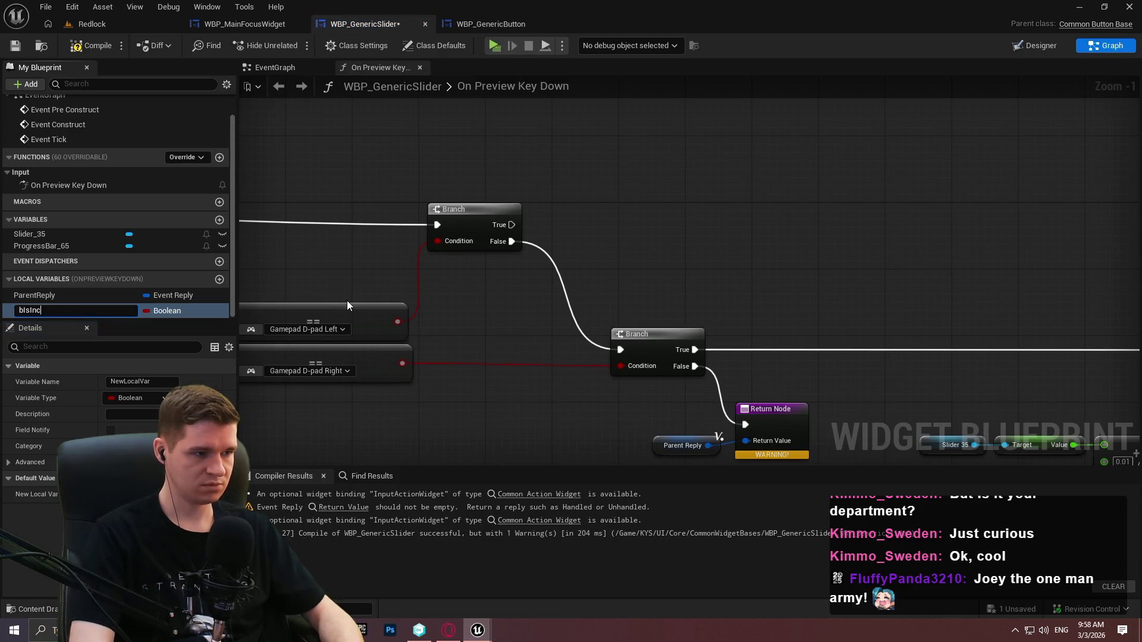
key("Return")
mouse_move(36, 309)
left_mouse_down()
mouse_move(523, 252)
mouse_move(631, 220)
mouse_move(511, 225)
left_mouse_up()
left_click(657, 262)
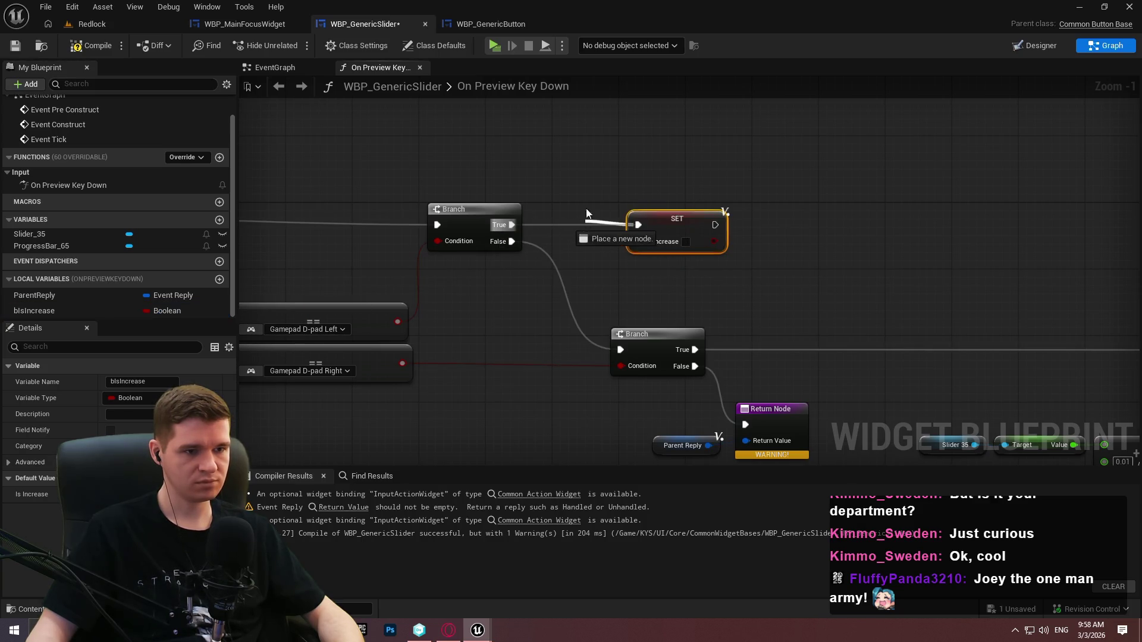
left_click_drag(665, 221, 649, 222)
left_click(780, 266)
Duplicate the SET Is Increase node and link the lower Branch's True output to the copy
left_click(641, 213)
key("ctrl+c")
key("ctrl+v")
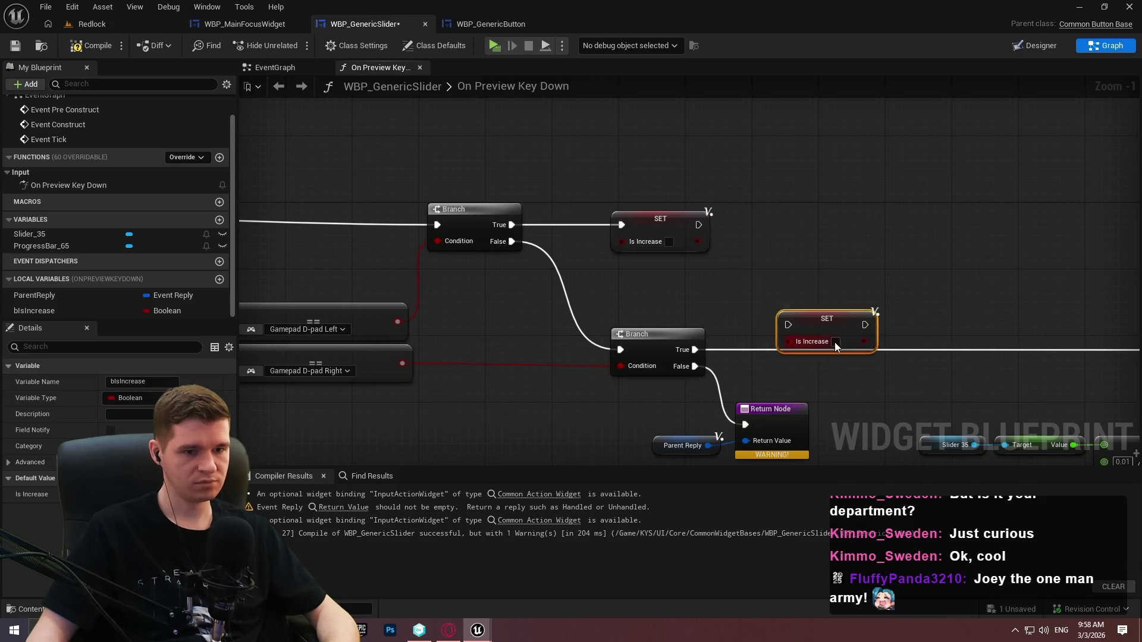
left_click_drag(795, 328, 695, 350)
mouse_move(840, 332)
left_mouse_down()
mouse_move(848, 357)
mouse_move(739, 248)
mouse_move(698, 225)
left_mouse_up()
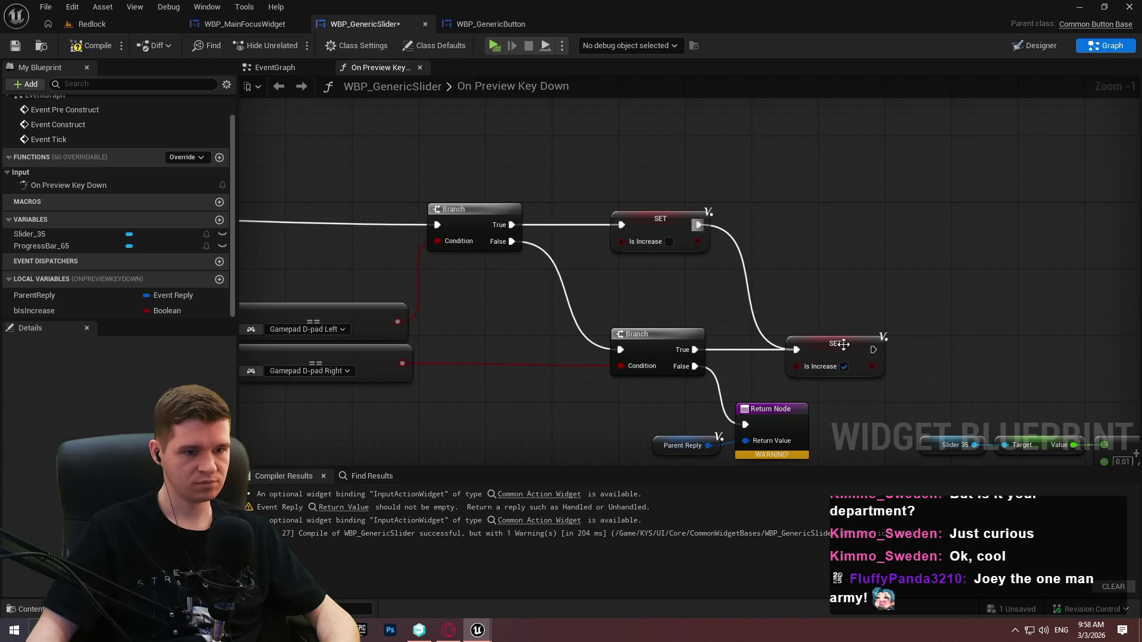
left_click_drag(948, 301, 662, 233)
mouse_move(587, 282)
left_mouse_down()
mouse_move(959, 286)
mouse_move(879, 287)
left_mouse_up()
left_click(627, 226)
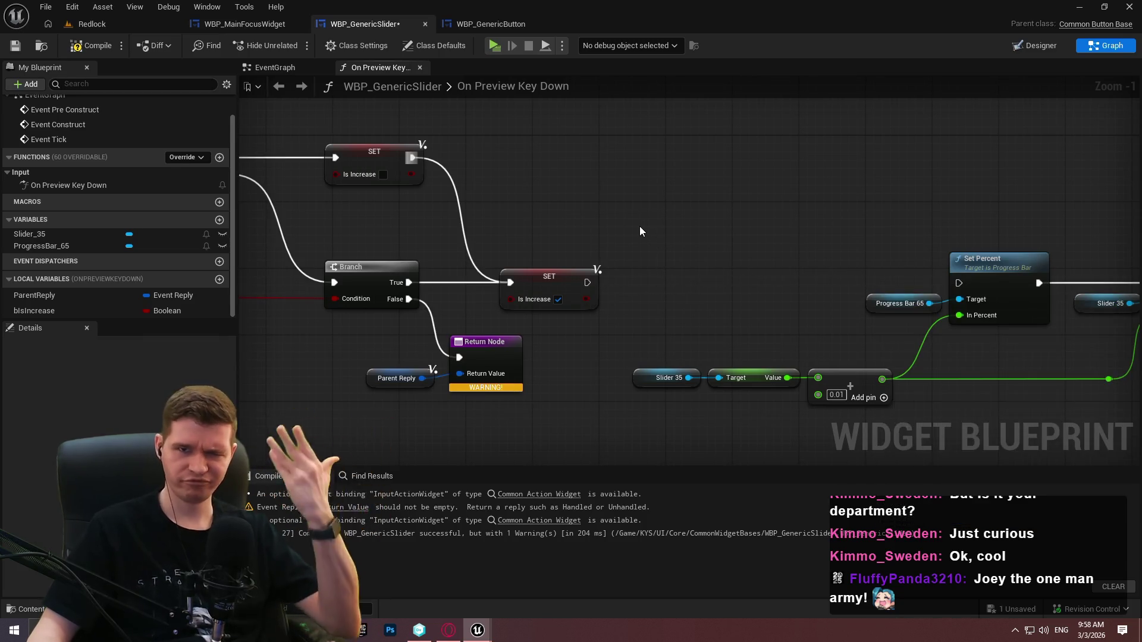
key("ctrl+z")
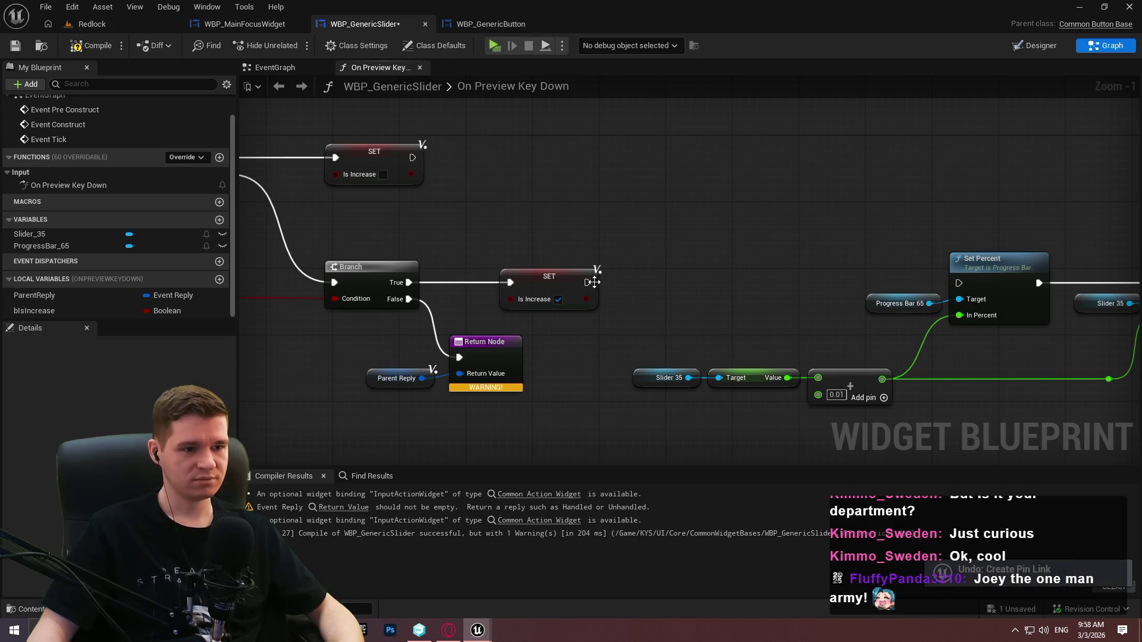
Wire both SET Is Increase nodes into Set Percent, joining them through a reroute knot
mouse_move(593, 282)
left_mouse_down()
mouse_move(552, 282)
mouse_move(568, 282)
left_mouse_up()
left_click_drag(621, 318, 419, 234)
mouse_move(547, 254)
left_mouse_down()
mouse_move(570, 255)
mouse_move(593, 365)
left_mouse_up()
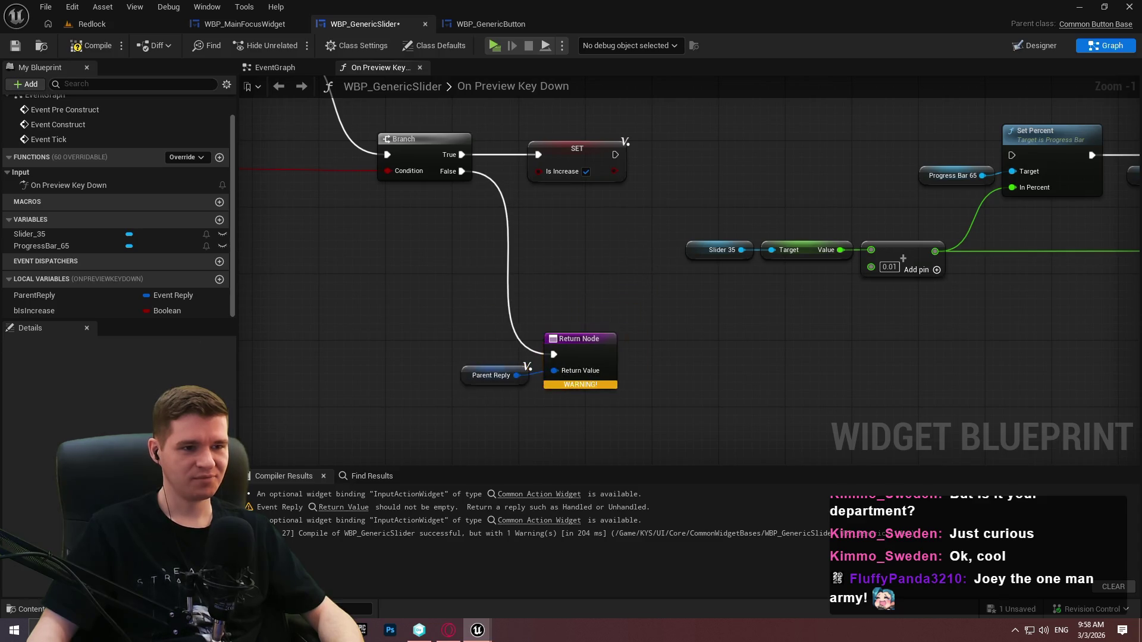
left_click_drag(493, 55, 419, 272)
left_click_drag(539, 371, 938, 372)
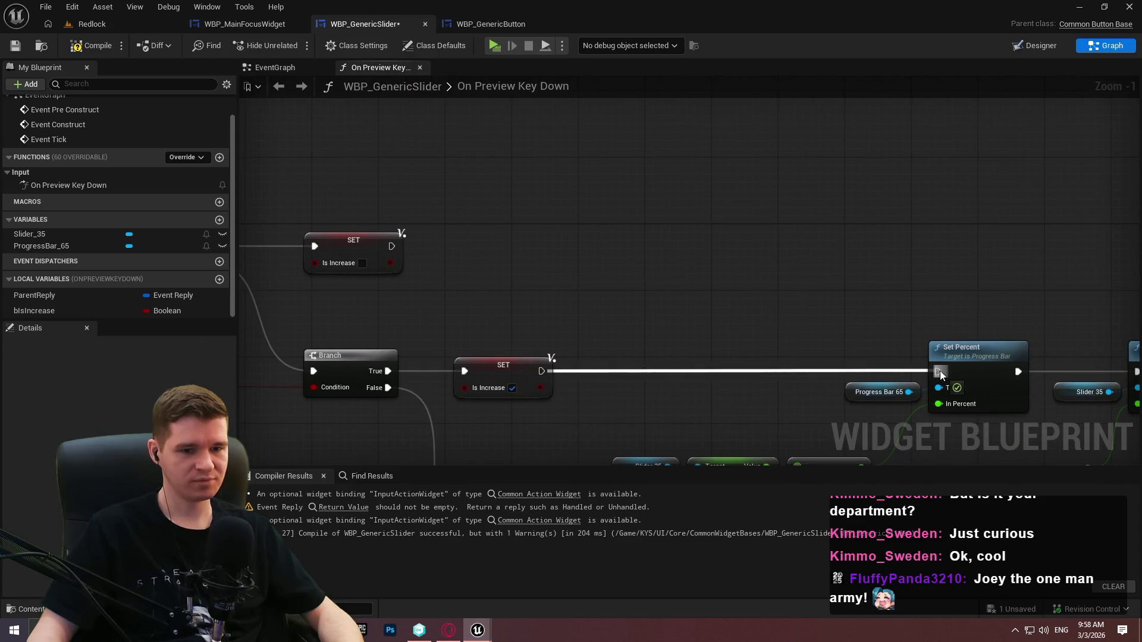
double_click(602, 371)
left_click_drag(598, 364, 392, 246)
left_click(626, 375)
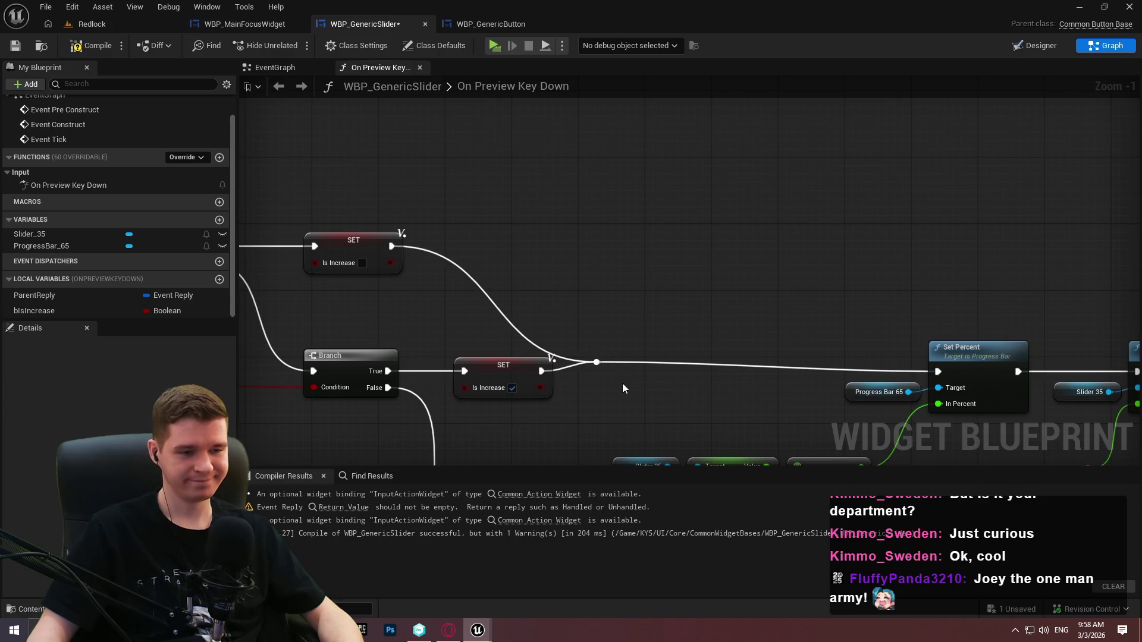
left_click_drag(606, 362, 644, 369)
mouse_move(399, 248)
left_mouse_down()
mouse_move(510, 245)
mouse_move(510, 234)
left_mouse_up()
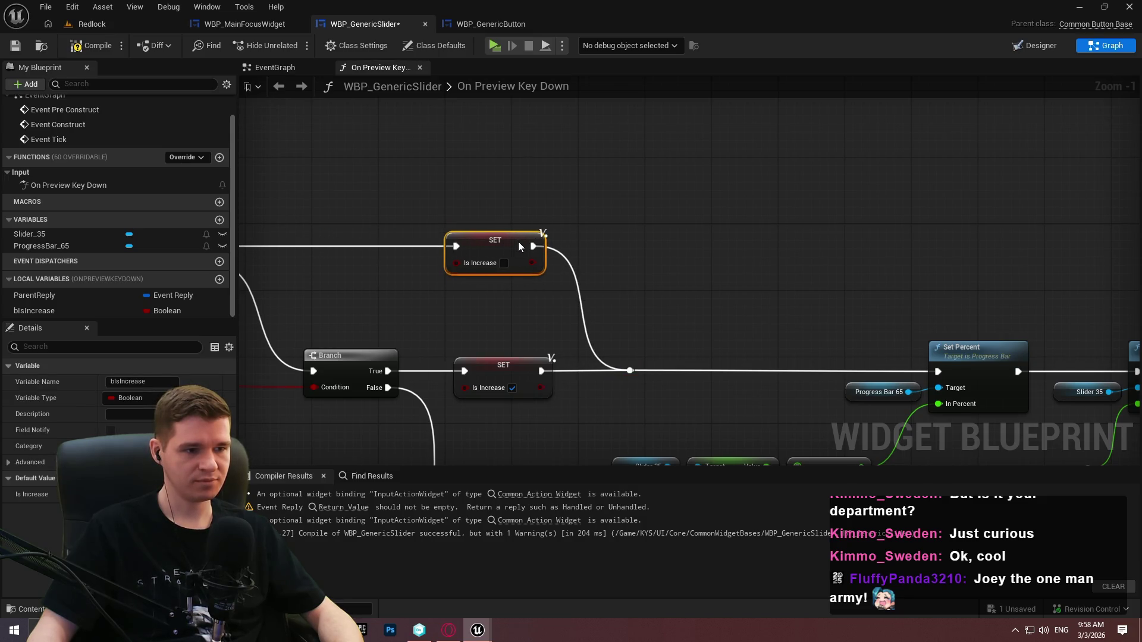
left_click(672, 287)
scroll(640, 248, "up", 1)
Feed the Add node's step from a Select on Is Increase: 0.01 when true, -0.01 when false
left_click_drag(644, 278, 598, 321)
type("select")
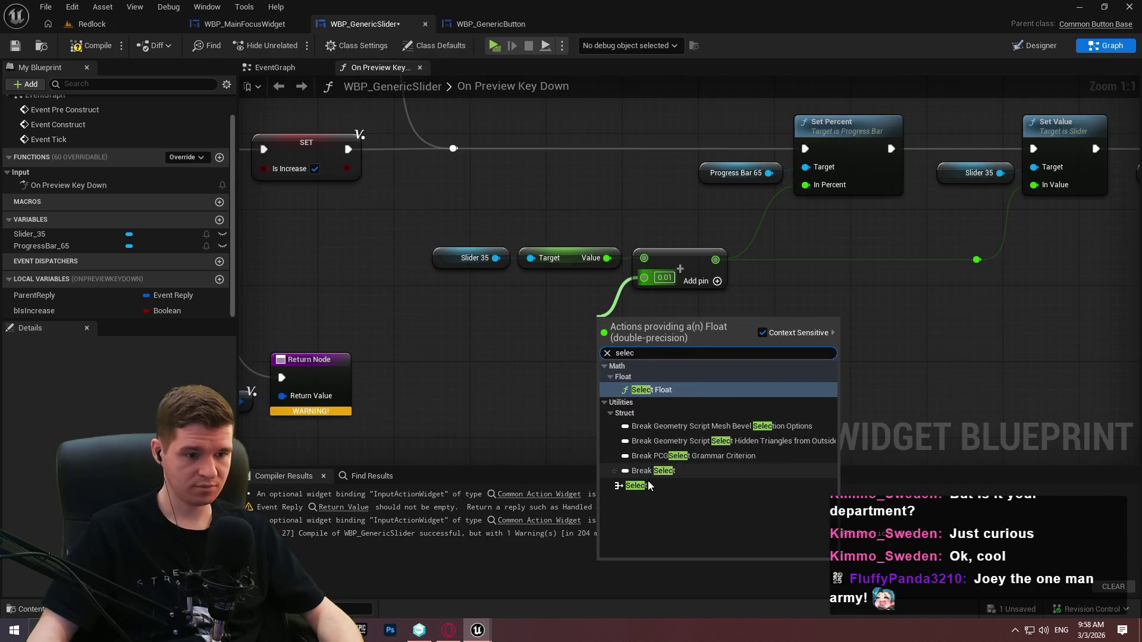
key("Return")
left_click_drag(34, 310, 609, 402)
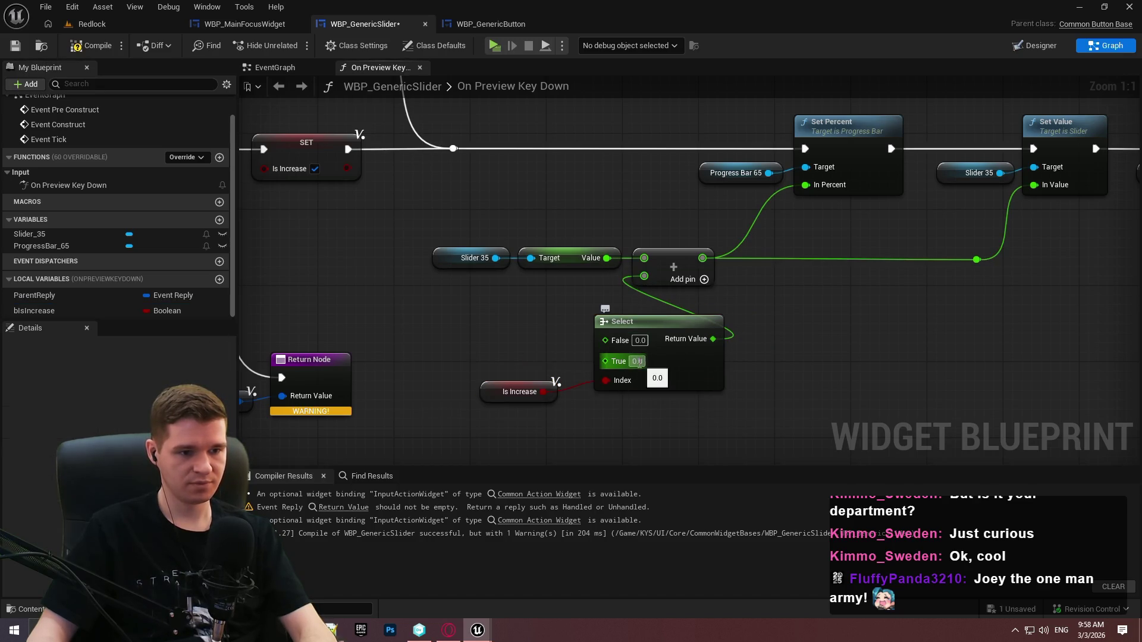
type("0.01")
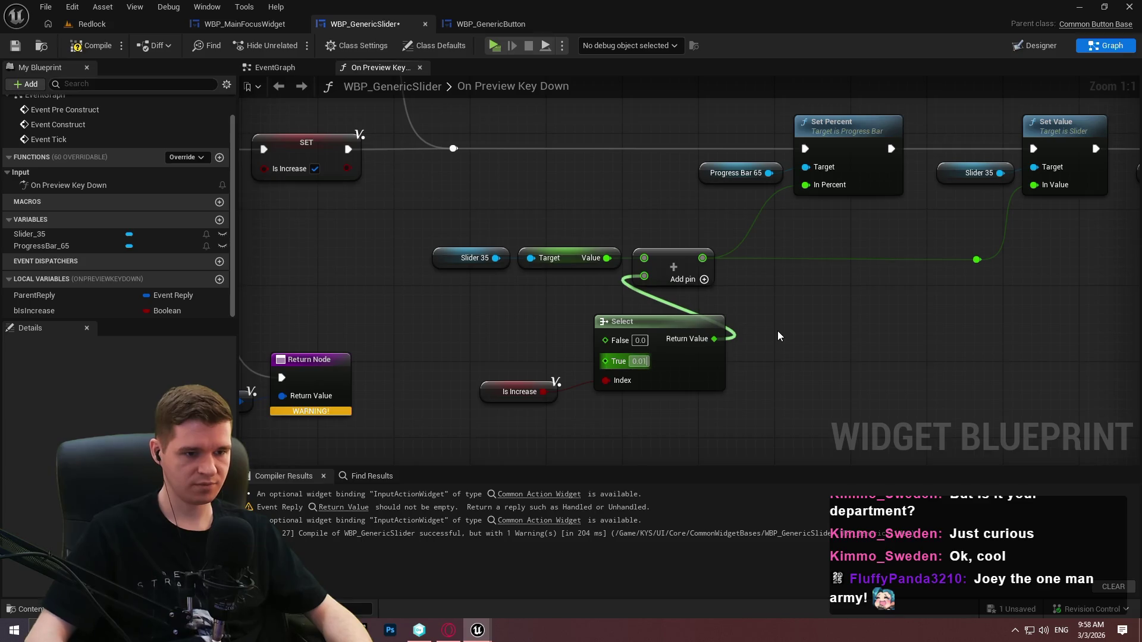
mouse_move(447, 321)
left_mouse_down()
mouse_move(1042, 369)
mouse_move(373, 282)
left_mouse_up()
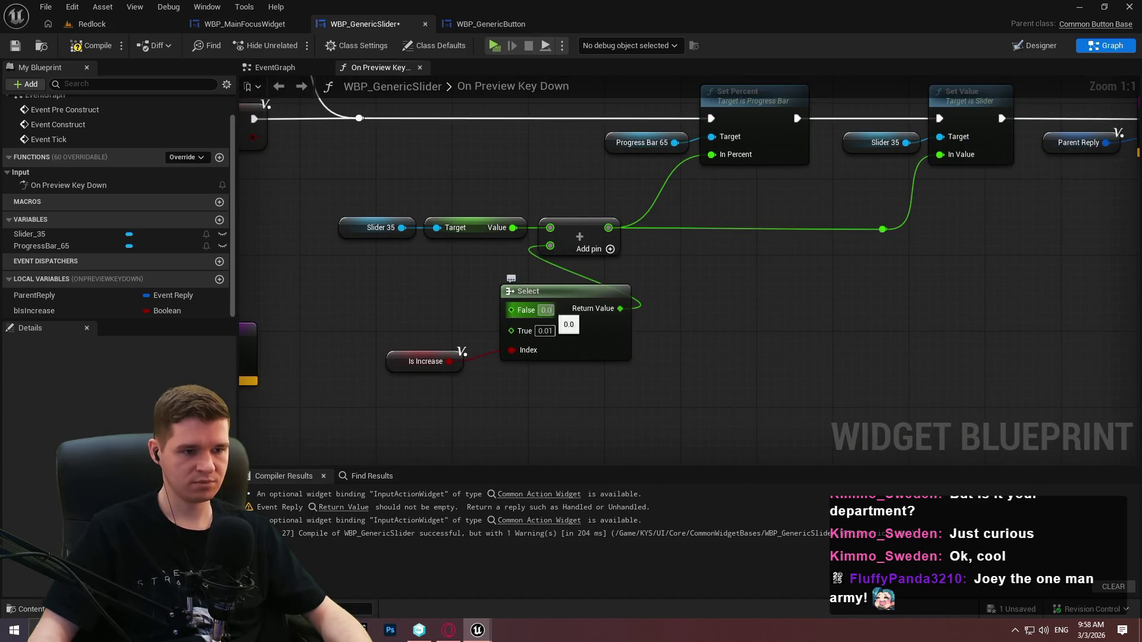
type("-0.0")
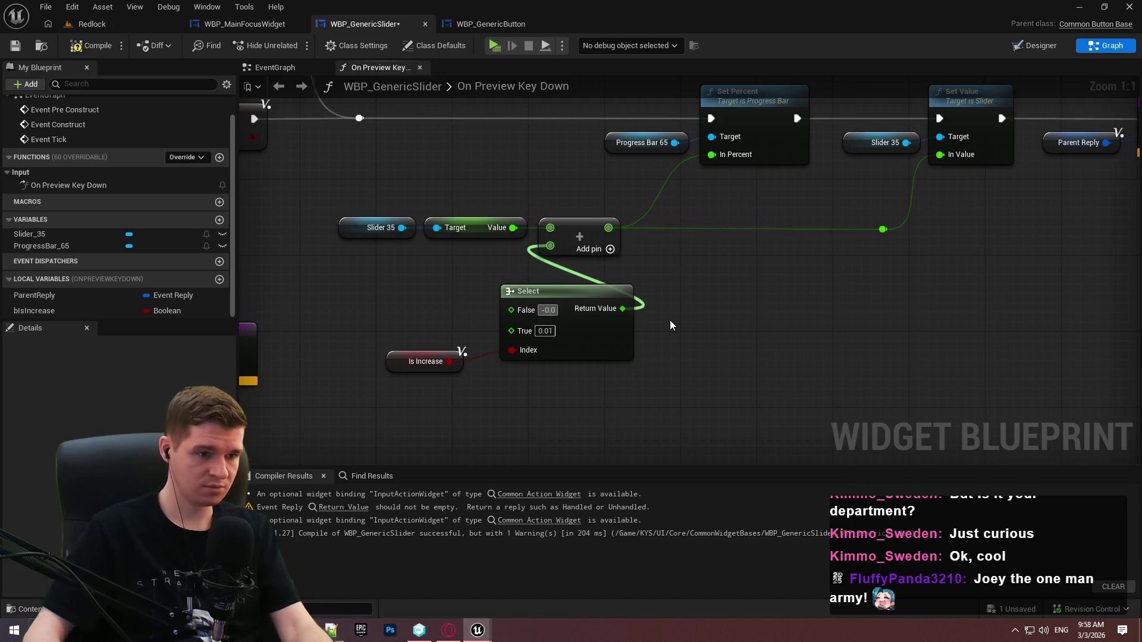
type("1")
key("Return")
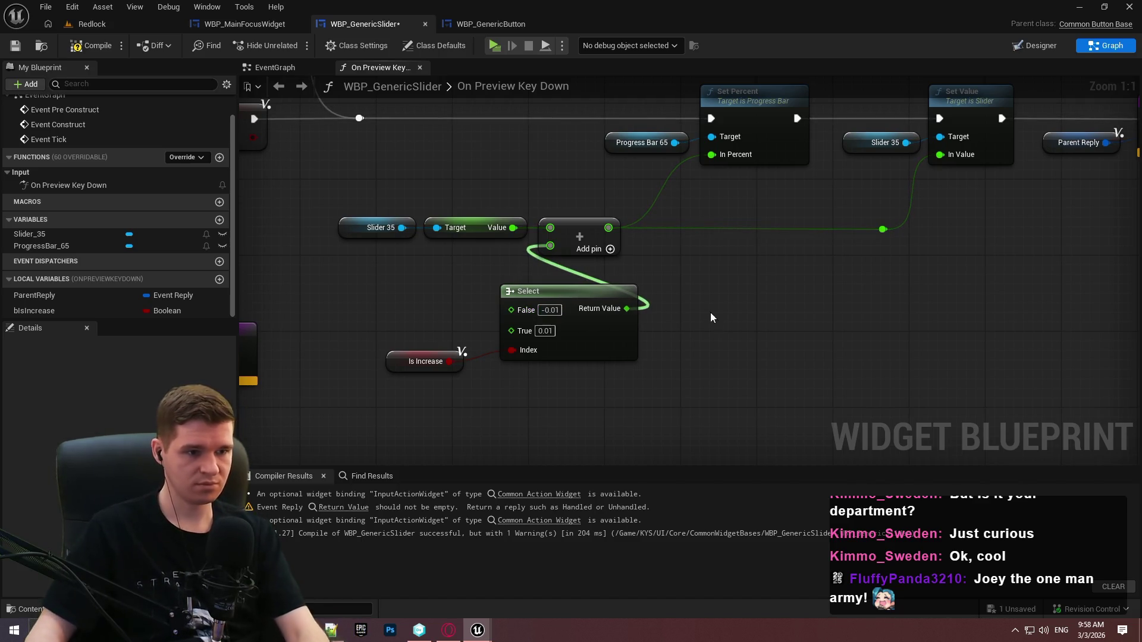
Tidy the graph by moving the Select, Is Increase and downstream nodes, then compile
mouse_move(605, 349)
left_mouse_down()
mouse_move(576, 351)
mouse_move(599, 345)
left_mouse_up()
left_click(627, 374)
left_click_drag(687, 391, 405, 342)
mouse_move(607, 356)
left_mouse_down()
mouse_move(463, 293)
mouse_move(510, 337)
mouse_move(510, 328)
left_mouse_up()
left_click(533, 342)
left_click_drag(752, 383, 843, 347)
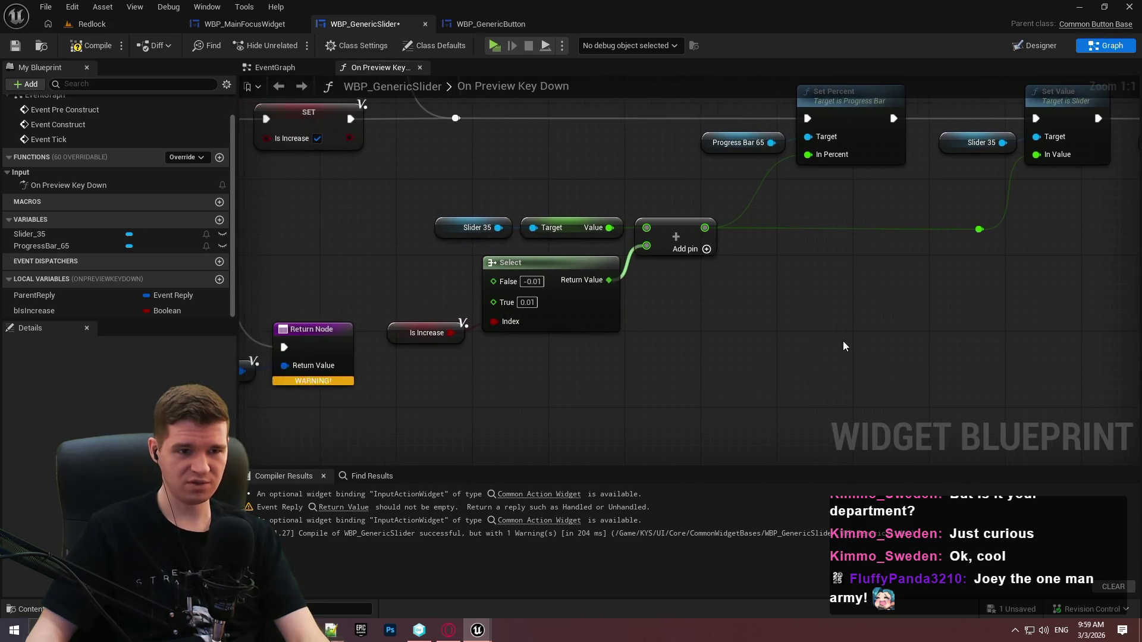
scroll(843, 345, "down", 5)
mouse_move(981, 332)
left_mouse_down()
mouse_move(453, 188)
mouse_move(470, 194)
left_mouse_up()
left_click(486, 204, "ctrl")
left_click_drag(528, 273, 637, 272)
left_click(637, 272)
left_click(91, 45)
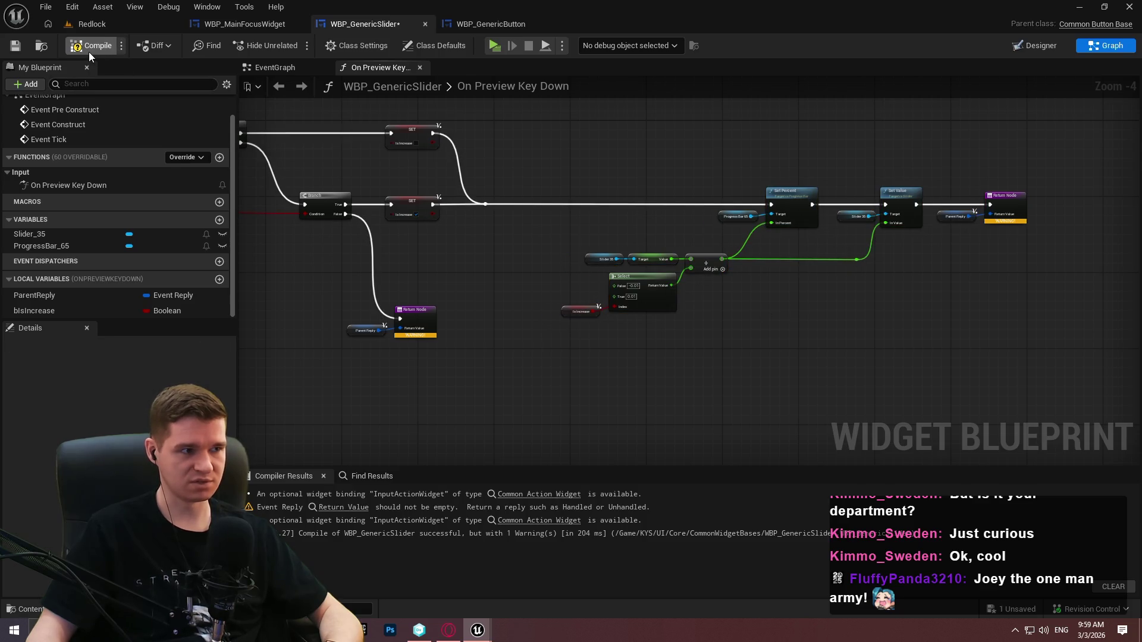
Save WBP_GenericSlider and look over the whole graph
left_click(15, 46)
scroll(582, 185, "down", 1)
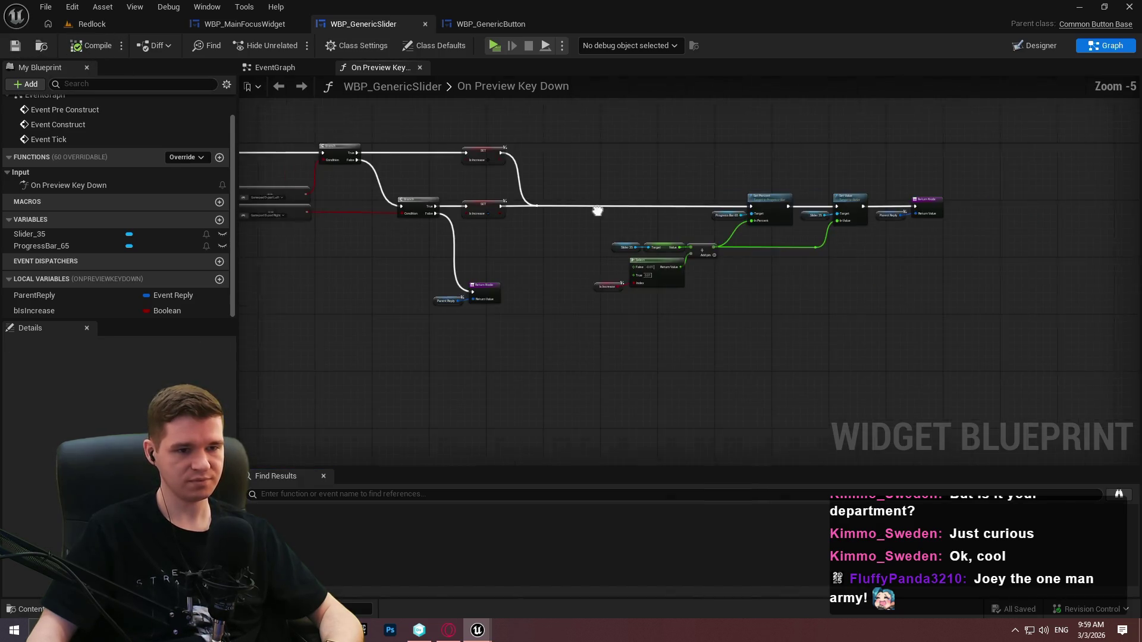
mouse_move(812, 236)
left_mouse_down()
mouse_move(739, 186)
mouse_move(1067, 152)
left_mouse_up()
scroll(521, 156, "up", 3)
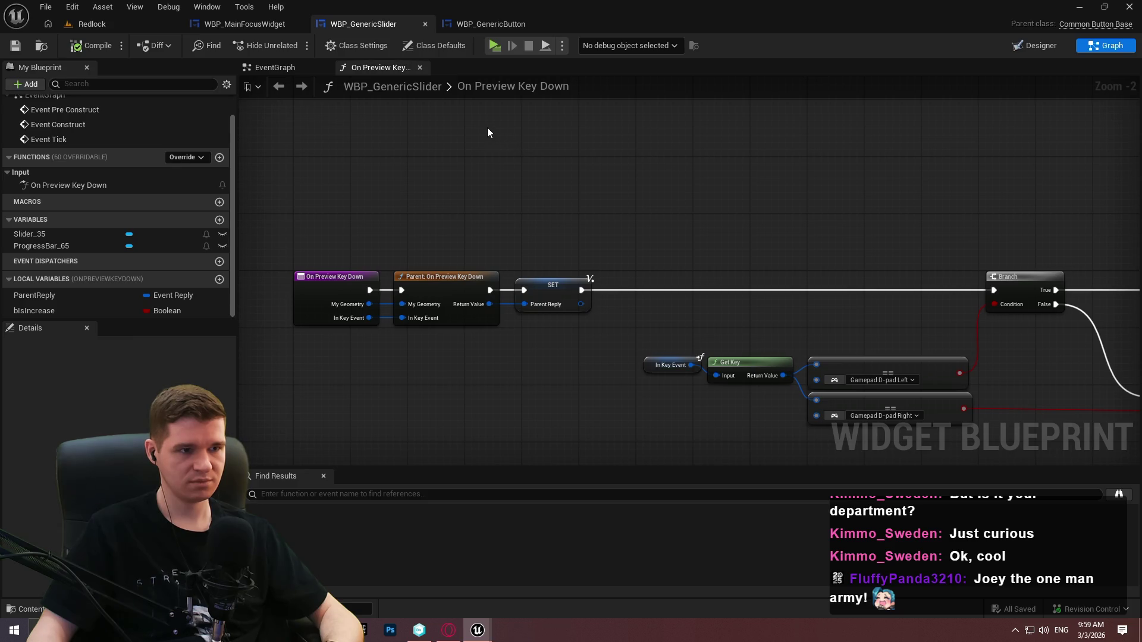
Return to the Redlock level editor and browse the Content Browser up to the UI folder
left_click(92, 24)
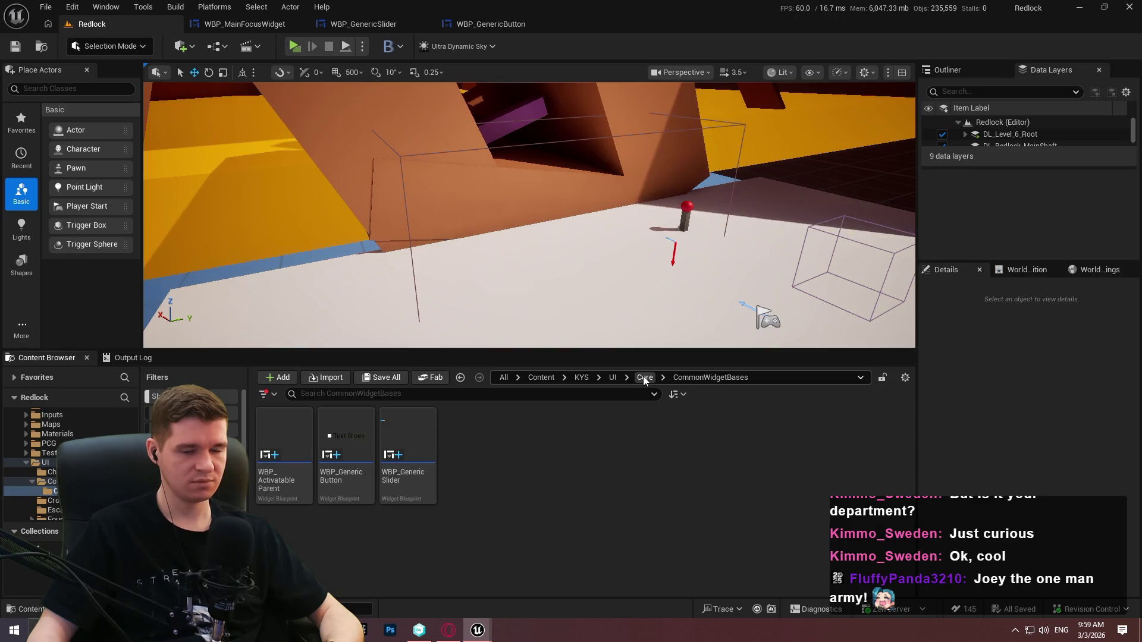
left_click(645, 378)
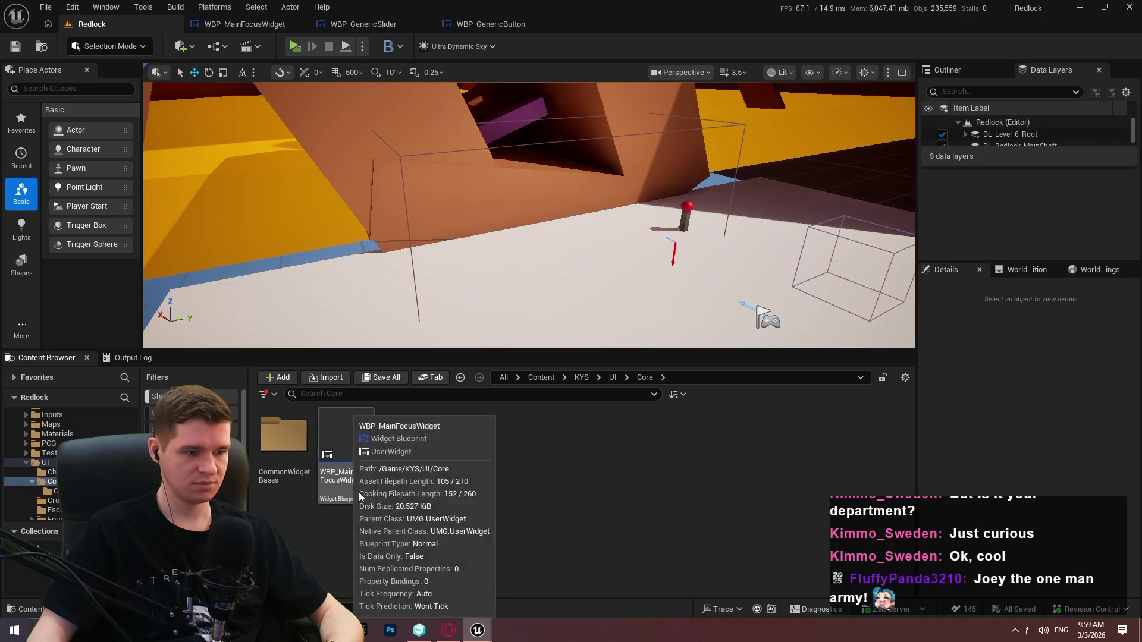
left_click(612, 377)
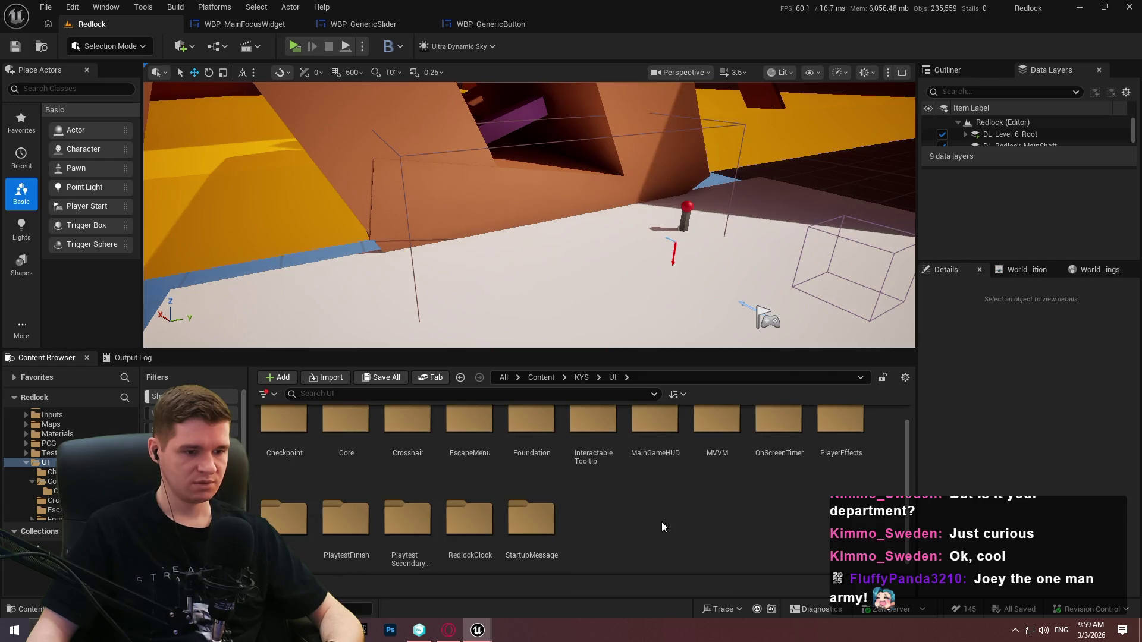
In the KYS folder, create a Widget Blueprint whose parent class is WBP_ActivatableParent
left_click(581, 378)
left_click_drag(603, 353, 604, 250)
right_click(492, 456)
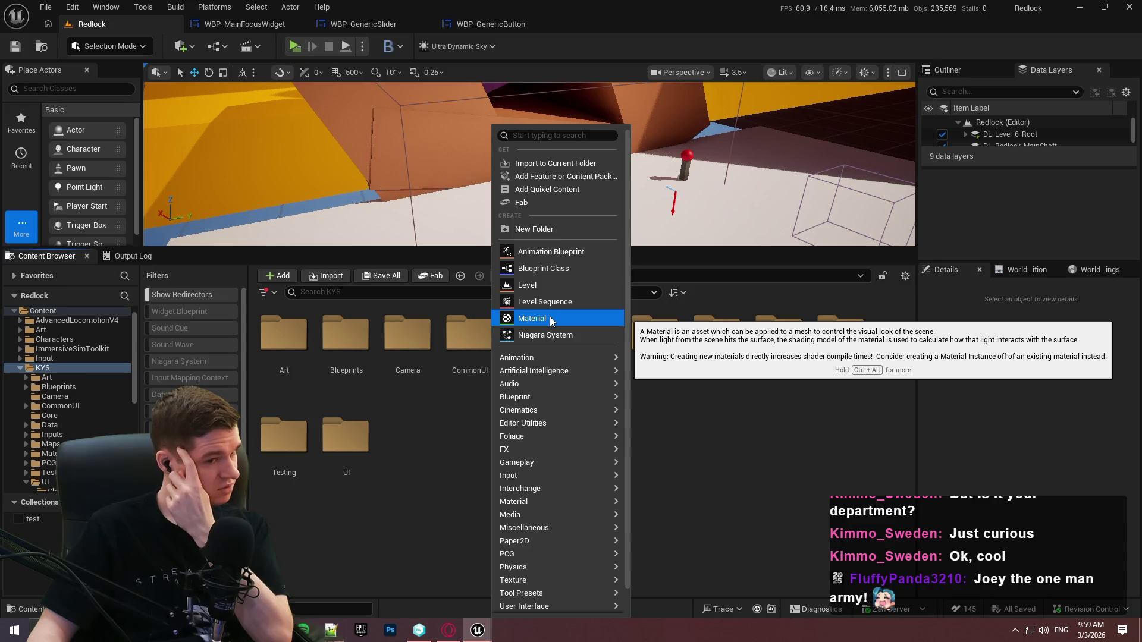
scroll(559, 571, "down", 1)
mouse_move(595, 587)
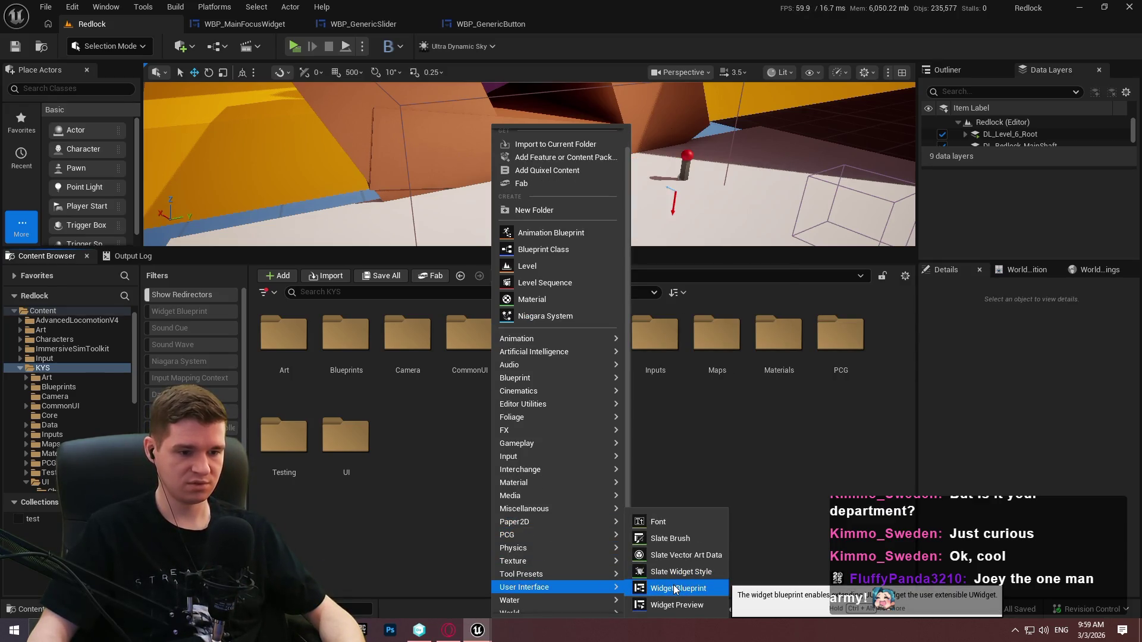
left_click(675, 589)
type("pa")
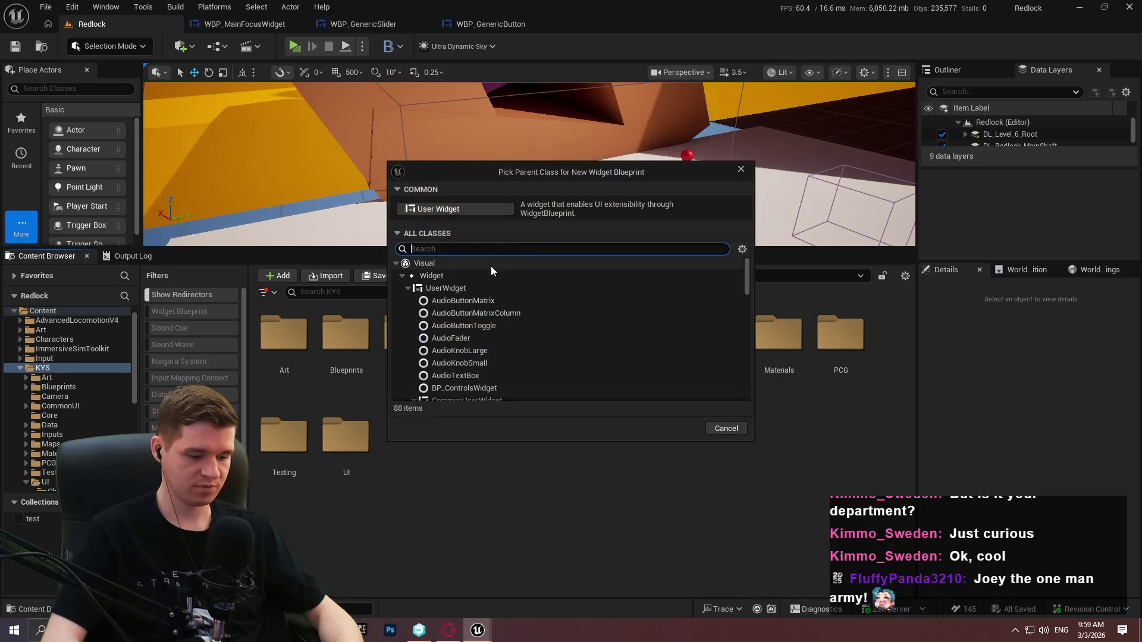
type("rent")
left_click(493, 327)
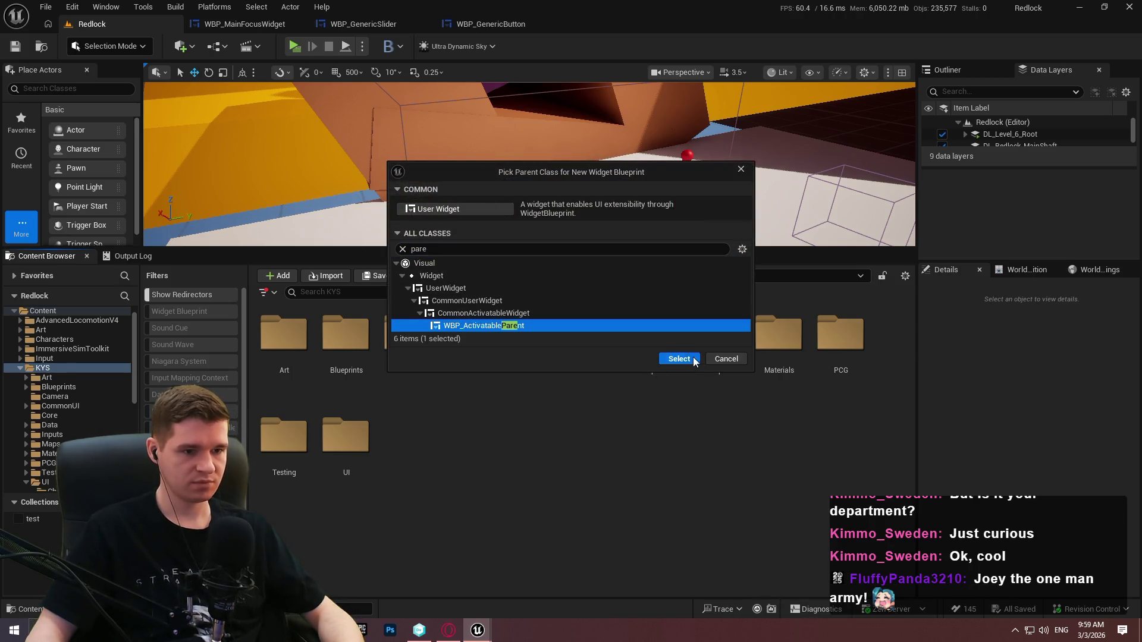
left_click(693, 359)
Name the new widget blueprint WBP_TestWidget
type("WBP_Test")
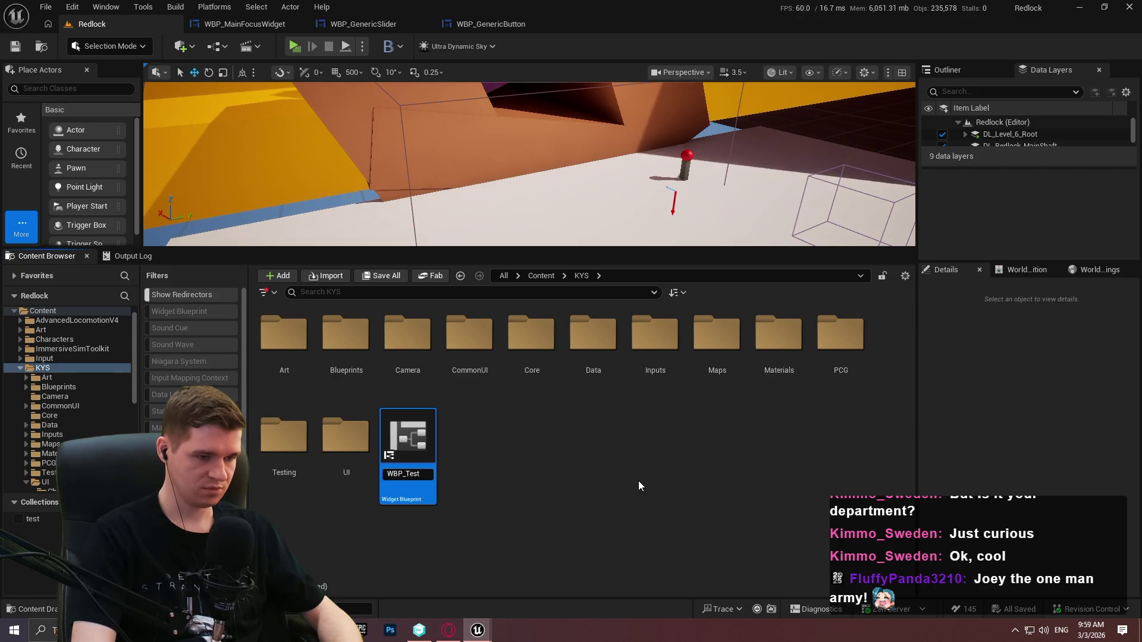
type("get")
key("Return")
left_click(416, 480)
Open WBP_TestWidget and add a WBP Generic Slider from the Palette to its hierarchy
double_click(416, 480)
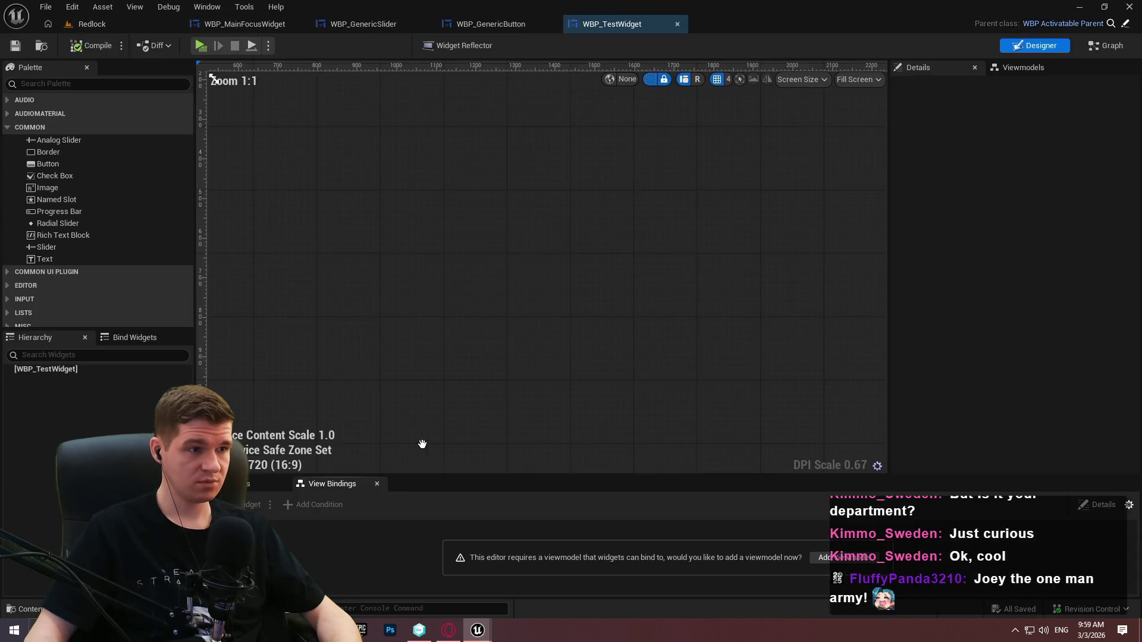
left_click(69, 354)
type("s")
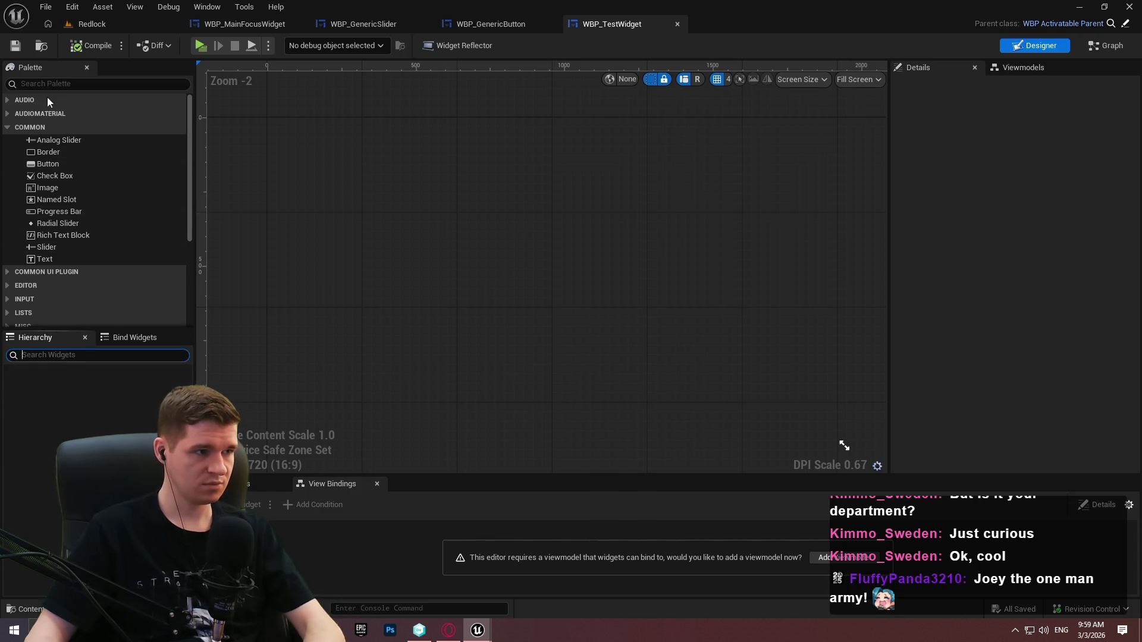
key("BackSpace")
key("BackSpace")
left_click(34, 85)
type("slid")
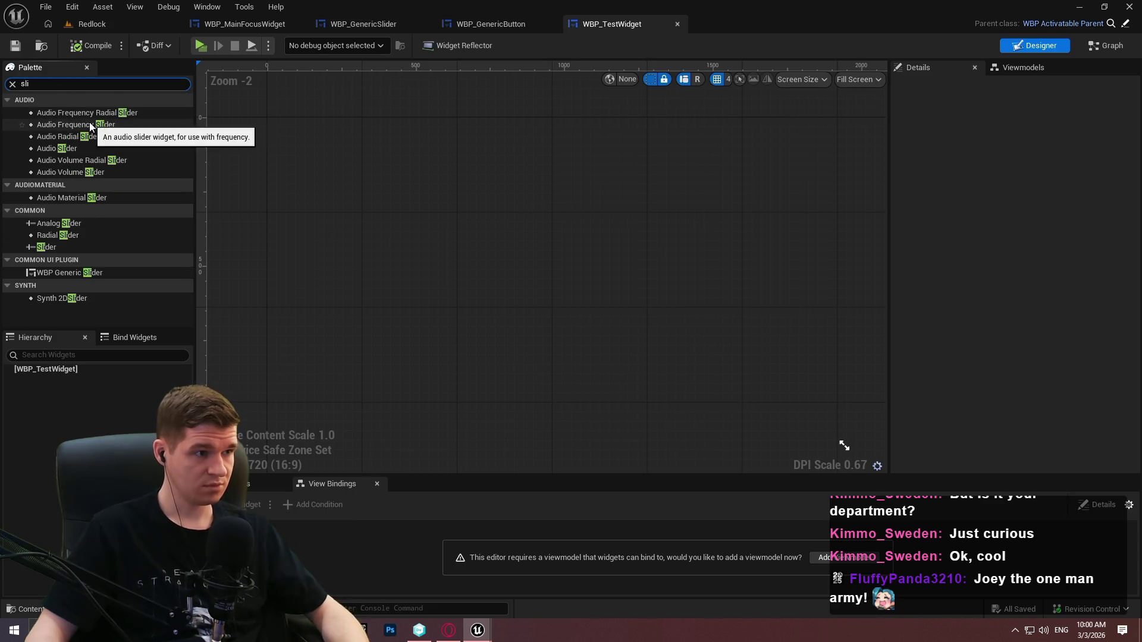
left_click_drag(78, 273, 59, 370)
left_click(62, 379)
Wrap the slider in a Vertical Box and add a second WBP Generic Slider inside it
right_click(62, 379)
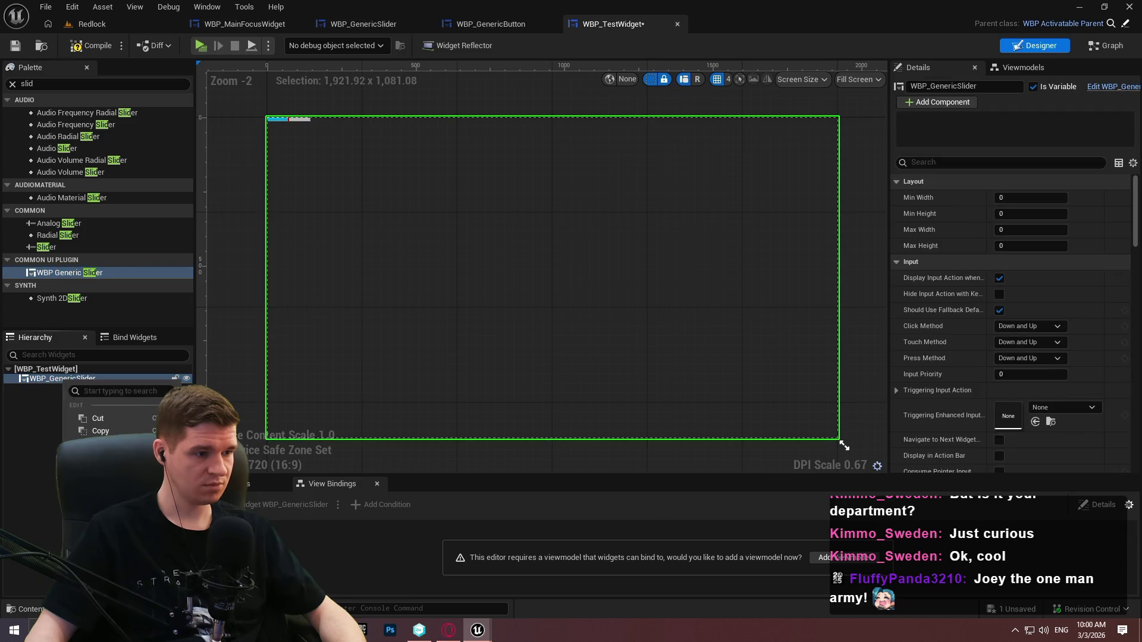
mouse_move(113, 506)
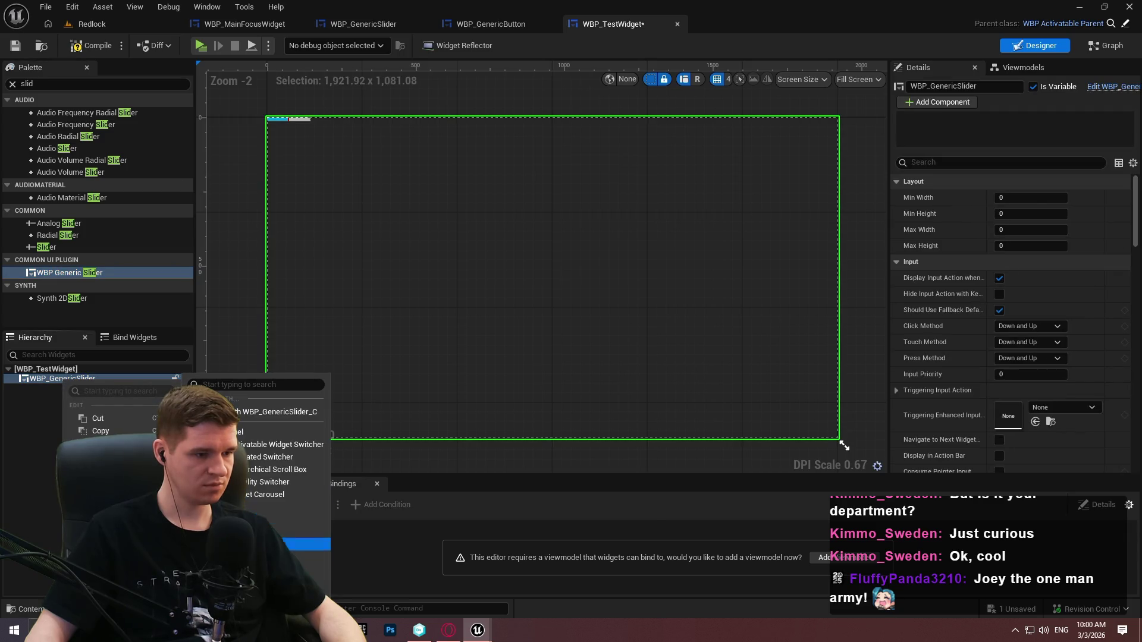
left_click(315, 582)
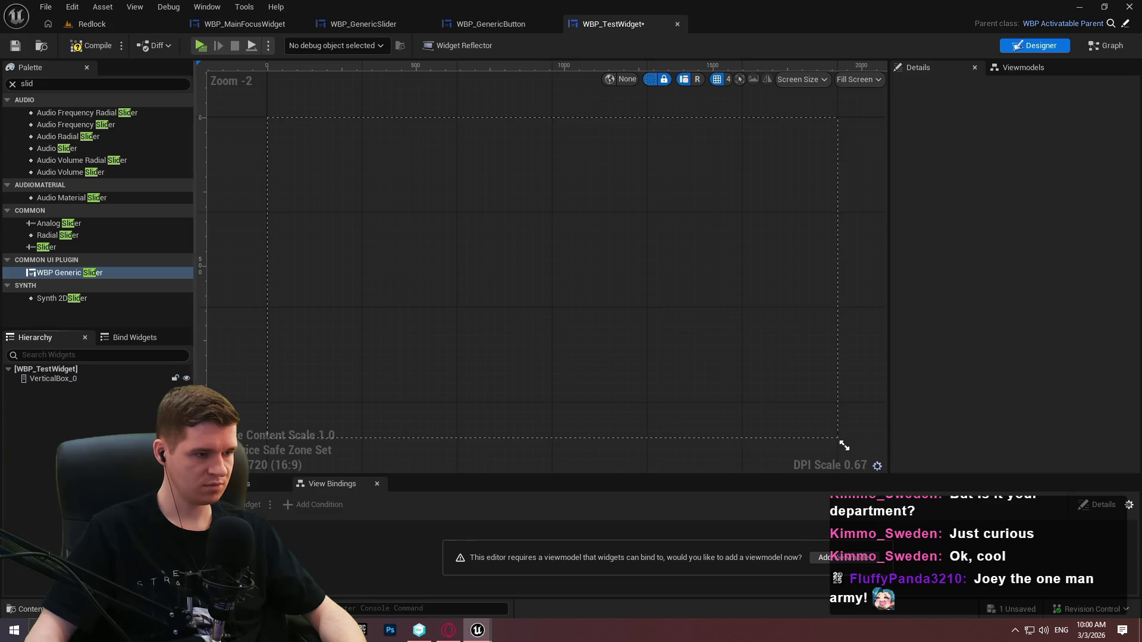
left_click(57, 379)
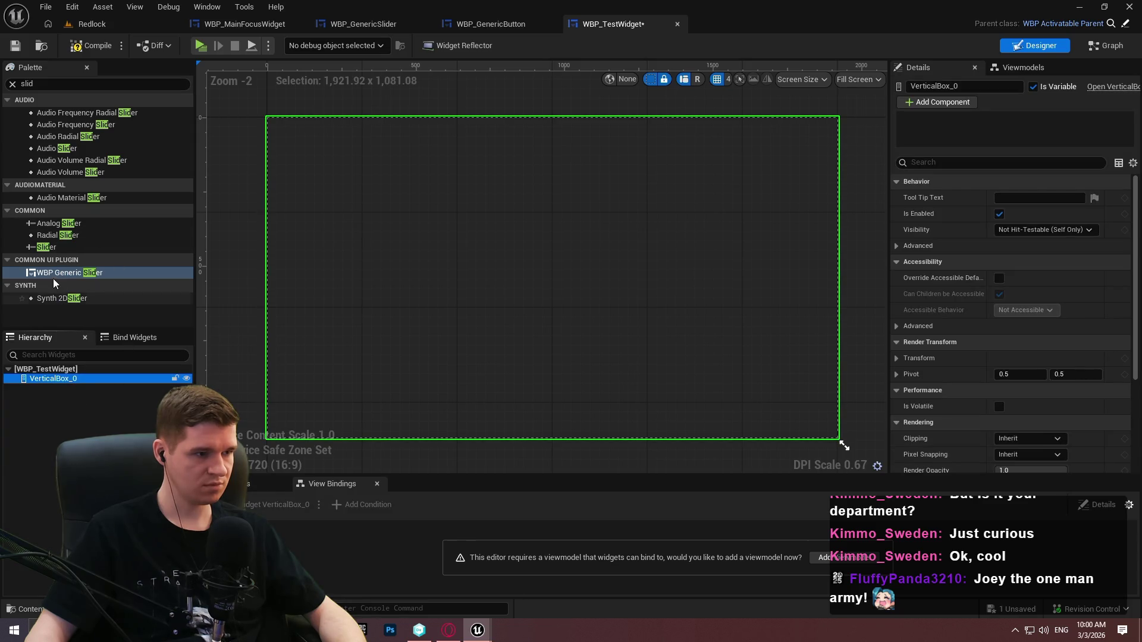
left_click_drag(69, 272, 57, 380)
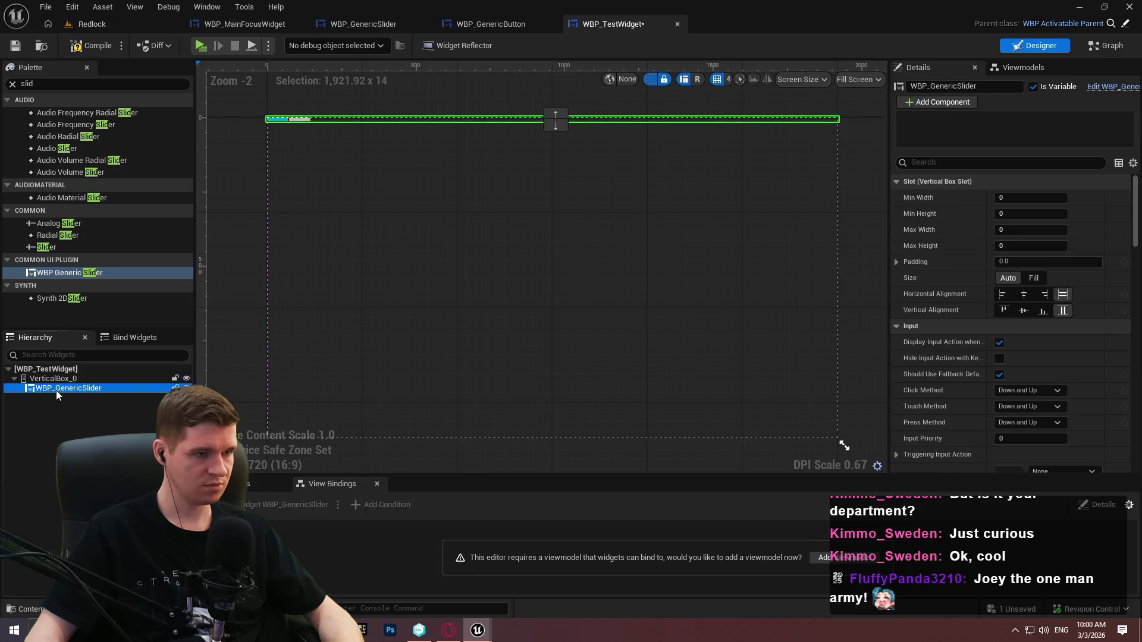
scroll(237, 133, "up", 2)
scroll(276, 173, "up", 1)
left_click(275, 173)
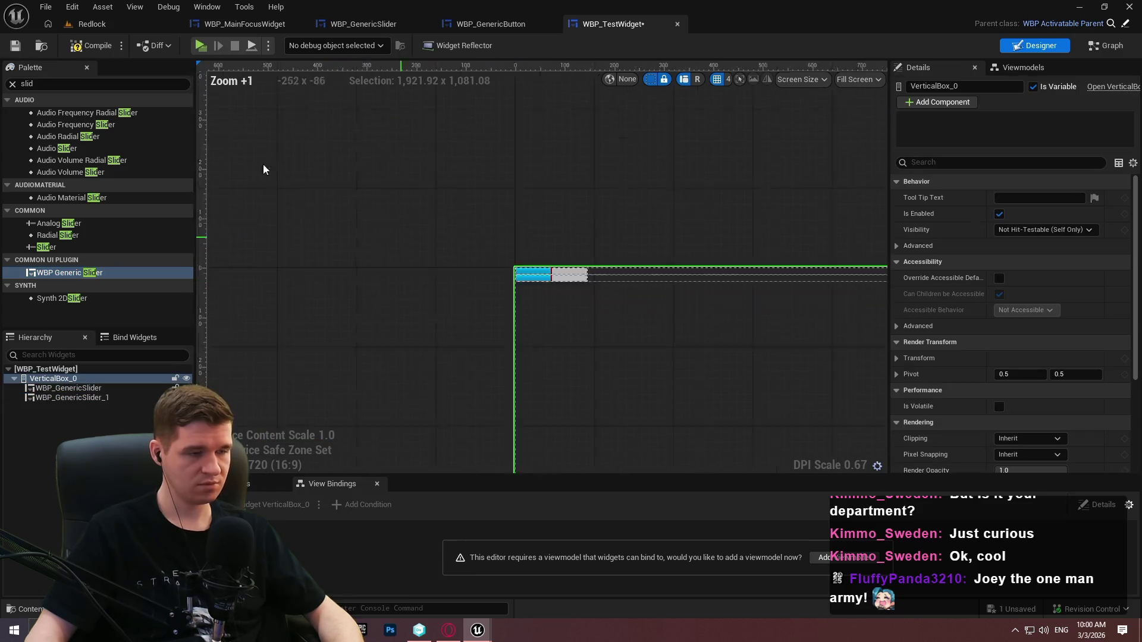
Compile WBP_TestWidget and check VerticalBox_0 on the canvas
left_click(83, 50)
scroll(467, 153, "down", 2)
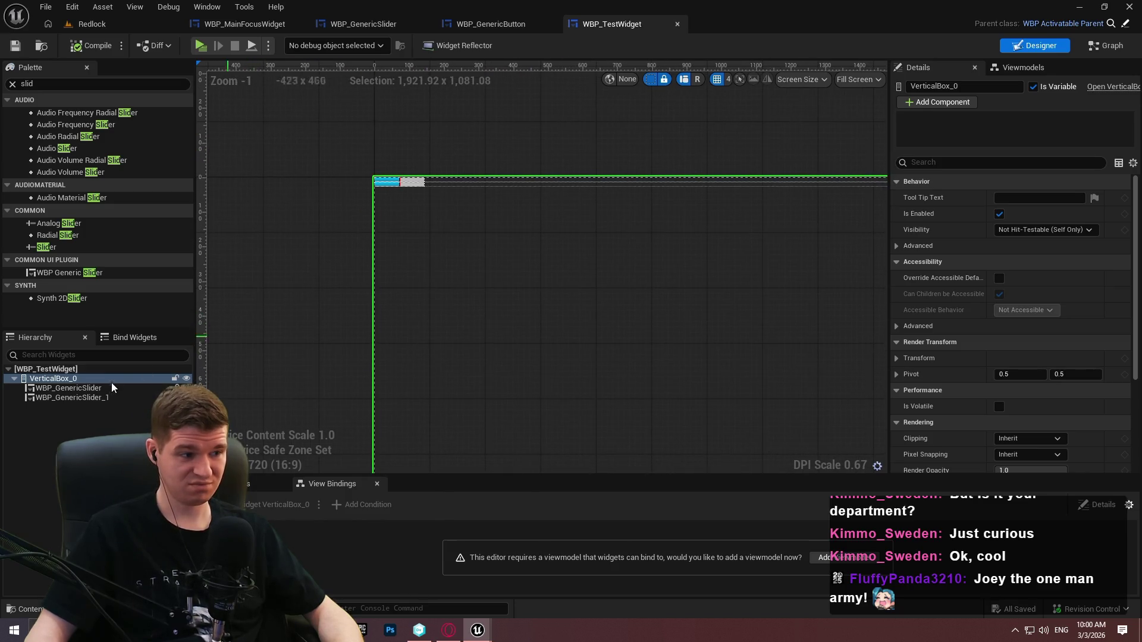
scroll(608, 196, "down", 2)
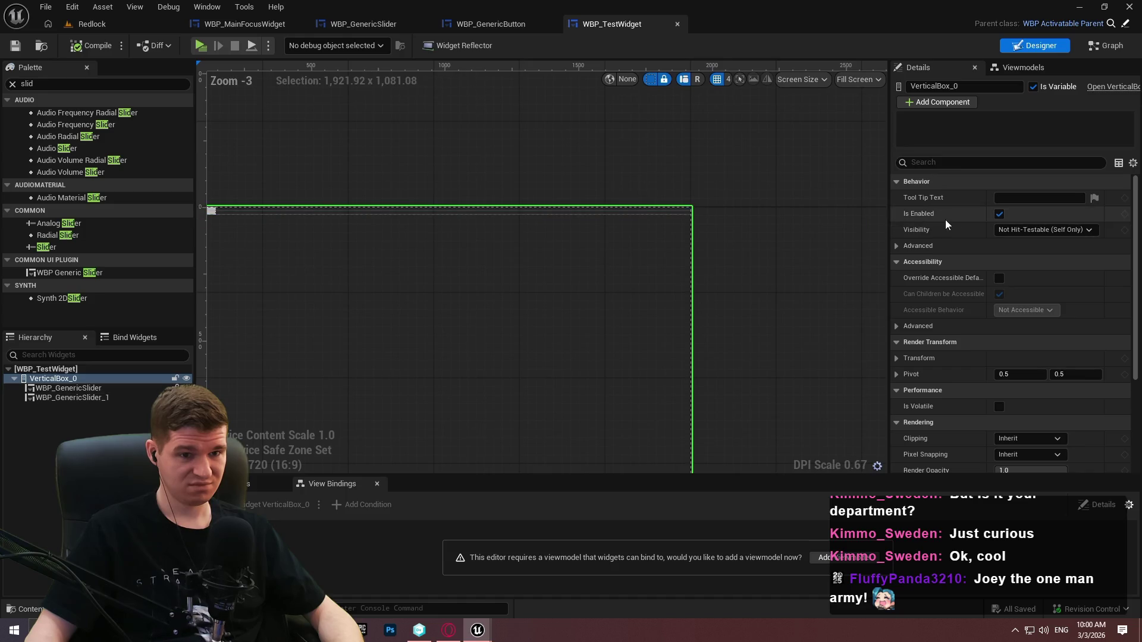
left_click(54, 378)
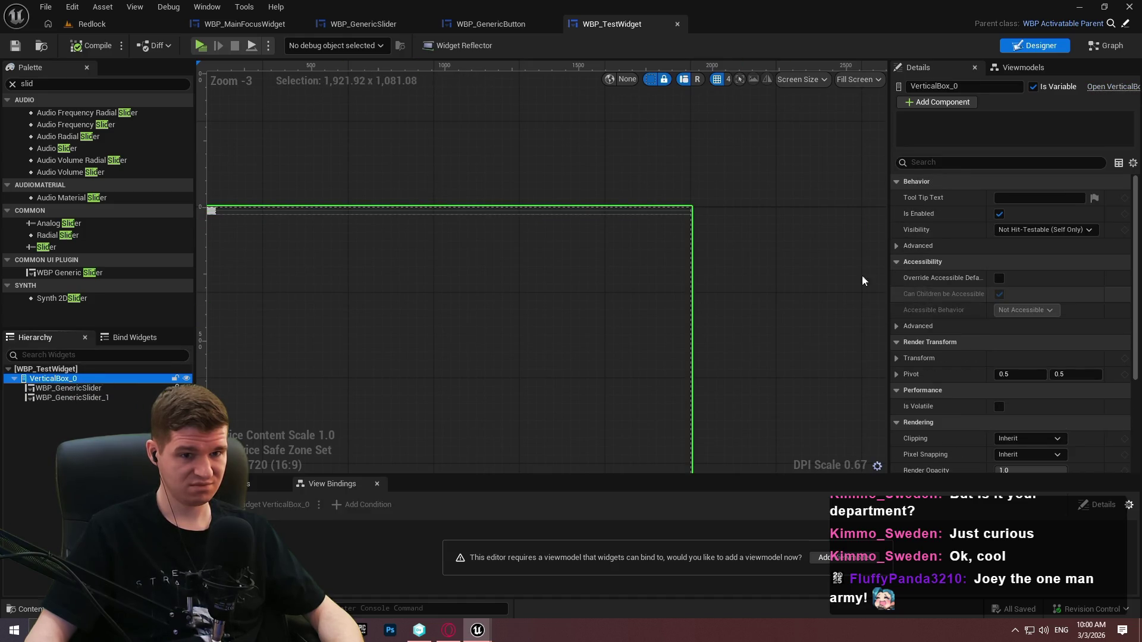
left_click_drag(292, 236, 460, 246)
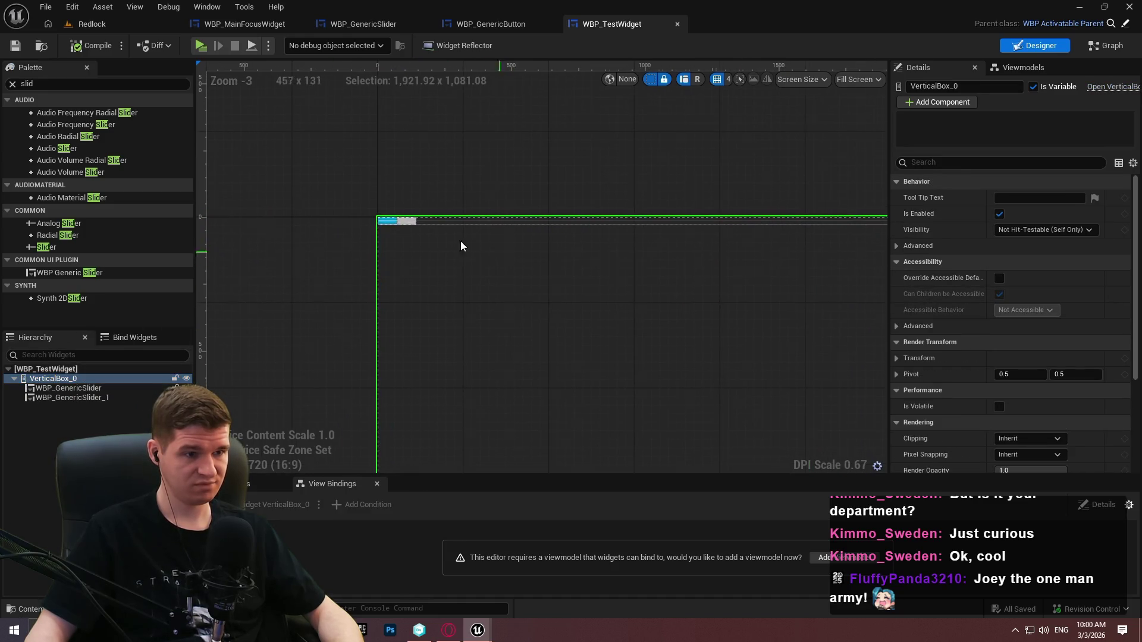
Wrap VerticalBox_0 in a Canvas Panel
right_click(80, 381)
mouse_move(149, 505)
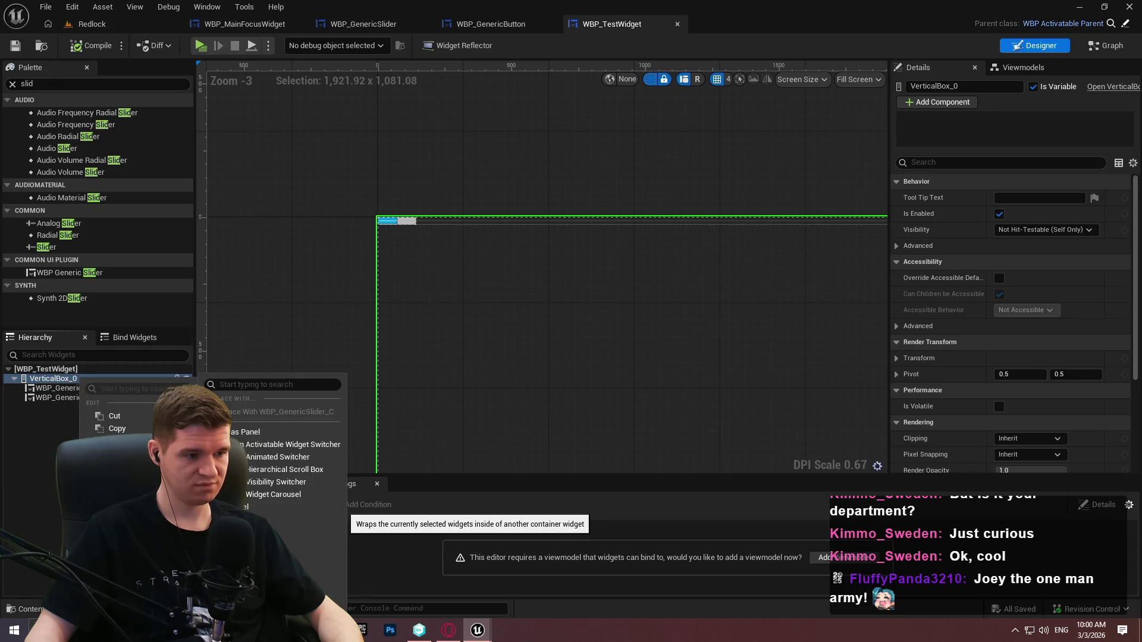
left_click(250, 260)
left_click(65, 379)
left_click(50, 398)
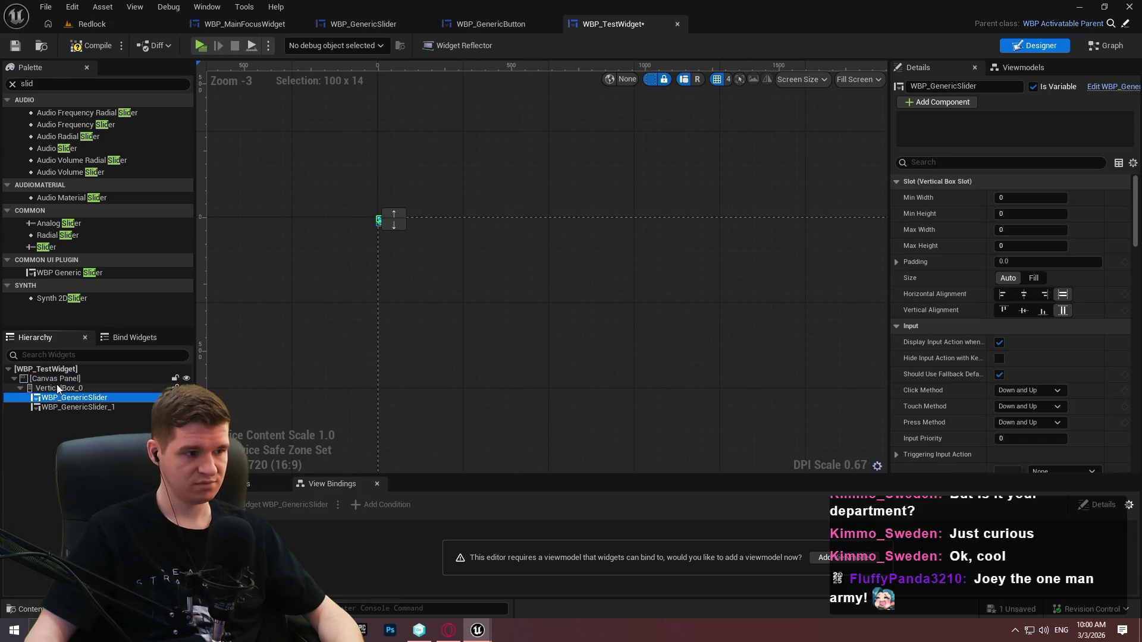
left_click(59, 388)
Make VerticalBox_0 size to content, centre-anchored, alignment 0.5/0.5, position X and Y 0
left_click(998, 294)
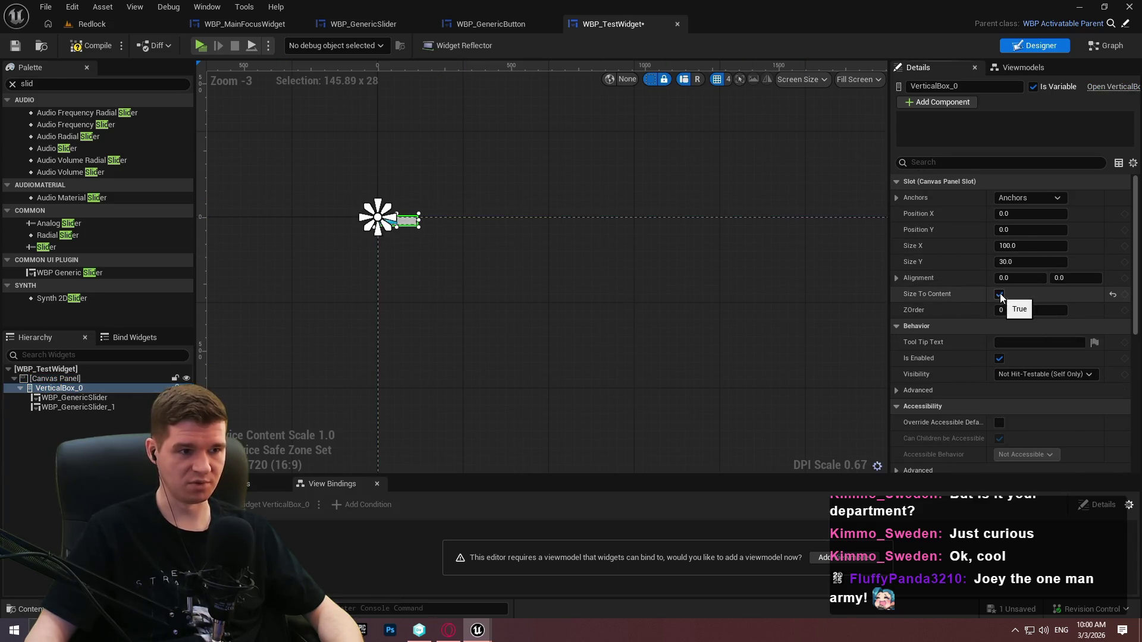
left_click(1056, 202)
left_click(1042, 282)
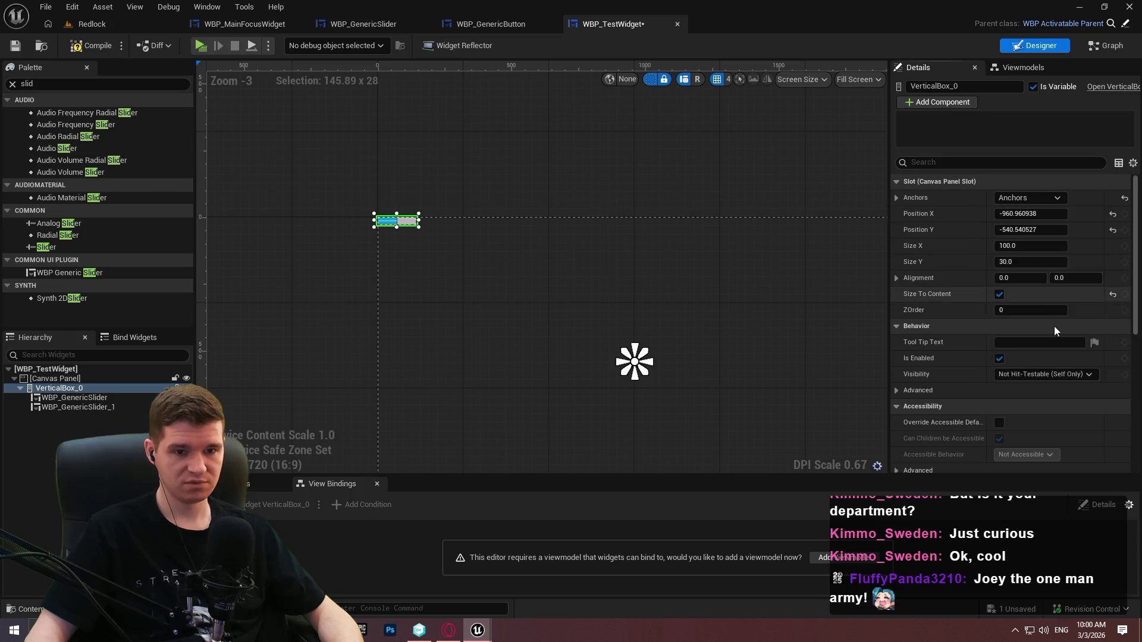
left_click(1018, 278)
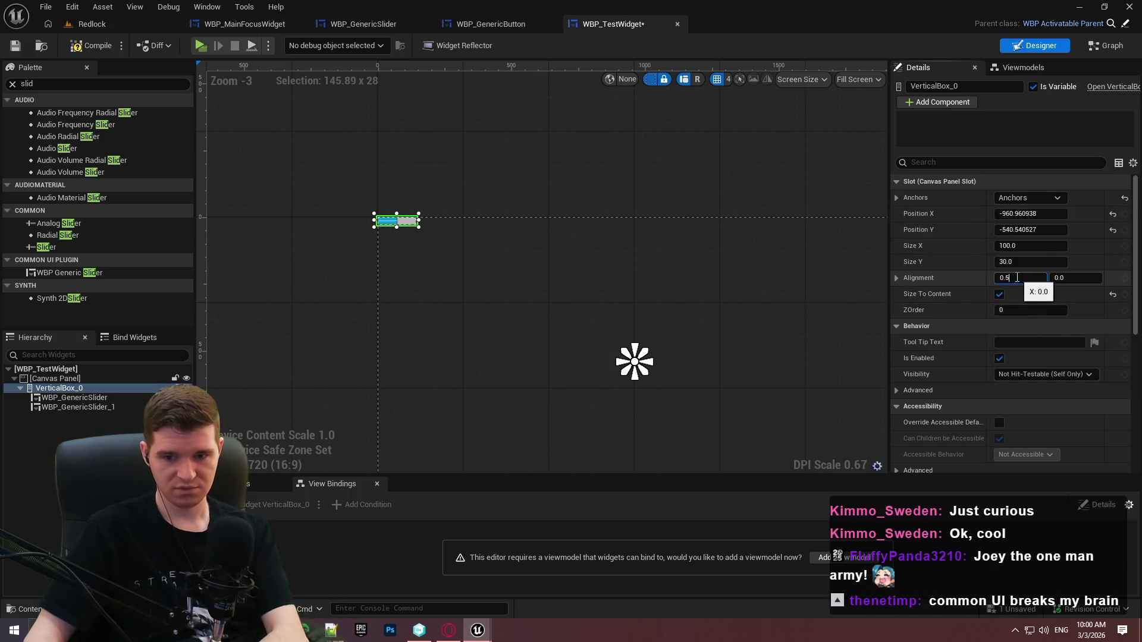
left_click(1070, 278)
type("0")
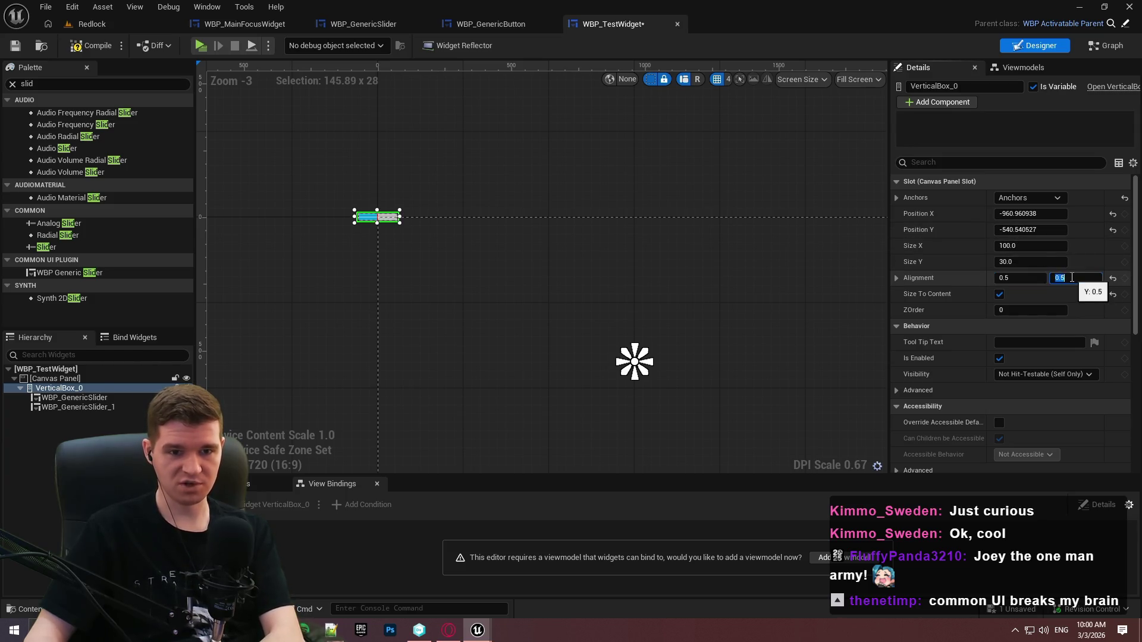
key("Return")
scroll(367, 176, "up", 3)
left_click_drag(640, 240, 563, 181)
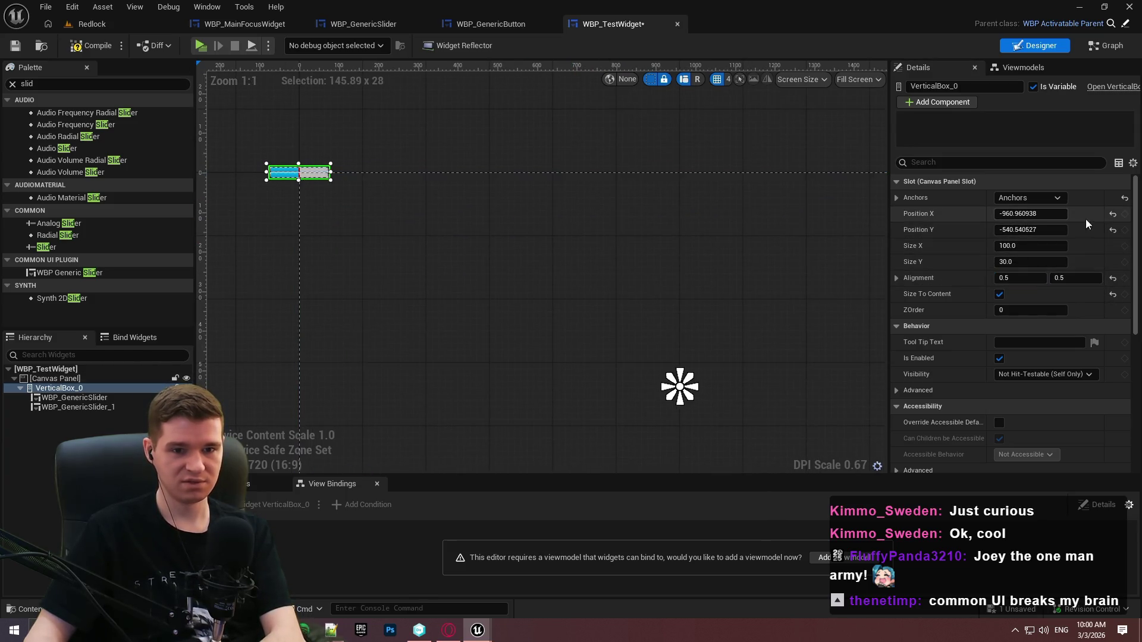
left_click(1113, 215)
left_click(1113, 231)
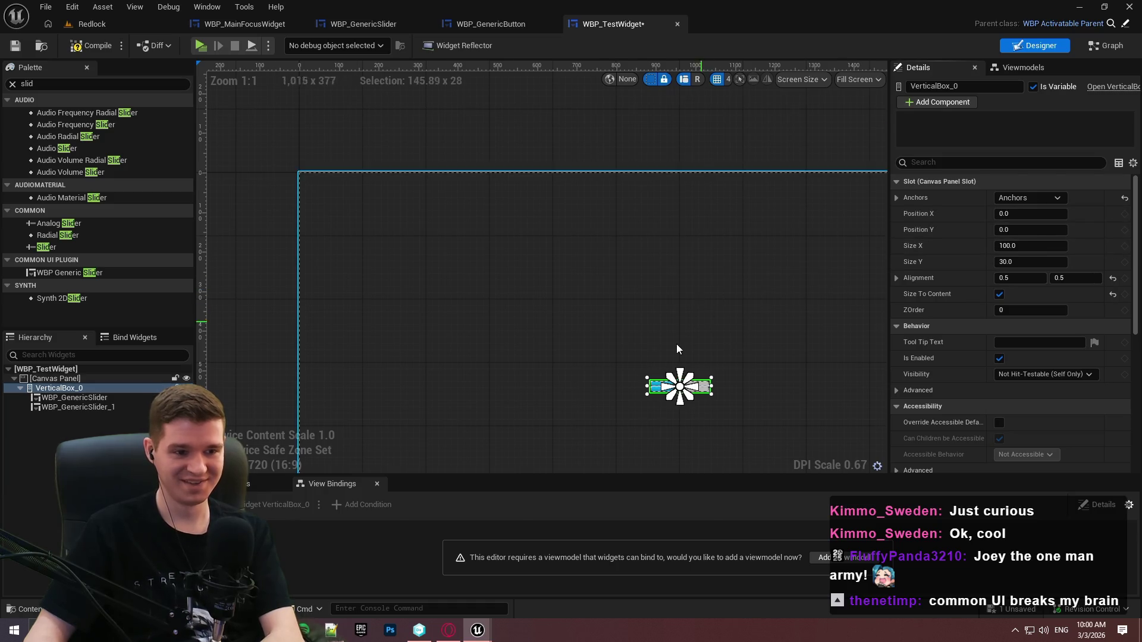
scroll(670, 297, "up", 1)
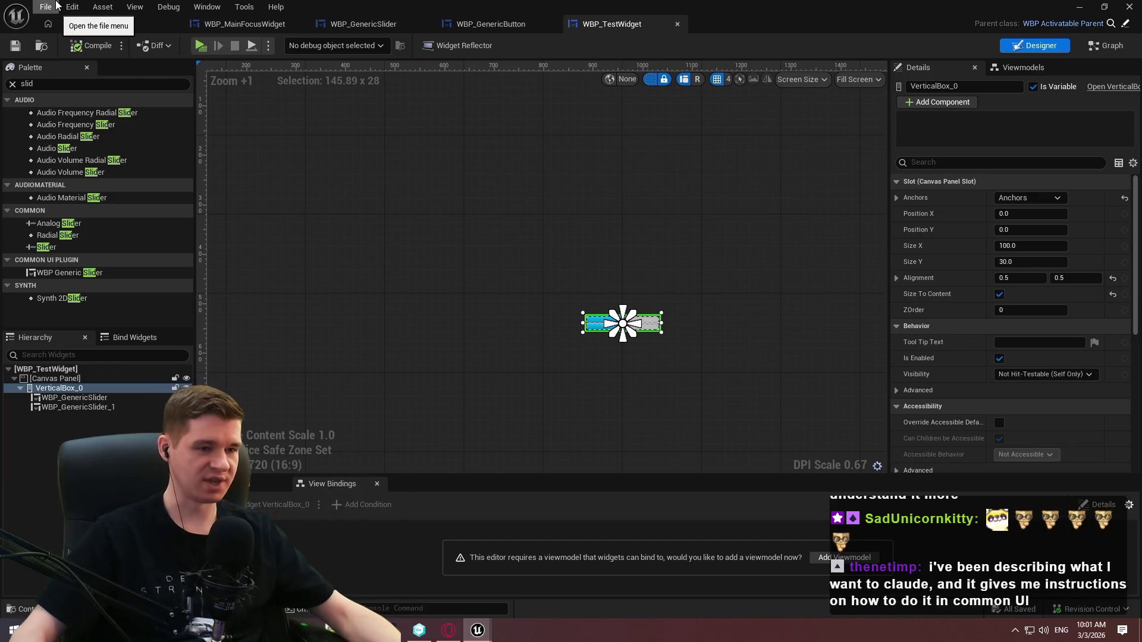
Zoom in to inspect the two sliders, then return to the Redlock level editor
scroll(615, 344, "up", 5)
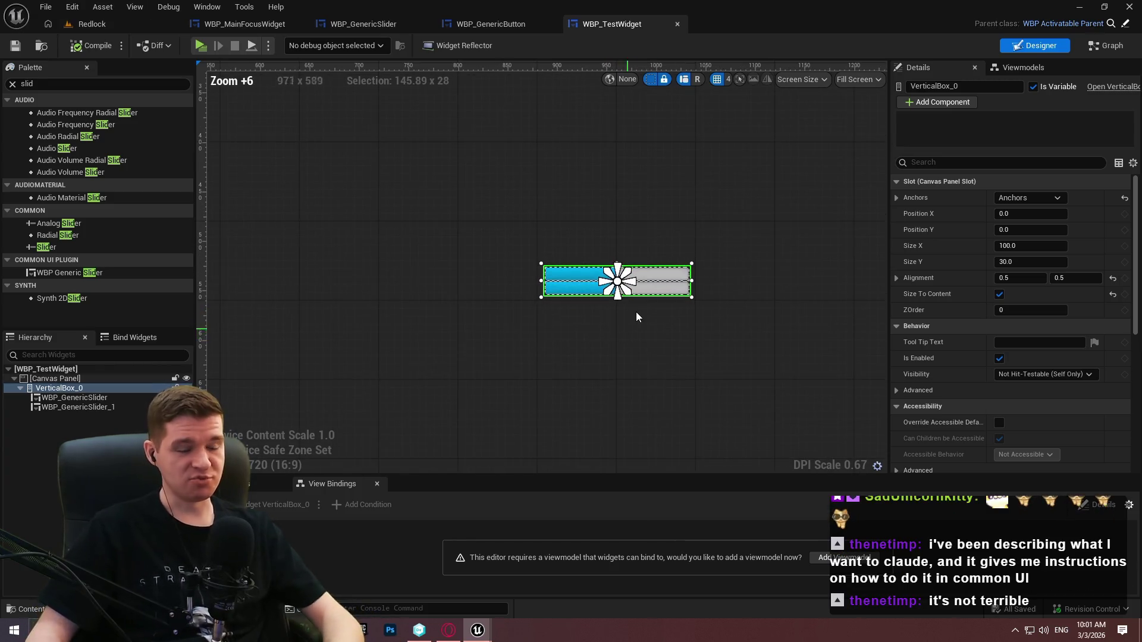
scroll(622, 293, "up", 4)
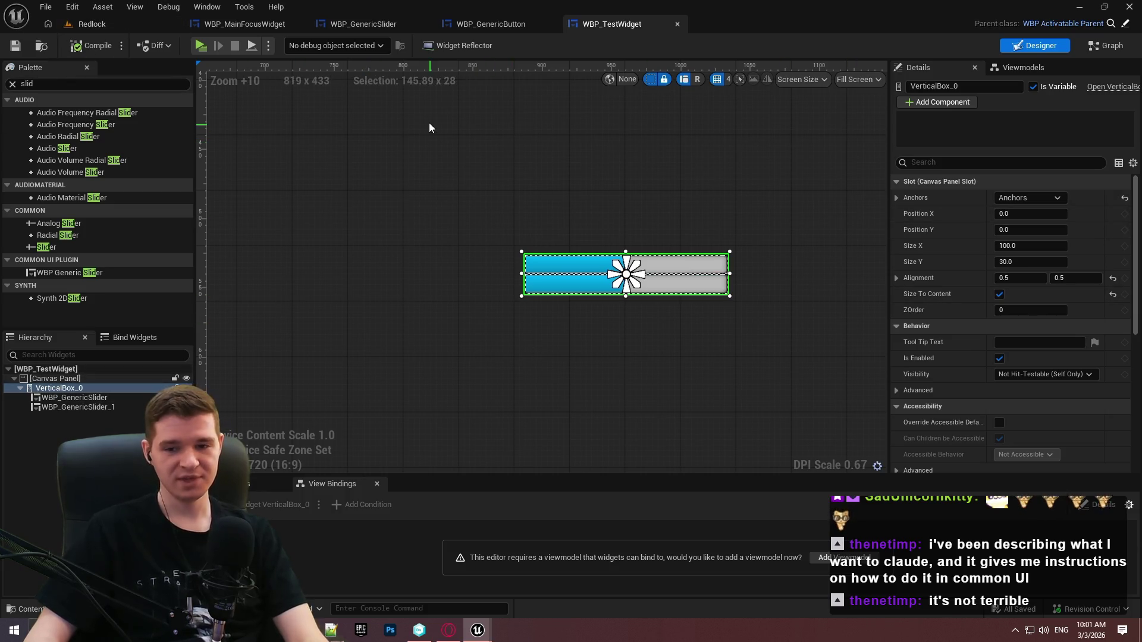
left_click(115, 27)
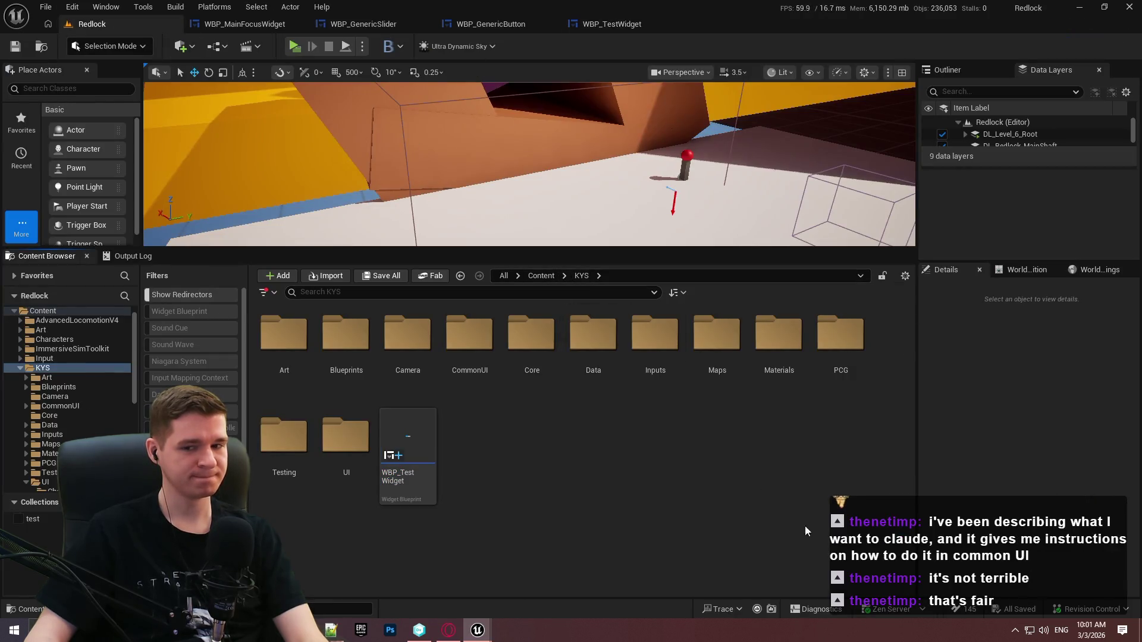
Open BP_RedlockHUD from the UI/MainGameHUD folder and bring its widget stack nodes into view
double_click(369, 457)
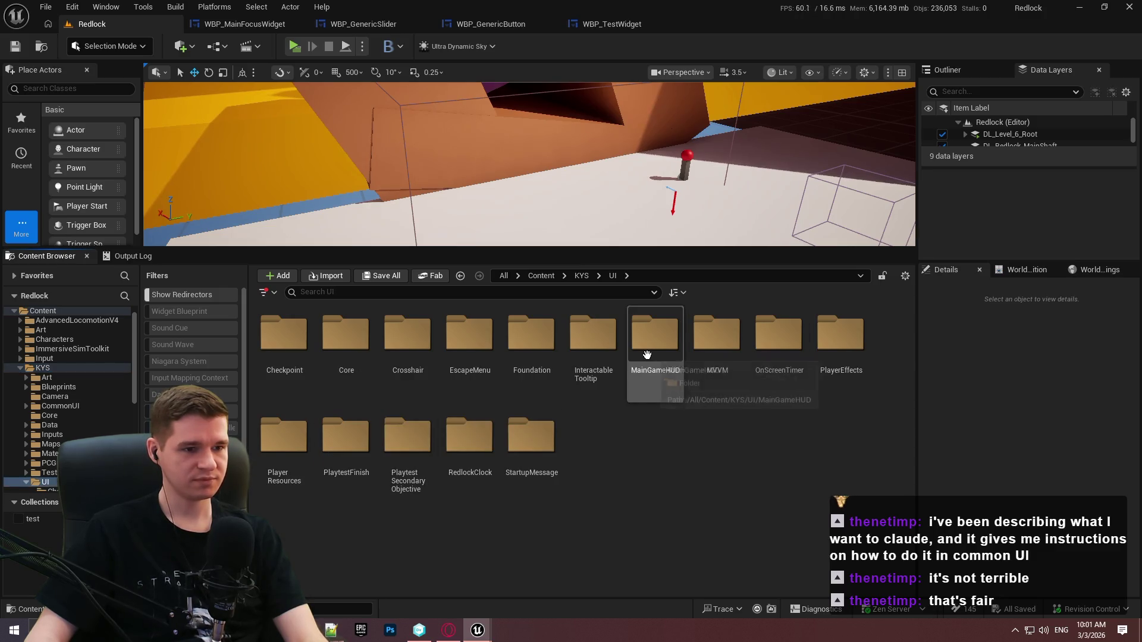
double_click(647, 355)
left_click(310, 381)
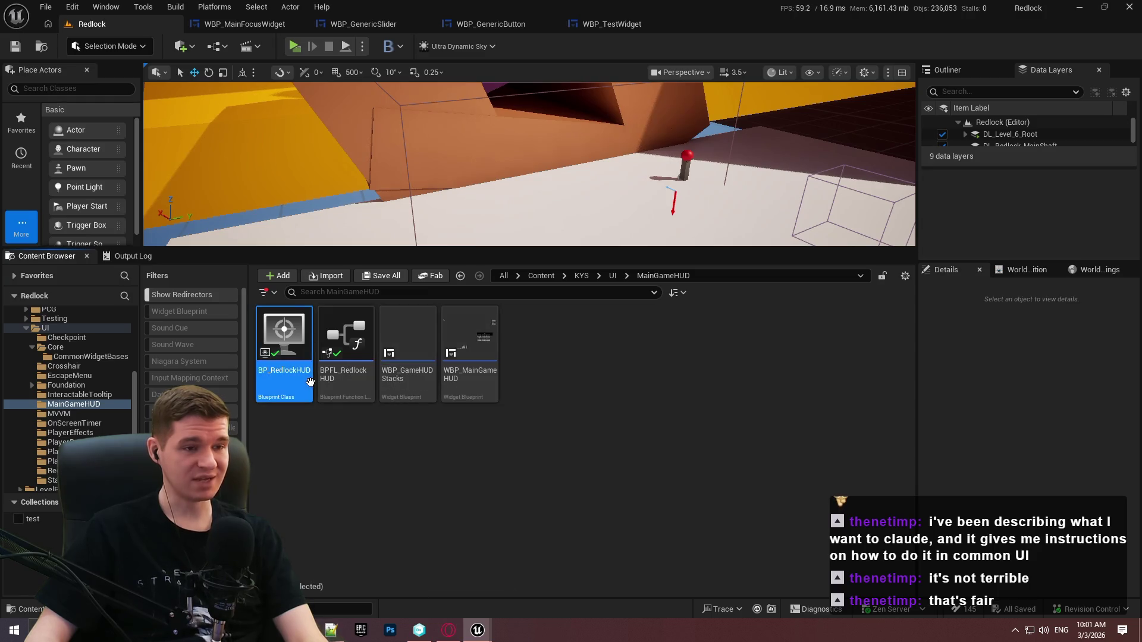
double_click(310, 381)
scroll(443, 464, "up", 3)
scroll(663, 382, "down", 2)
scroll(380, 279, "up", 4)
mouse_move(357, 198)
left_mouse_down()
mouse_move(722, 291)
mouse_move(952, 406)
mouse_move(937, 447)
left_mouse_up()
Inspect the Add Widget to Stack class and the Modal Stack focus nodes without changing them
left_click_drag(866, 408, 412, 191)
left_click(470, 317)
scroll(411, 298, "up", 2)
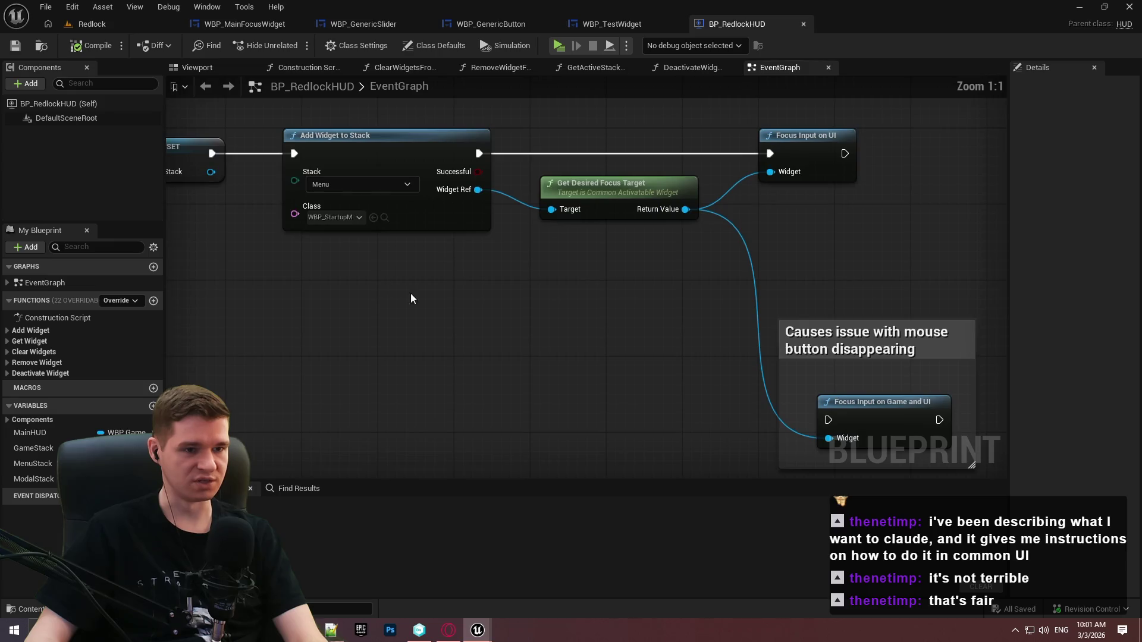
left_click(335, 216)
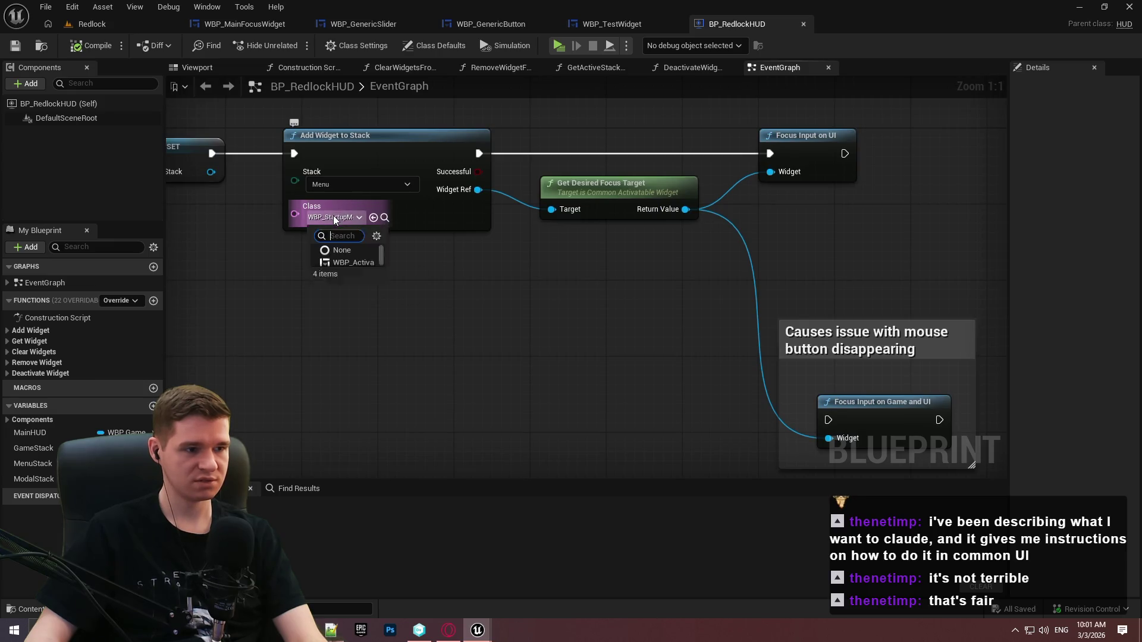
left_click(491, 314)
left_click_drag(743, 335, 839, 356)
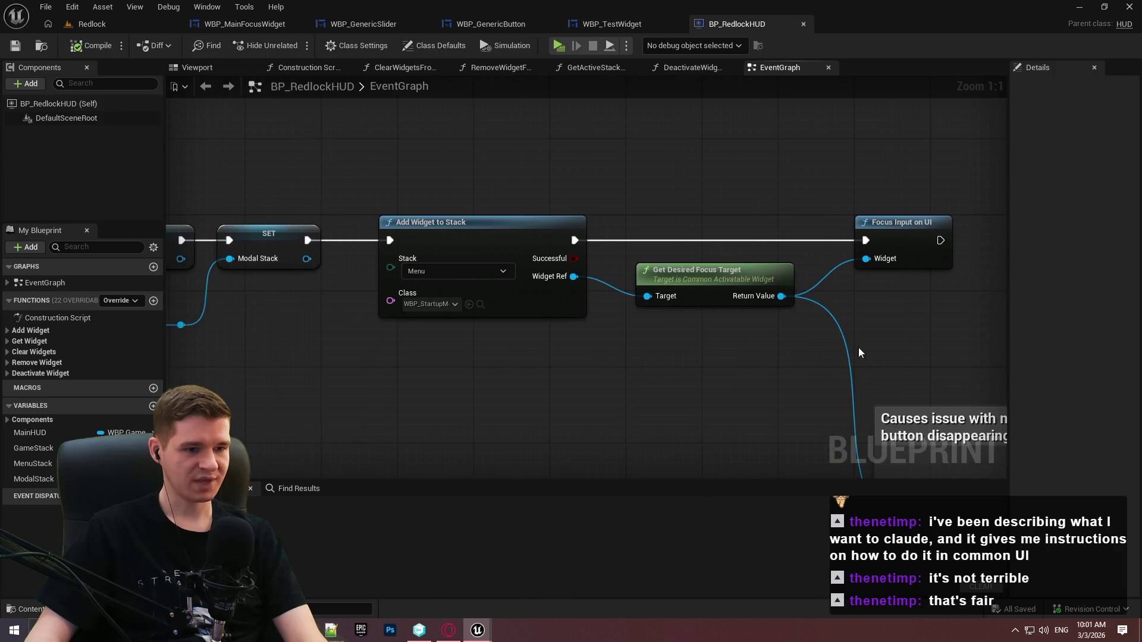
mouse_move(968, 345)
left_mouse_down()
mouse_move(548, 205)
mouse_move(348, 171)
left_mouse_up()
left_click(579, 351)
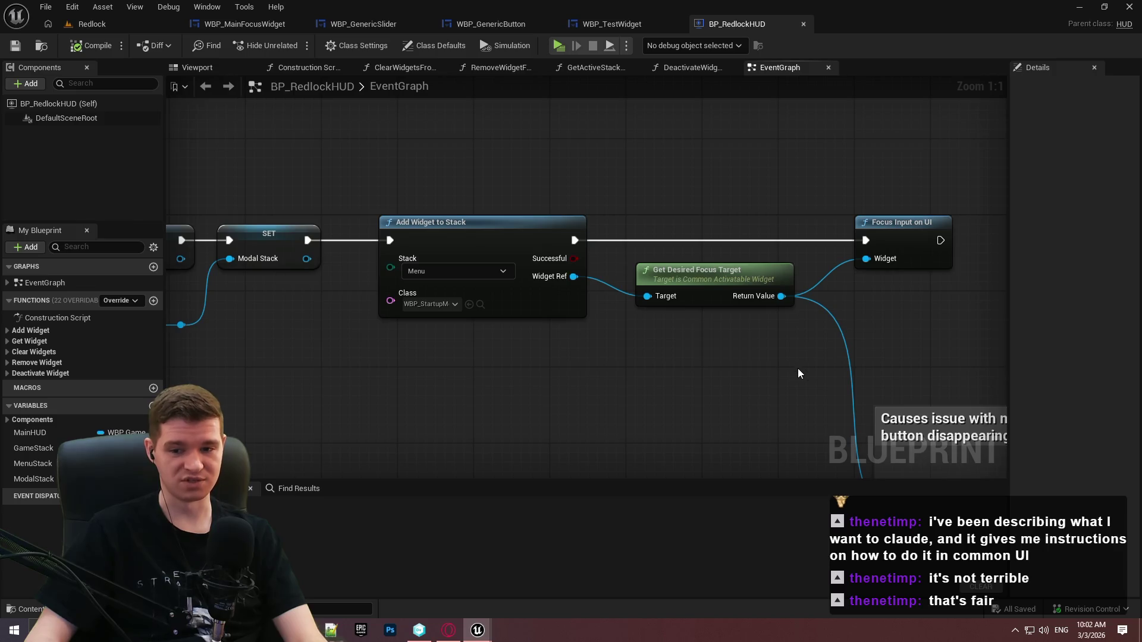
left_click_drag(654, 387, 547, 336)
Add a Deactivate Widget from Stack node, then delete it again
right_click(399, 319)
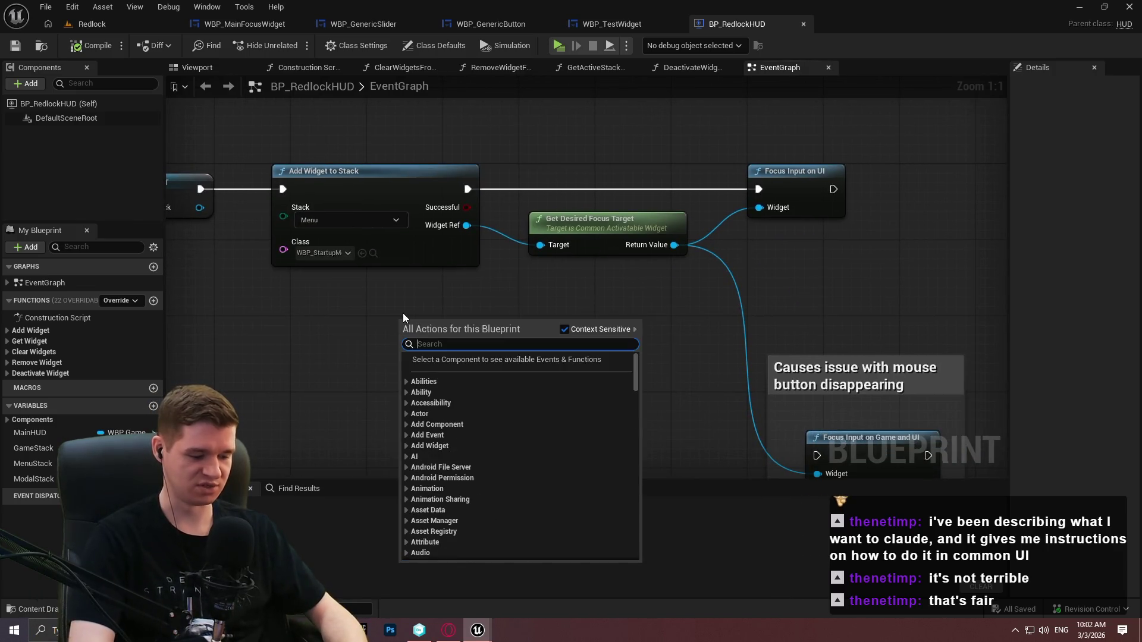
type("deactiv")
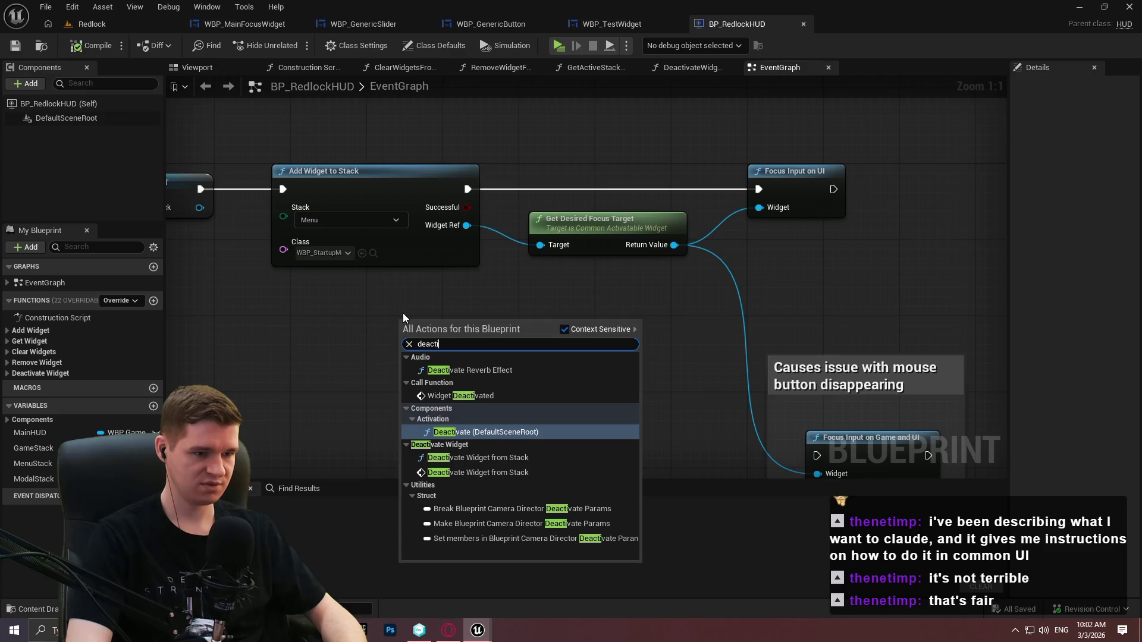
key("Down")
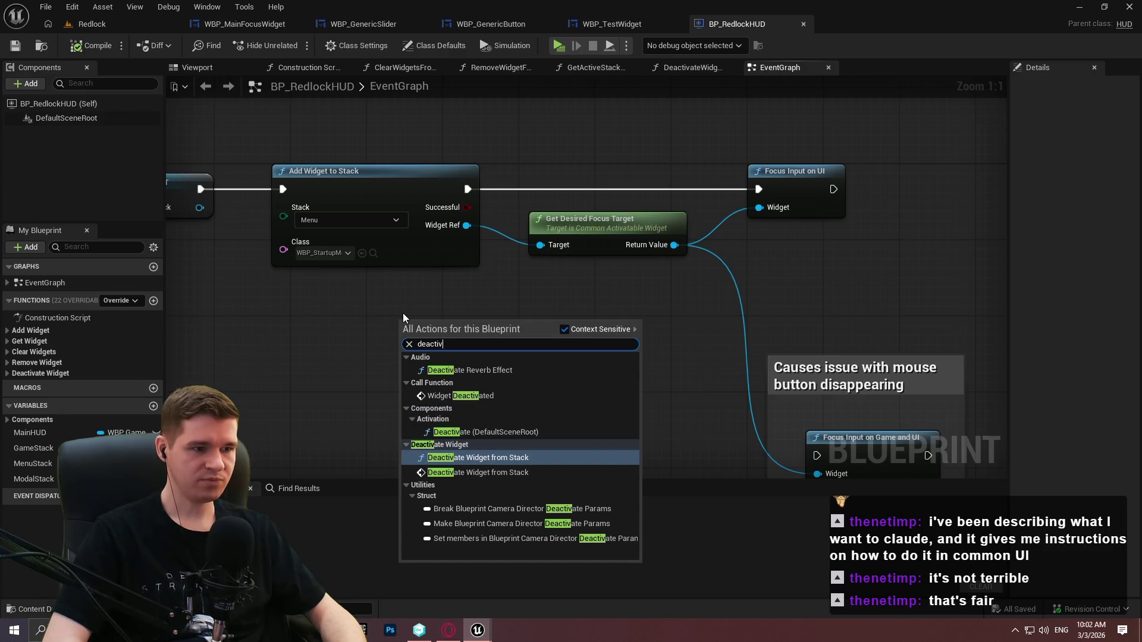
key("Return")
left_click(445, 377)
left_click(377, 357)
left_click_drag(480, 323, 605, 322)
left_click(665, 273)
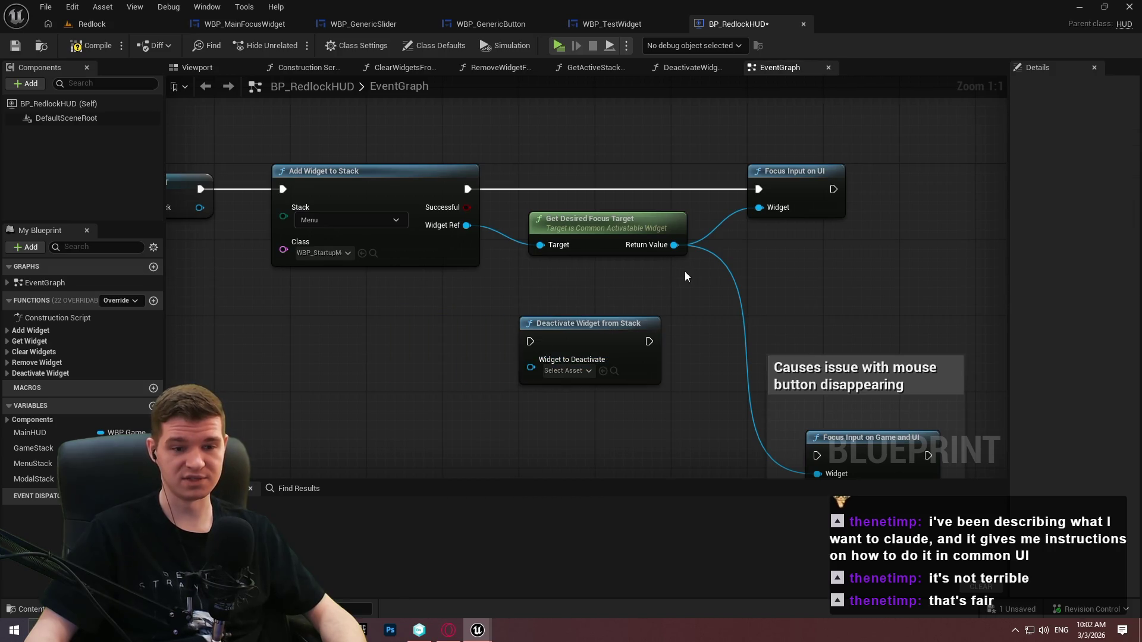
left_click(594, 323)
key("Delete")
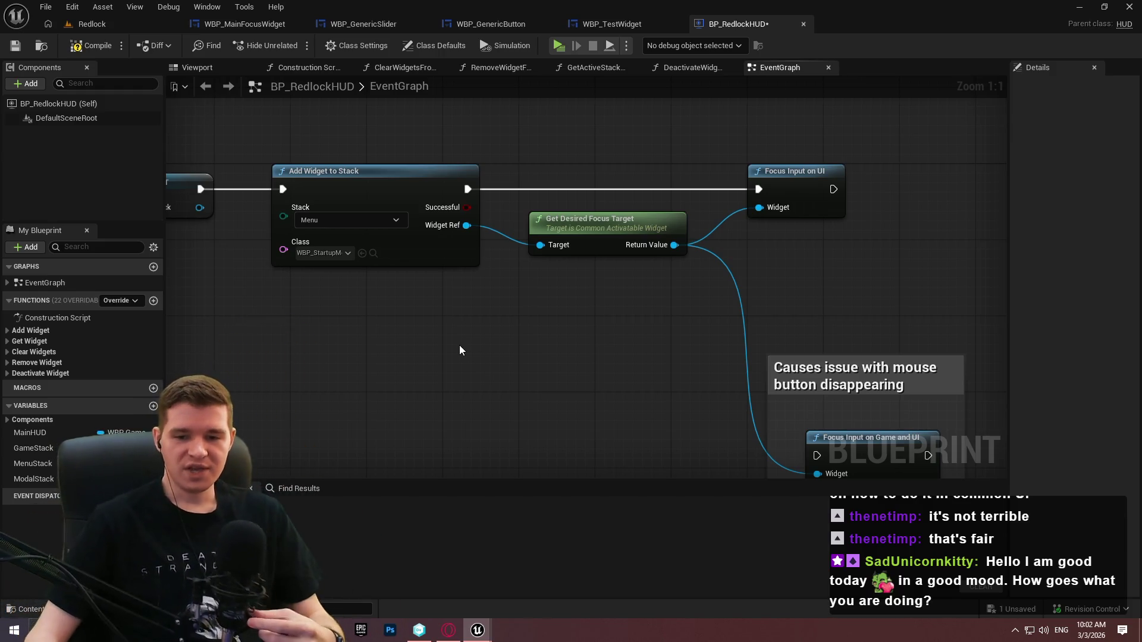
Set Add Widget to Stack's class to WBP_TestWidget, compile and save, then go to WBP_TestWidget
mouse_move(470, 336)
left_mouse_down()
mouse_move(374, 226)
mouse_move(350, 235)
left_mouse_up()
left_click(323, 253)
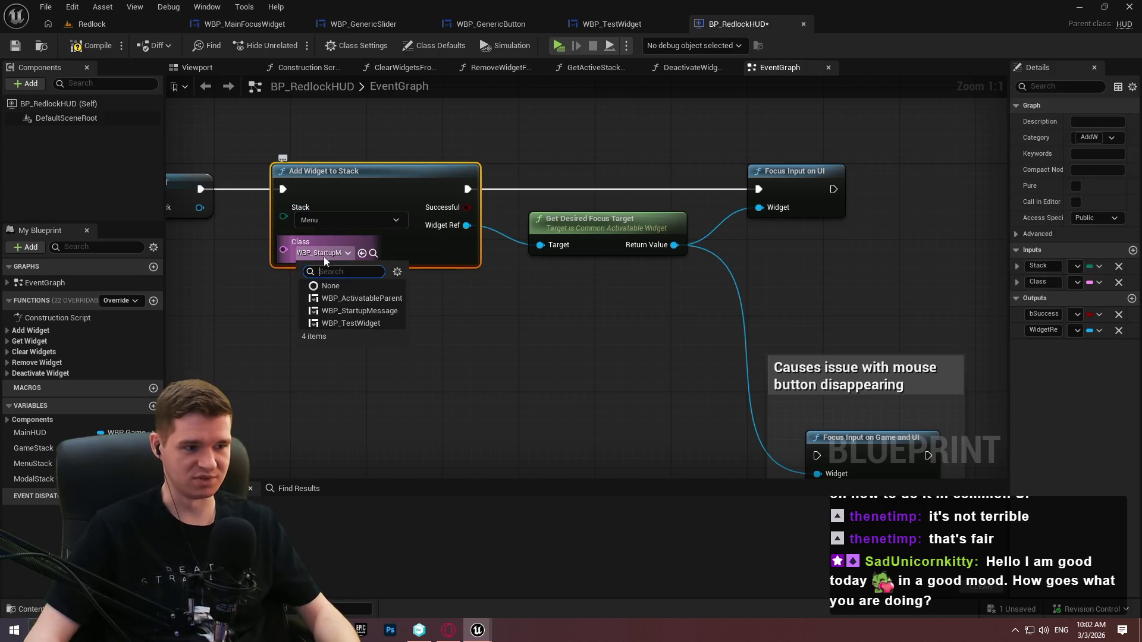
left_click(369, 325)
left_click(635, 299)
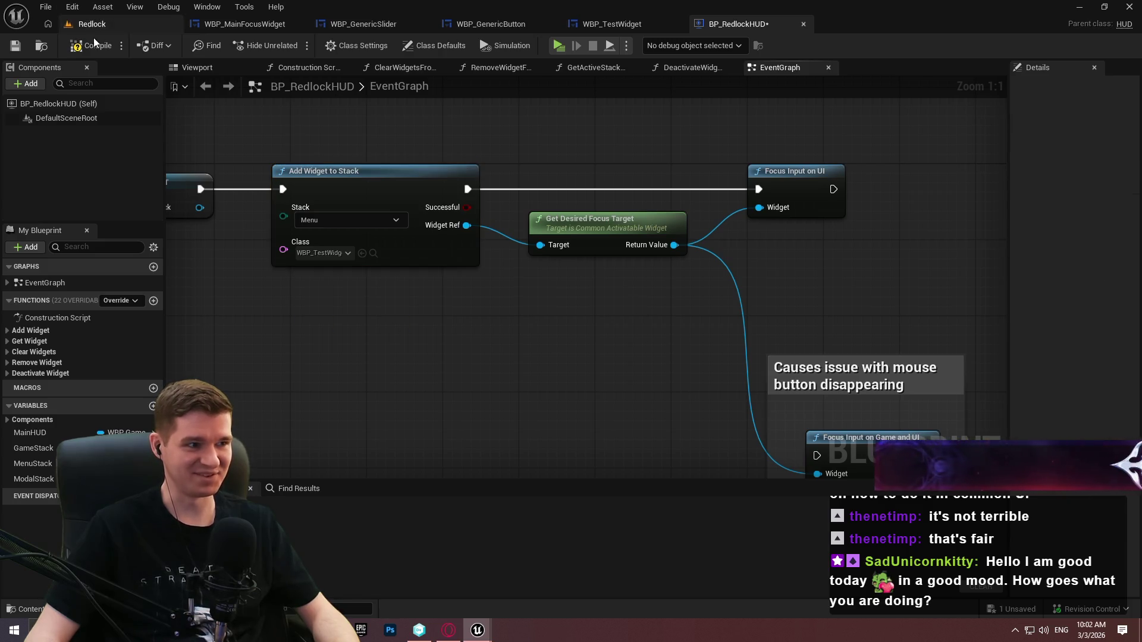
left_click(15, 47)
left_click(602, 29)
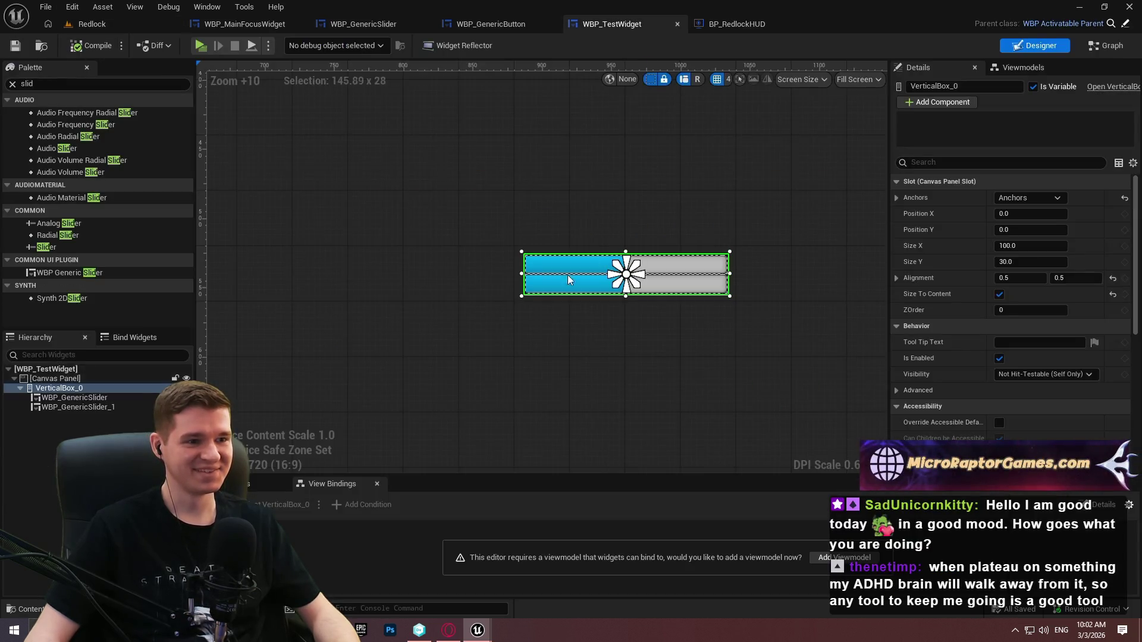
Look through the first WBP_GenericSlider's details
left_click(84, 398)
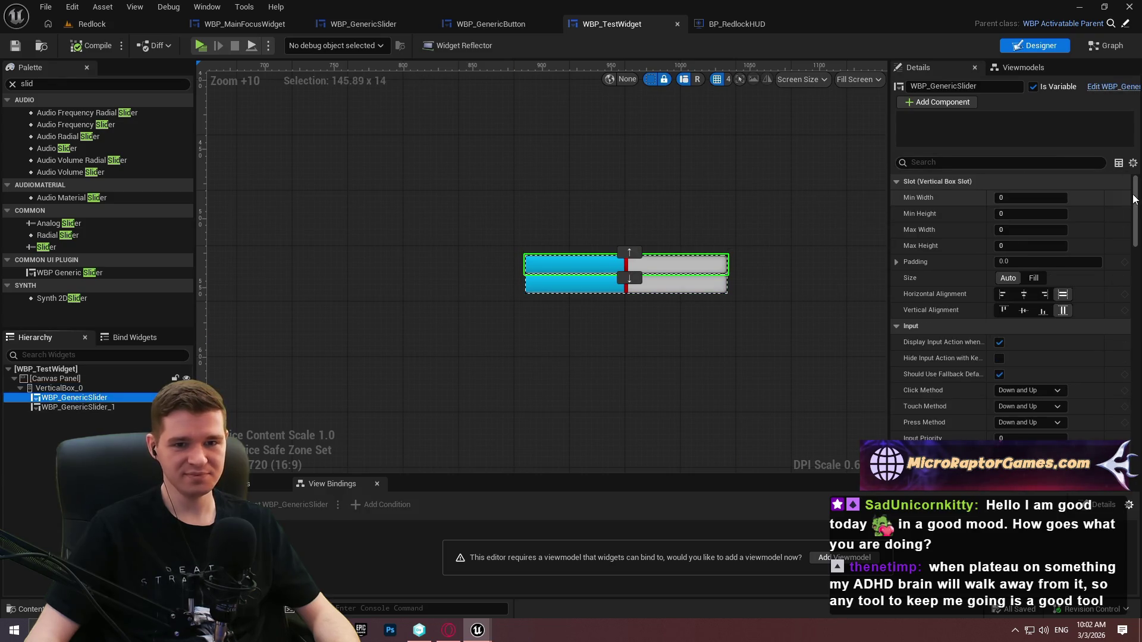
scroll(1139, 242, "down", 10)
scroll(1139, 242, "up", 5)
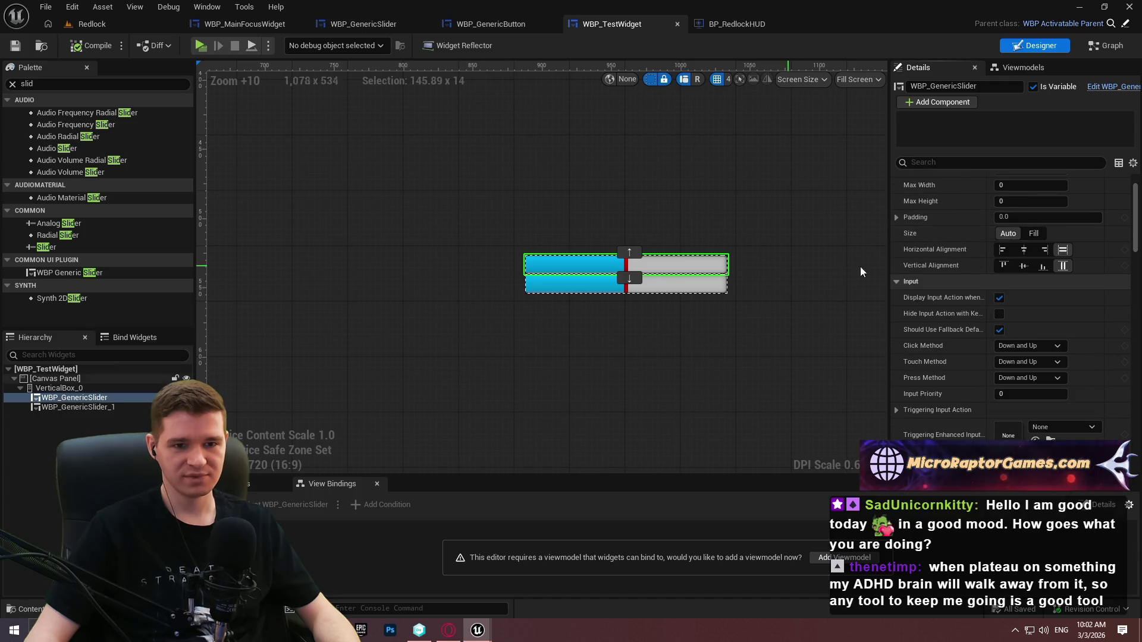
scroll(851, 271, "up", 2)
scroll(945, 234, "up", 2)
scroll(952, 312, "down", 1)
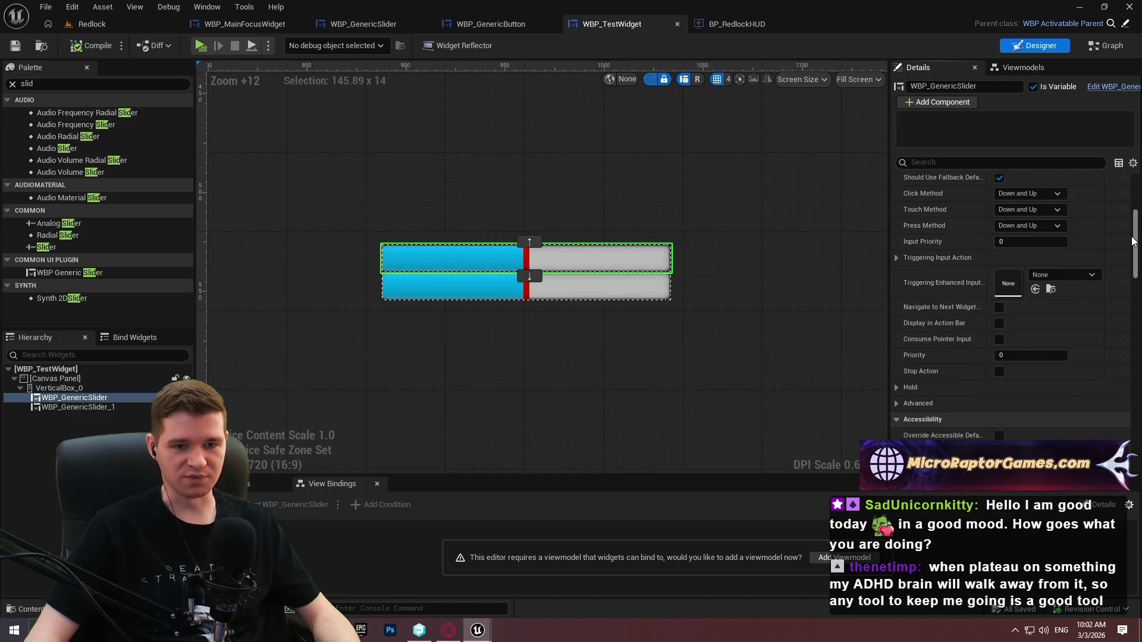
scroll(1124, 359, "down", 8)
scroll(1124, 358, "down", 10)
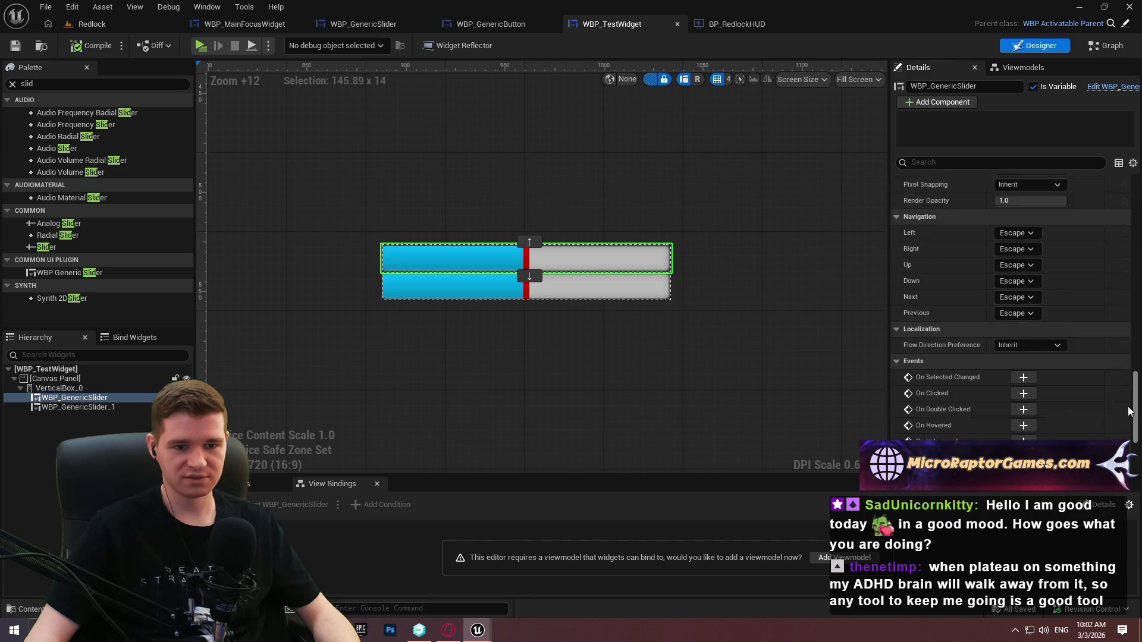
scroll(1012, 309, "up", 5)
Set WBP_TestWidget's Desired Focus Widget to WBP_GenericSlider and save
left_click(45, 369)
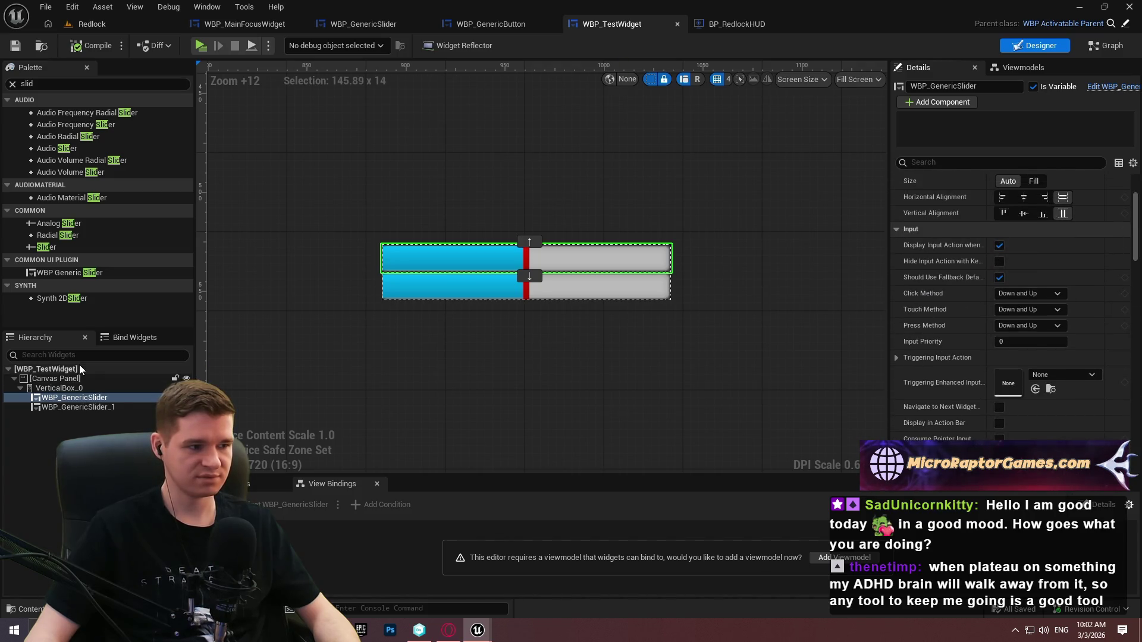
left_click(1041, 254)
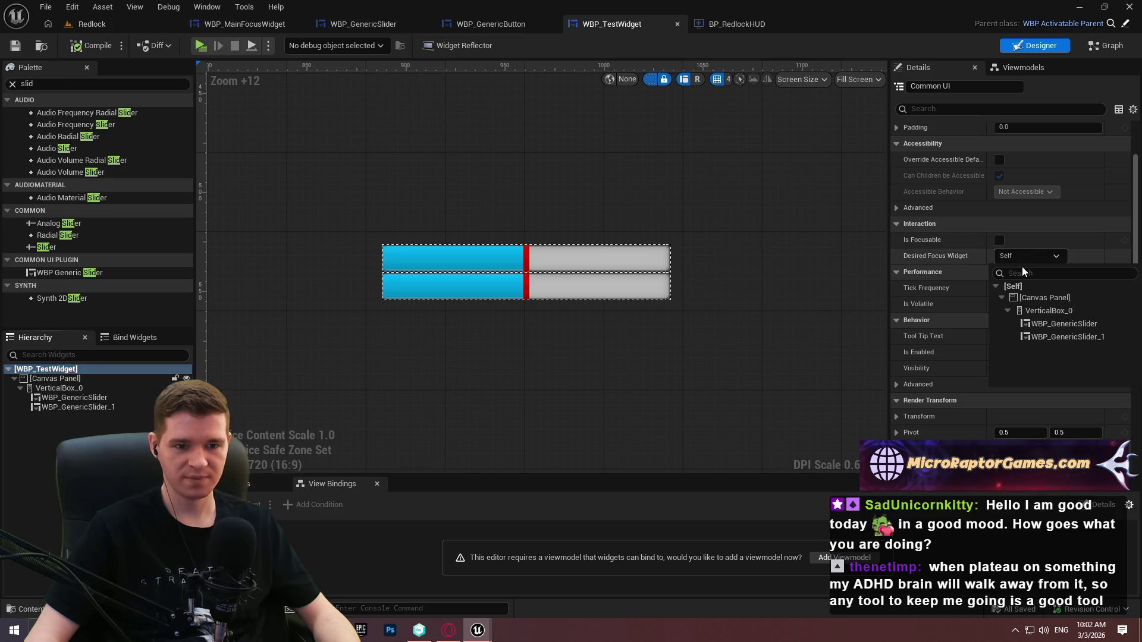
left_click(1064, 324)
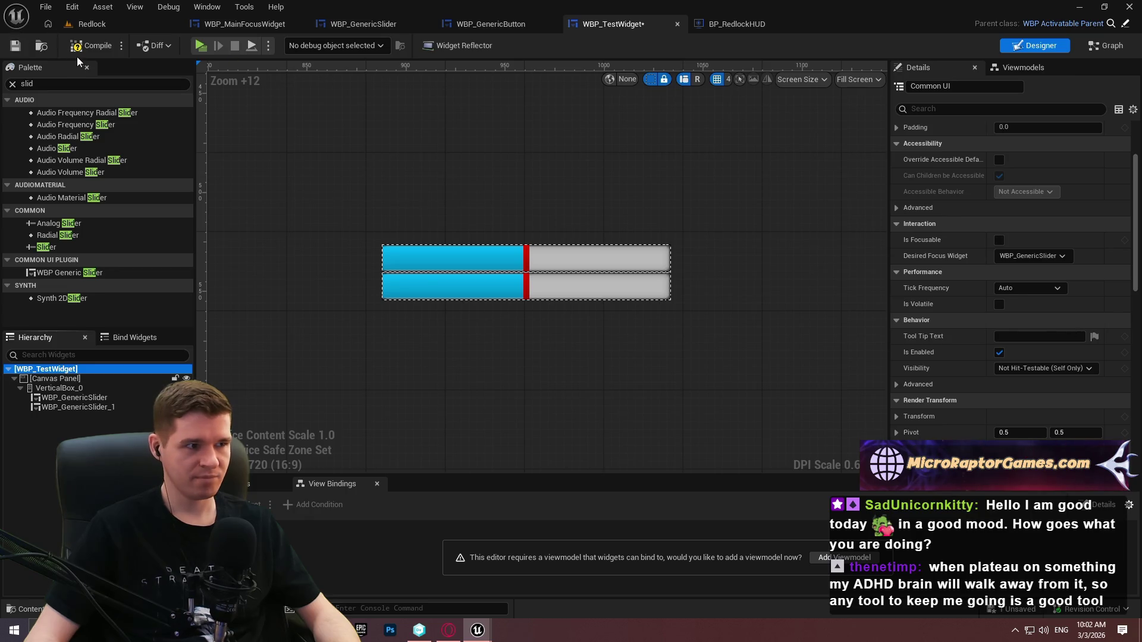
left_click(20, 54)
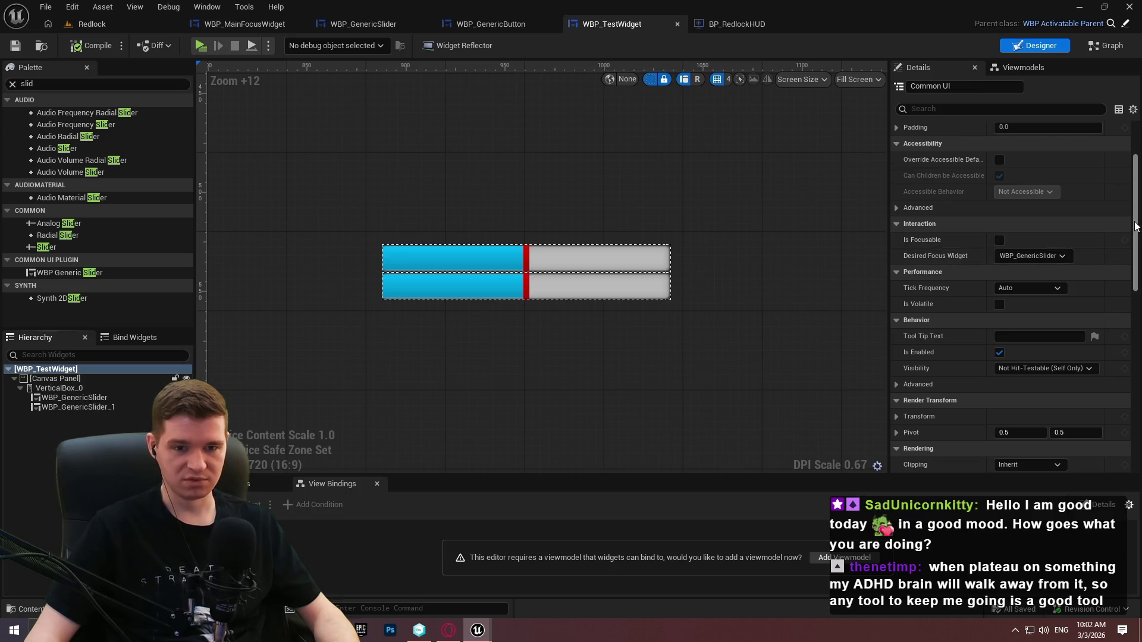
left_click_drag(1135, 226, 1132, 237)
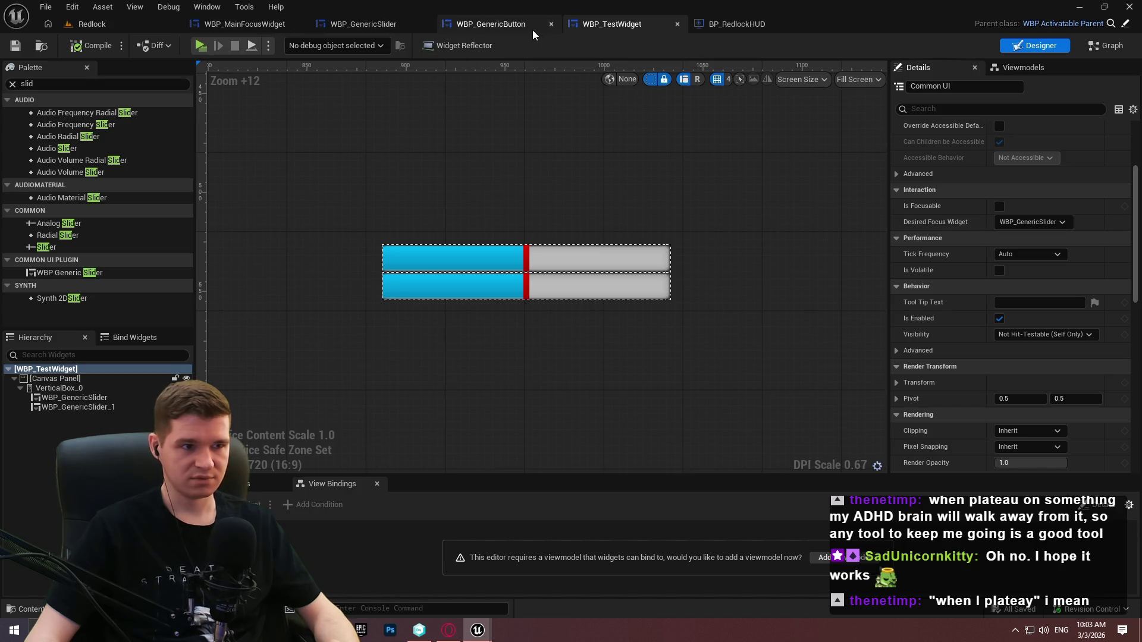
Revisit the slider, button, focus-widget and HUD editors, then play-test the two sliders and stop
left_click(517, 27)
left_click(360, 28)
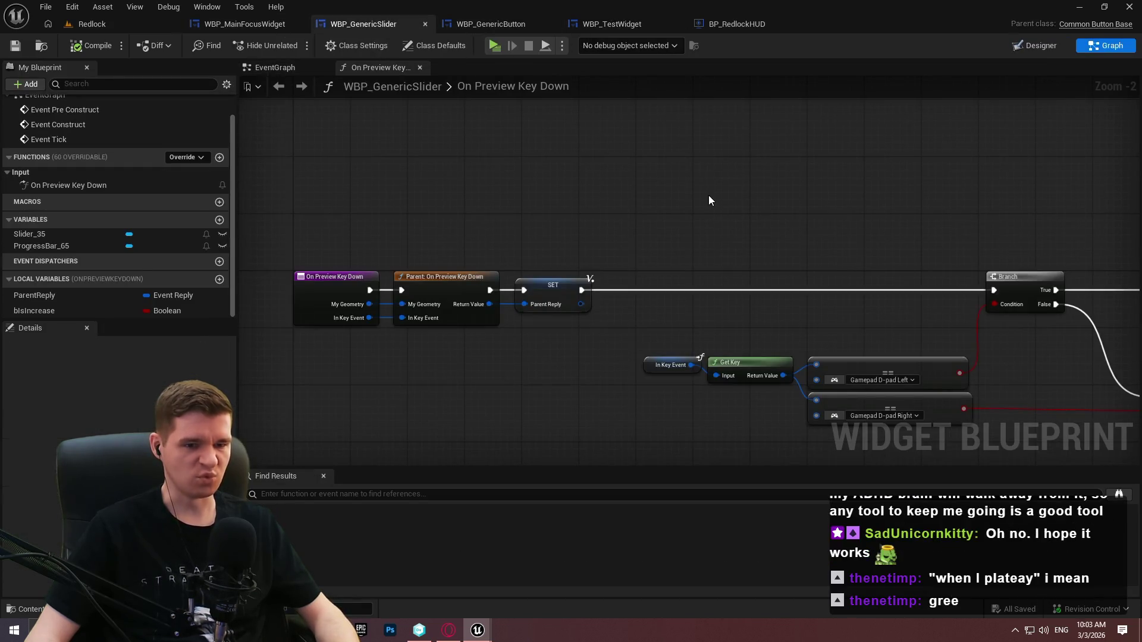
left_click(244, 24)
left_click(765, 23)
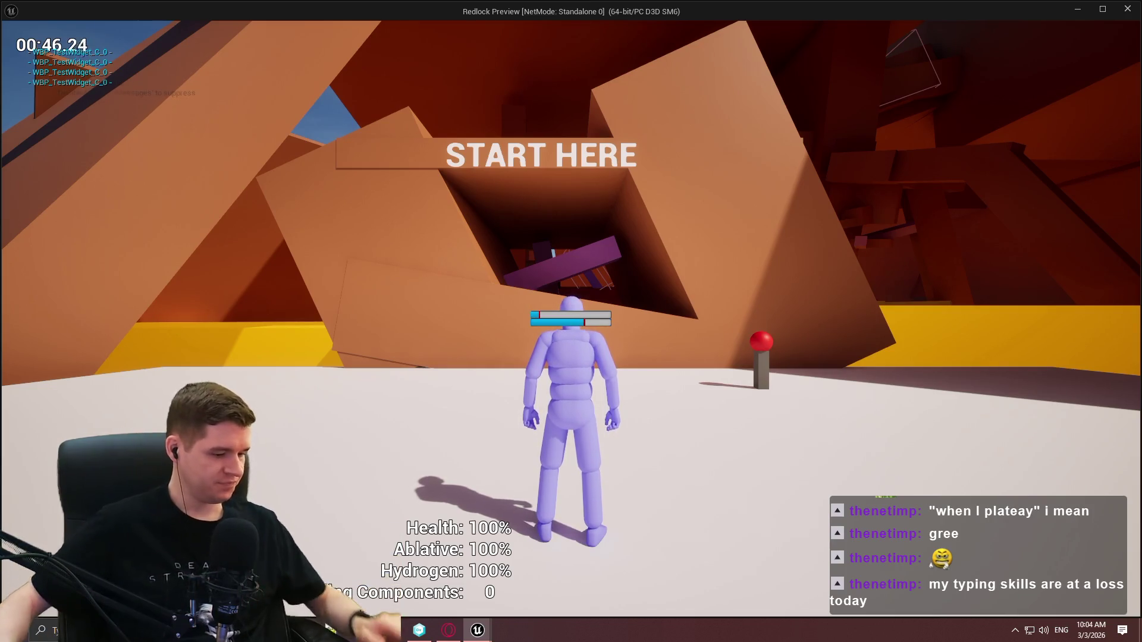
key("Escape")
Pan the HUD graph, then move through WBP_TestWidget and WBP_GenericButton to WBP_GenericSlider's On Preview Key Down graph
scroll(870, 288, "down", 1)
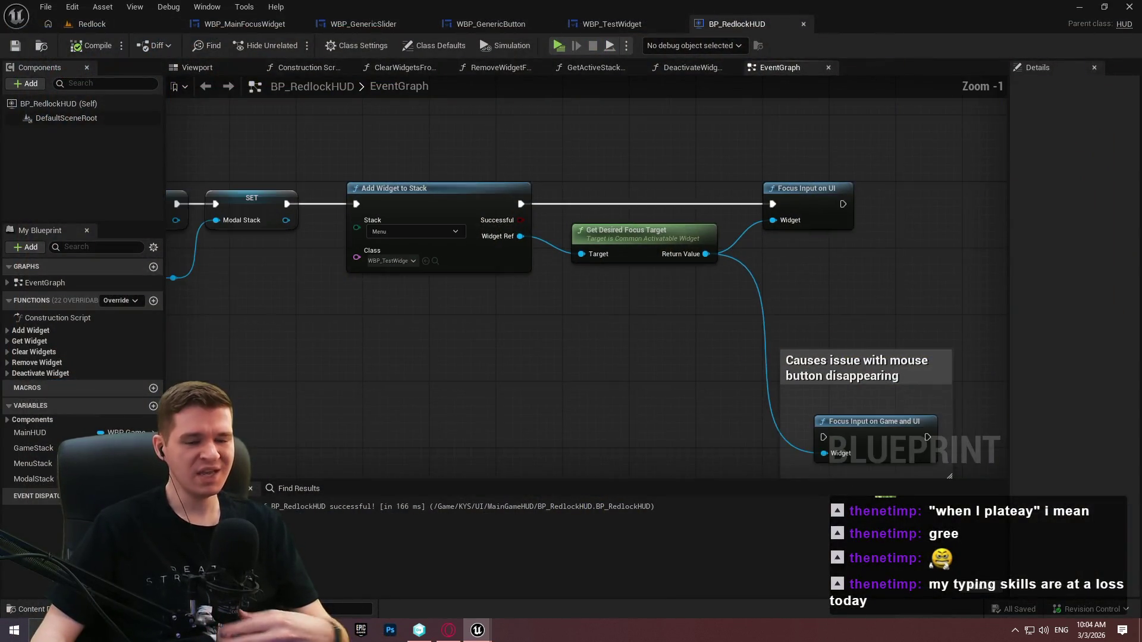
left_click_drag(870, 287, 701, 290)
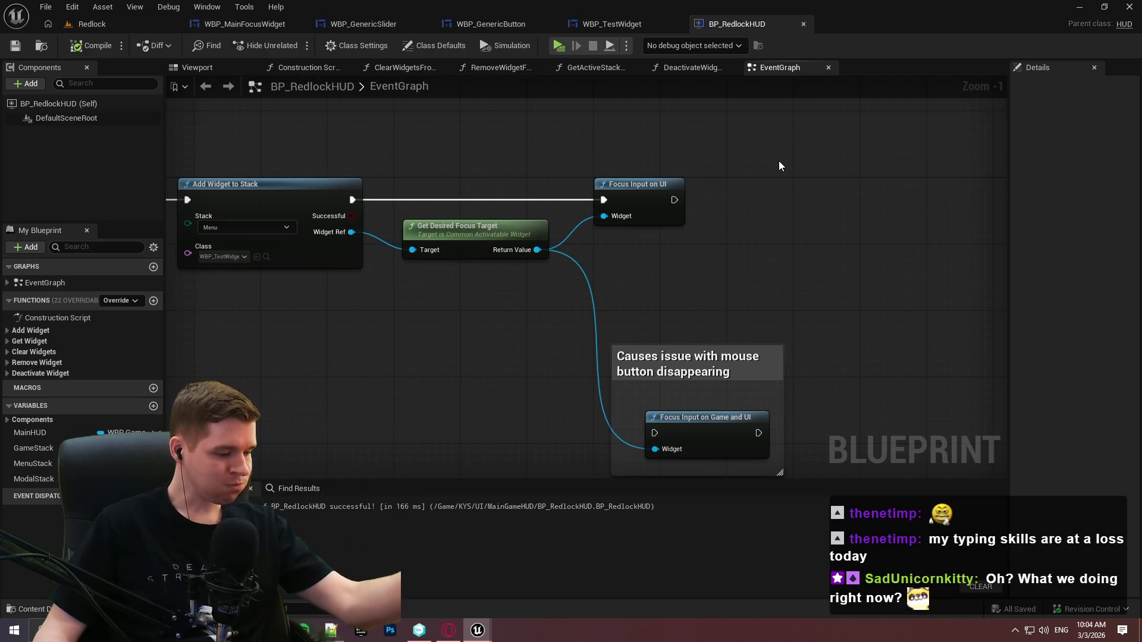
left_click(621, 29)
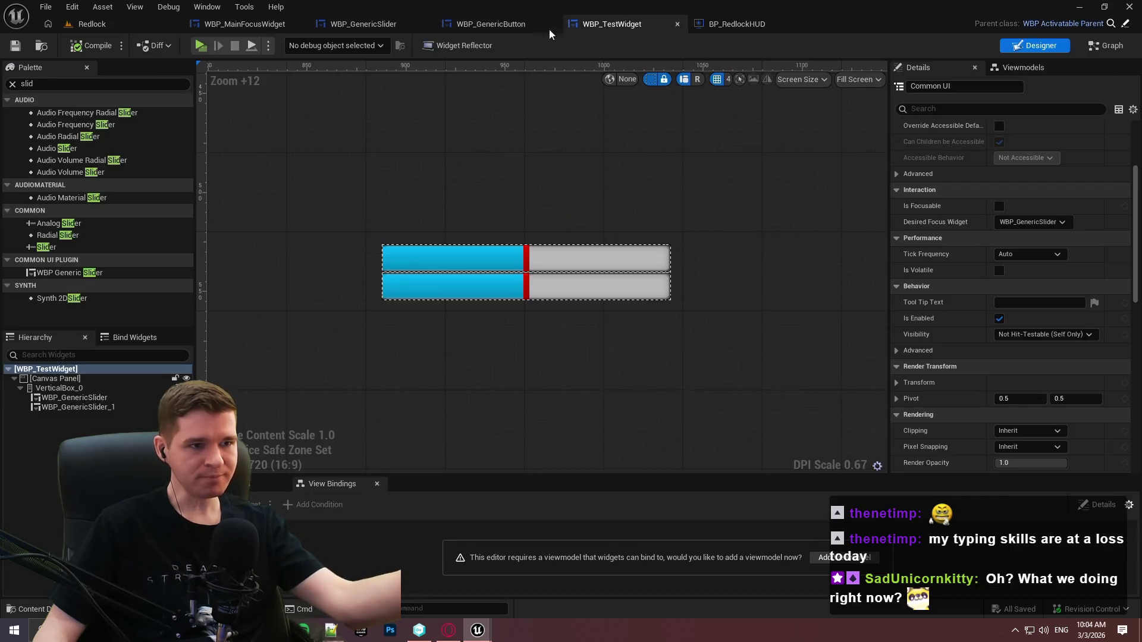
left_click(490, 27)
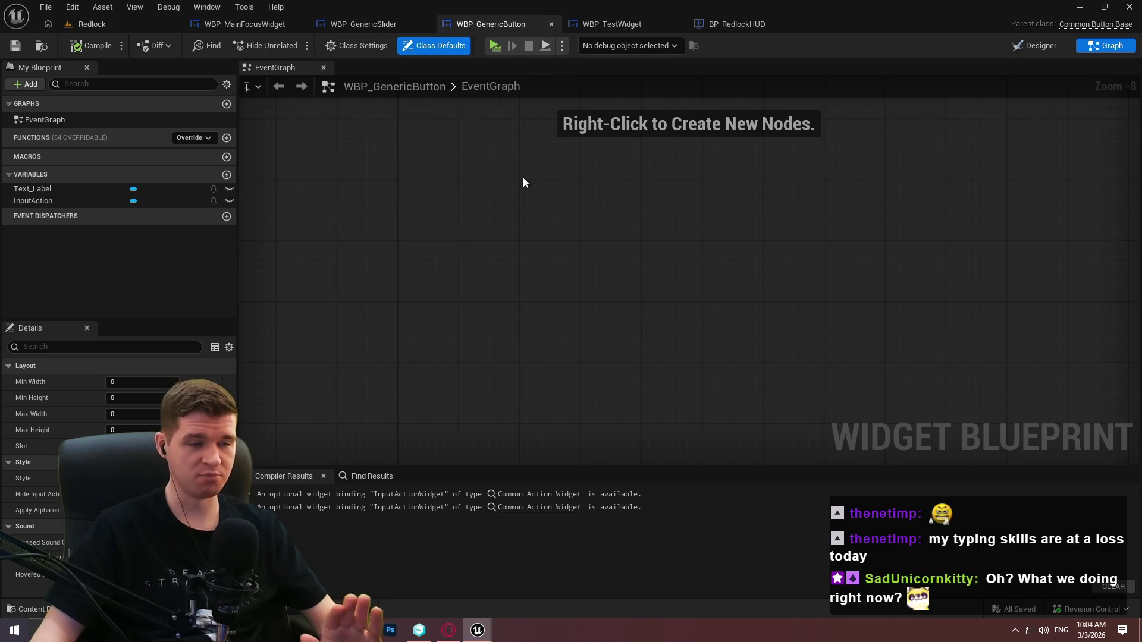
left_click(391, 25)
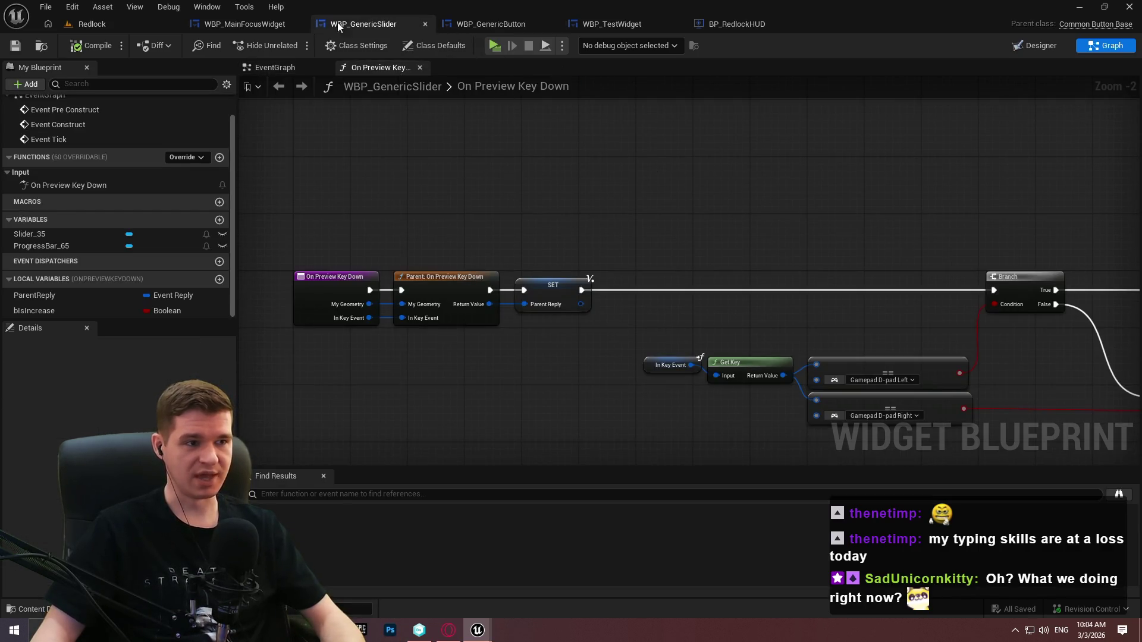
Add a Clamp (Float) node from the wire of the summed slider value
scroll(823, 196, "down", 2)
left_click_drag(461, 233, 328, 116)
scroll(684, 331, "up", 4)
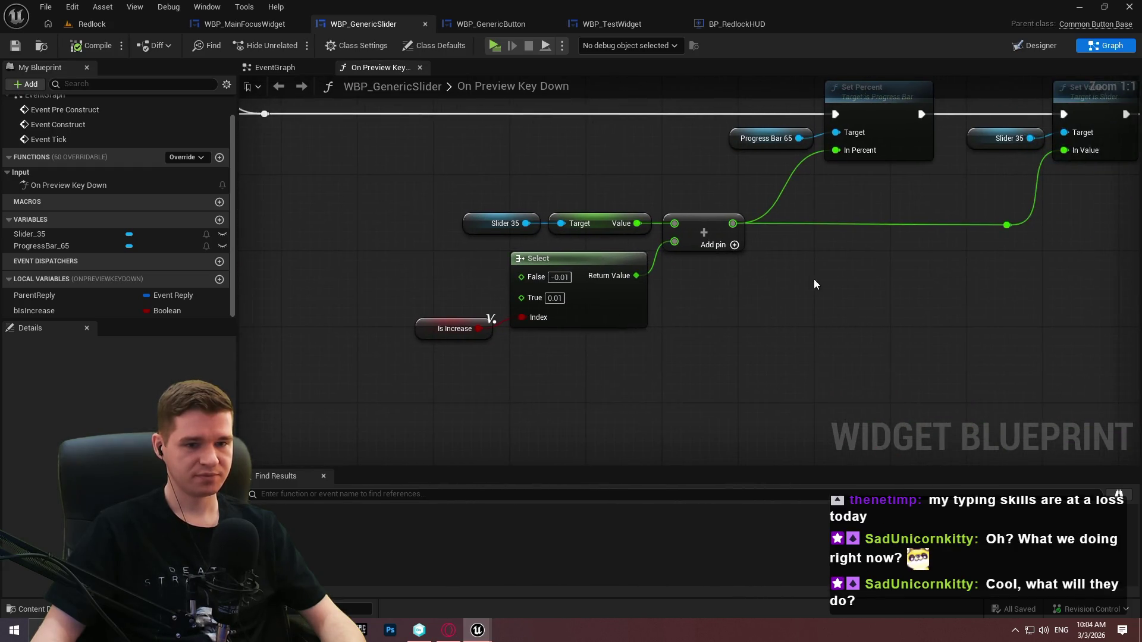
left_click_drag(593, 237, 640, 280)
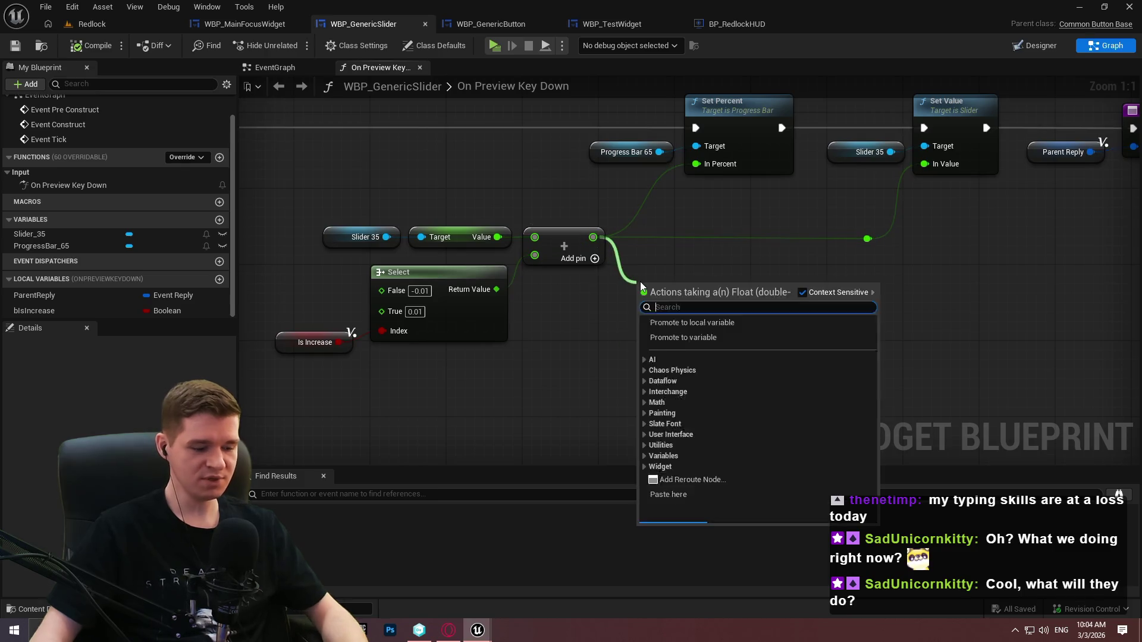
type("clamp")
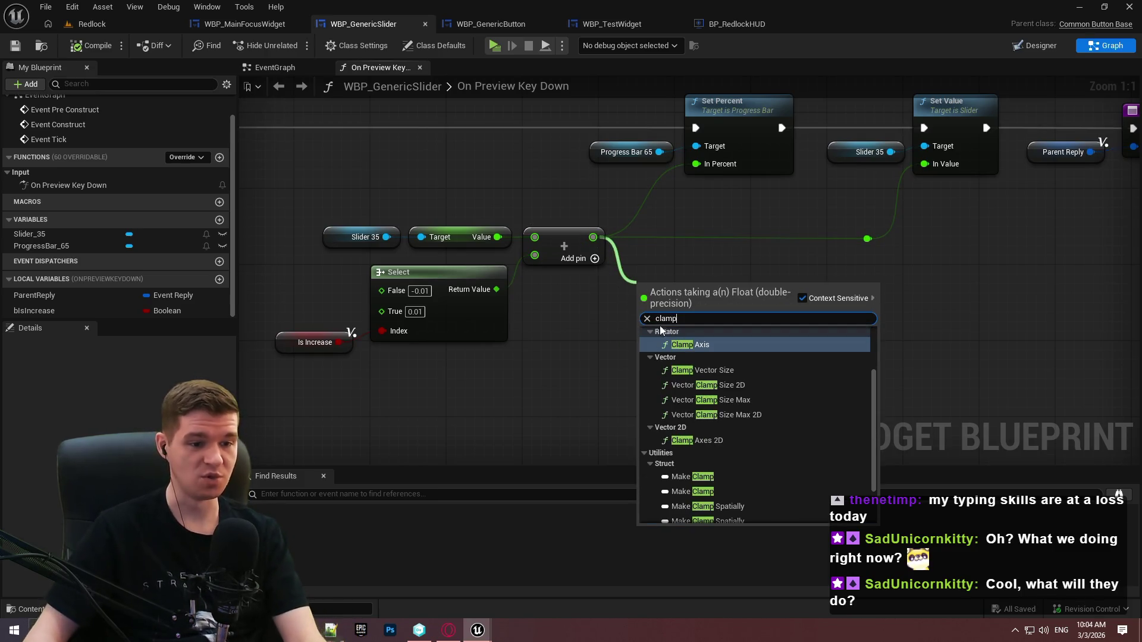
scroll(870, 375, "up", 2)
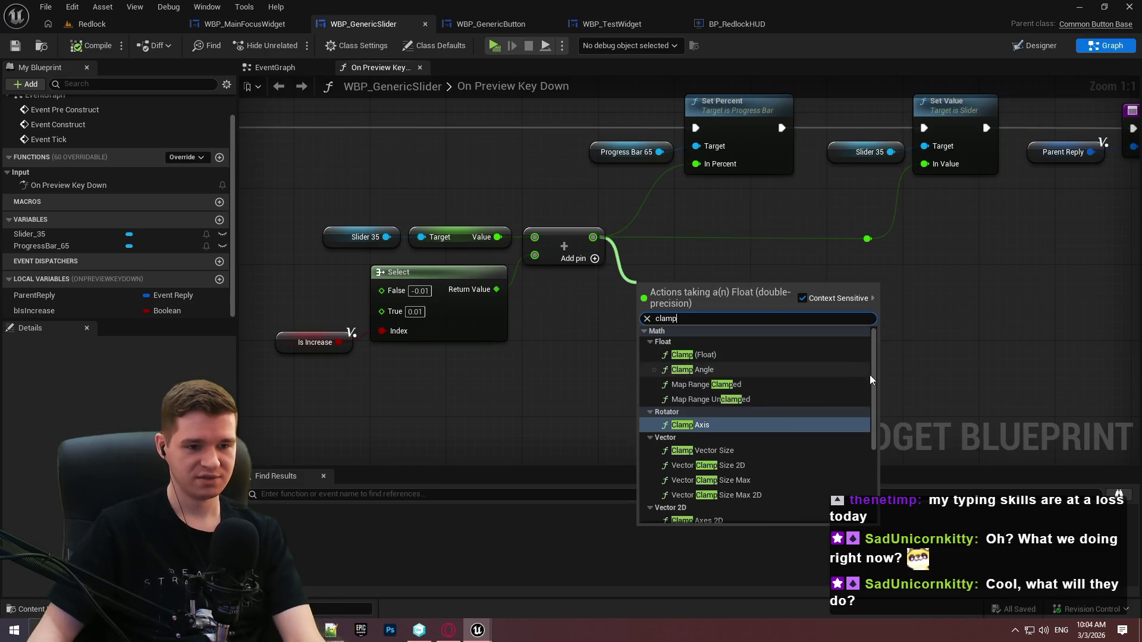
left_click(728, 355)
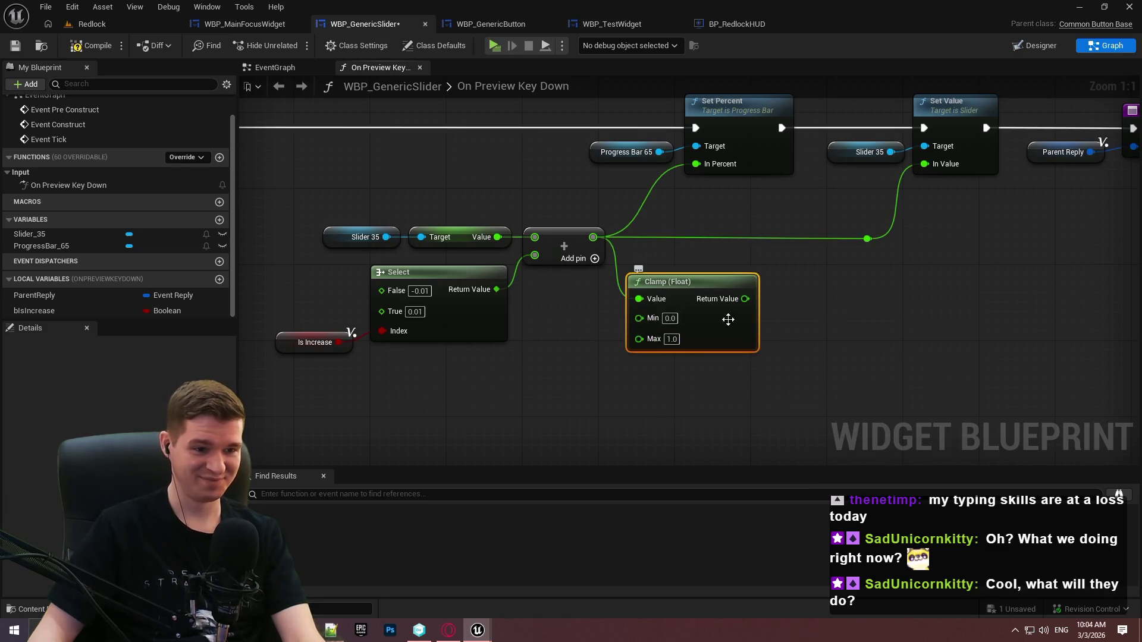
Place the Clamp below Add, feed Add into its Value, and Return Value into In Percent
mouse_move(725, 286)
left_mouse_down()
mouse_move(697, 170)
mouse_move(690, 241)
mouse_move(815, 321)
mouse_move(815, 309)
left_mouse_up()
key("Escape")
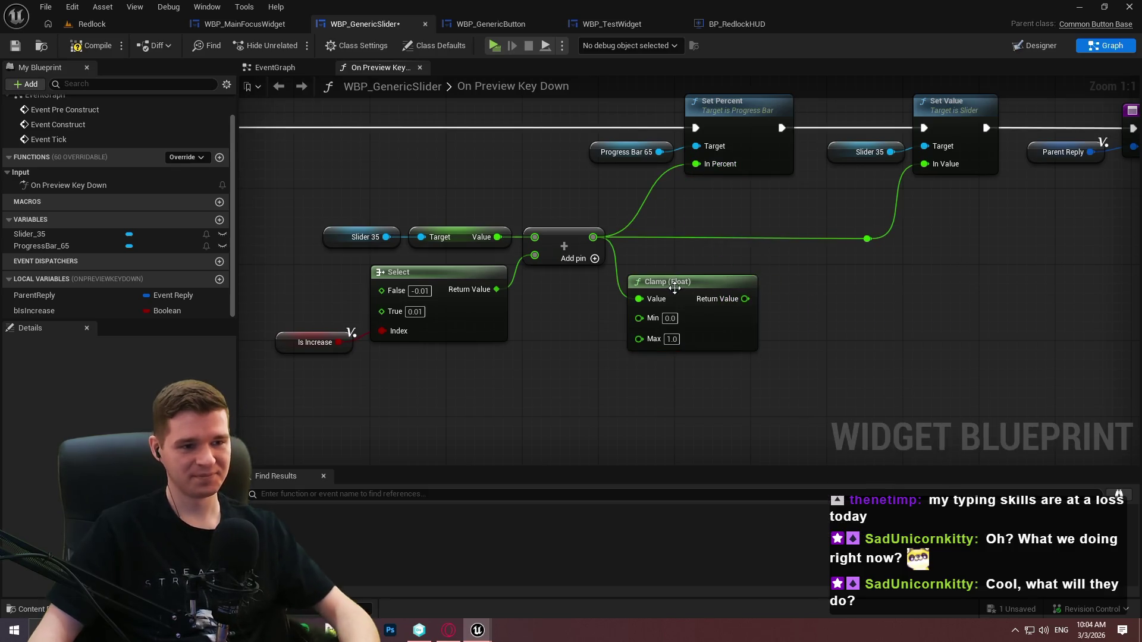
left_click_drag(661, 312, 547, 360)
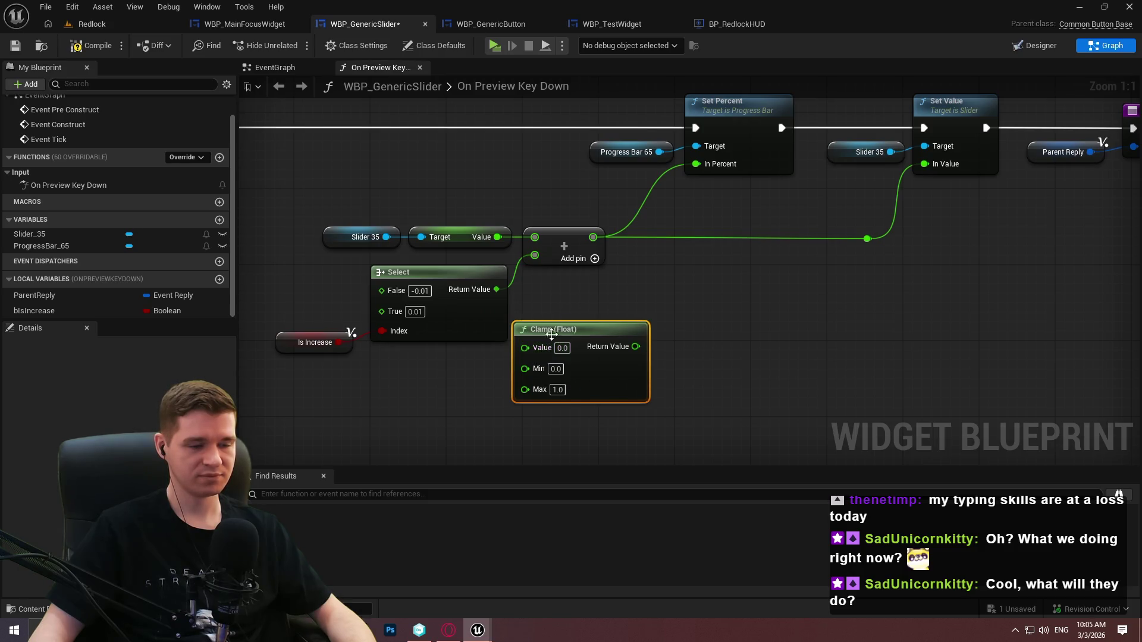
left_click_drag(525, 348, 590, 241)
mouse_move(636, 346)
left_mouse_down()
mouse_move(708, 173)
mouse_move(696, 163)
mouse_move(866, 240)
left_mouse_up()
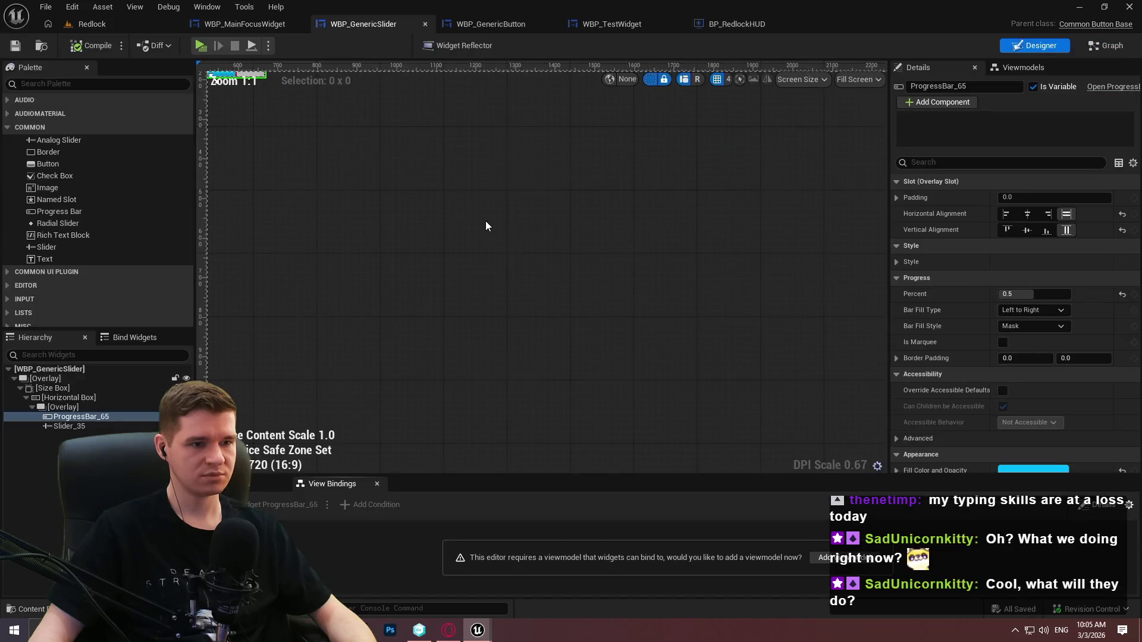
Select Slider_35 in the designer so its properties appear in Details
scroll(356, 163, "up", 12)
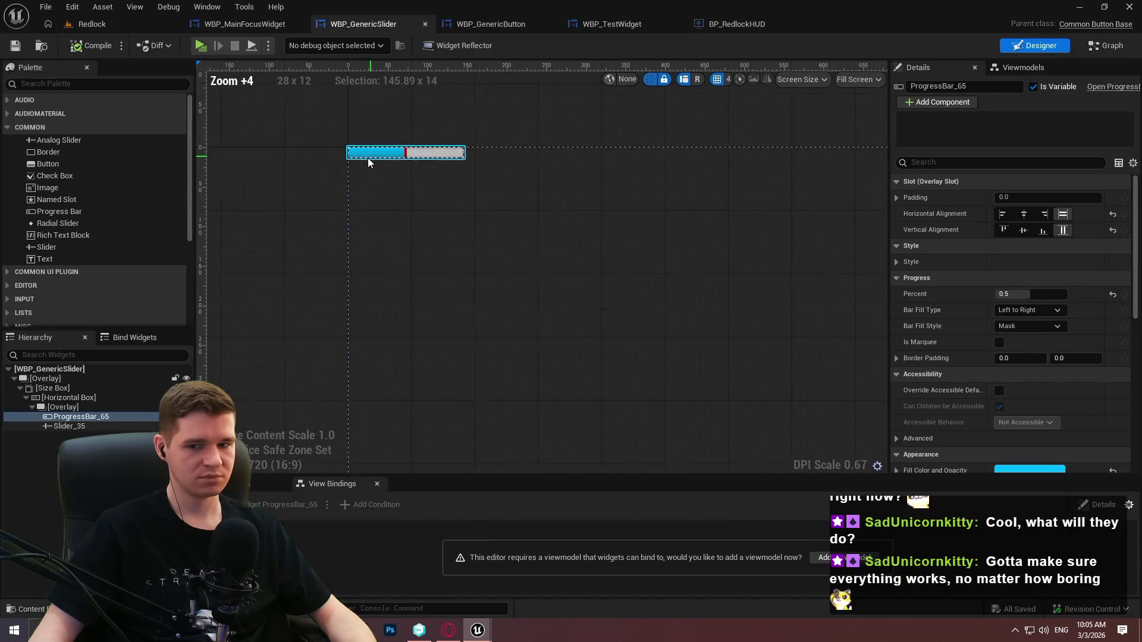
left_click(440, 141)
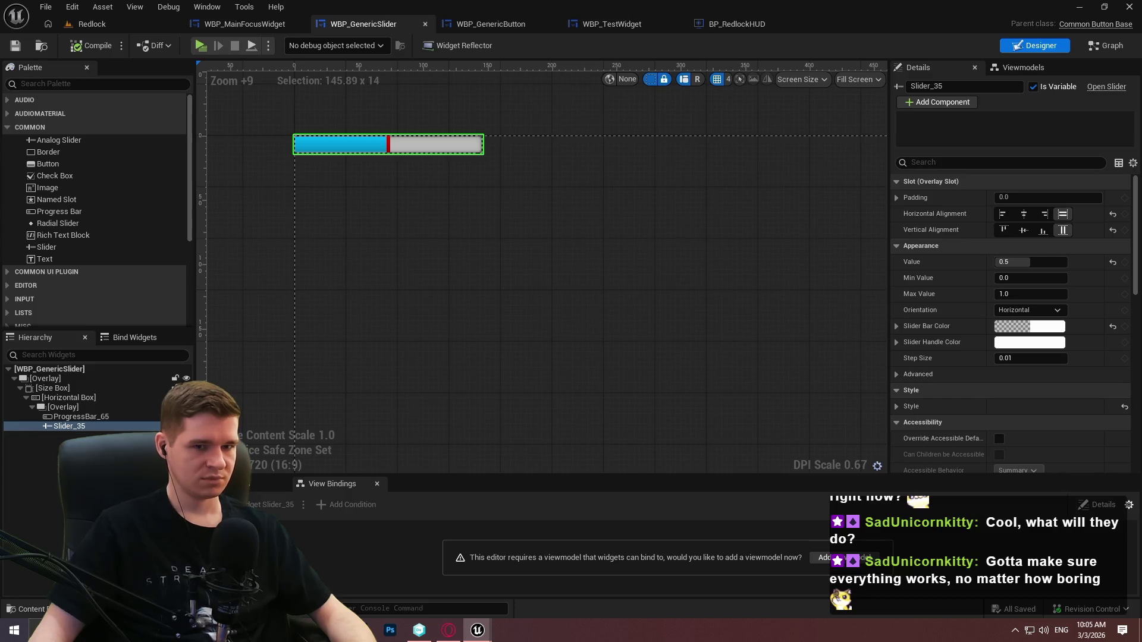
scroll(930, 267, "down", 3)
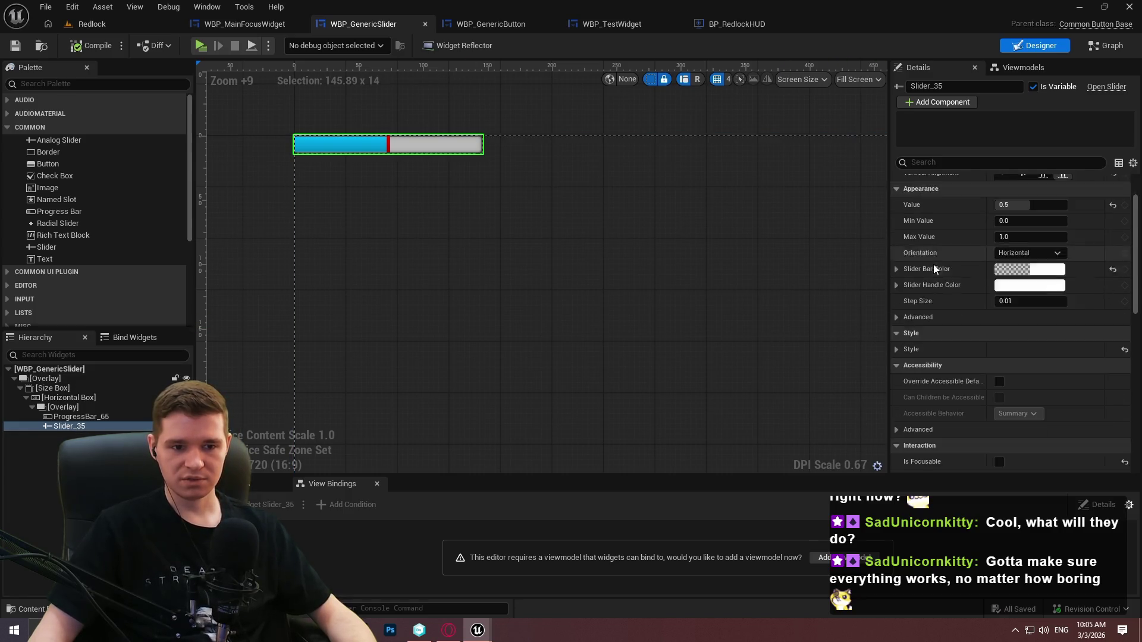
scroll(949, 262, "up", 3)
scroll(924, 302, "down", 4)
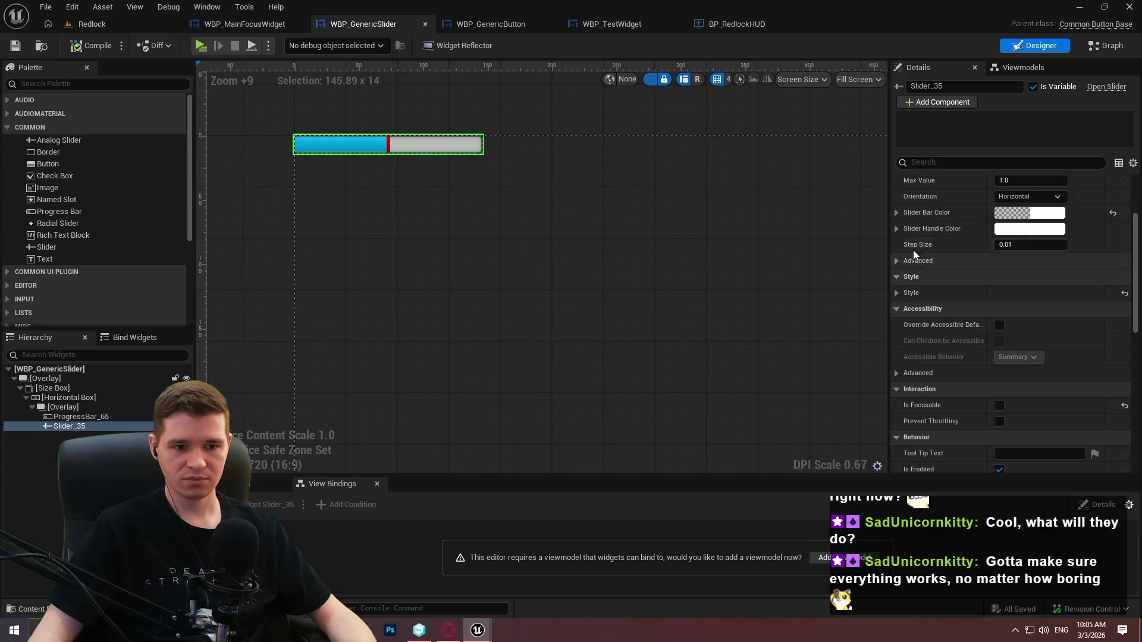
Expand Style > Normal Bar Image to inspect the bar image's size values
left_click(915, 293)
scroll(915, 294, "down", 2)
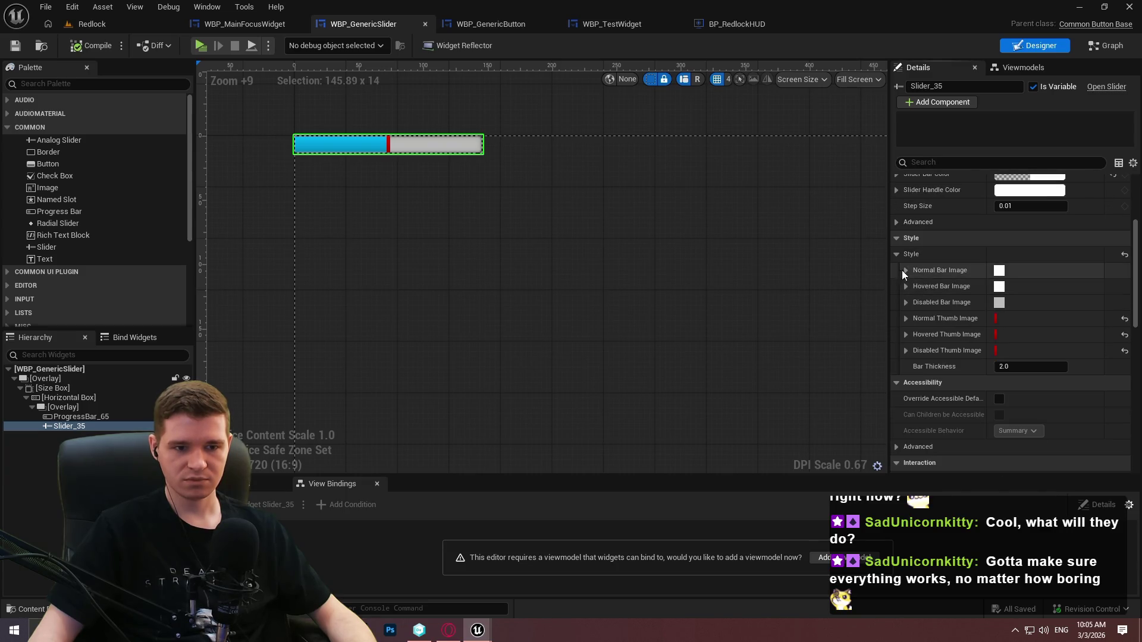
left_click(905, 270)
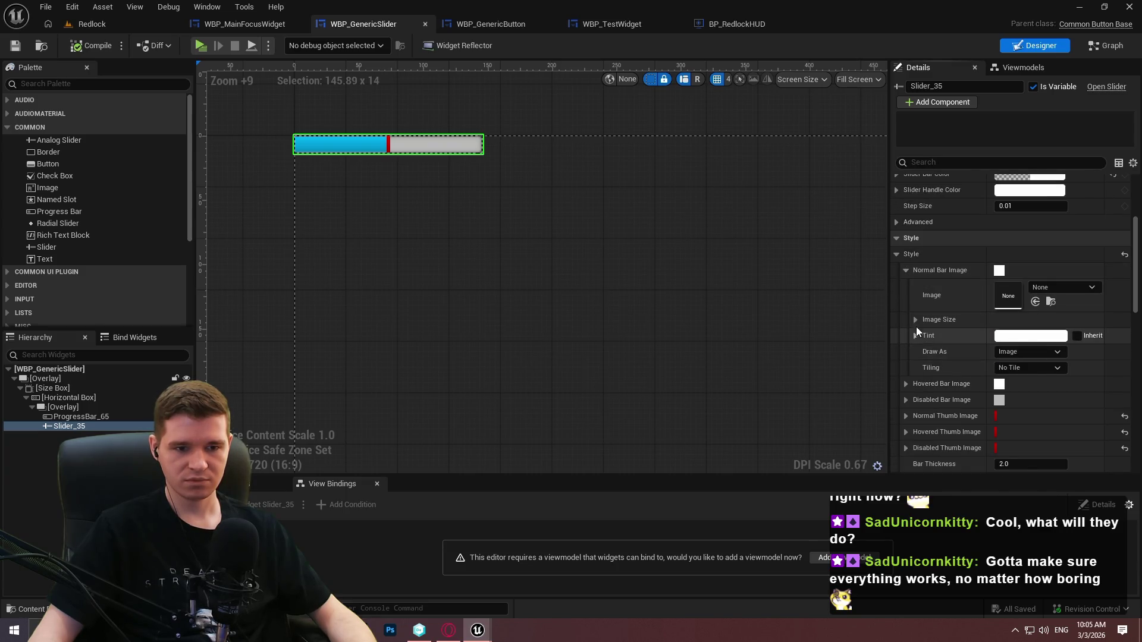
left_click(916, 321)
left_click(907, 270)
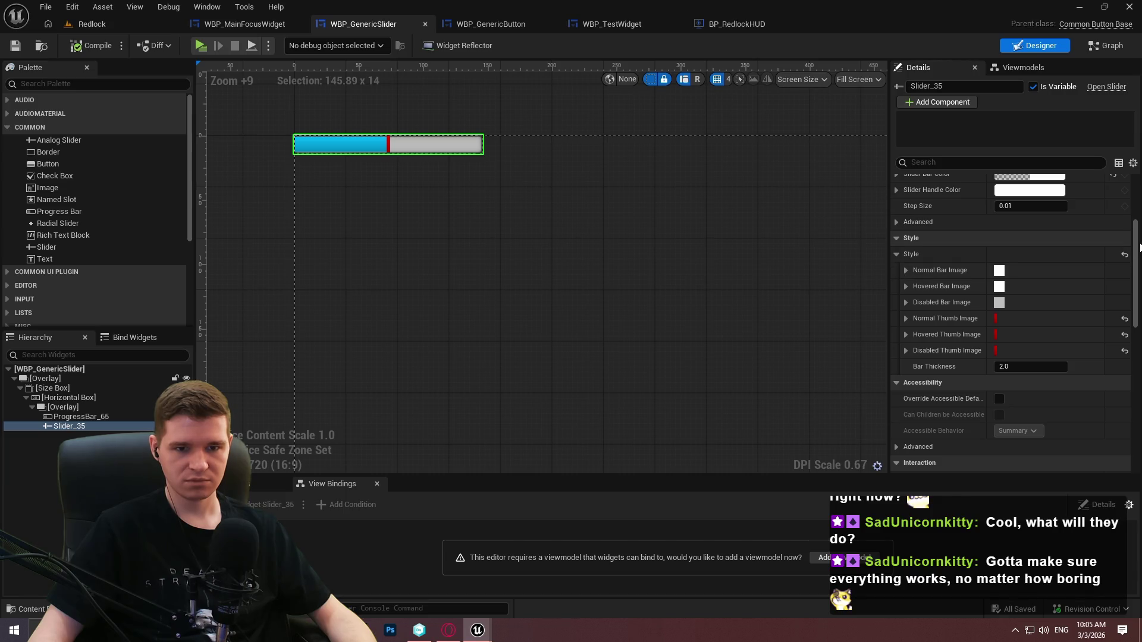
scroll(952, 256, "up", 5)
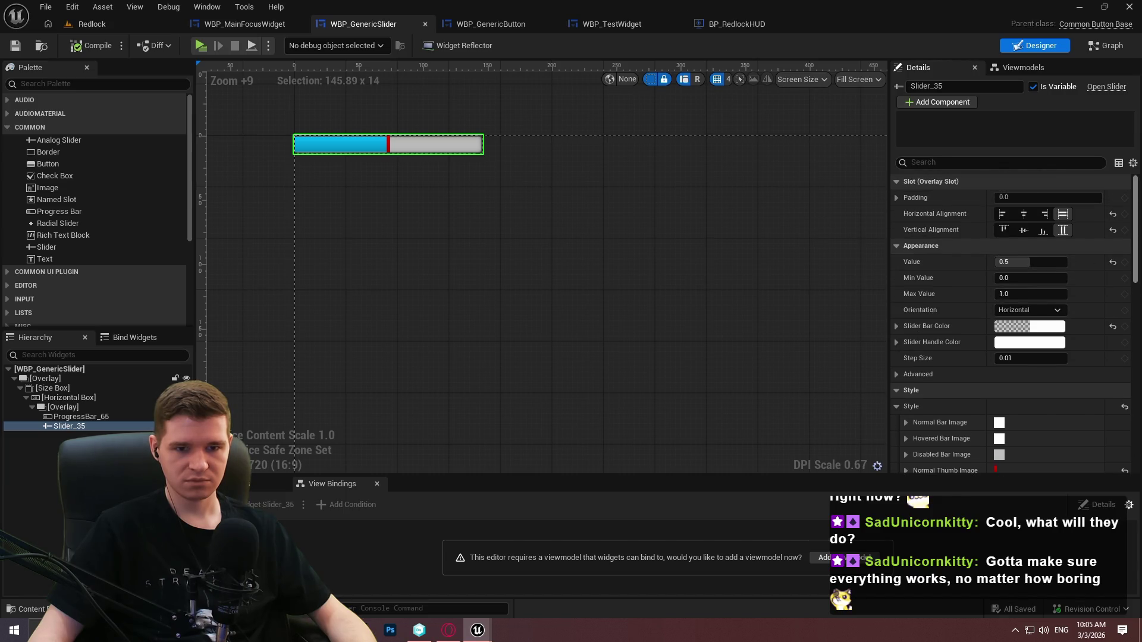
scroll(1012, 267, "down", 2)
scroll(1011, 268, "up", 2)
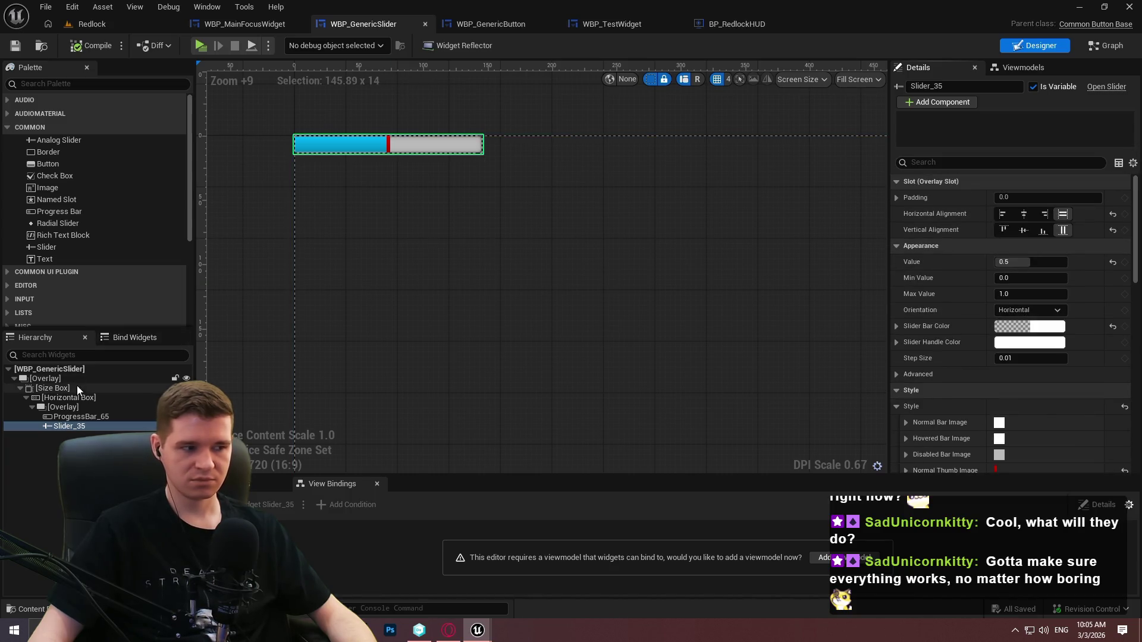
Set the size box's Width Override to 145
left_click(53, 388)
left_click(1049, 263)
type("14")
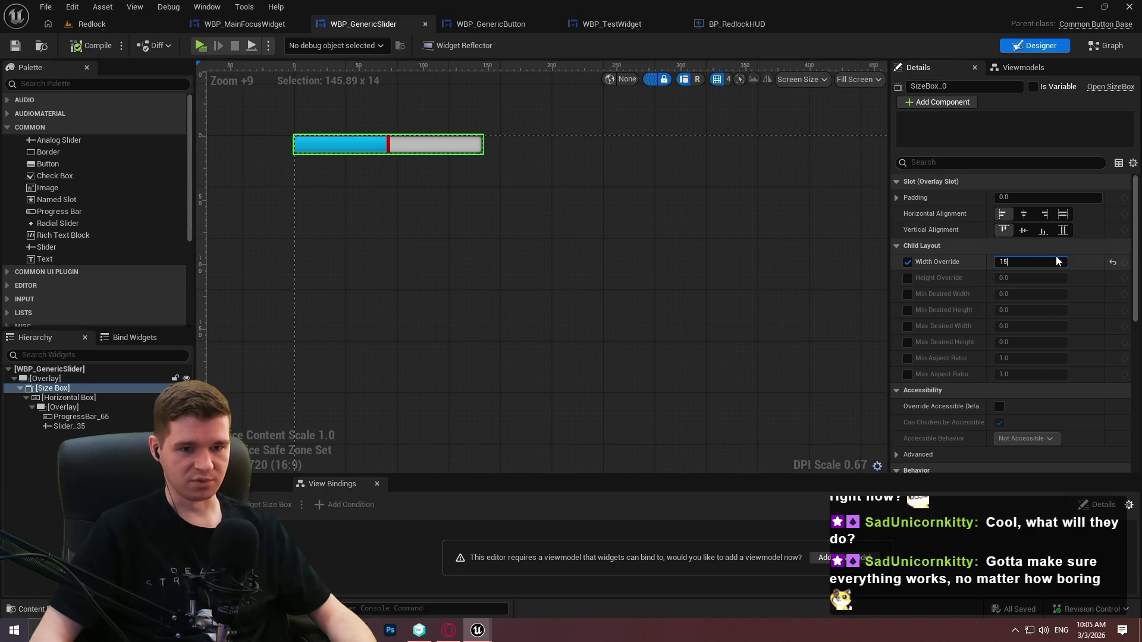
type("5")
key("Return")
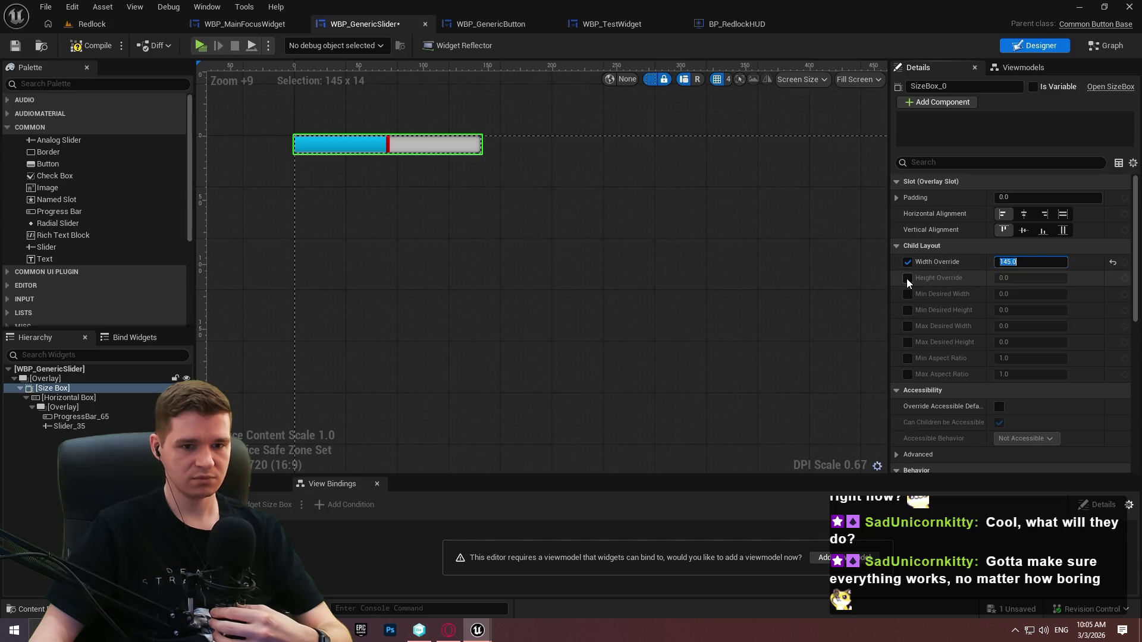
left_click(79, 418)
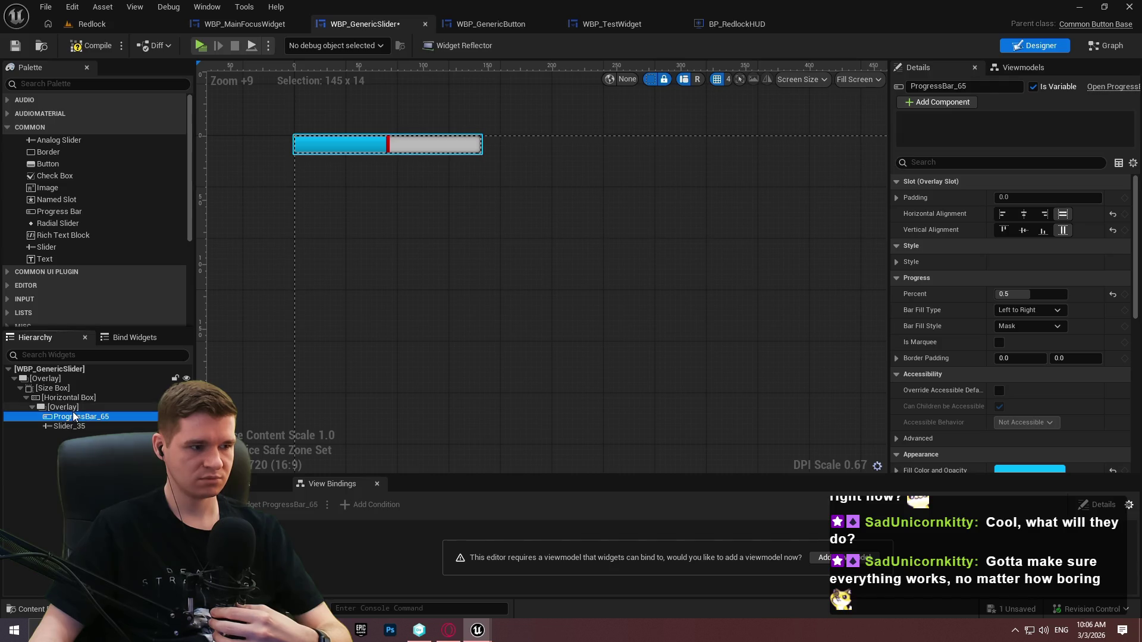
Enable the size box's Height Override at 40 and launch a play preview
left_click(53, 388)
left_click(908, 278)
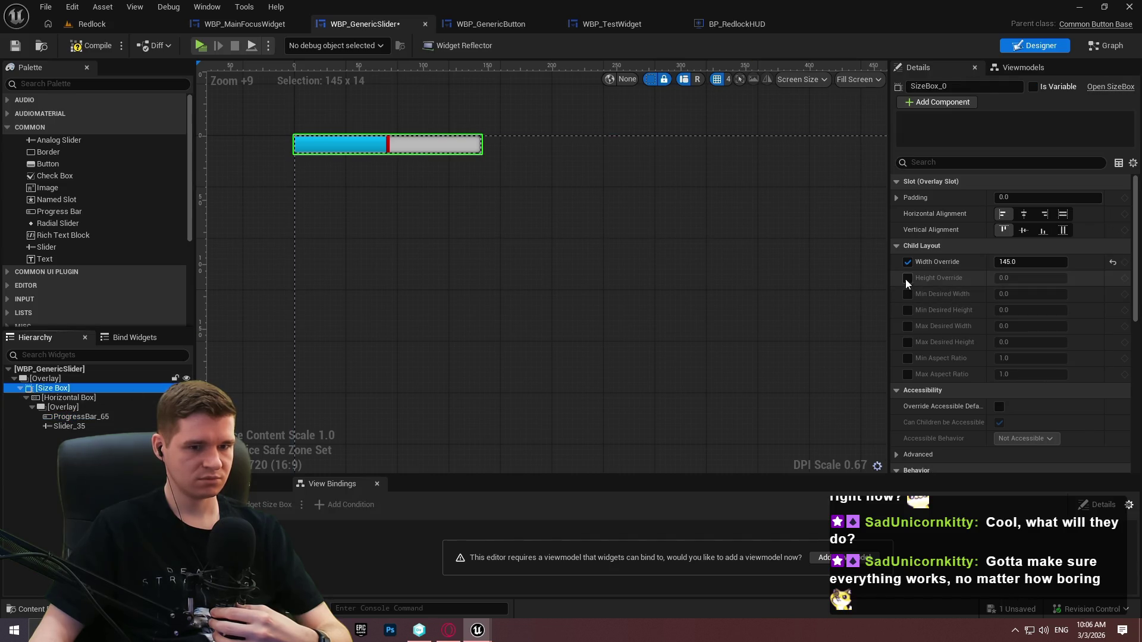
mouse_move(1031, 278)
left_mouse_down()
mouse_move(1053, 278)
mouse_move(1042, 278)
left_mouse_up()
scroll(682, 257, "down", 9)
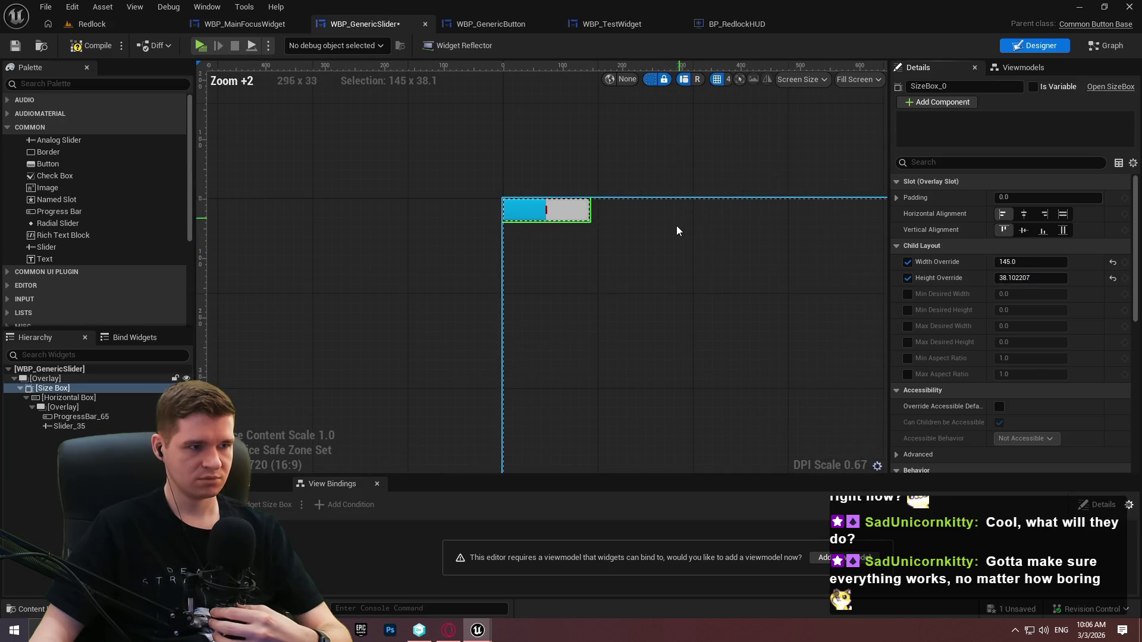
left_click_drag(676, 228, 565, 220)
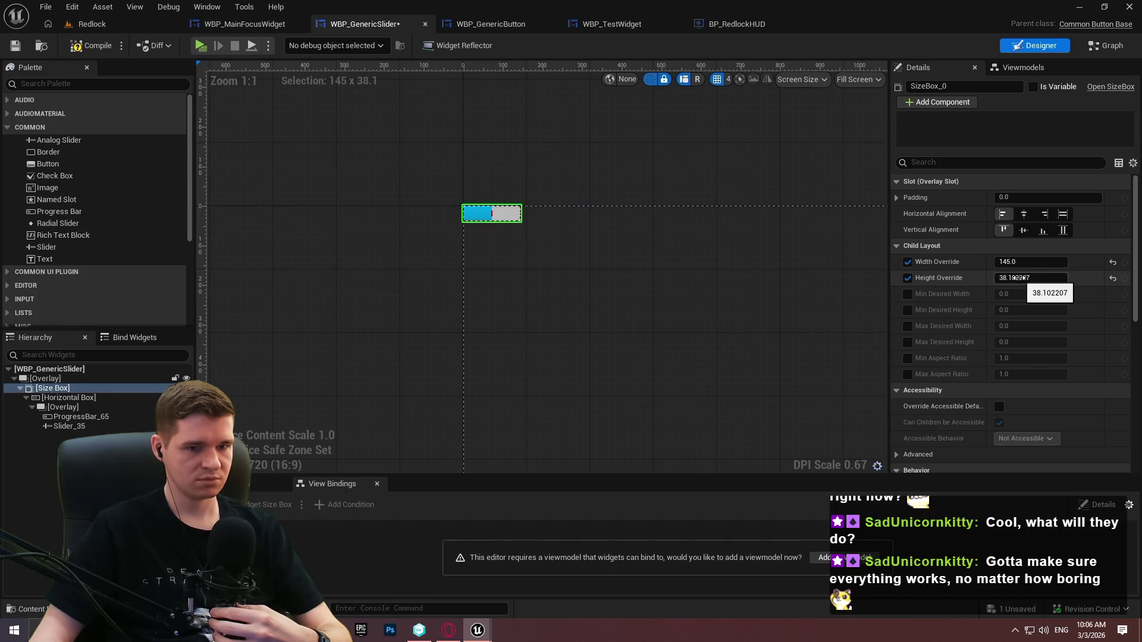
scroll(506, 220, "up", 12)
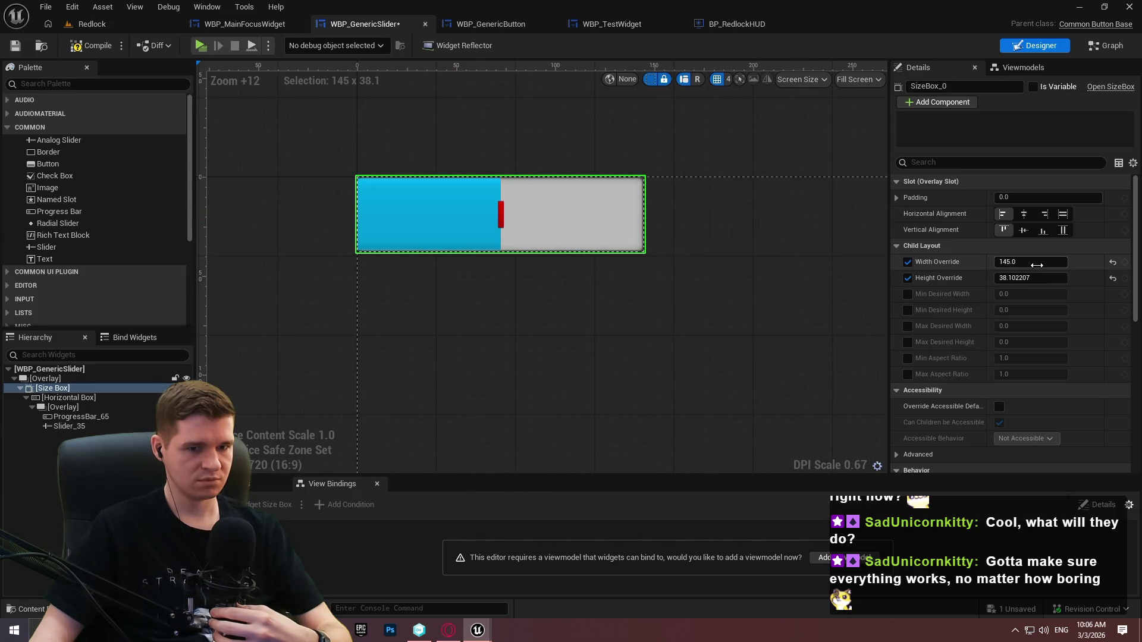
left_click(1032, 284)
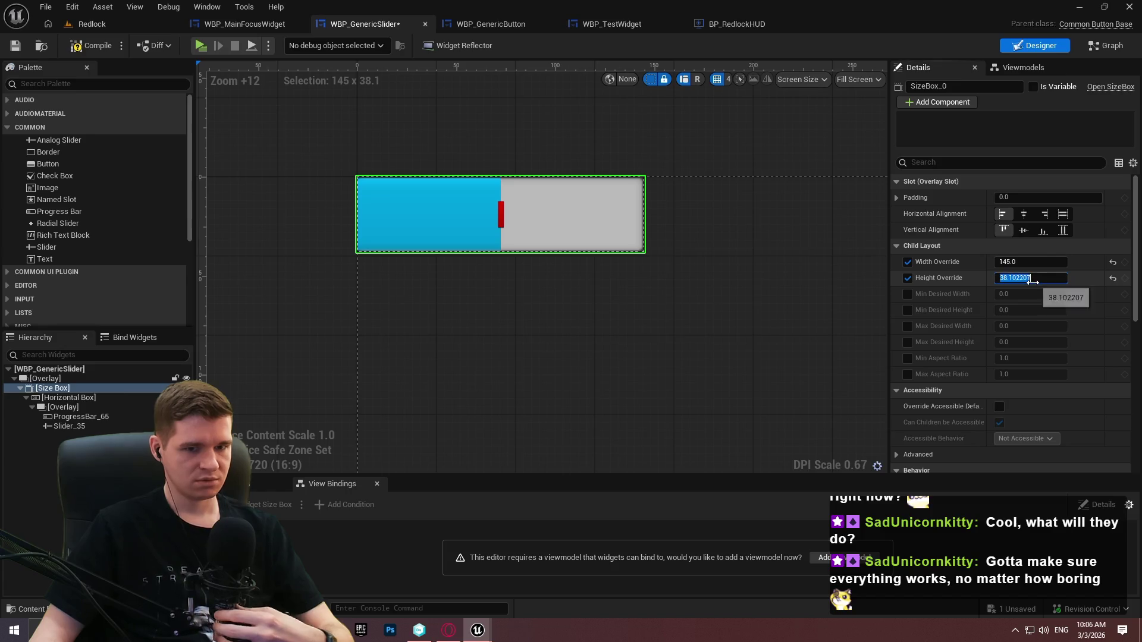
type("40")
key("Return")
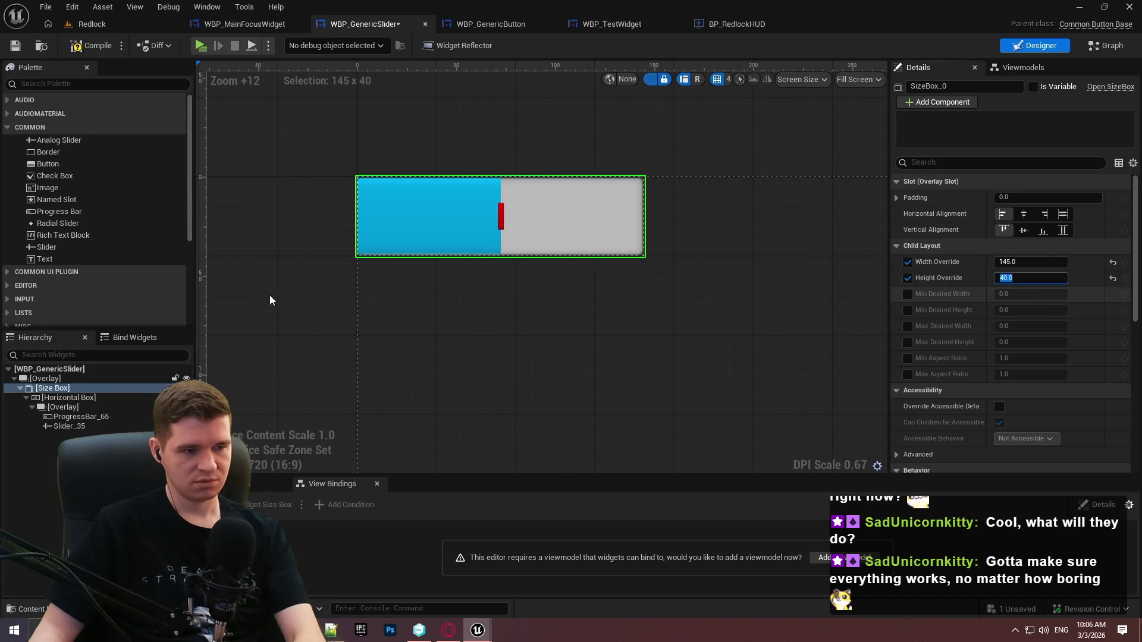
left_click(202, 47)
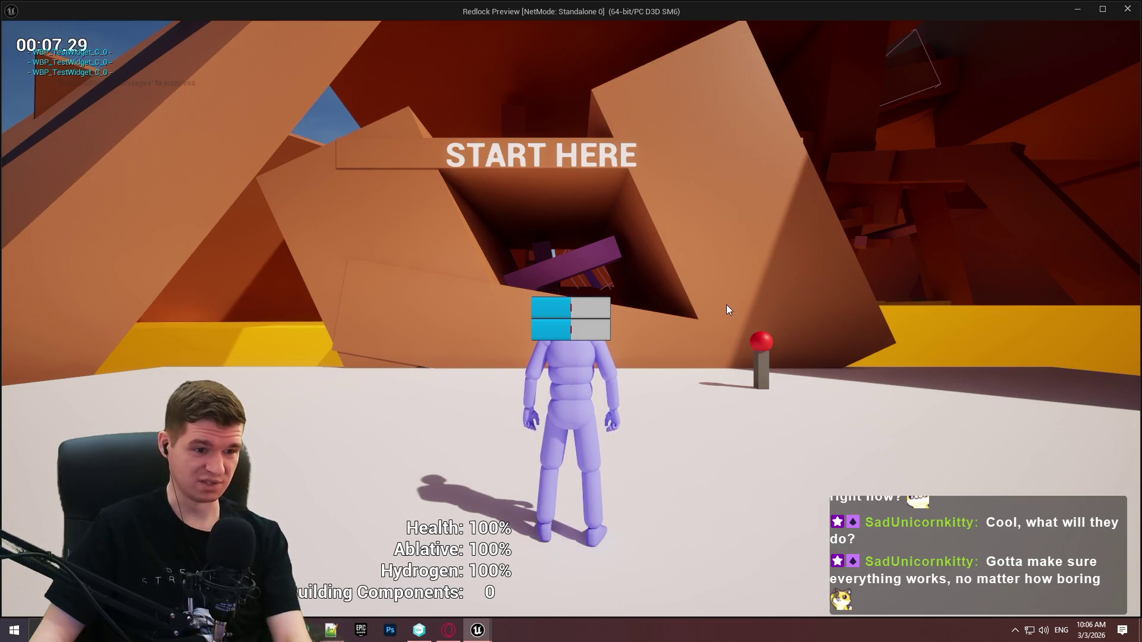
key("Escape")
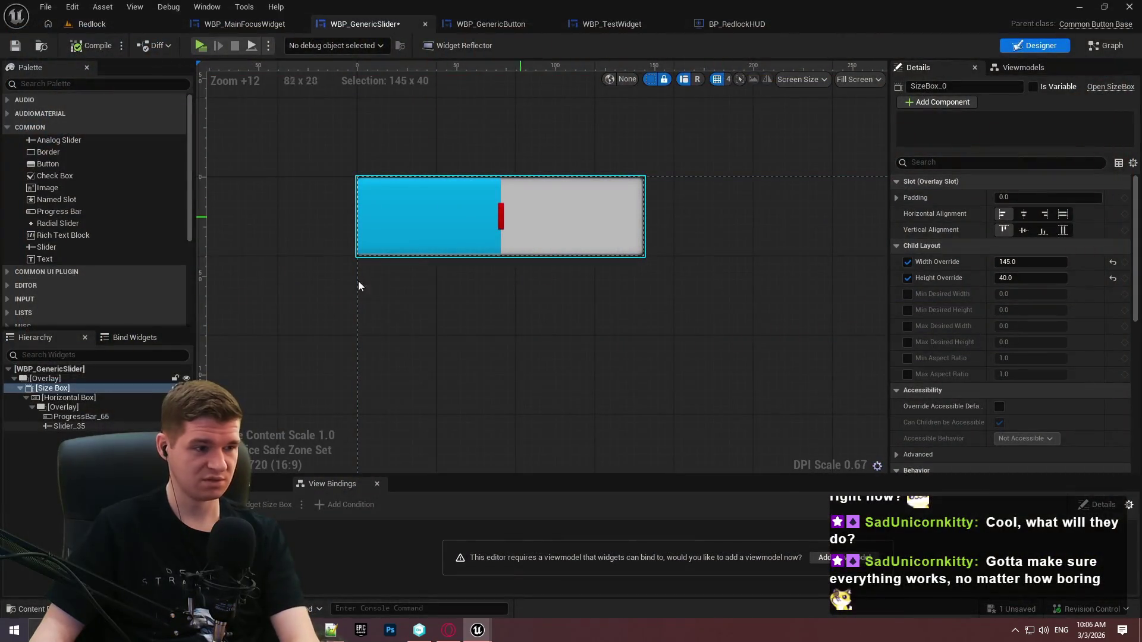
left_click(73, 426)
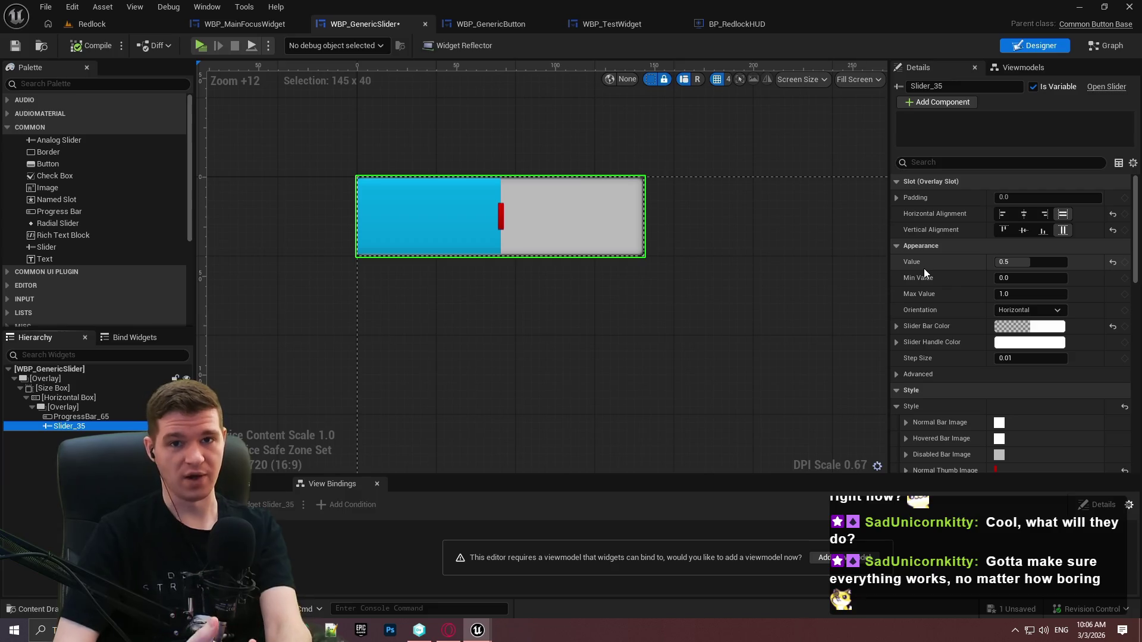
Reselect Slider_35 and expand Style > Normal Thumb Image in Details
key("super")
left_click(599, 119)
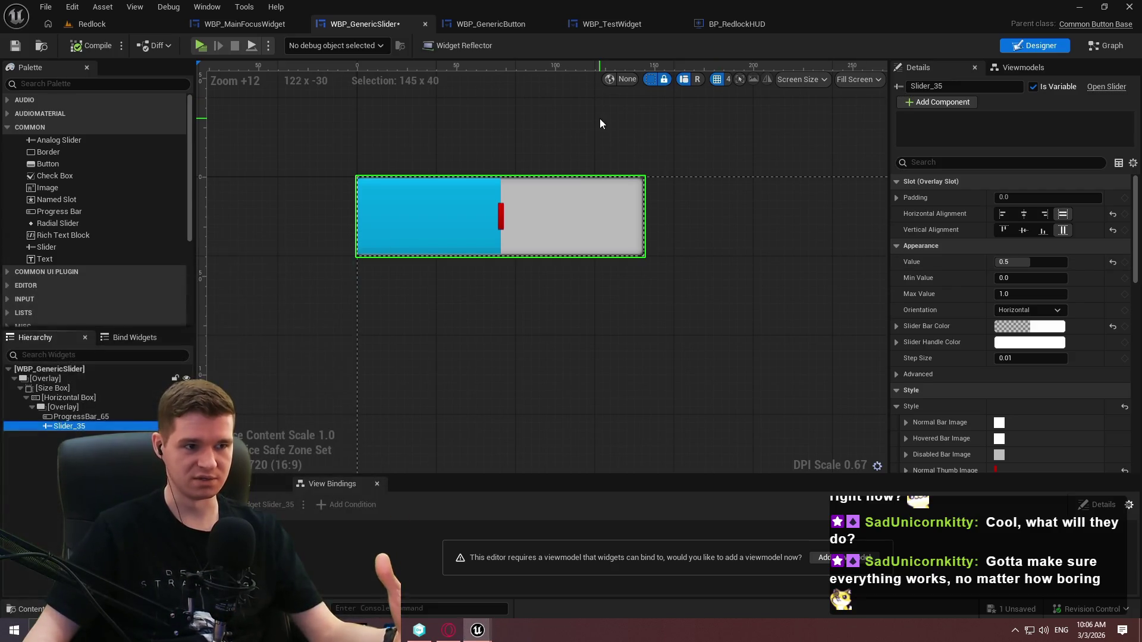
left_click(602, 117)
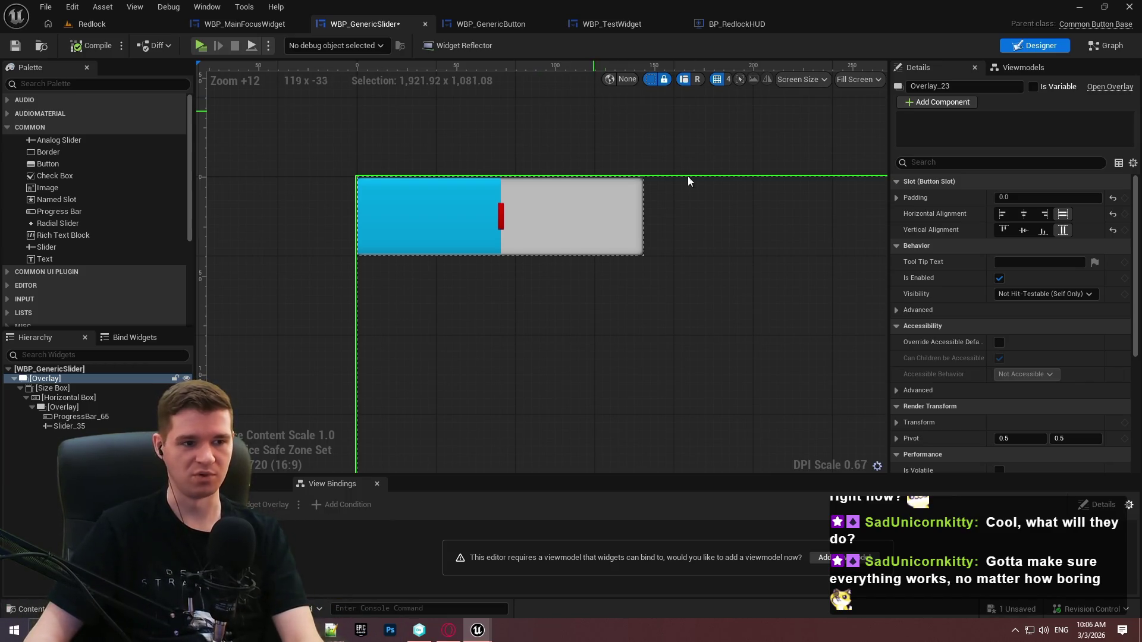
left_click(85, 425)
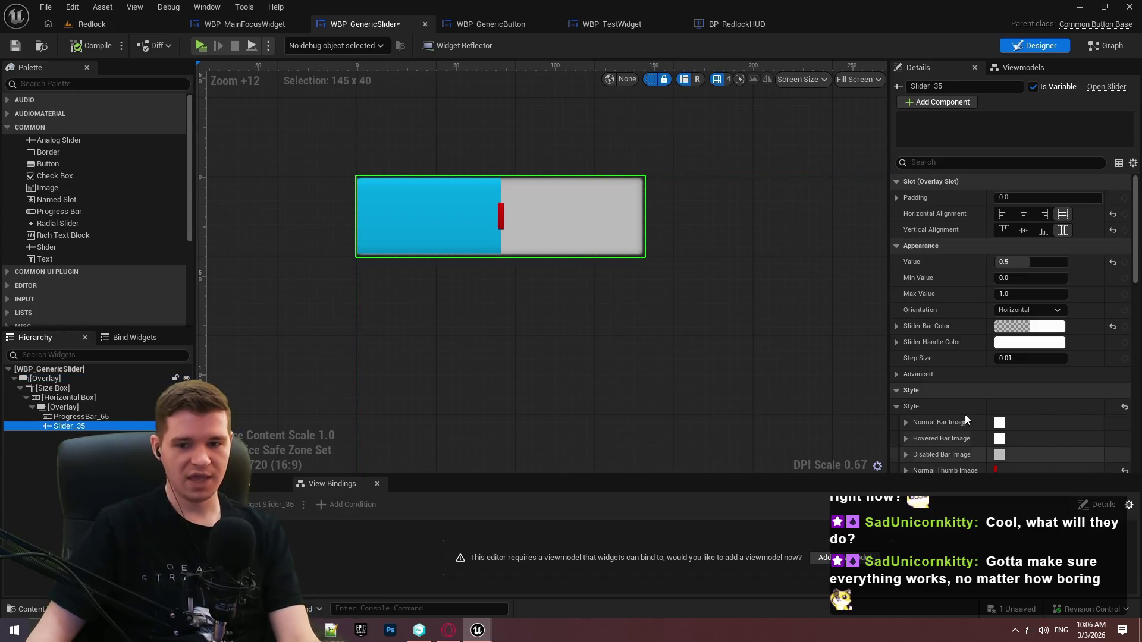
mouse_move(1137, 209)
left_mouse_down()
mouse_move(1137, 235)
mouse_move(1138, 210)
left_mouse_up()
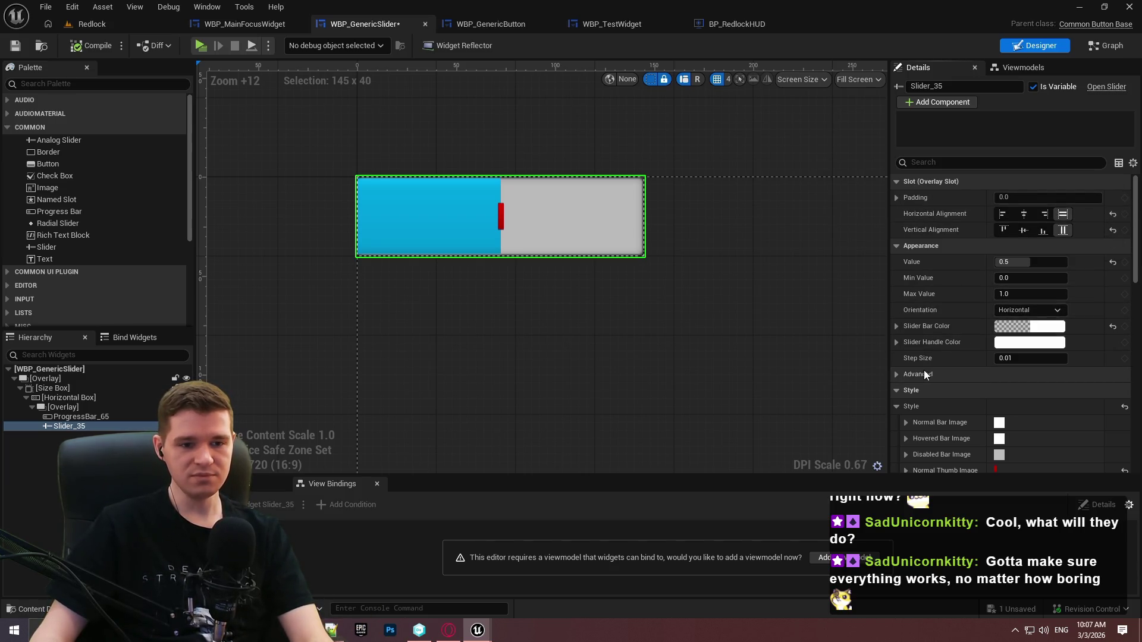
scroll(979, 316, "down", 1)
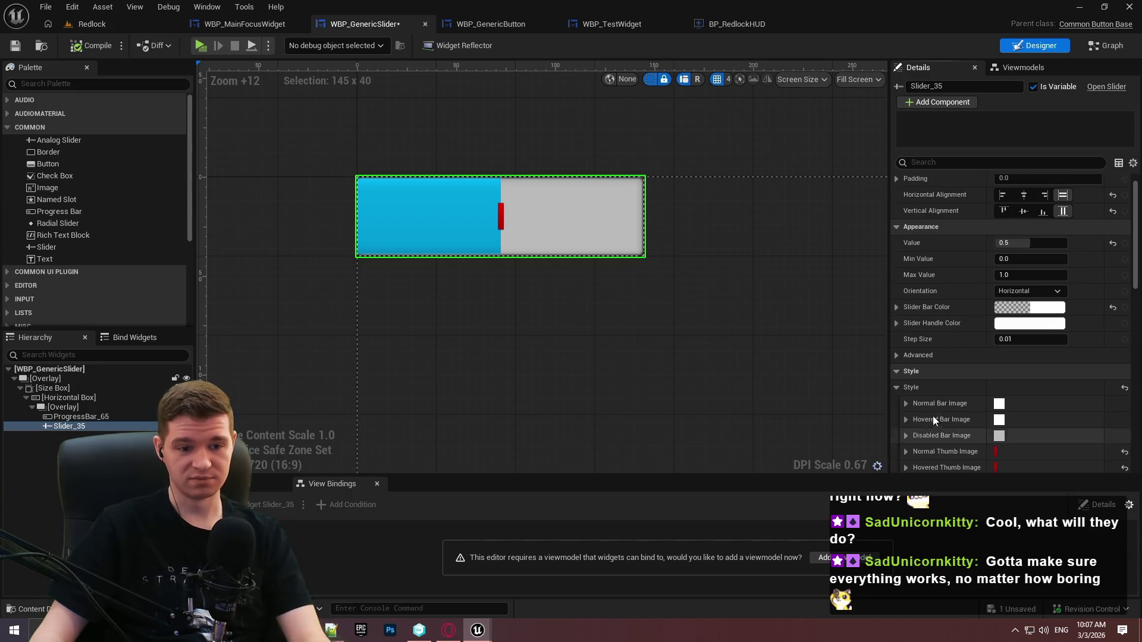
scroll(932, 419, "down", 5)
left_click(905, 300)
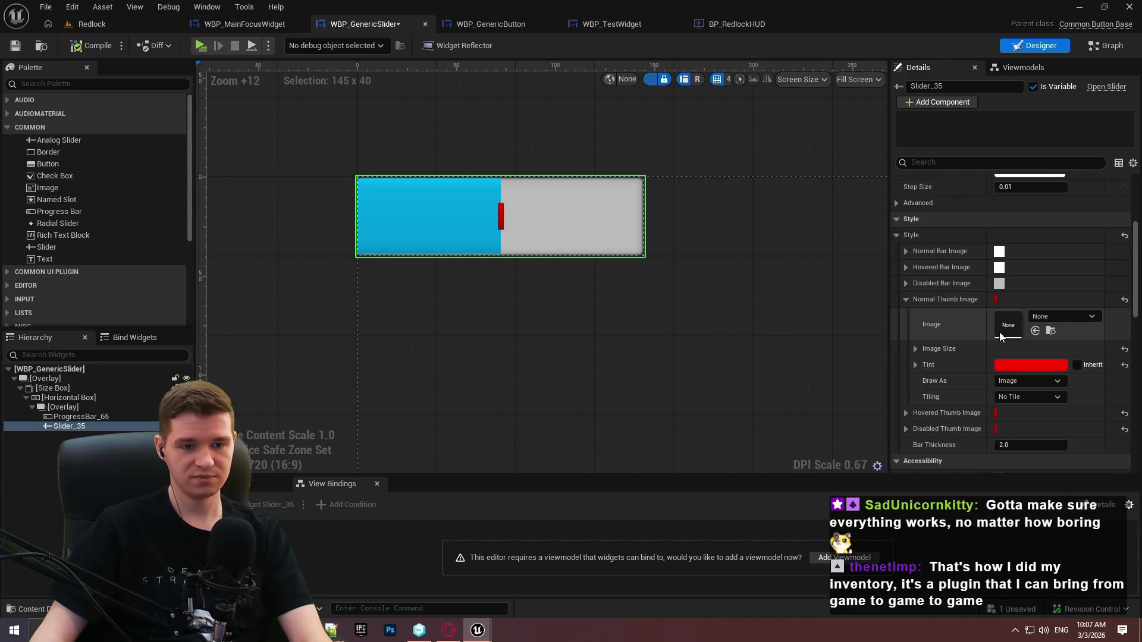
Set the thumb image width to 5 and drag its height up to about 37
scroll(945, 349, "down", 1)
left_click(916, 310)
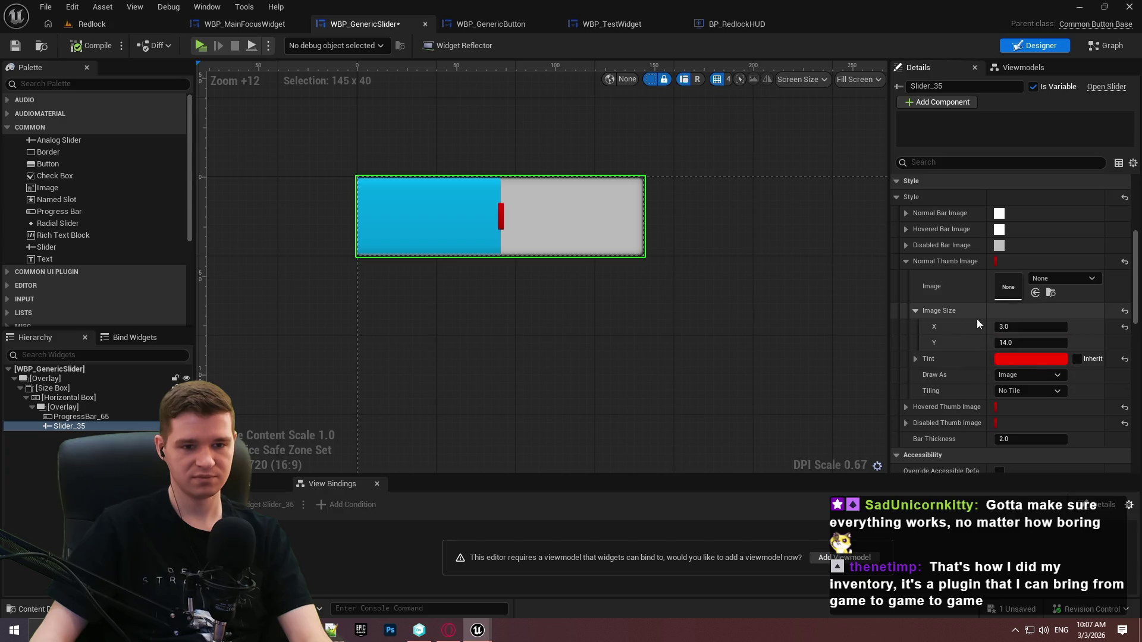
left_click(1023, 327)
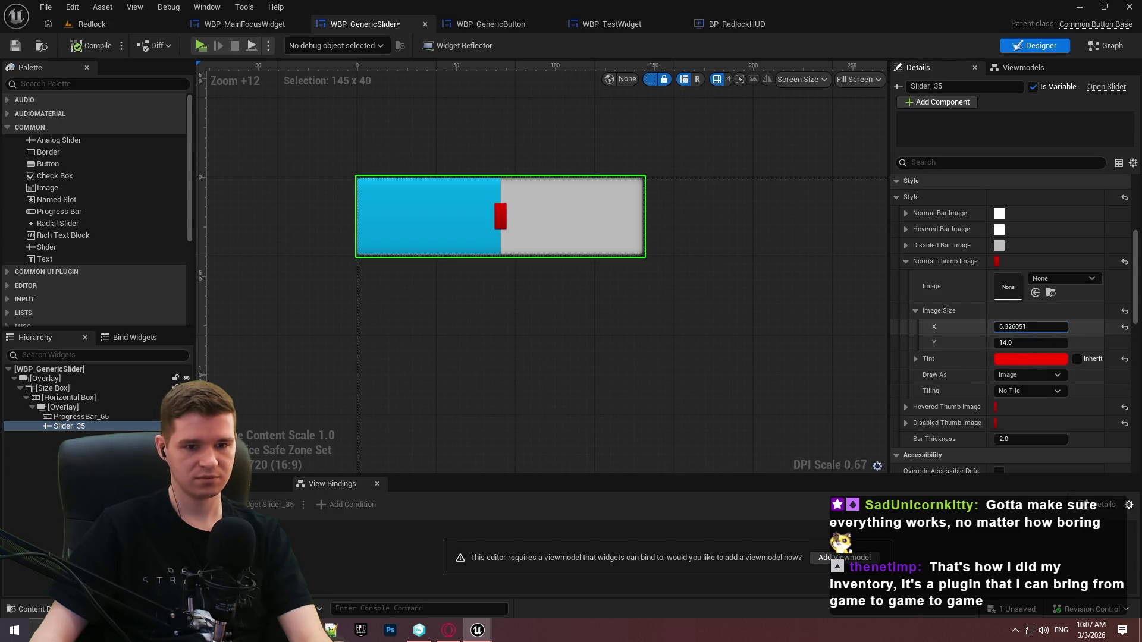
type("5")
key("Return")
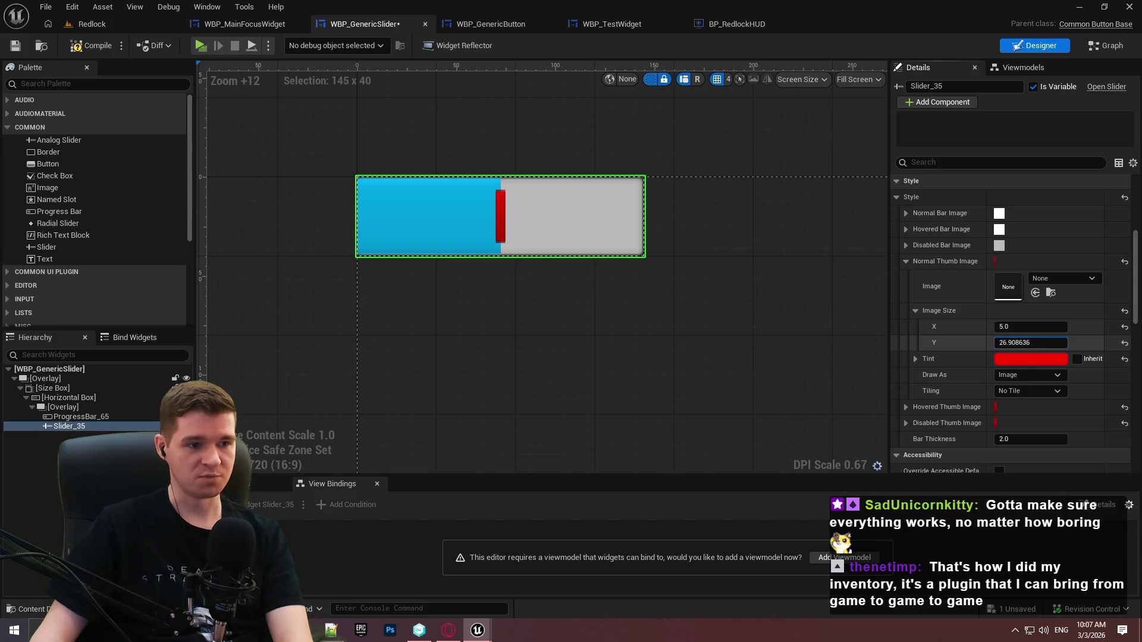
left_click_drag(1031, 343, 1051, 343)
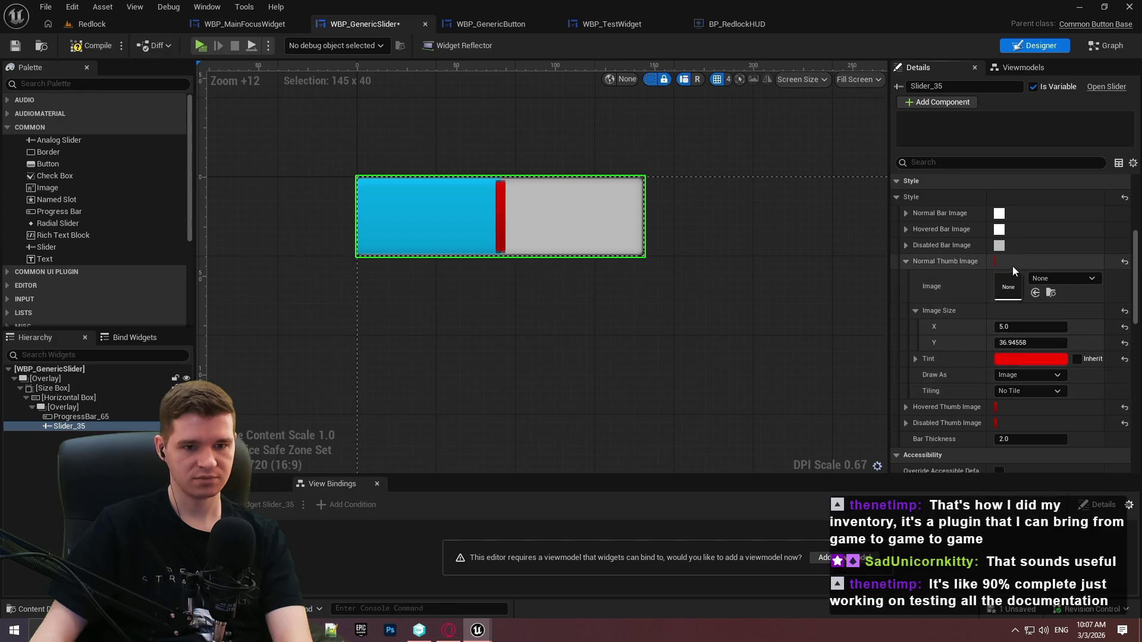
Search the thumb's image picker for 'box', then close it without choosing an asset
left_click(1073, 279)
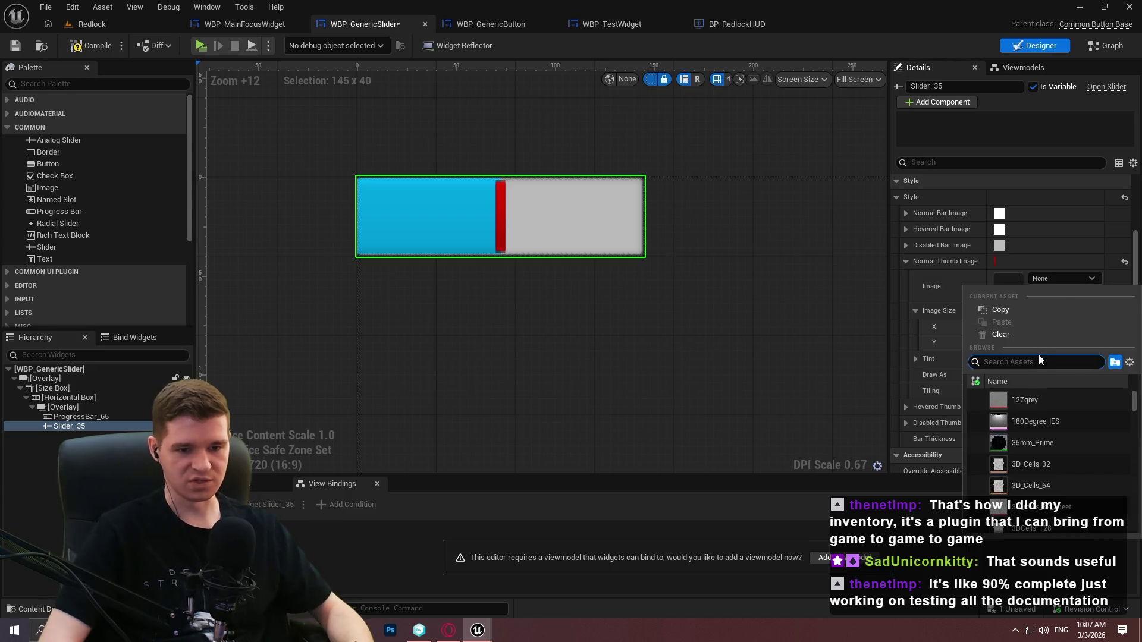
type("box")
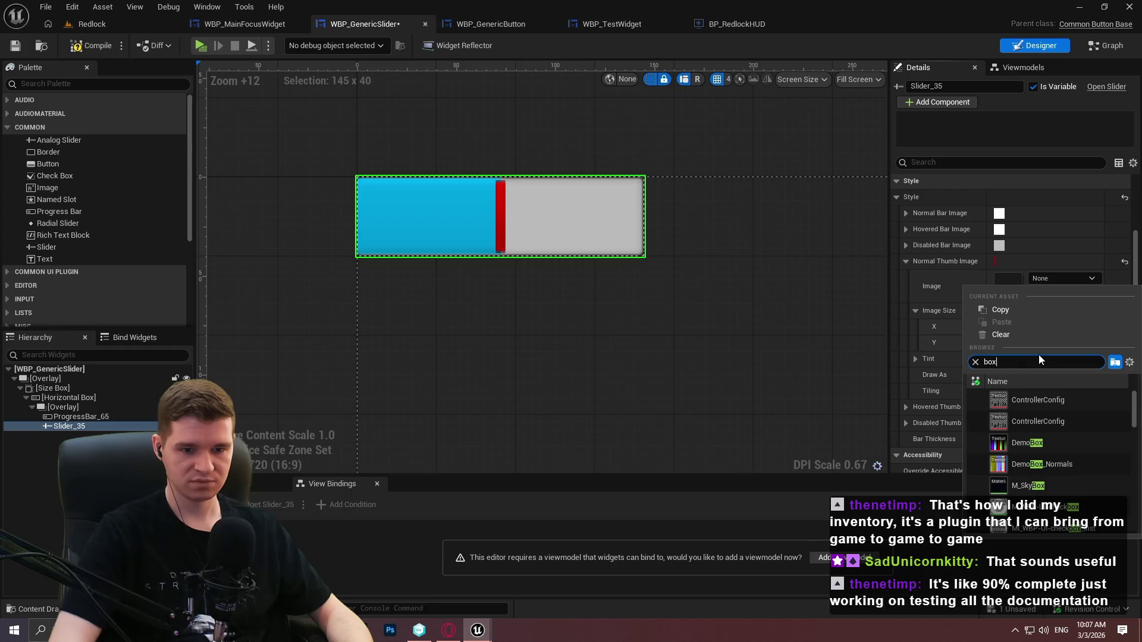
mouse_move(1134, 410)
left_mouse_down()
mouse_move(1138, 464)
mouse_move(1121, 348)
left_mouse_up()
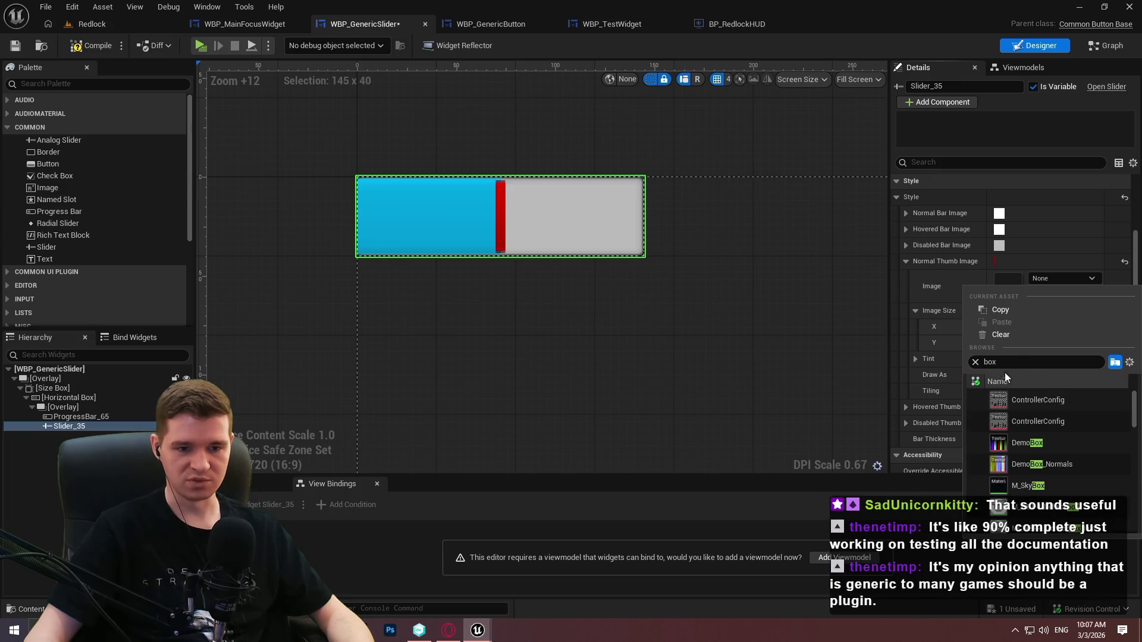
left_click(940, 329)
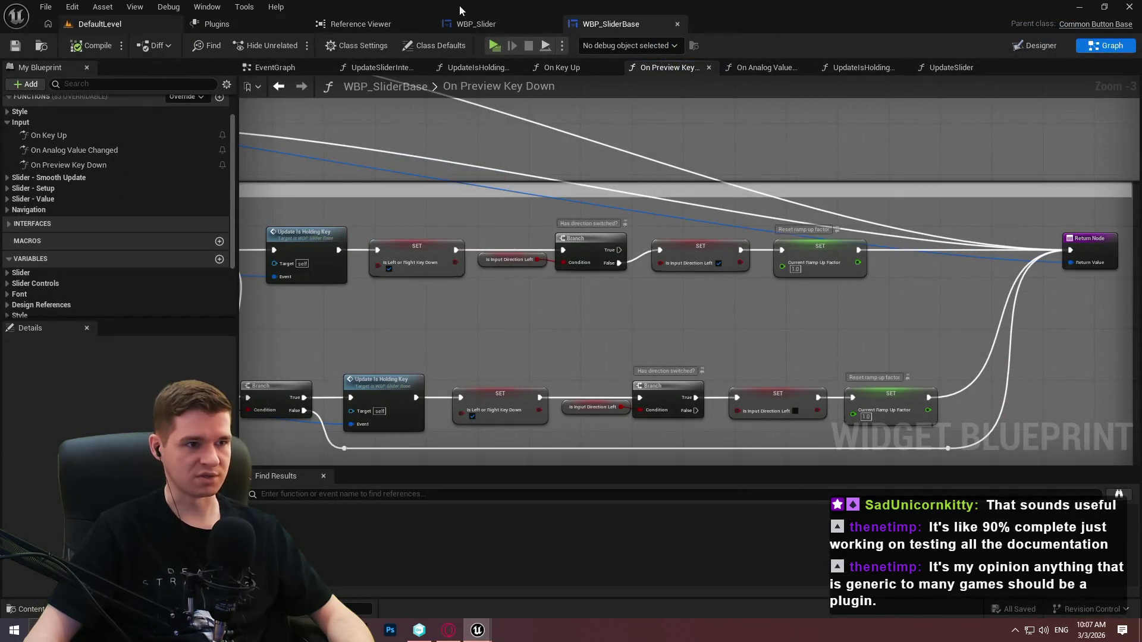
scroll(684, 178, "down", 5)
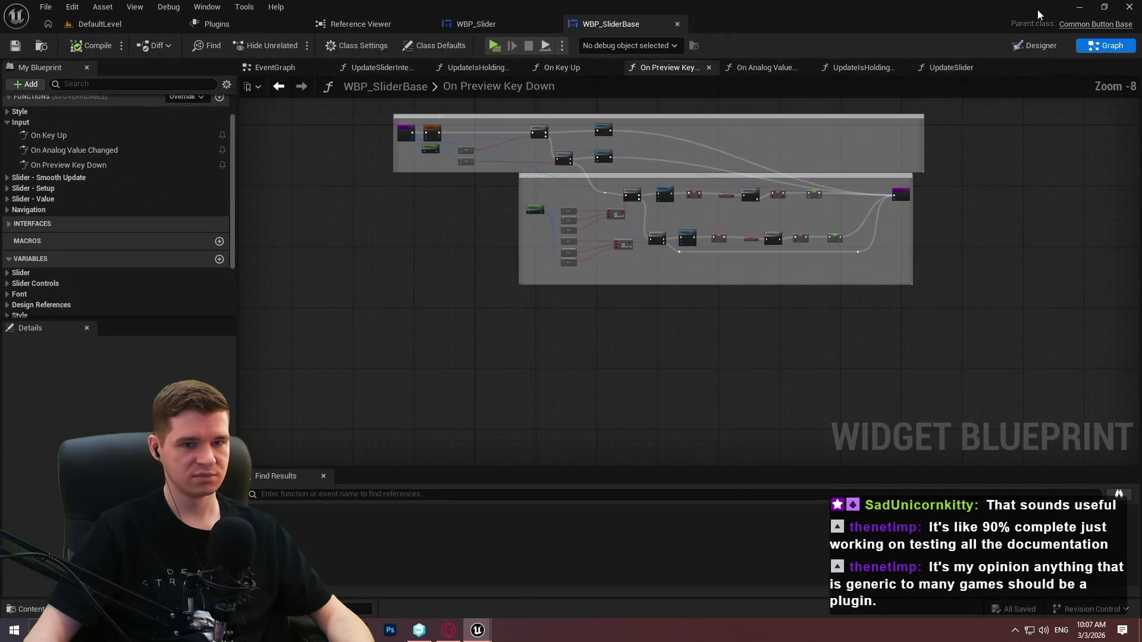
left_click(1035, 45)
left_click(495, 25)
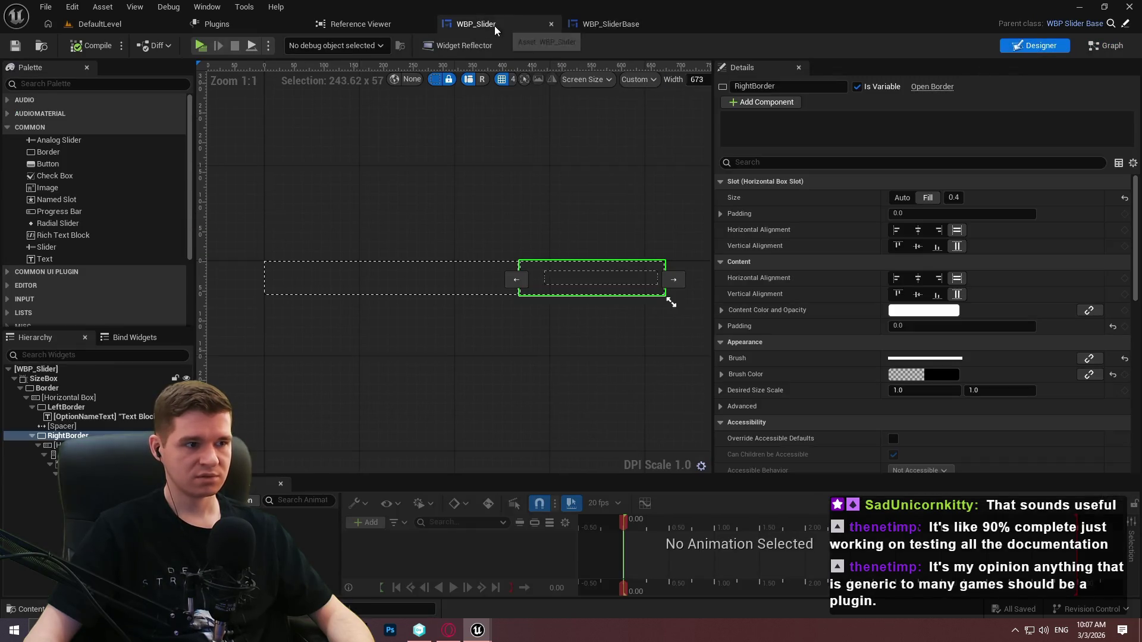
left_click(602, 289)
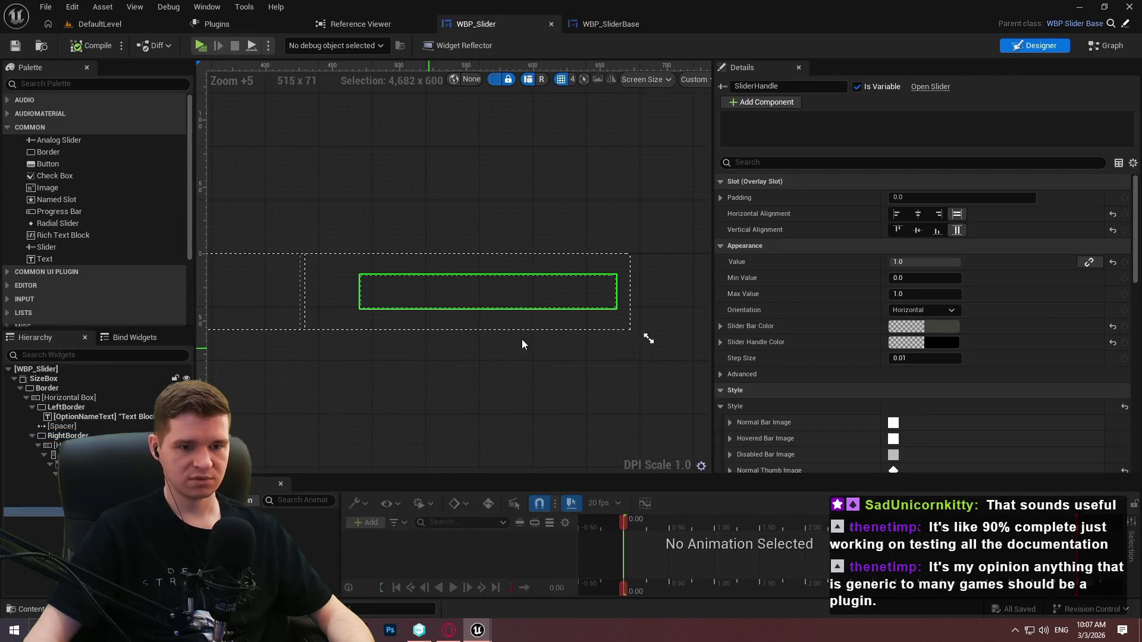
scroll(729, 342, "down", 2)
scroll(732, 340, "down", 3)
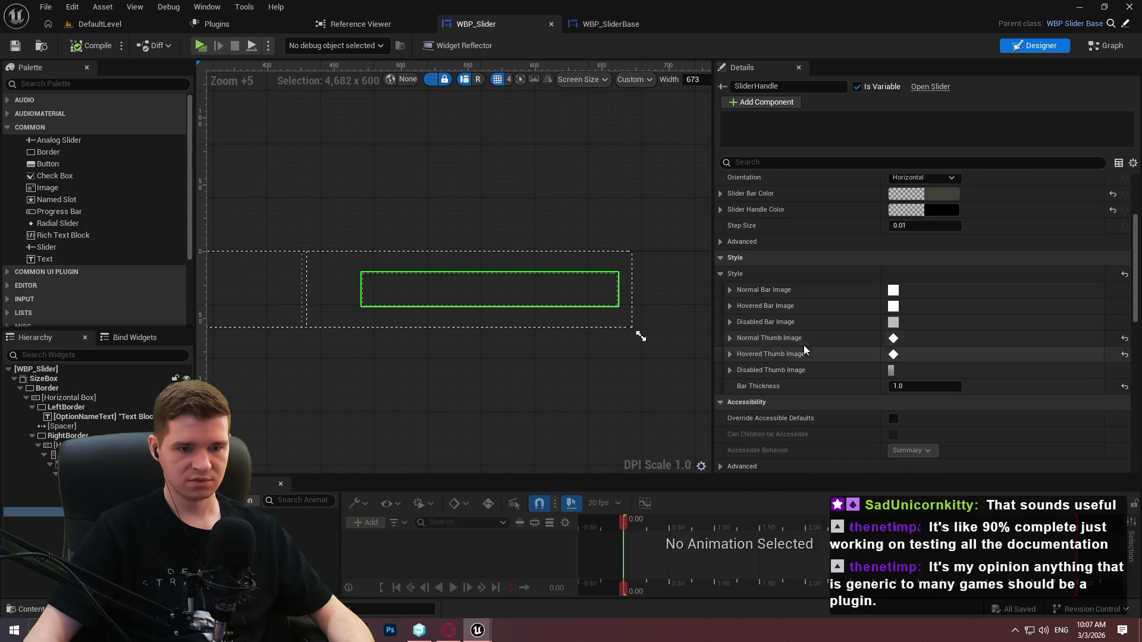
left_click(729, 337)
scroll(869, 339, "down", 2)
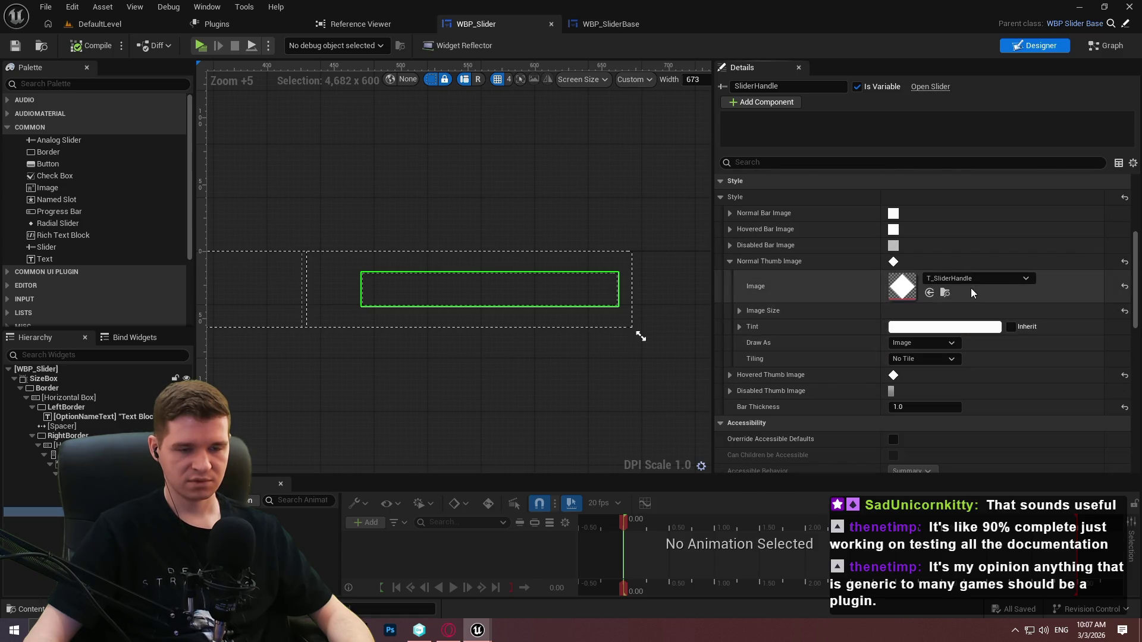
left_click(740, 310)
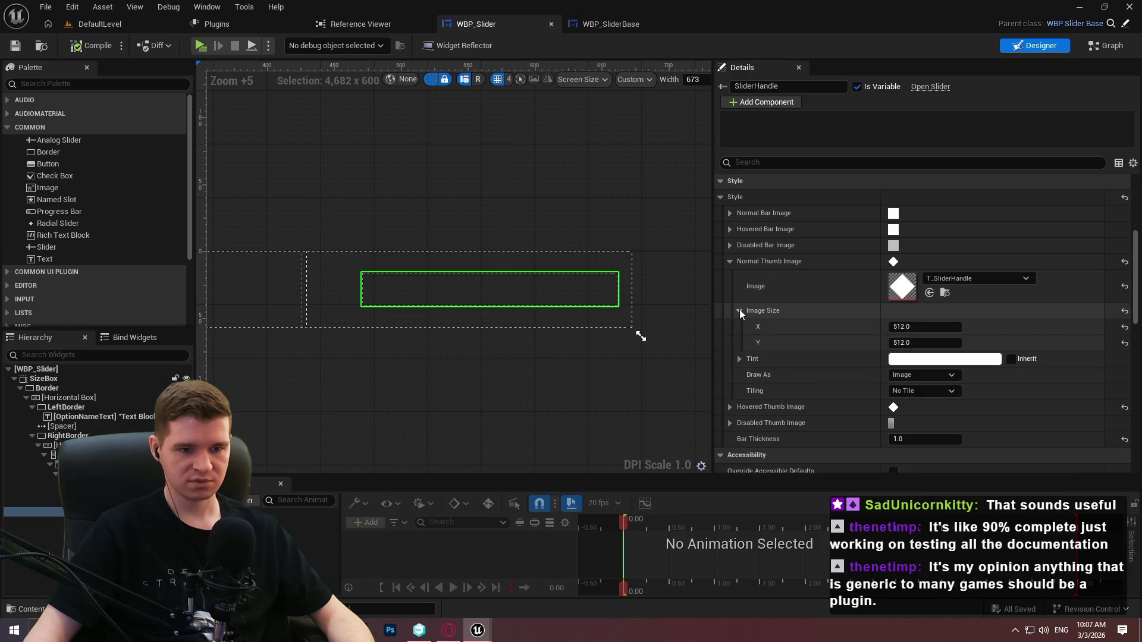
left_click(740, 309)
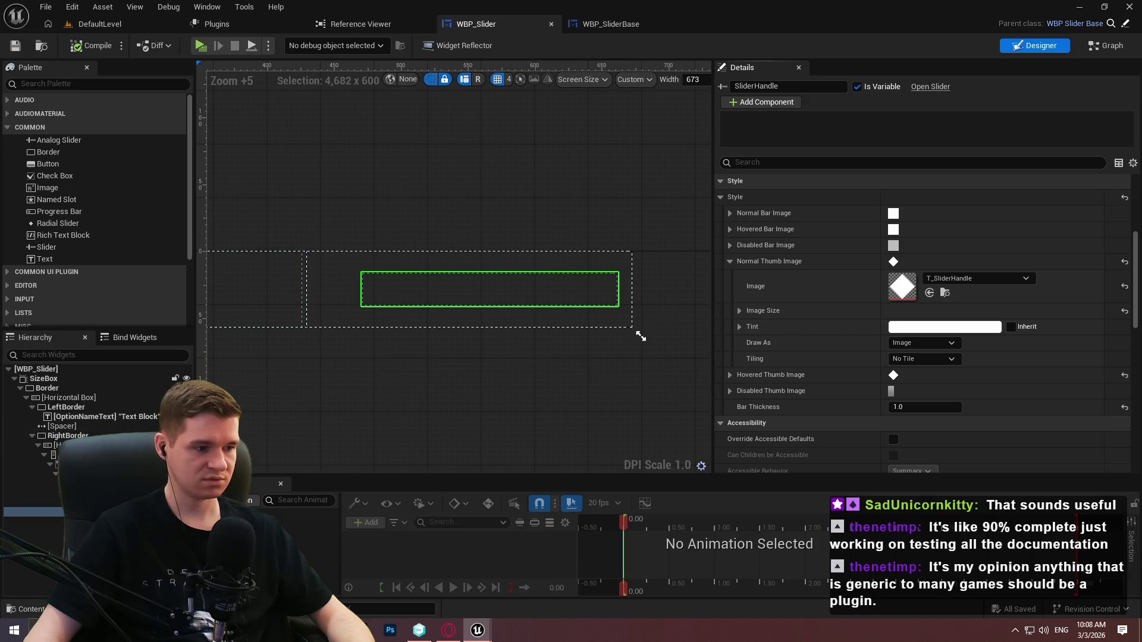
left_click(89, 503)
scroll(794, 243, "up", 2)
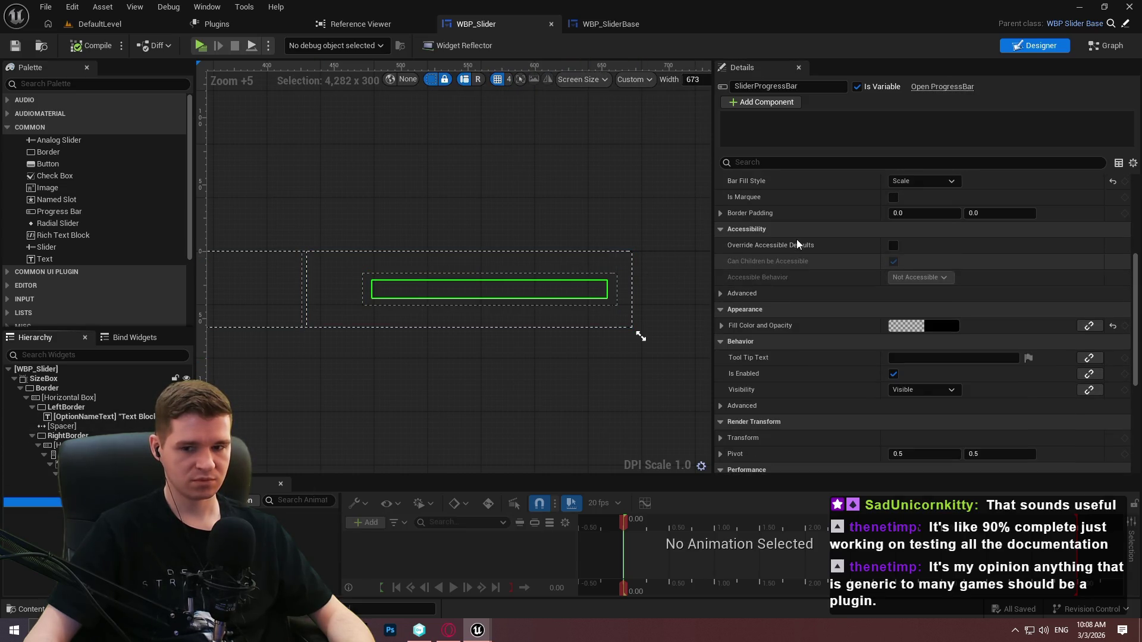
left_click(1078, 10)
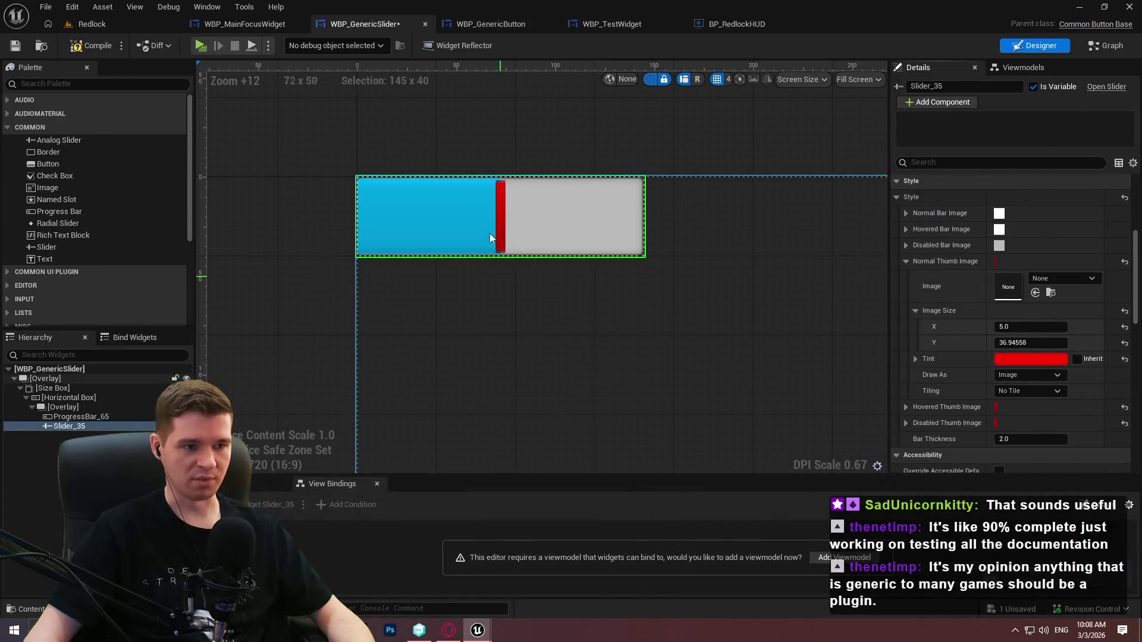
Save WBP_GenericSlider with Ctrl+S and run a brief Alt+P play test
left_click(1045, 340)
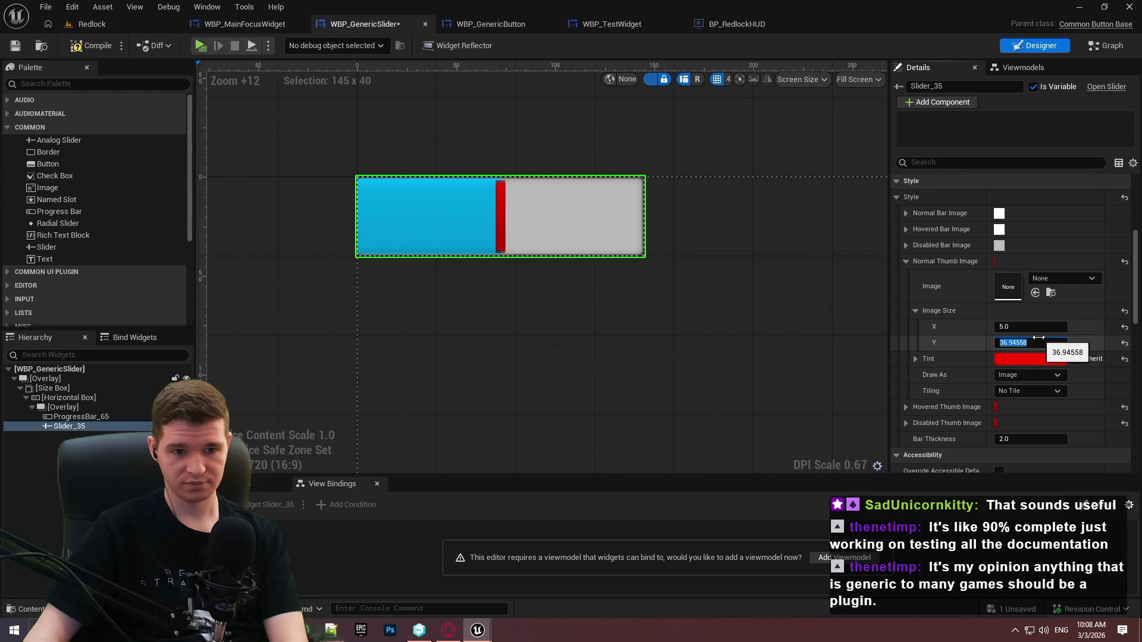
type("40")
left_click(658, 152)
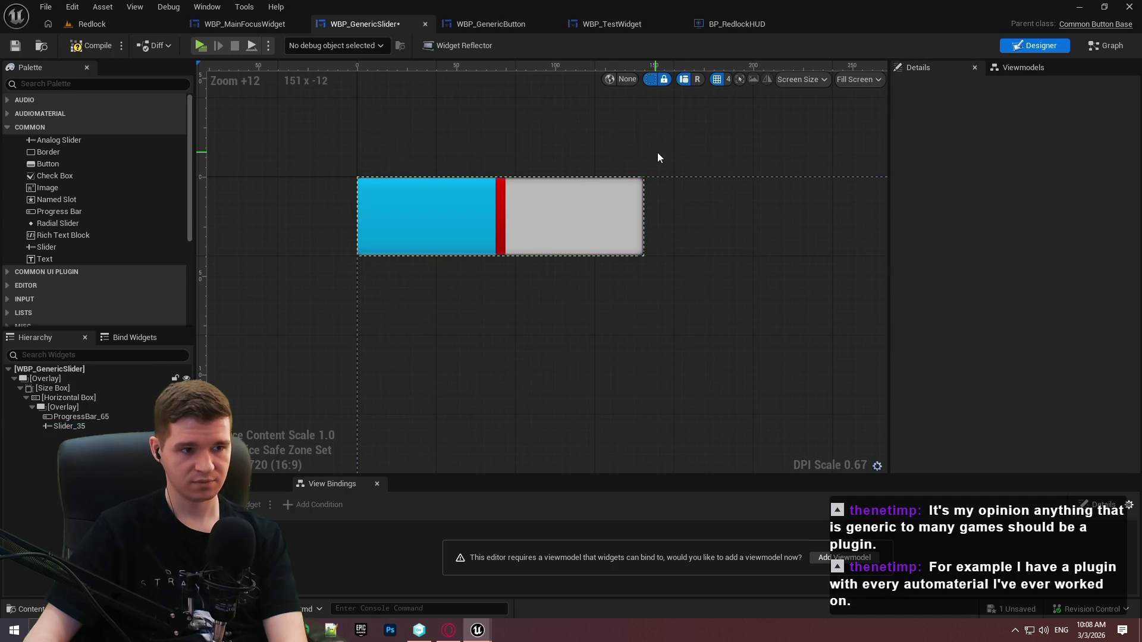
key("ctrl+s")
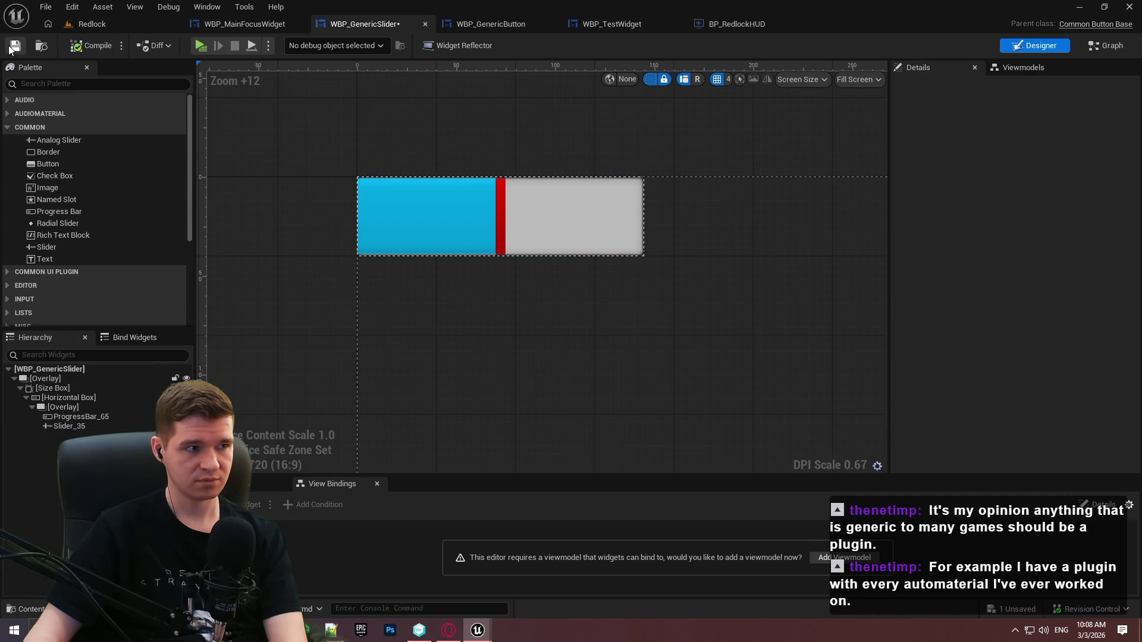
key("alt+p")
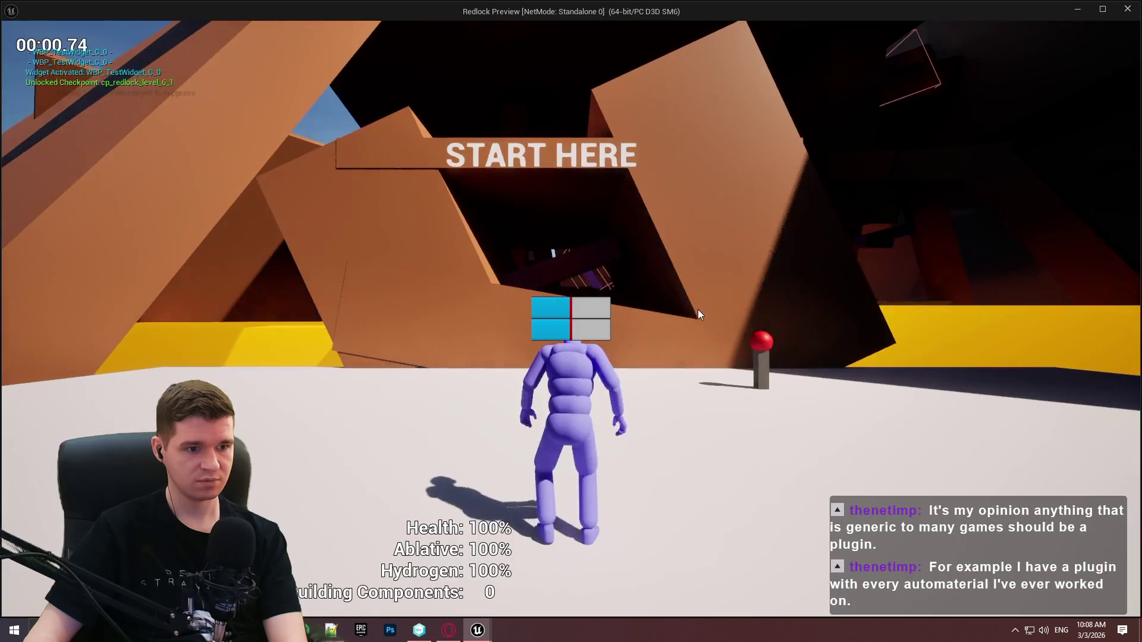
key("Escape")
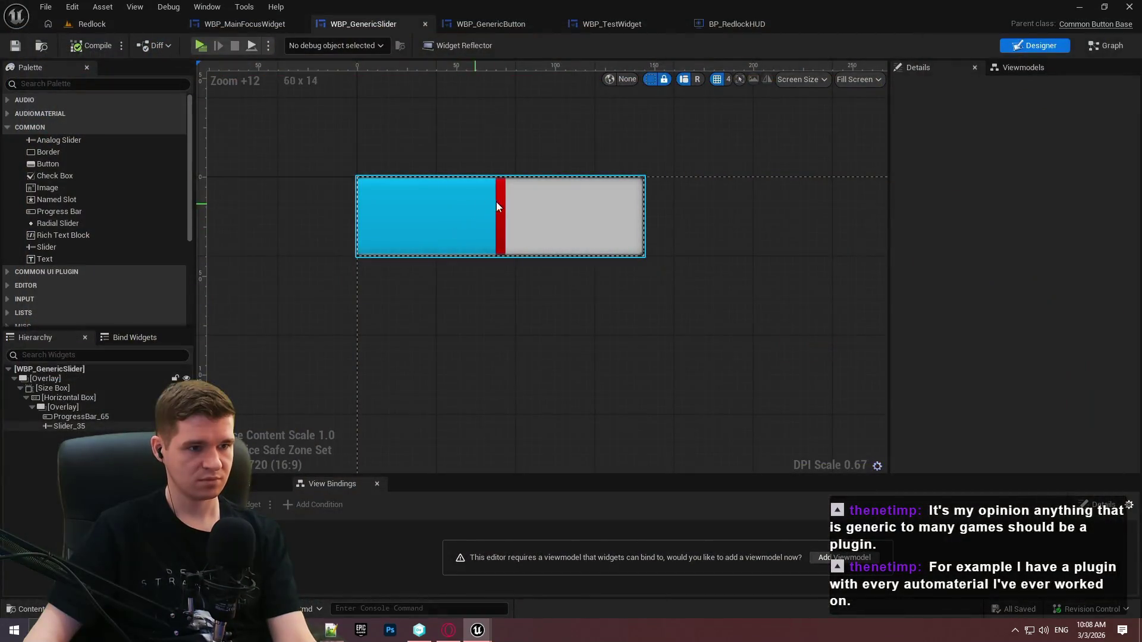
Set Slider_35's thumb Image Size X to 8 and save the widget
left_click(500, 201)
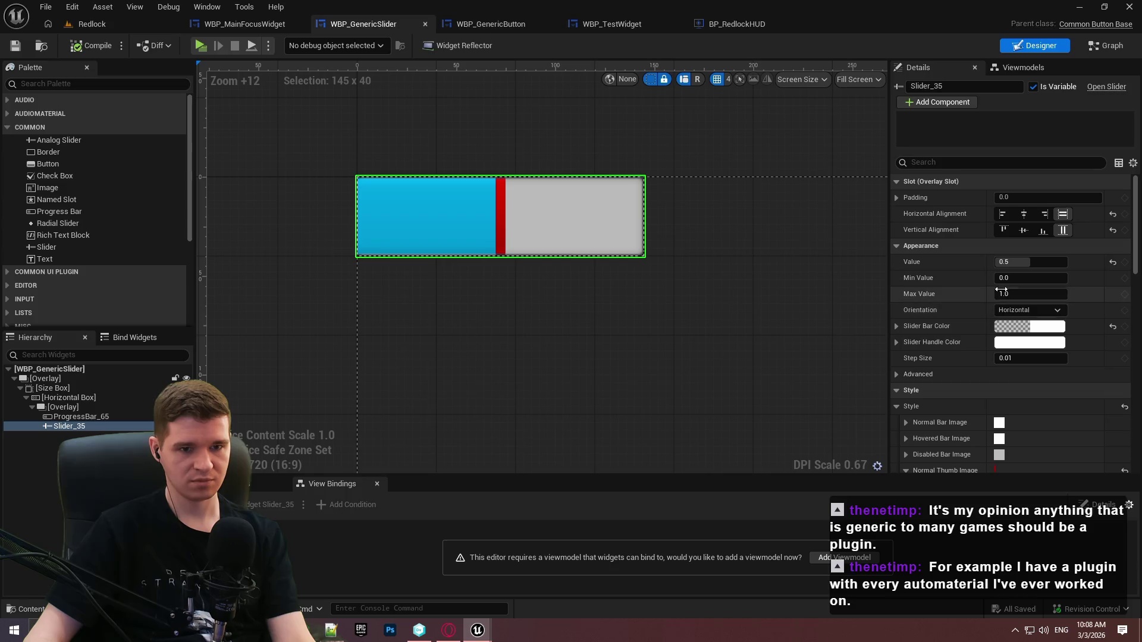
scroll(908, 395, "down", 3)
scroll(1029, 379, "down", 2)
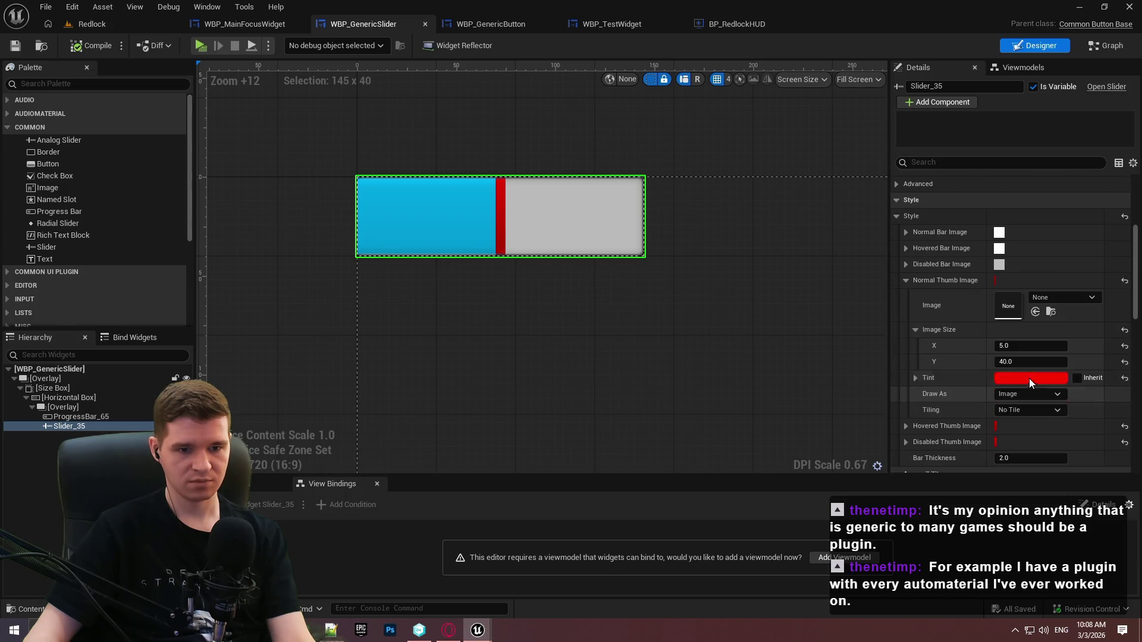
left_click(1029, 345)
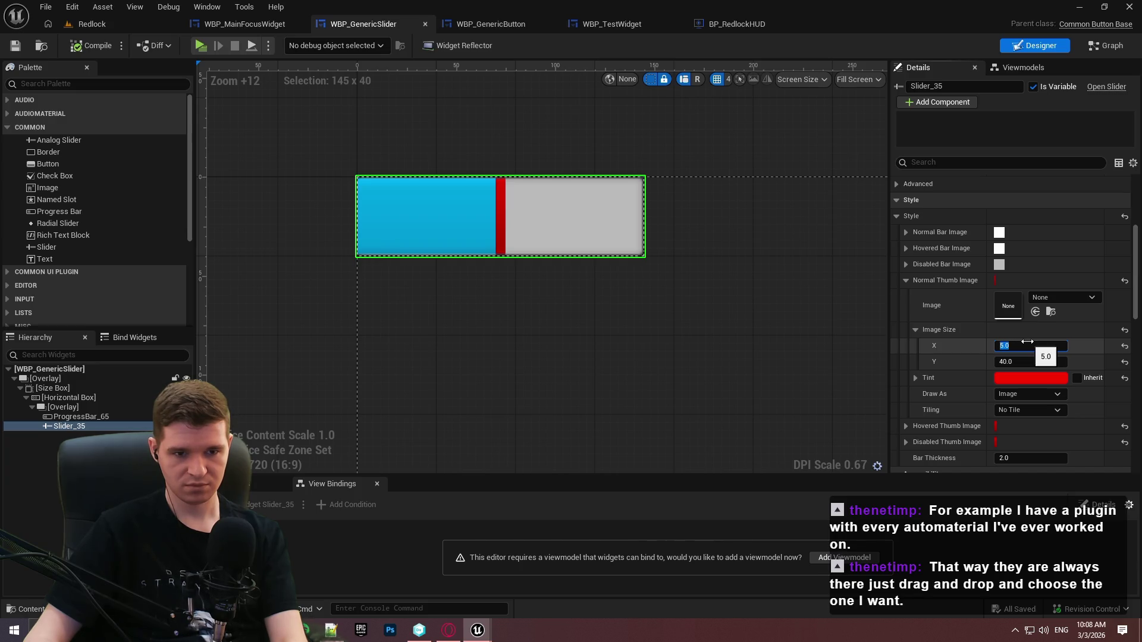
type("8")
key("Return")
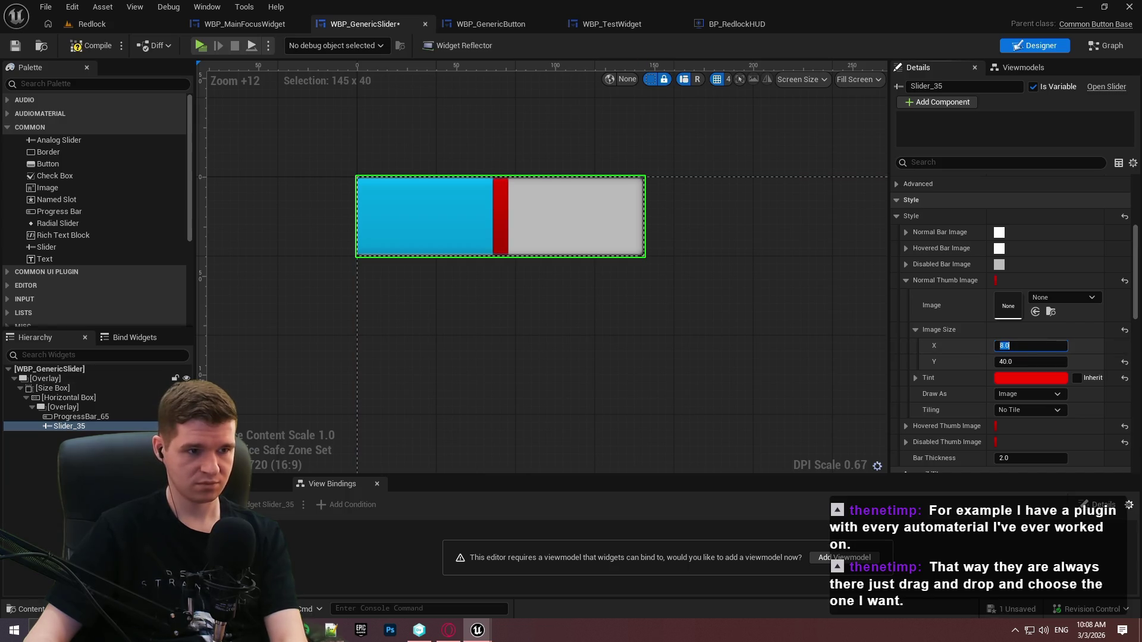
left_click(59, 426)
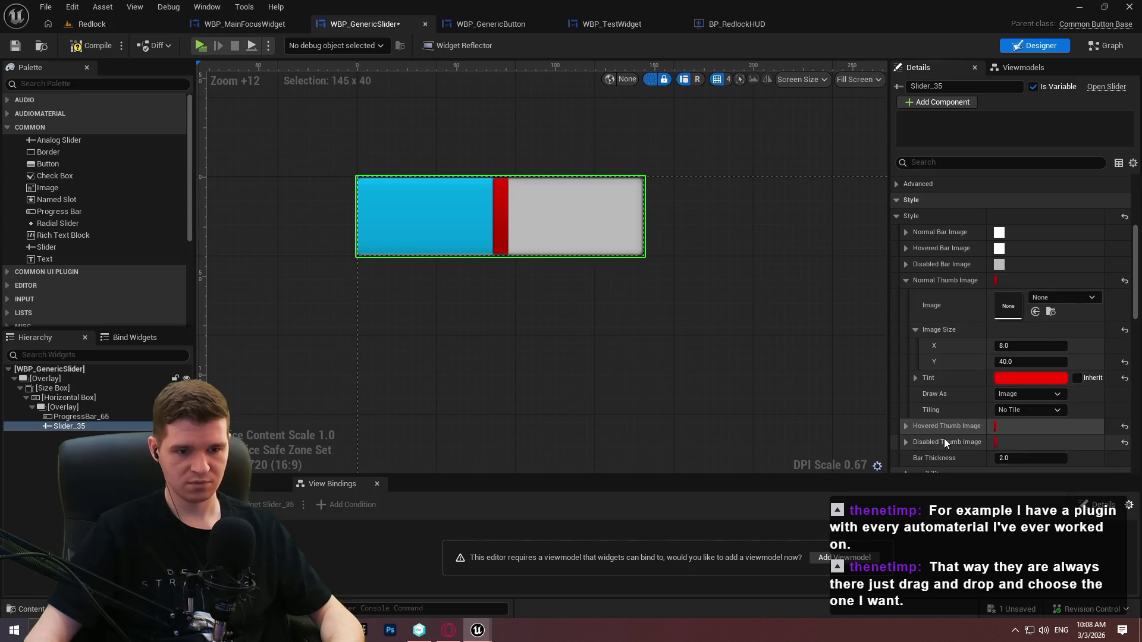
left_click(15, 46)
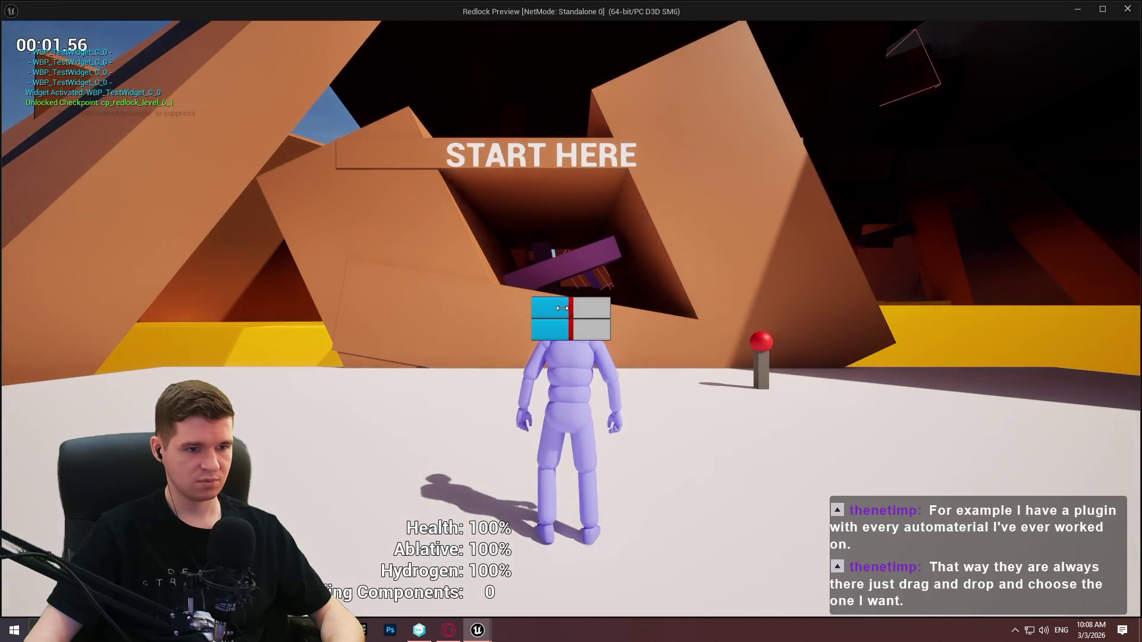
Drag the slider's red thumb to the right in the running game
mouse_move(573, 306)
left_mouse_down()
mouse_move(595, 309)
mouse_move(551, 313)
mouse_move(624, 307)
mouse_move(573, 308)
left_mouse_up()
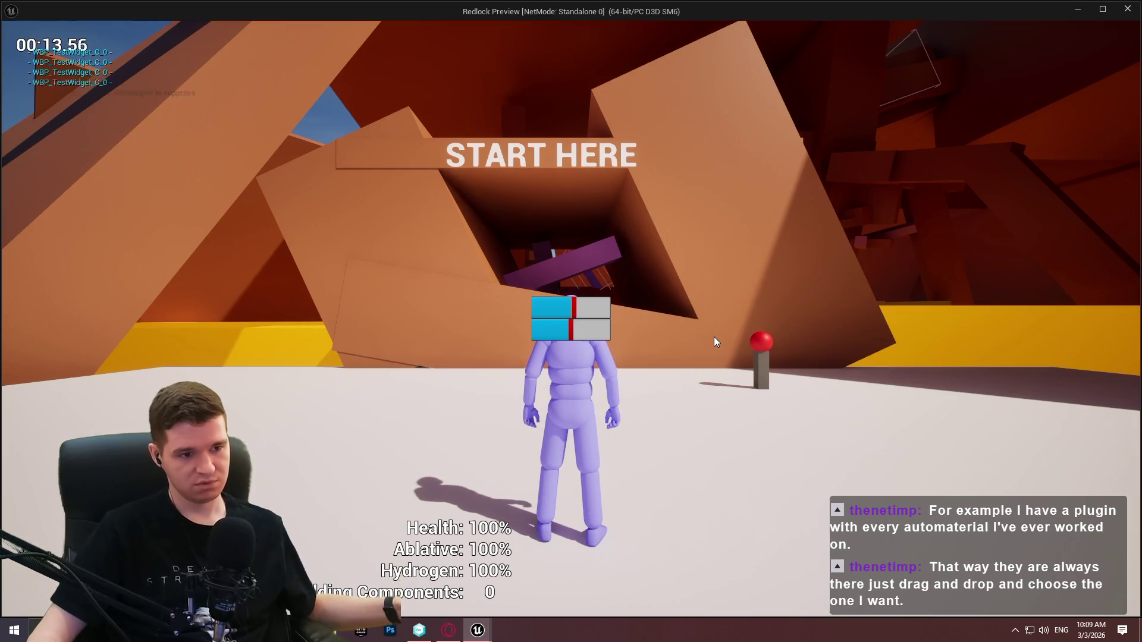
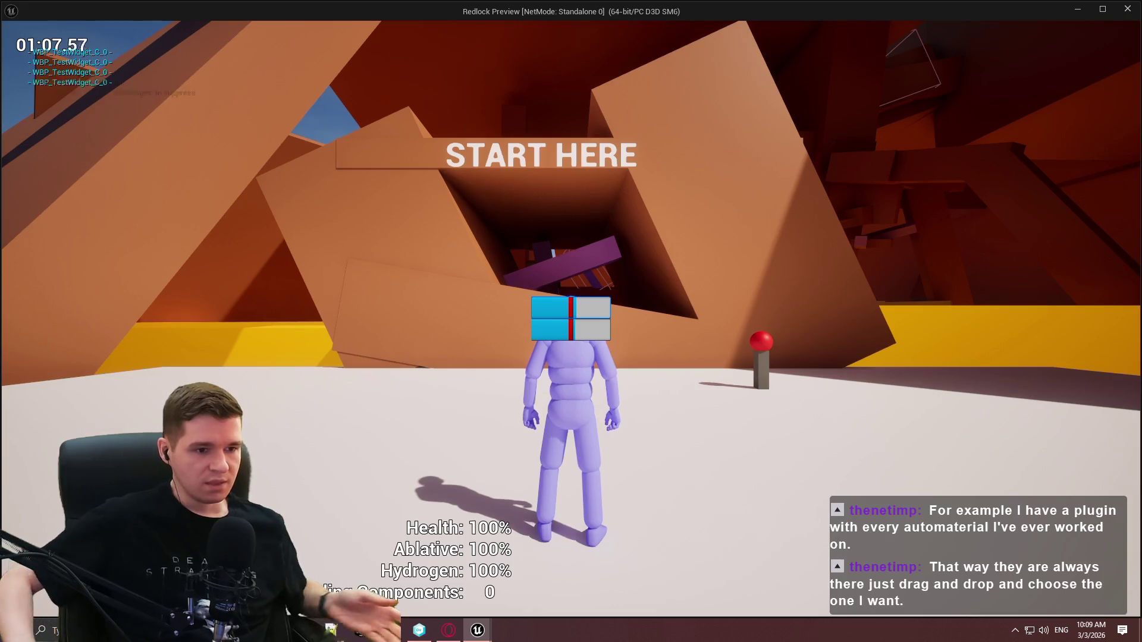
Exit the Play-In-Editor session to return to the WBP_GenericSlider Designer
key("Escape")
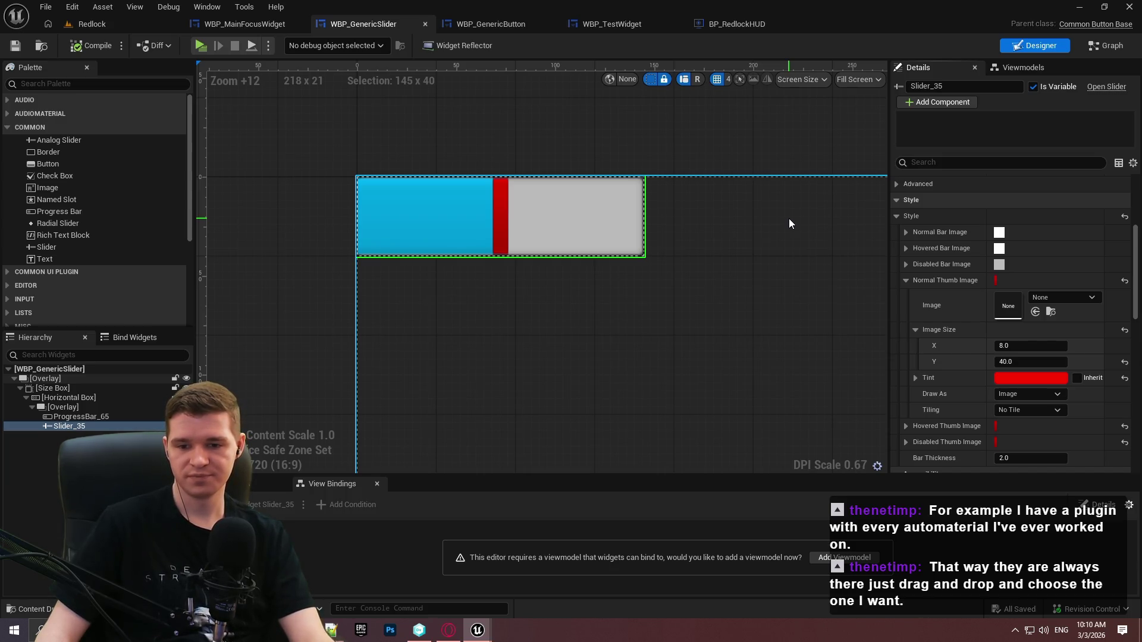
Select Slider_35, review its Style properties in Details, and switch between the Graph and Designer views
left_click(596, 138)
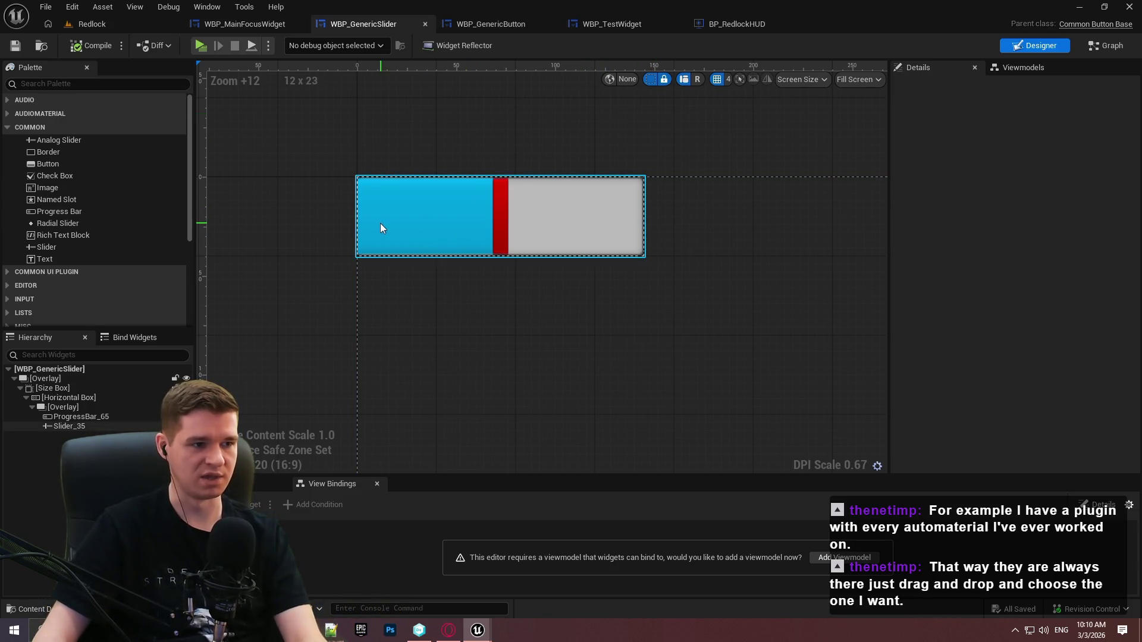
left_click(80, 427)
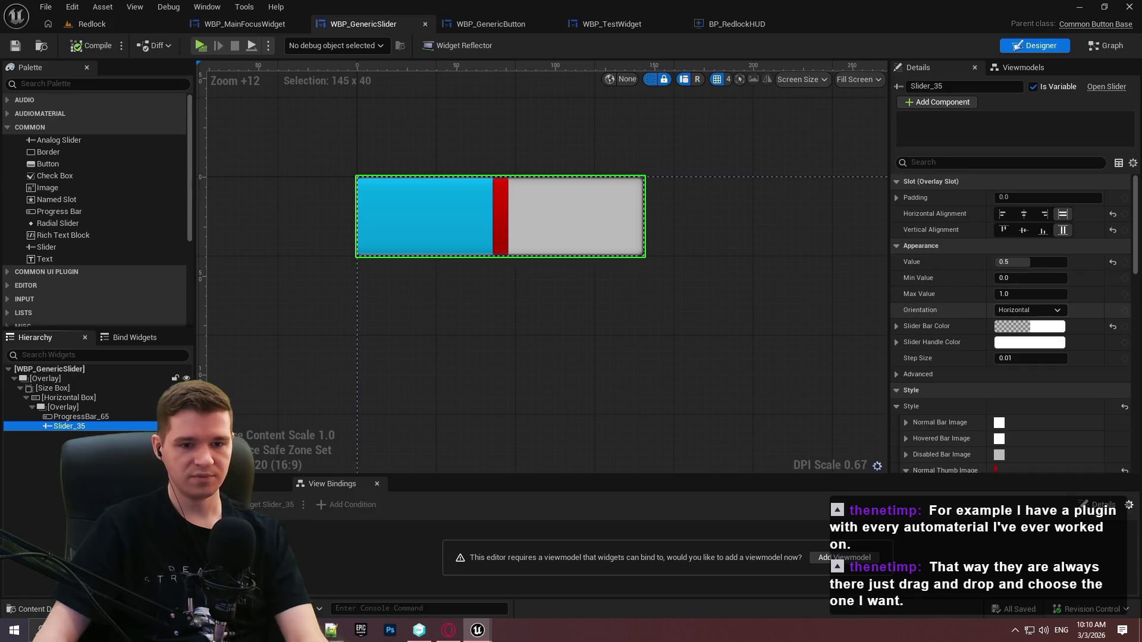
left_click(1136, 223)
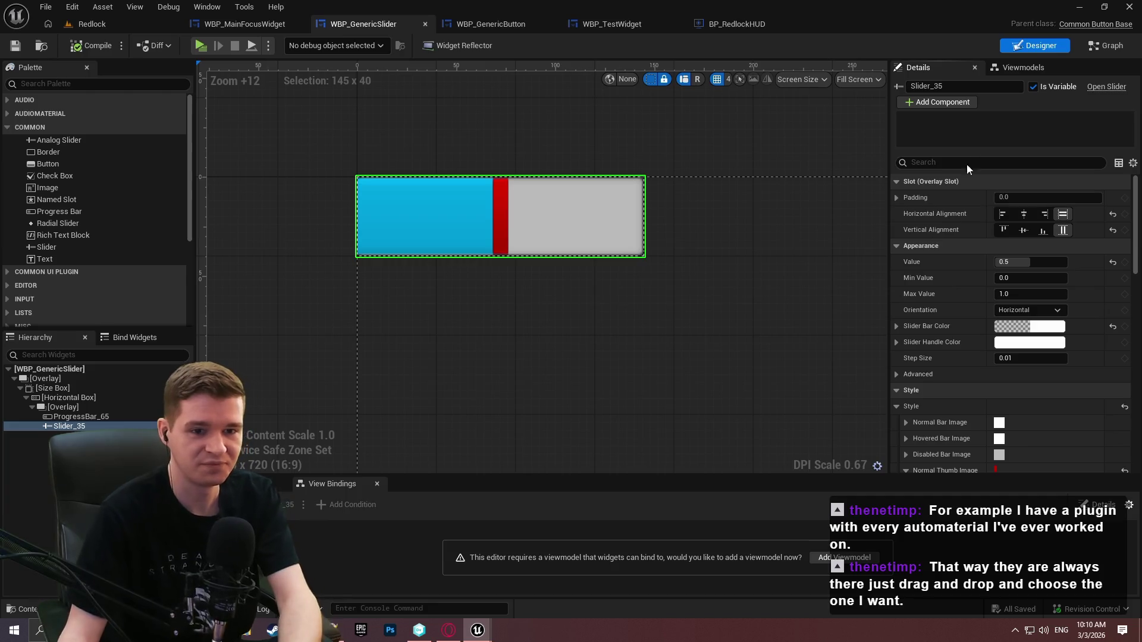
left_click_drag(1133, 191, 1134, 257)
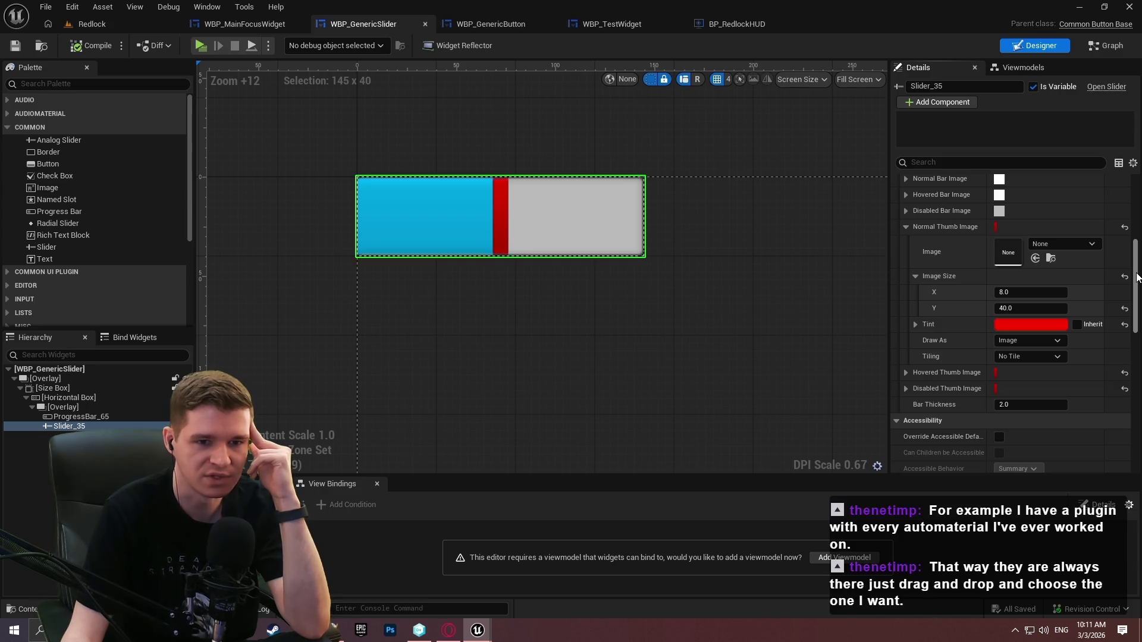
left_click(1107, 46)
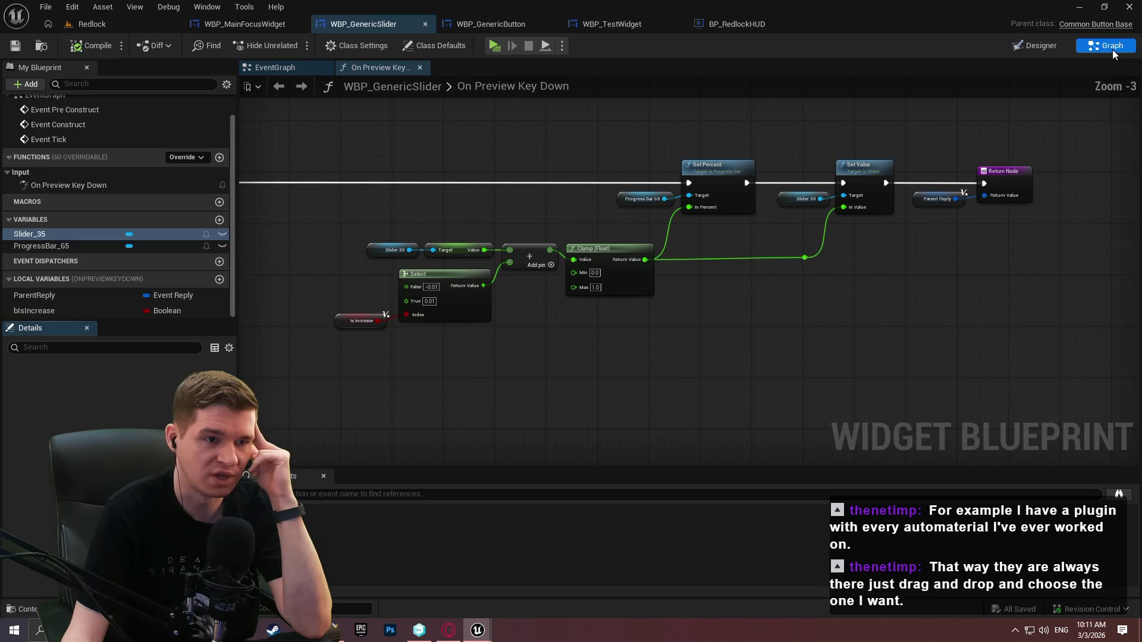
left_click(1053, 45)
In the Graph view, add Slider_35's On Value Changed event, then add a new function
left_click(1107, 45)
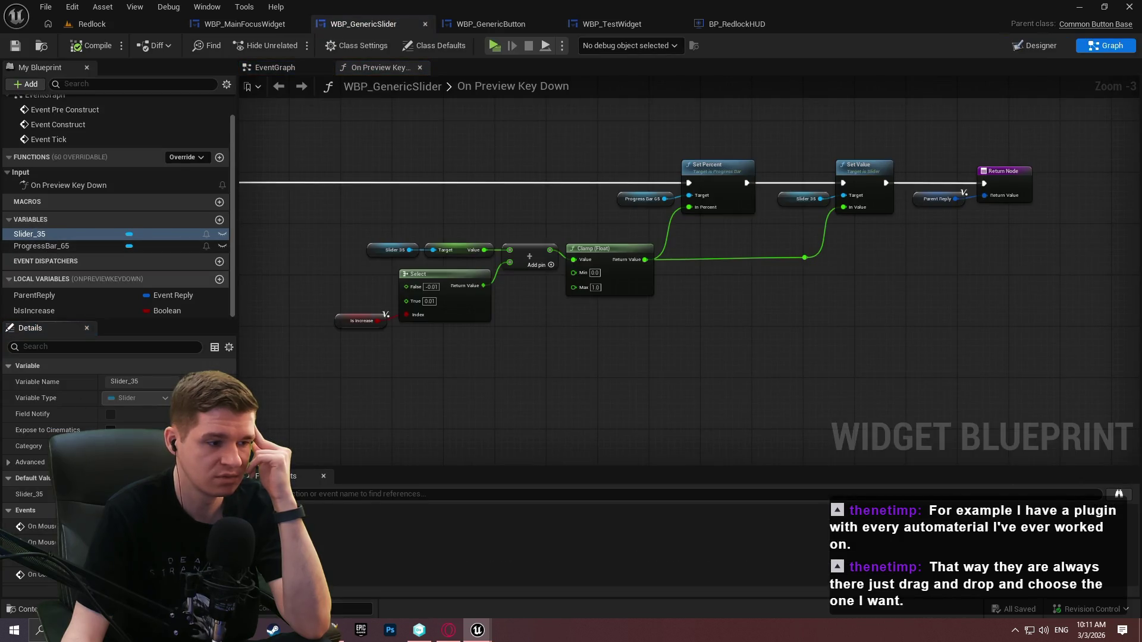
scroll(109, 565, "down", 1)
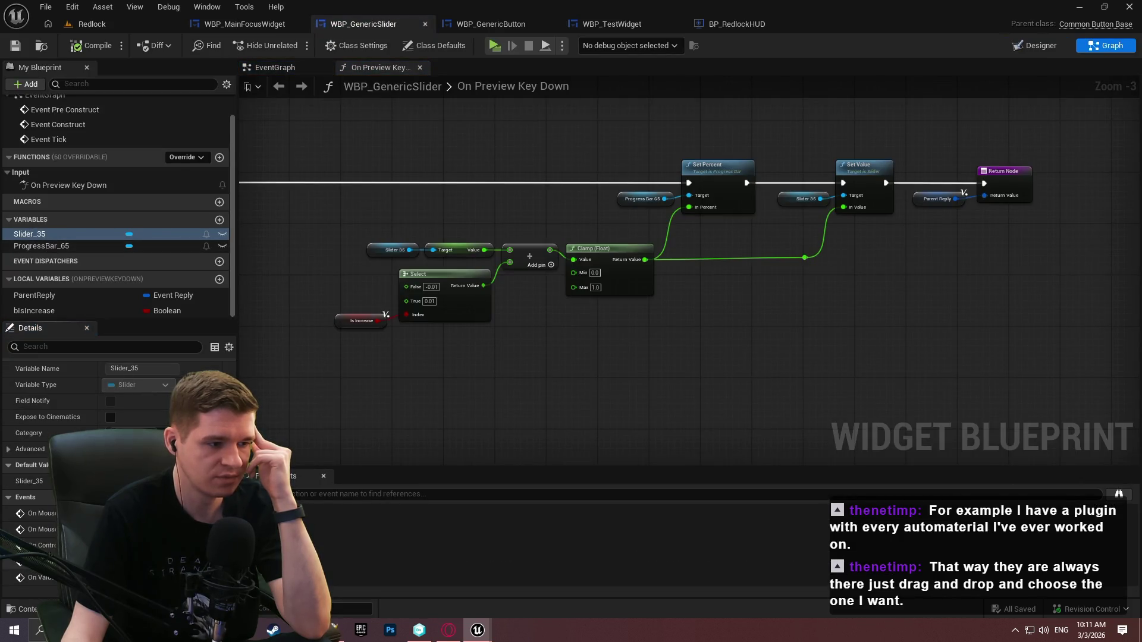
left_click(109, 578)
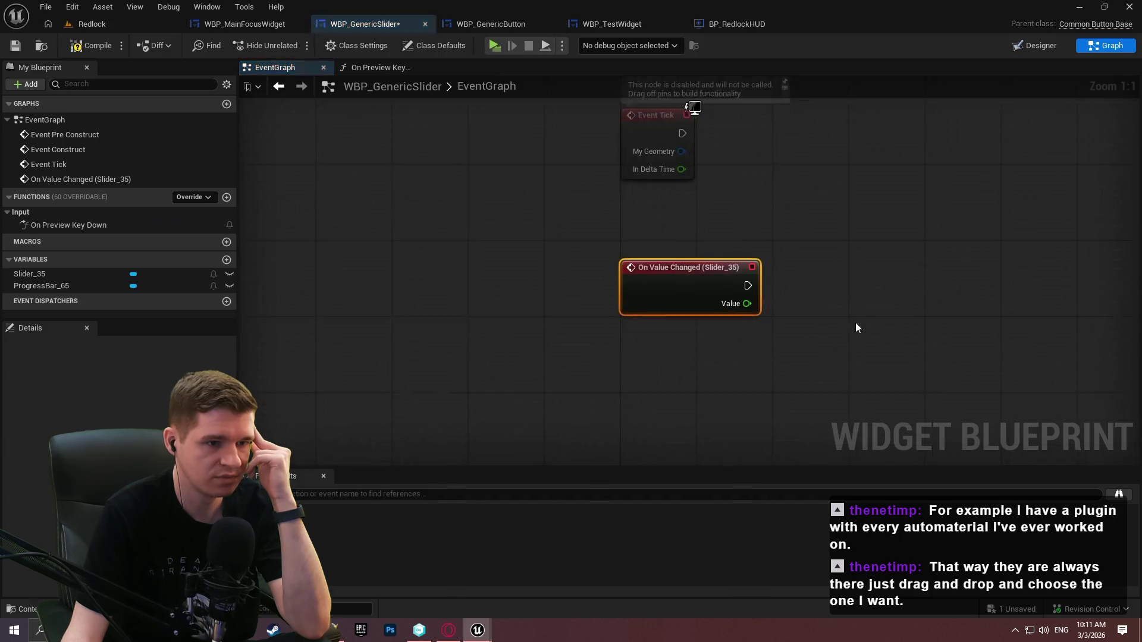
left_click(477, 327)
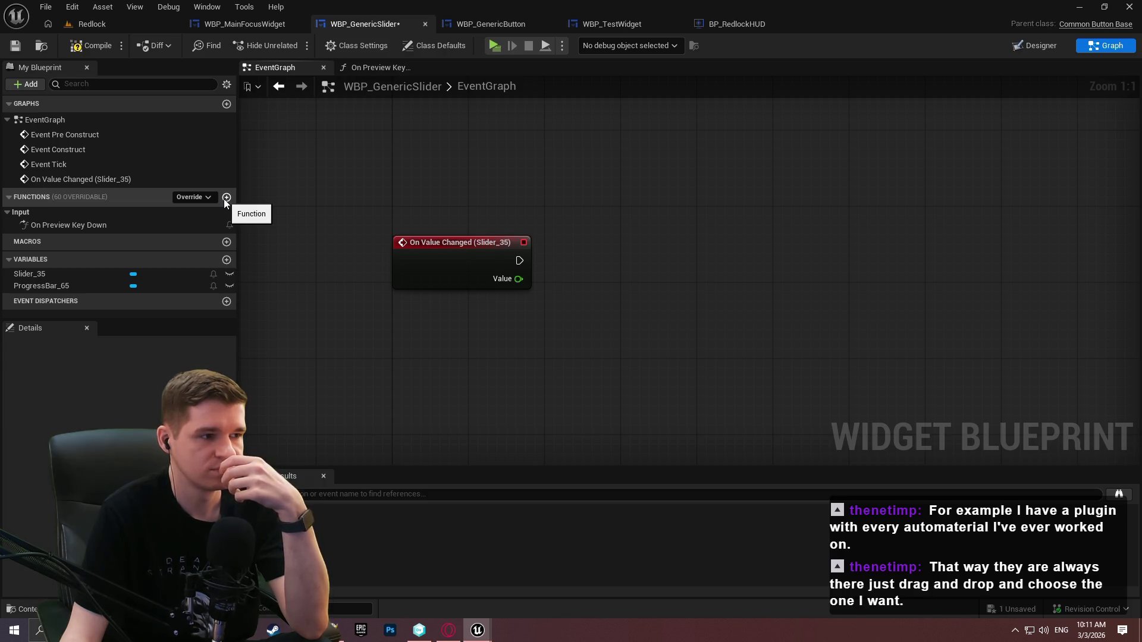
left_click(226, 197)
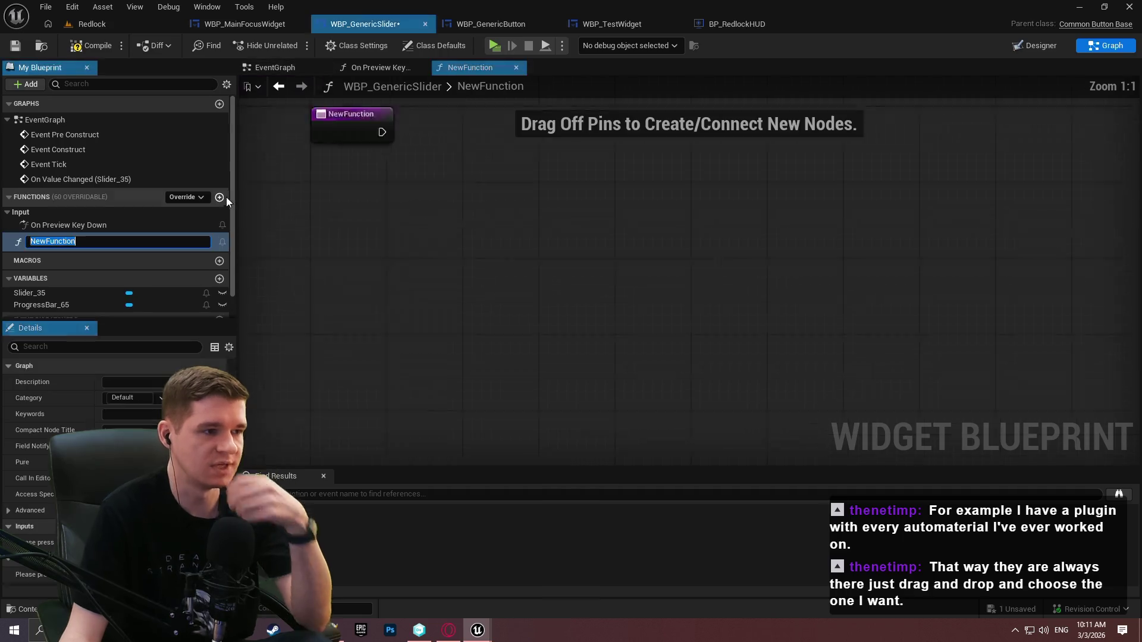
Rename NewFunction to UpdateSliderValueVisuals and give it a Float input named New Value
type("Update")
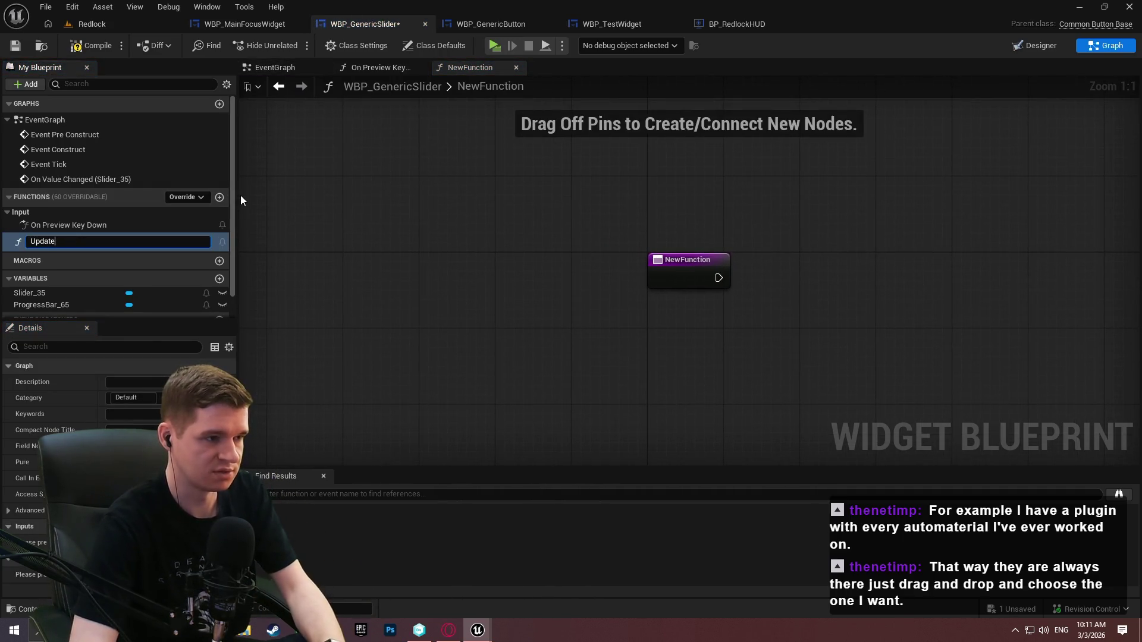
type("Spllider")
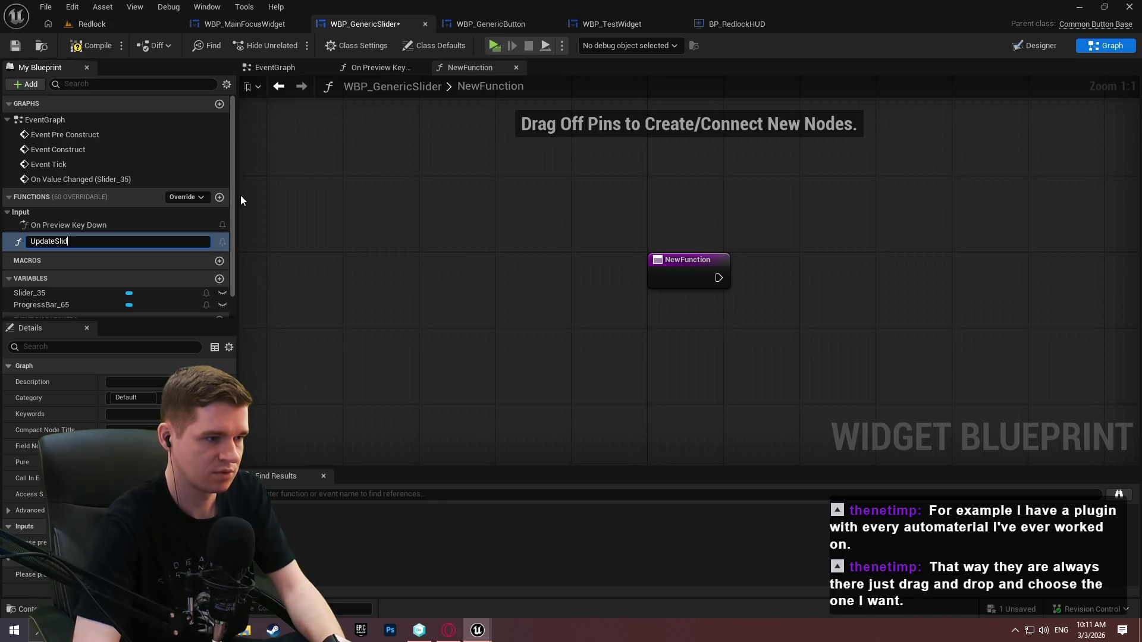
type("Value")
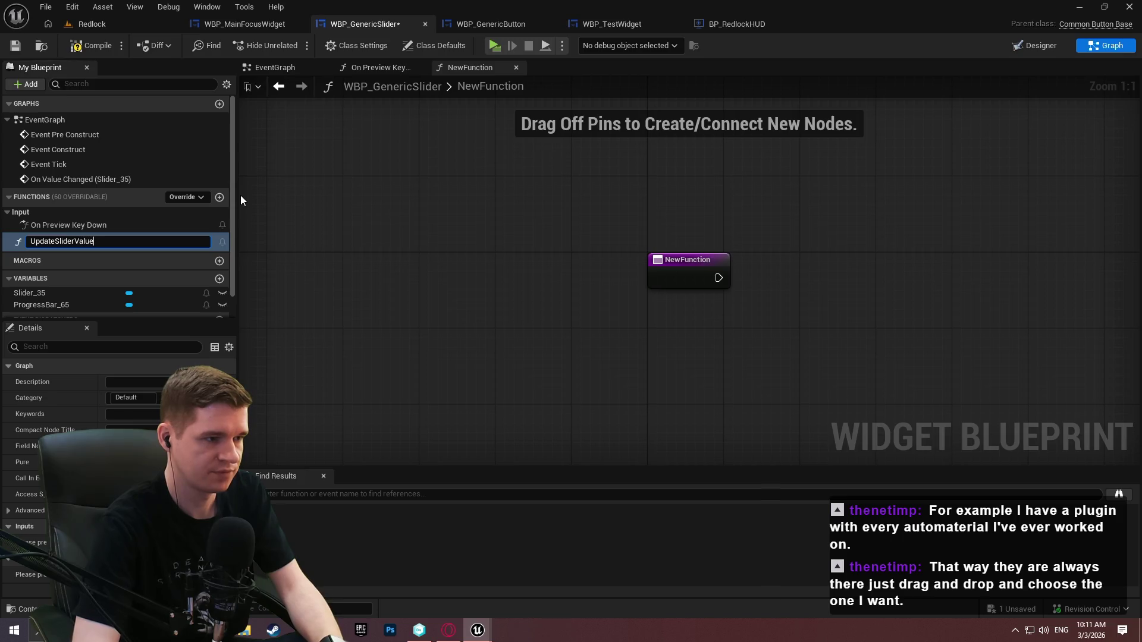
type("Visuals")
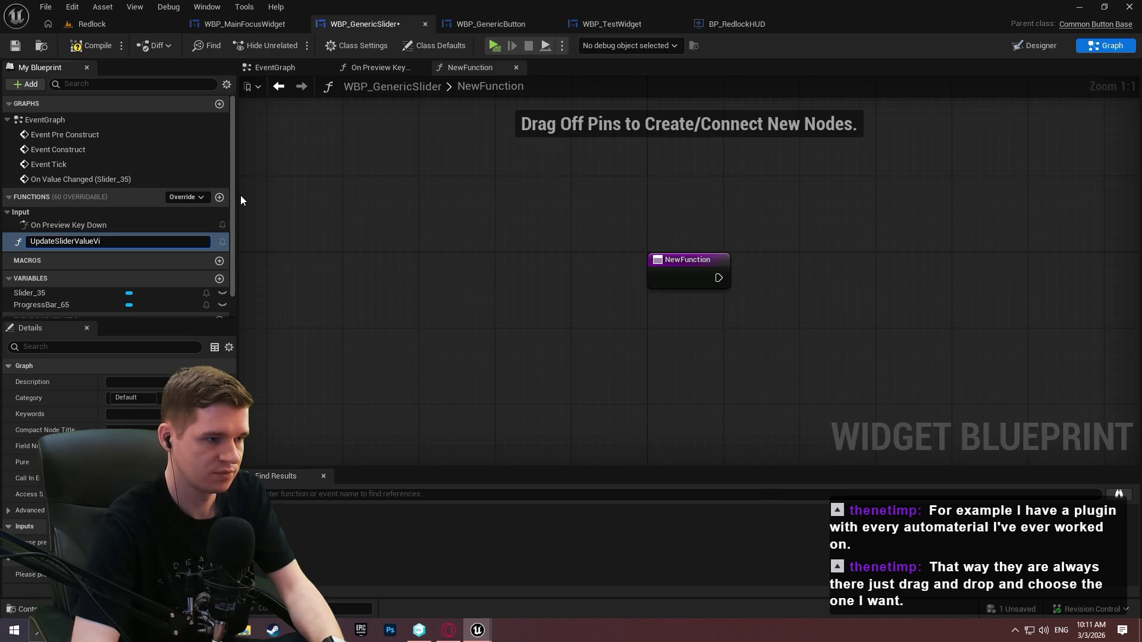
key("Return")
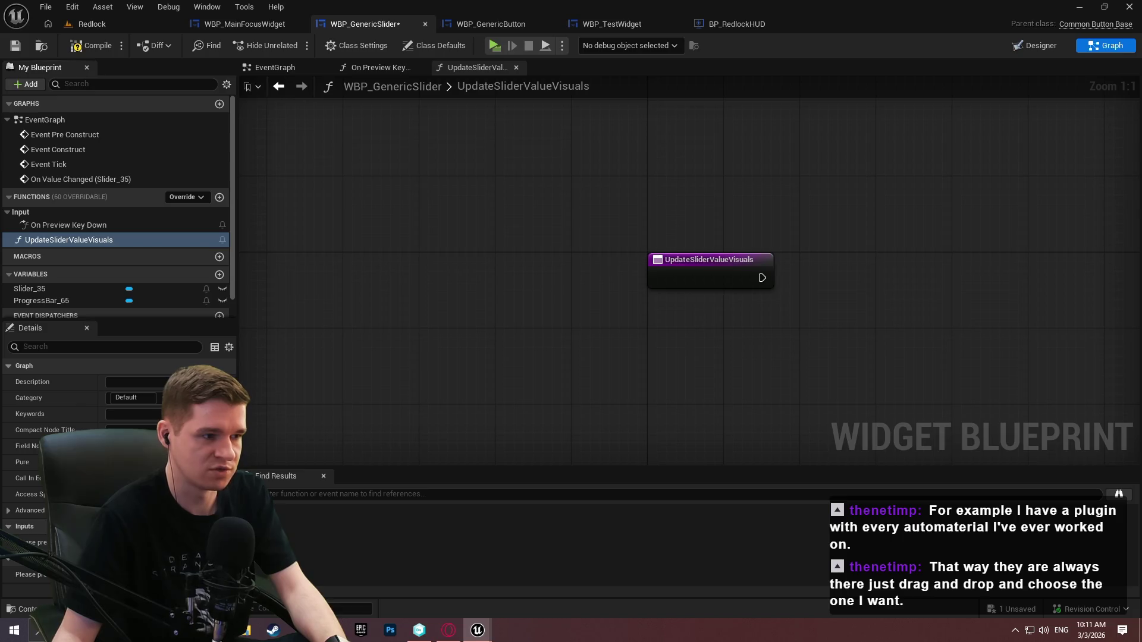
left_click(514, 250)
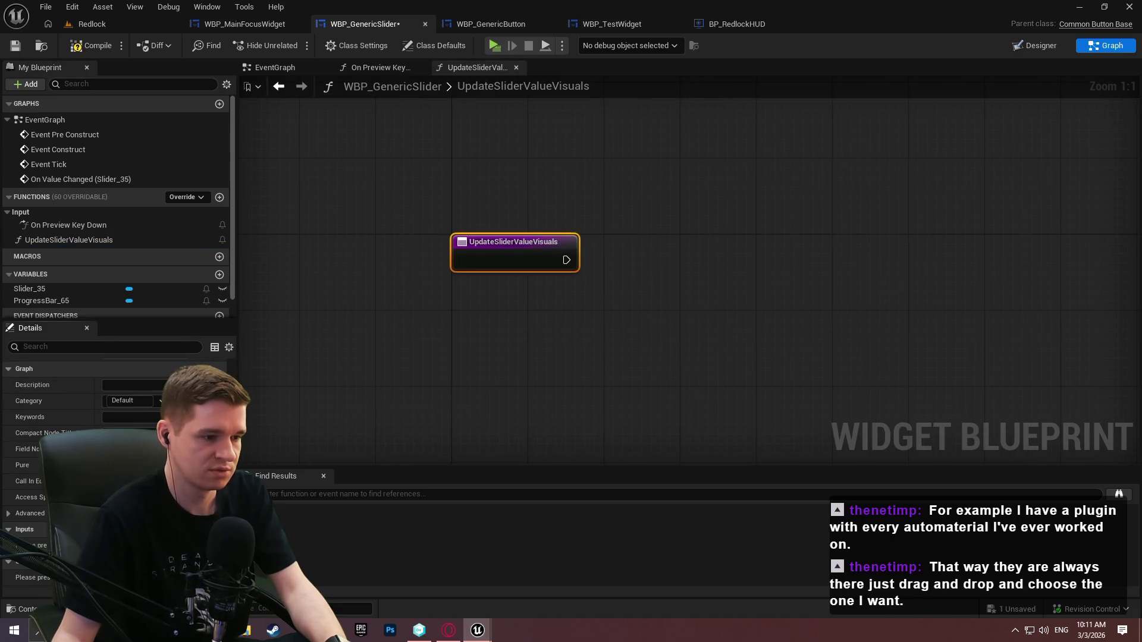
left_click(220, 530)
left_click(137, 546)
left_click(161, 370)
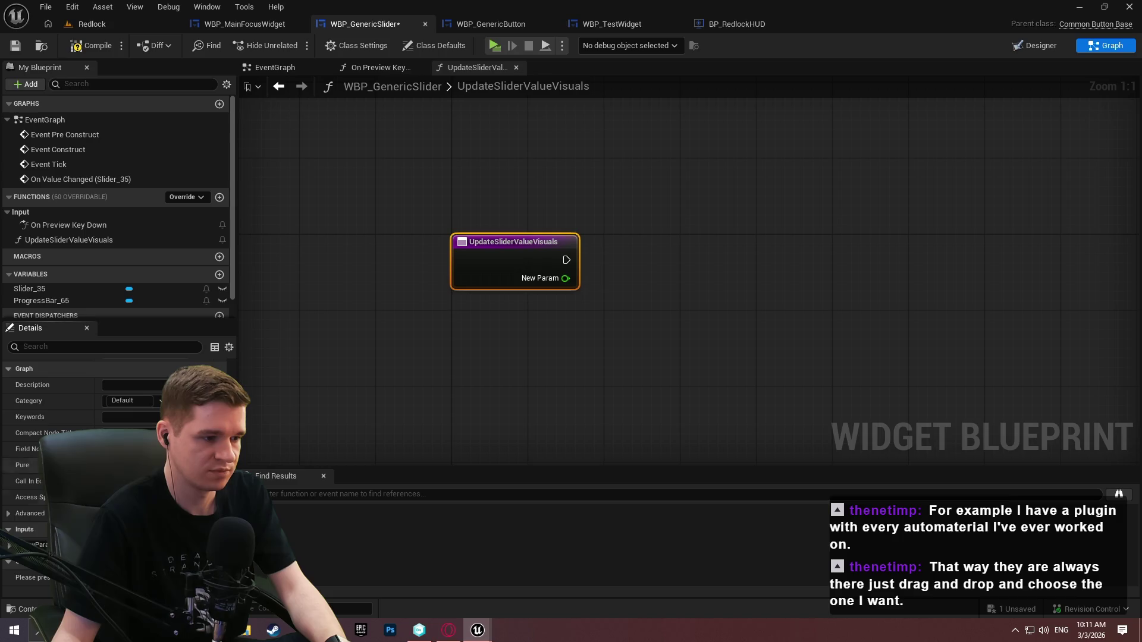
type("New V")
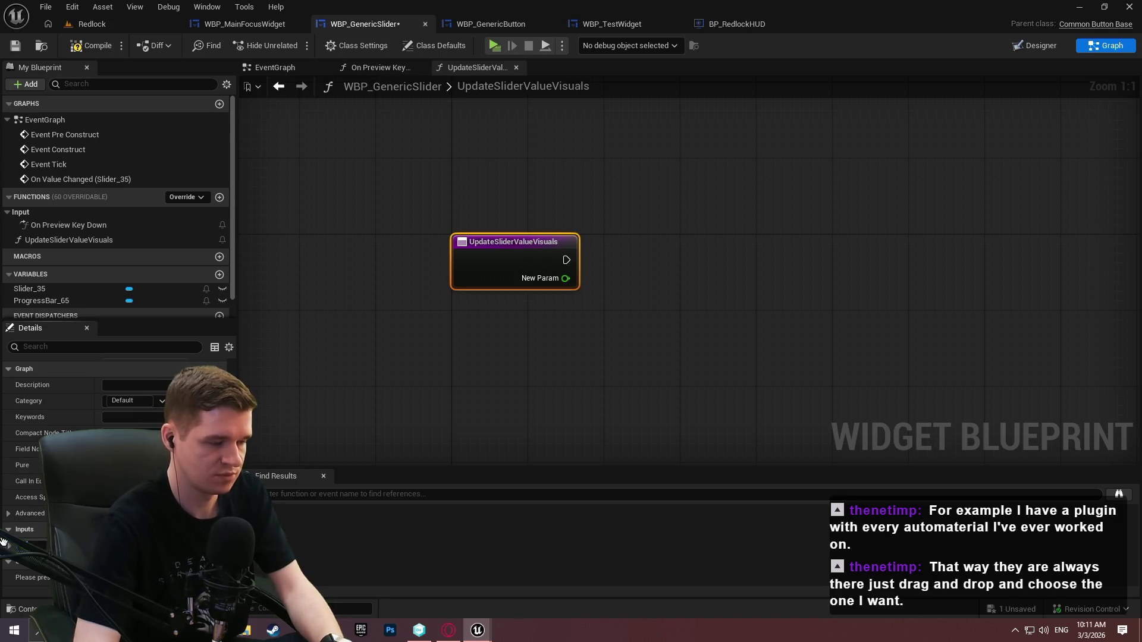
type("alue")
key("Return")
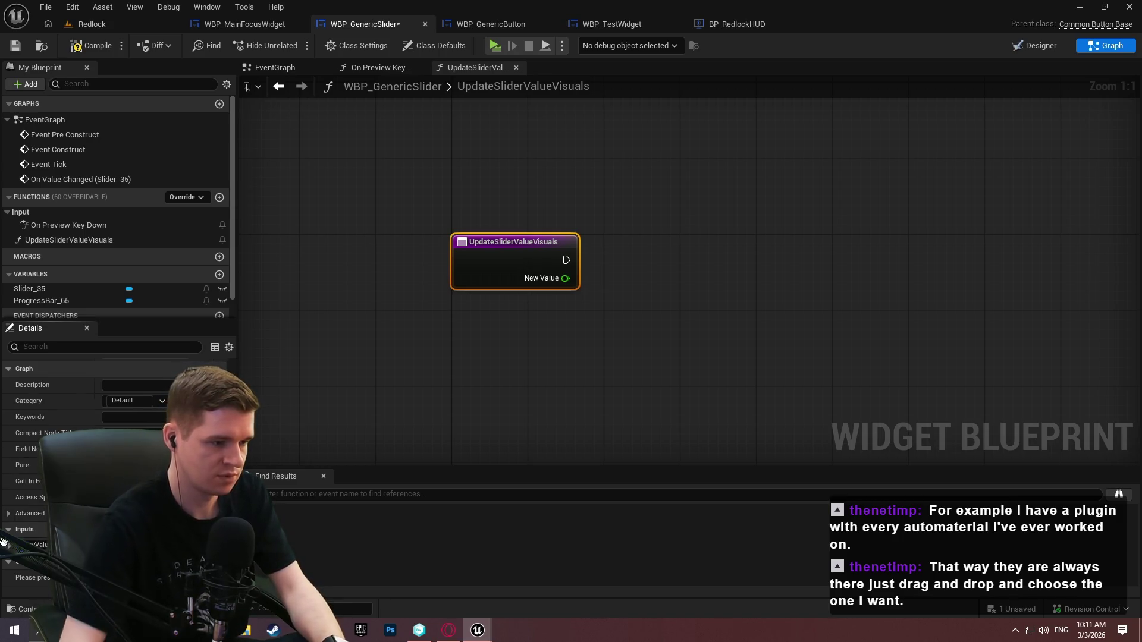
left_click(374, 367)
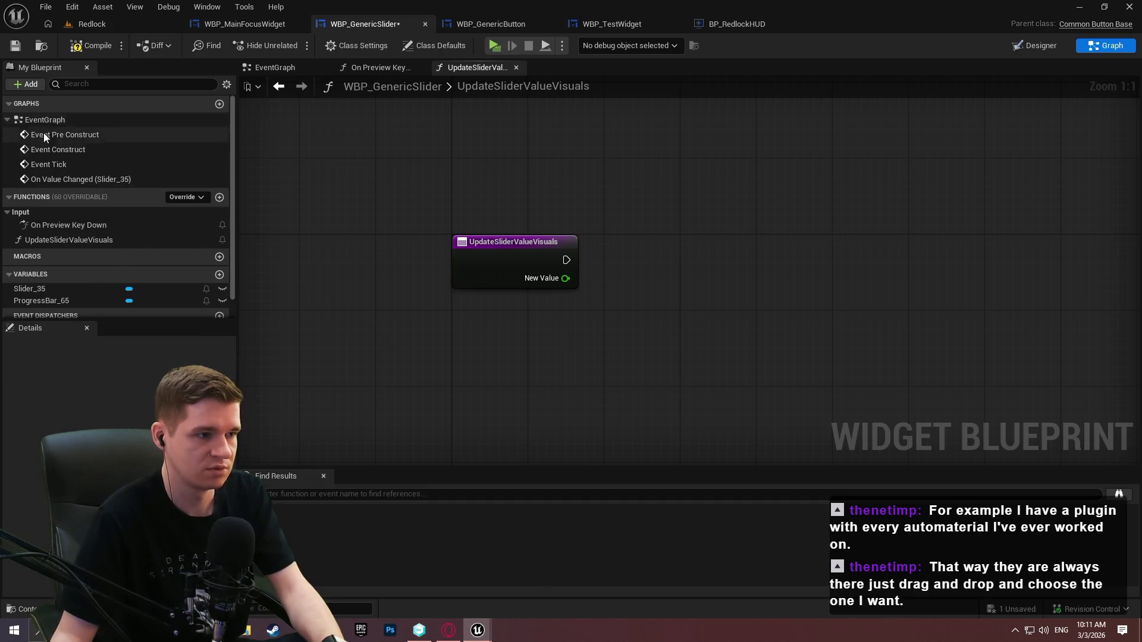
left_click(60, 179)
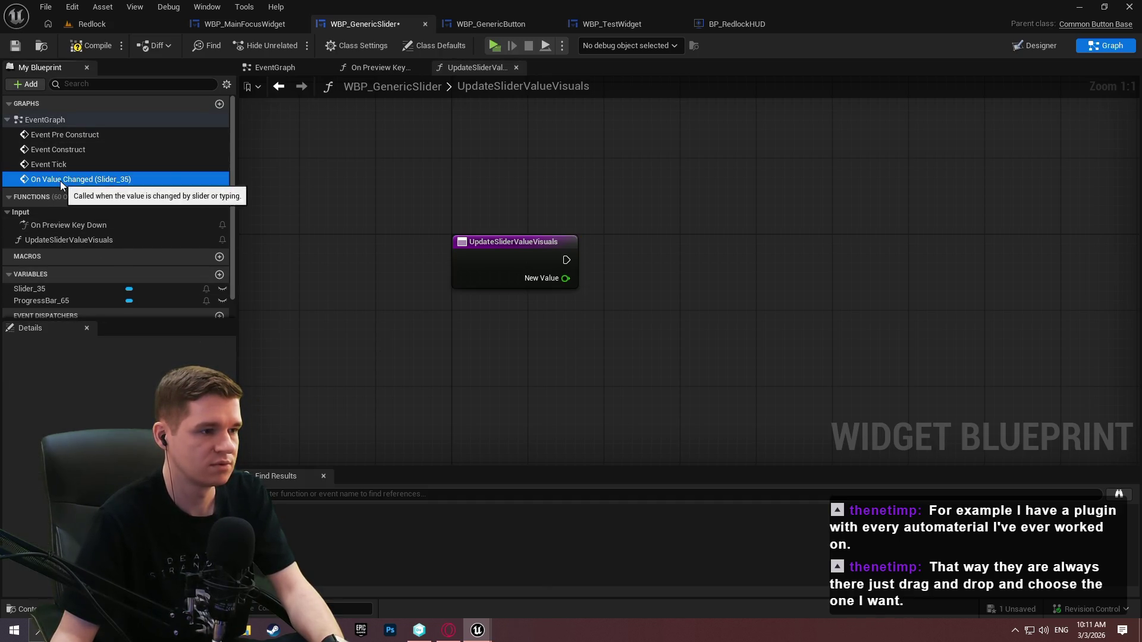
Cut the clamp, Set Percent and Set Value nodes from On Preview Key Down into UpdateSliderValueVisuals
double_click(69, 225)
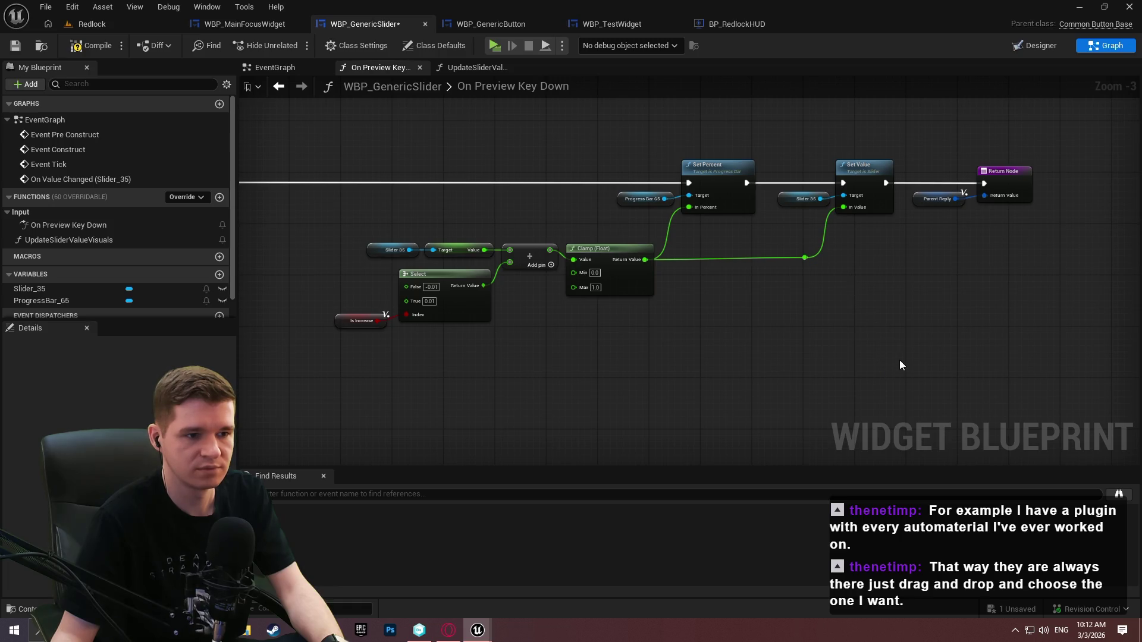
mouse_move(904, 341)
left_mouse_down()
mouse_move(833, 288)
mouse_move(567, 151)
mouse_move(529, 150)
left_mouse_up()
left_click_drag(394, 254, 394, 254)
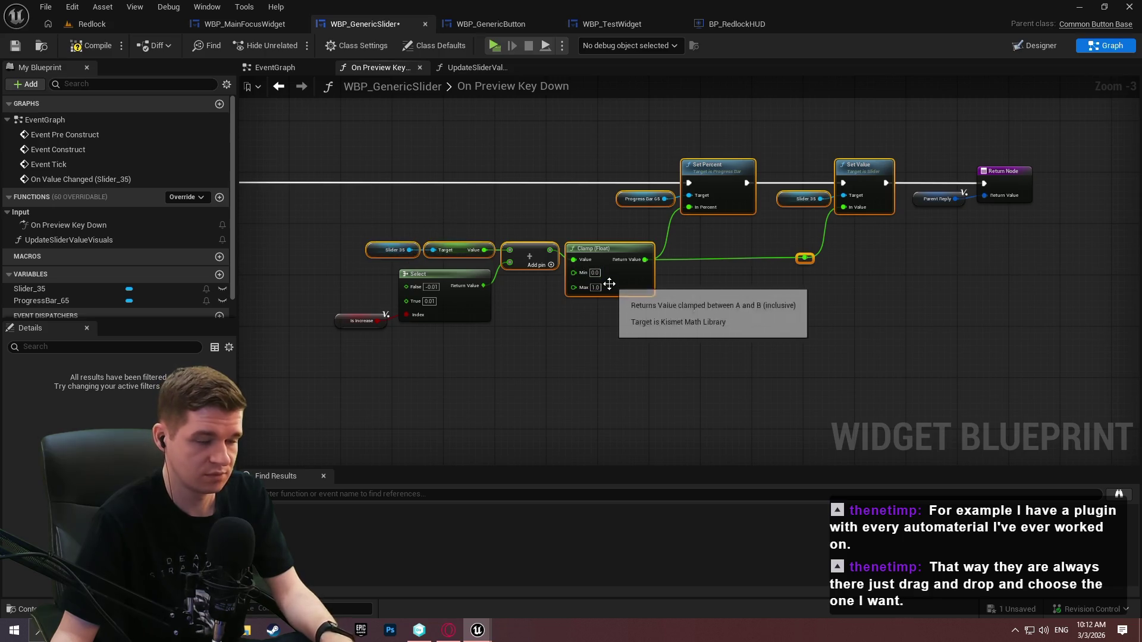
key("ctrl+x")
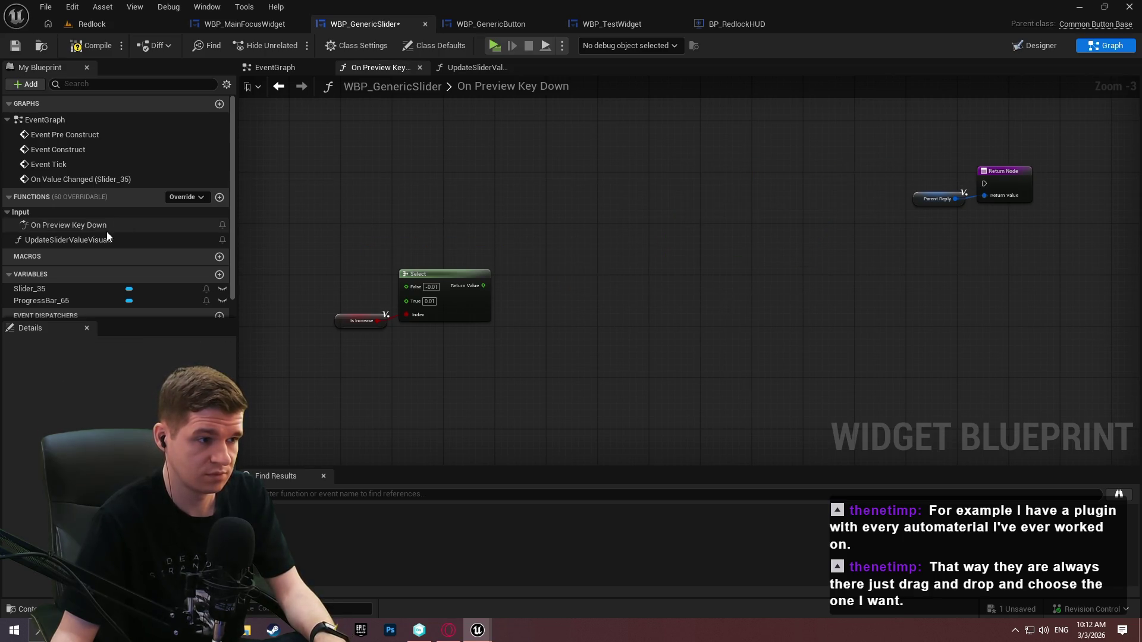
double_click(91, 241)
key("ctrl+v")
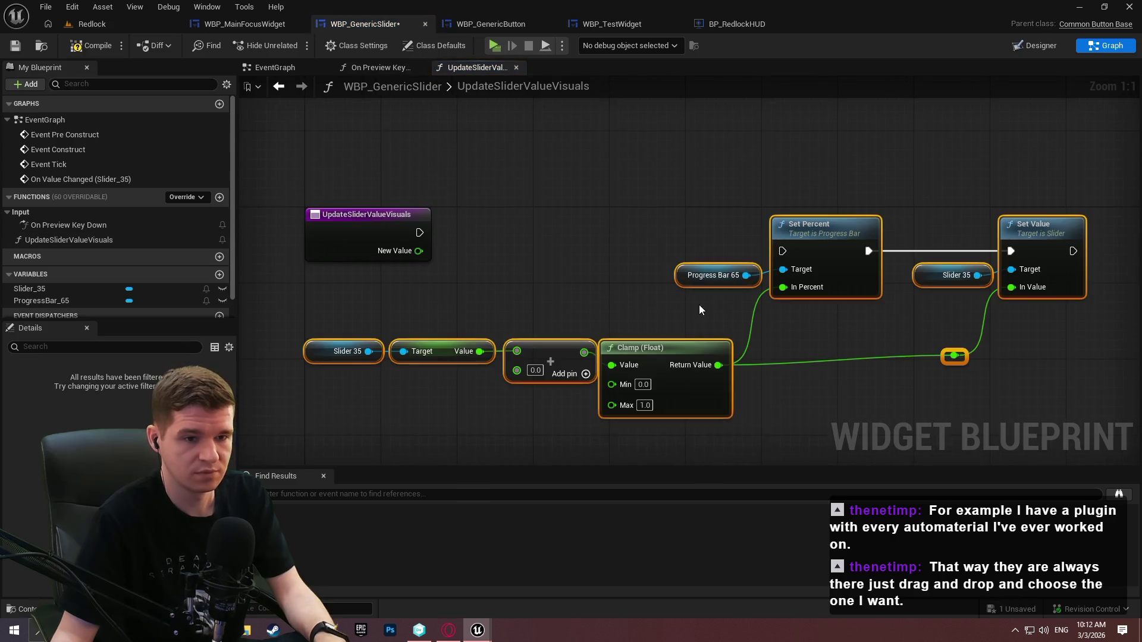
Wire the function entry to Set Percent, add a Return Node after Set Value, and compile
left_click_drag(778, 251, 419, 233)
mouse_move(844, 249)
left_mouse_down()
mouse_move(873, 229)
mouse_move(908, 233)
left_mouse_up()
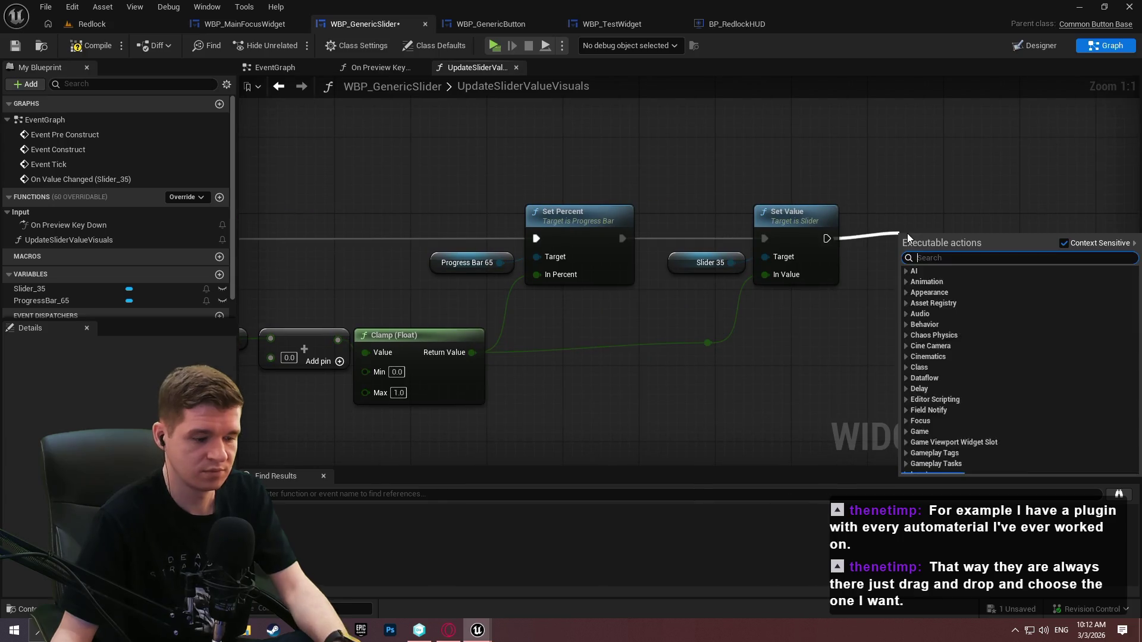
type("return")
left_click(1023, 427)
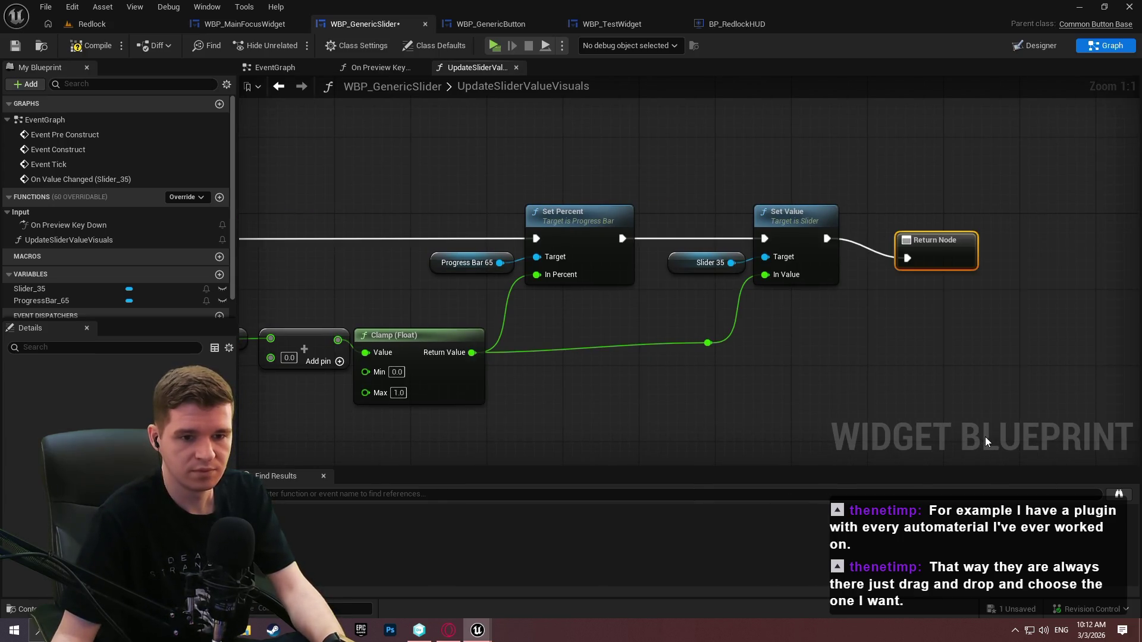
left_click_drag(918, 267, 896, 224)
left_click(90, 45)
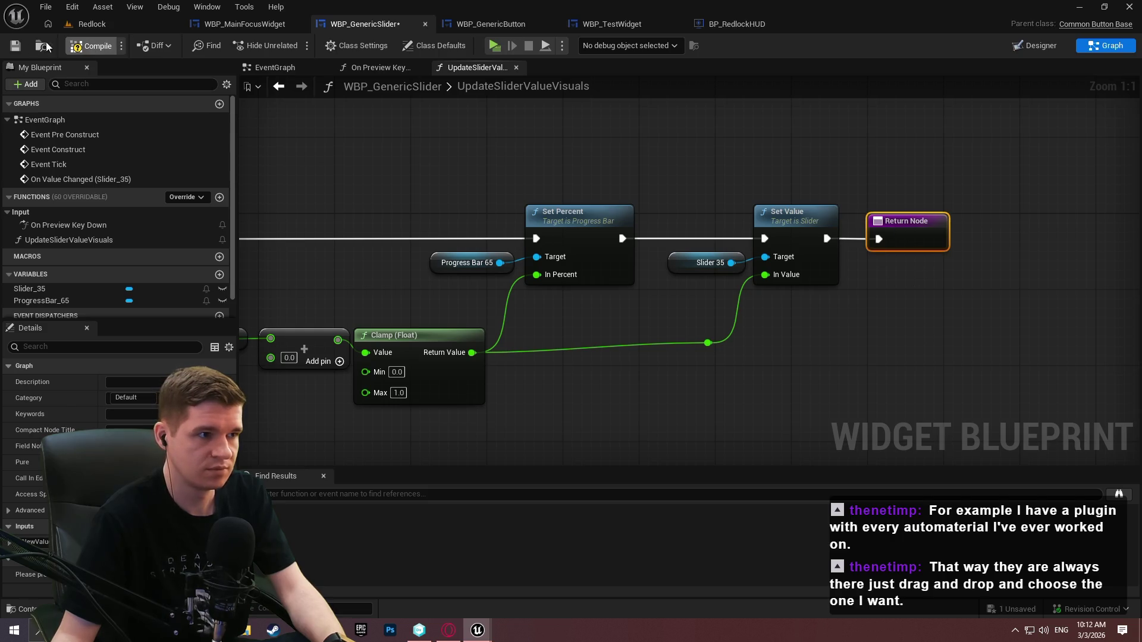
Place an UpdateSliderValueVisuals call in On Preview Key Down after the SET nodes
left_click(371, 68)
scroll(603, 300, "down", 2)
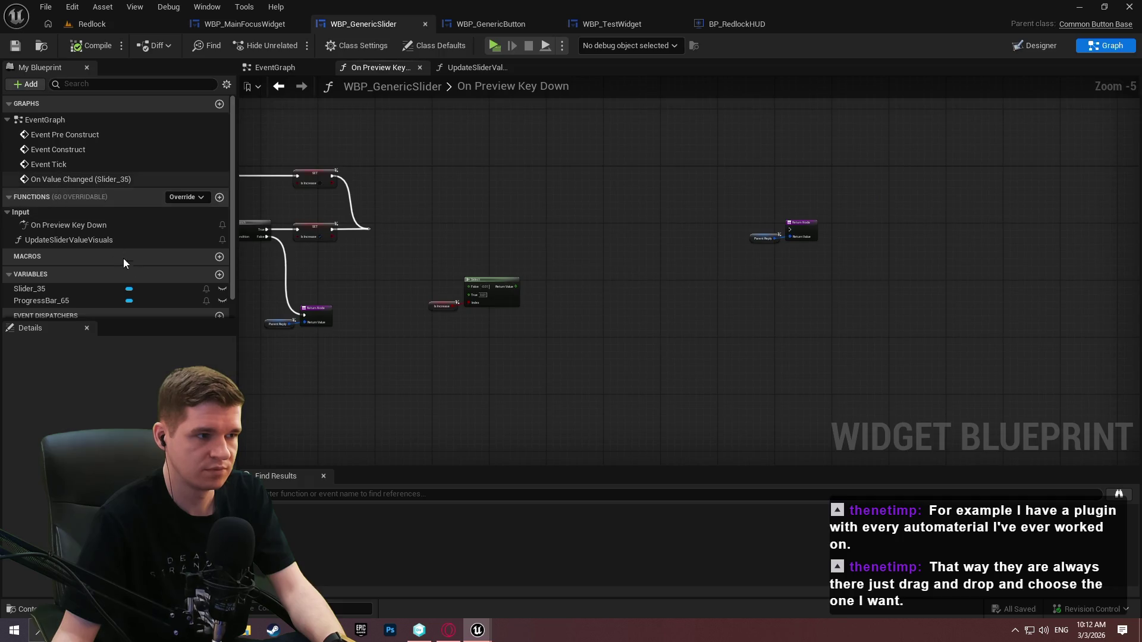
mouse_move(55, 243)
left_mouse_down()
mouse_move(555, 250)
mouse_move(516, 287)
left_mouse_up()
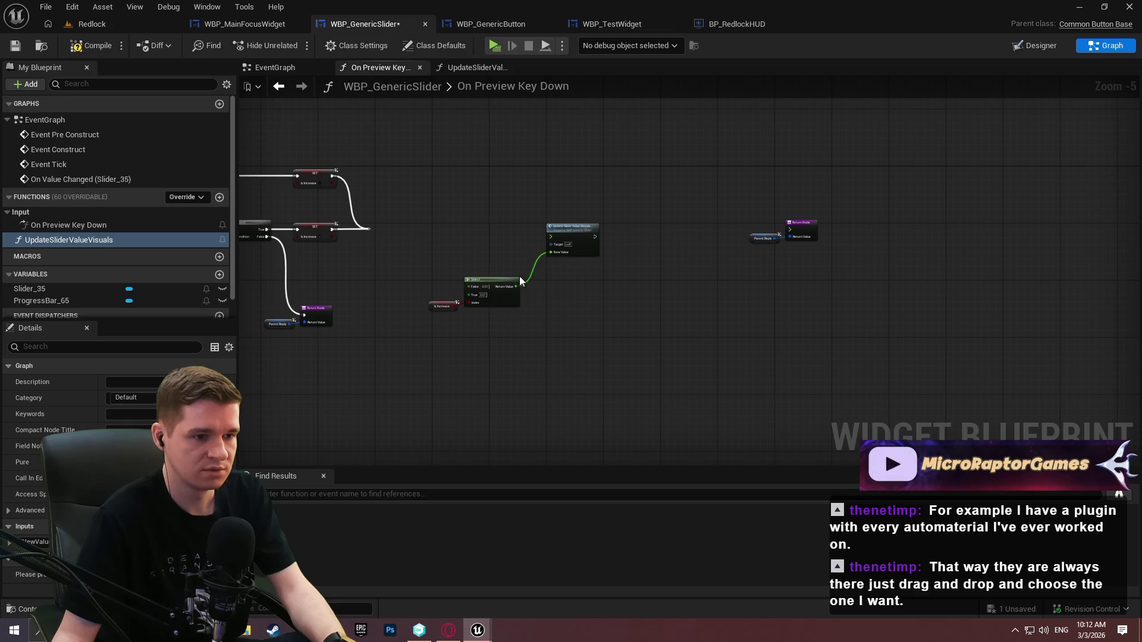
scroll(548, 241, "up", 2)
mouse_move(562, 217)
left_mouse_down()
mouse_move(421, 209)
mouse_move(624, 204)
mouse_move(611, 204)
left_mouse_up()
left_click_drag(1004, 217, 1029, 203)
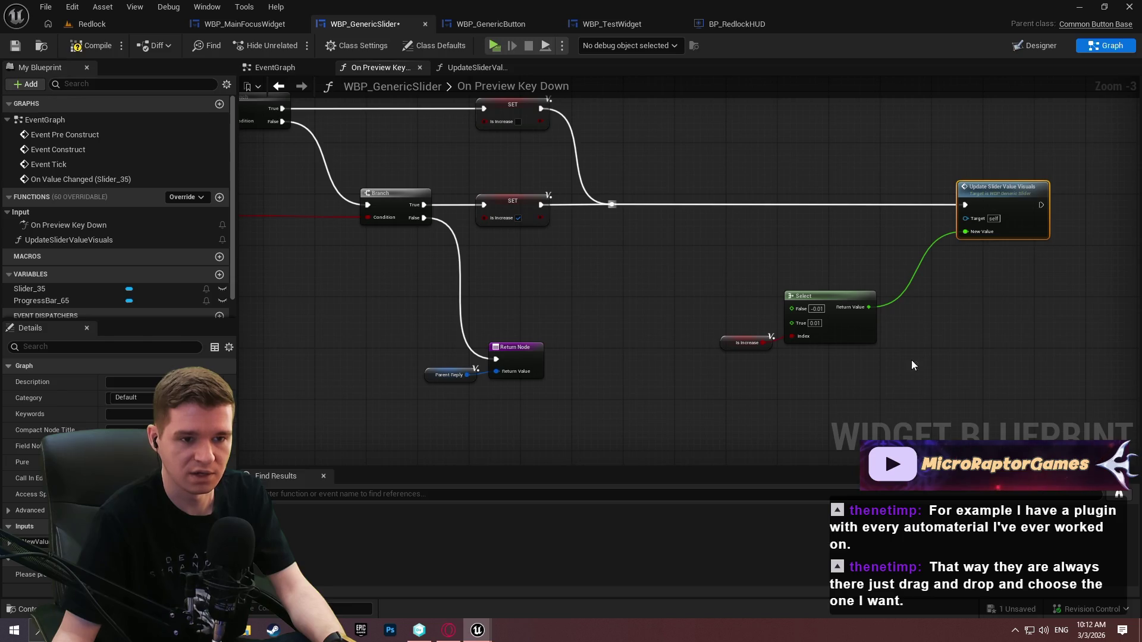
Feed the Select result into the call's New Value and connect the call to the Return Node
left_click_drag(917, 356, 729, 315)
mouse_move(833, 322)
left_mouse_down()
mouse_move(871, 245)
mouse_move(888, 250)
left_mouse_up()
left_click_drag(1031, 284, 624, 292)
mouse_move(634, 213)
left_mouse_down()
mouse_move(954, 211)
mouse_move(800, 220)
mouse_move(1005, 226)
left_mouse_up()
left_click(983, 218)
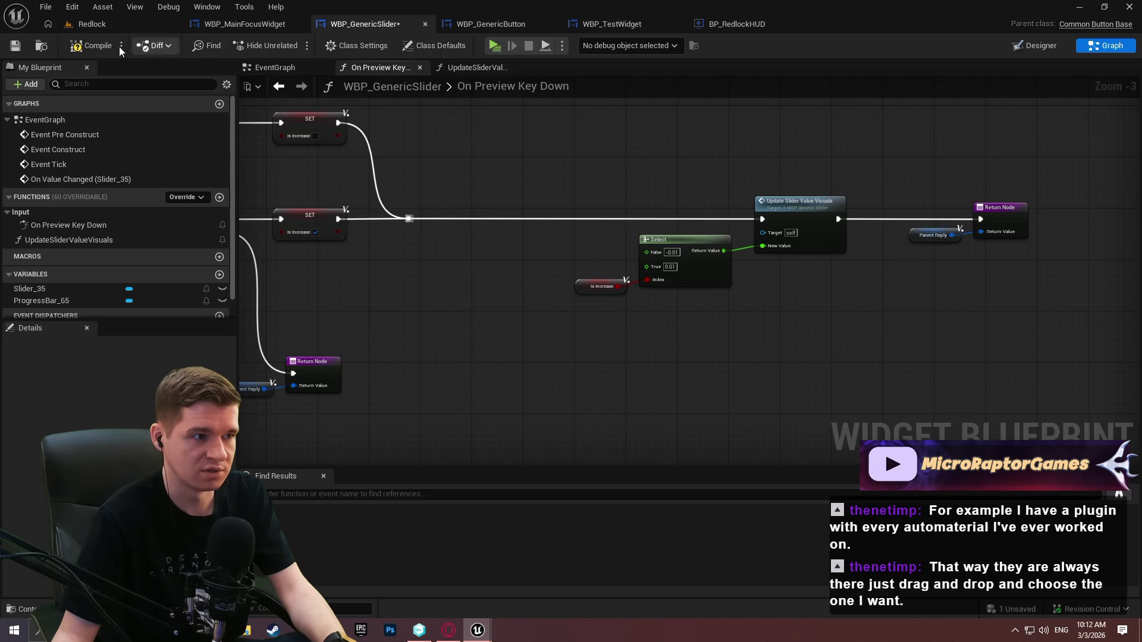
left_click(275, 68)
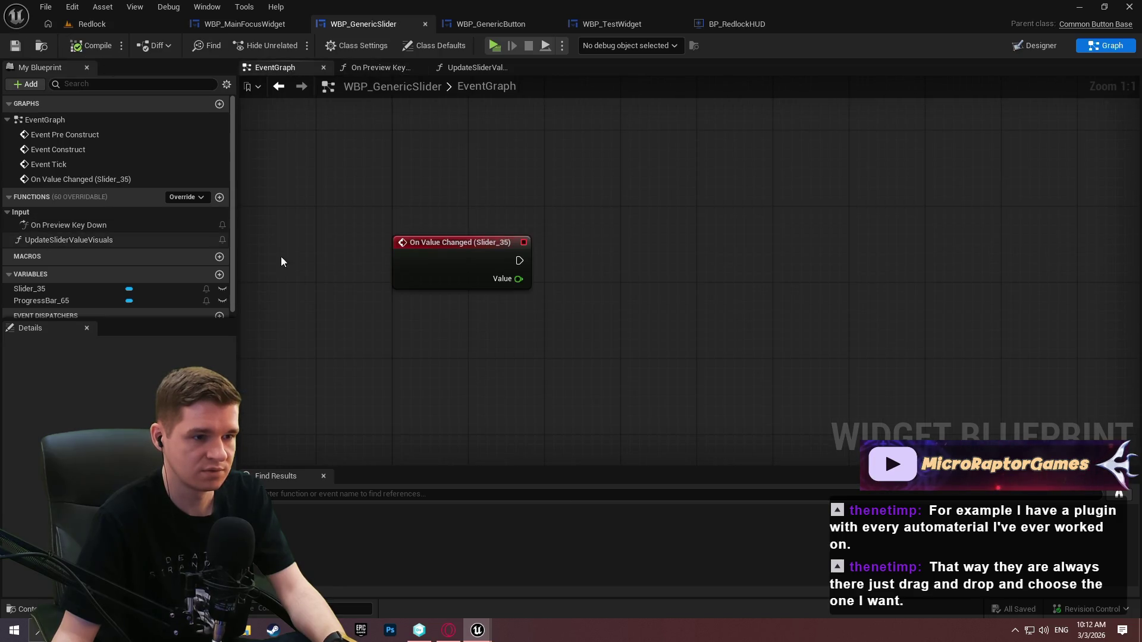
Call Update Slider Value Visuals from On Value Changed with its Value, save, and drag the slider in play
left_click_drag(155, 240, 568, 231)
mouse_move(560, 293)
left_mouse_down()
mouse_move(498, 283)
mouse_move(588, 260)
left_mouse_up()
key("ctrl+s")
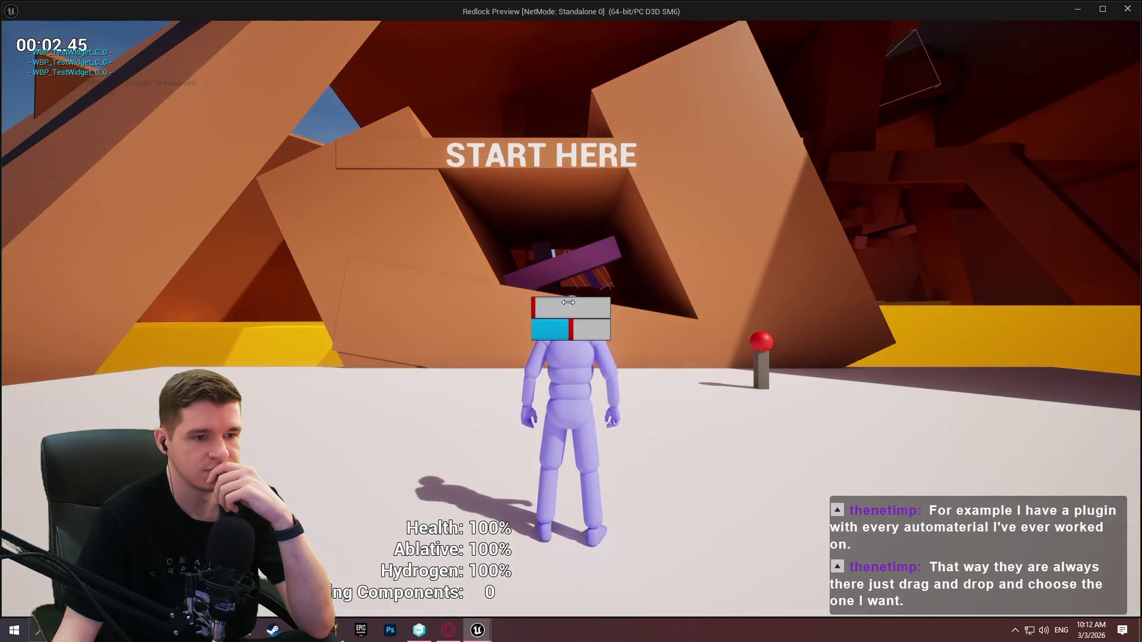
left_click_drag(568, 302, 583, 303)
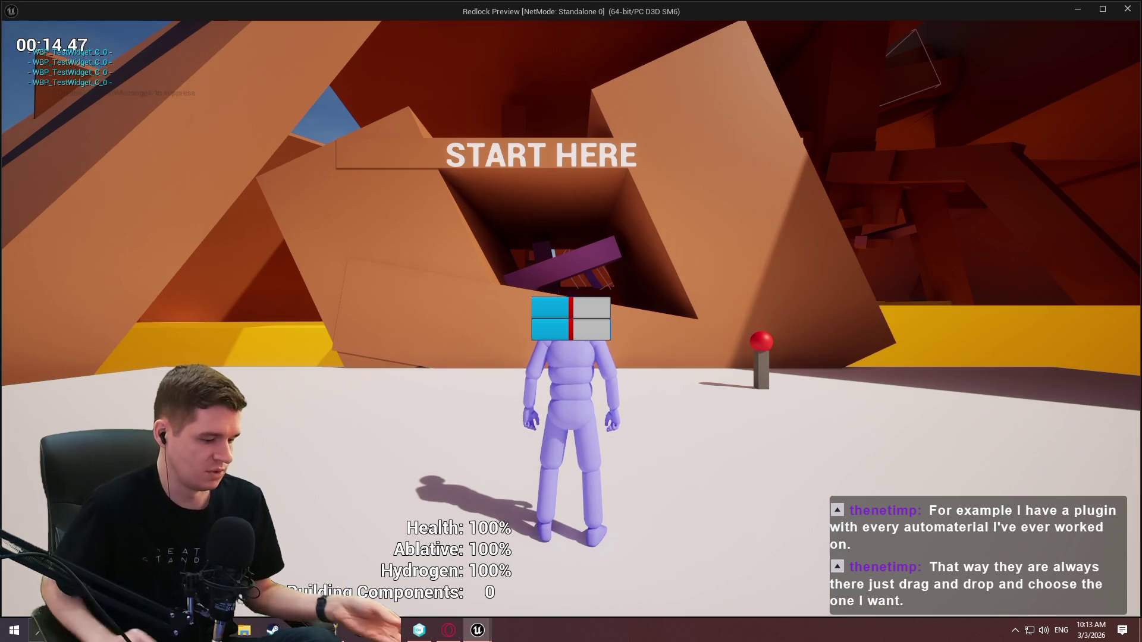
key("Escape")
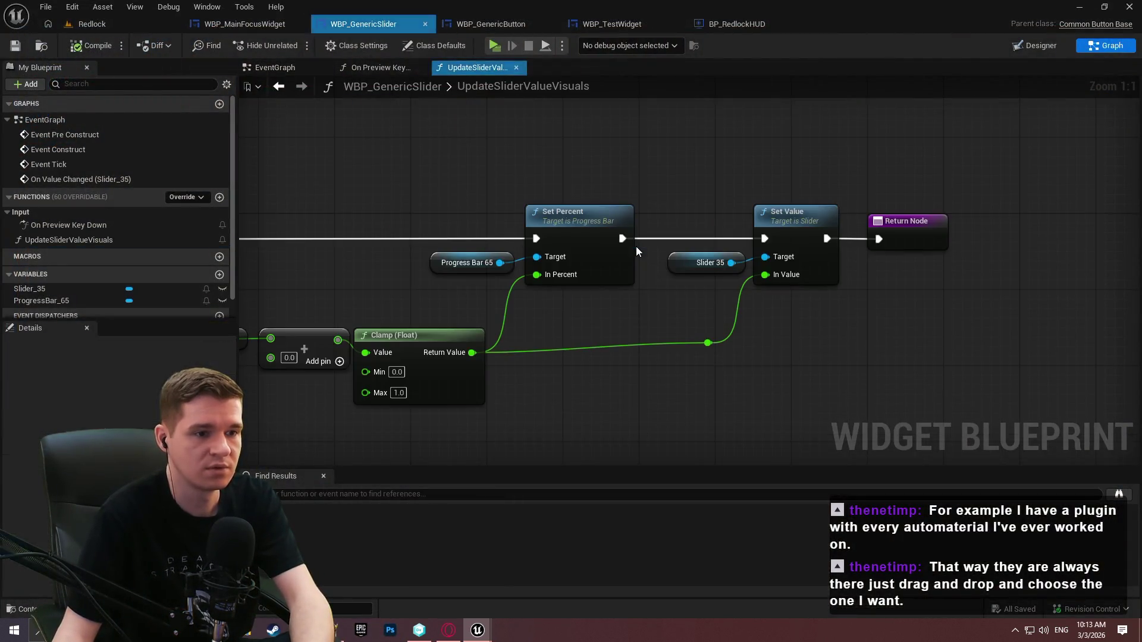
Plug a Get New Value node into the Add node's lower input before Clamp, then save
left_click_drag(637, 246, 1080, 203)
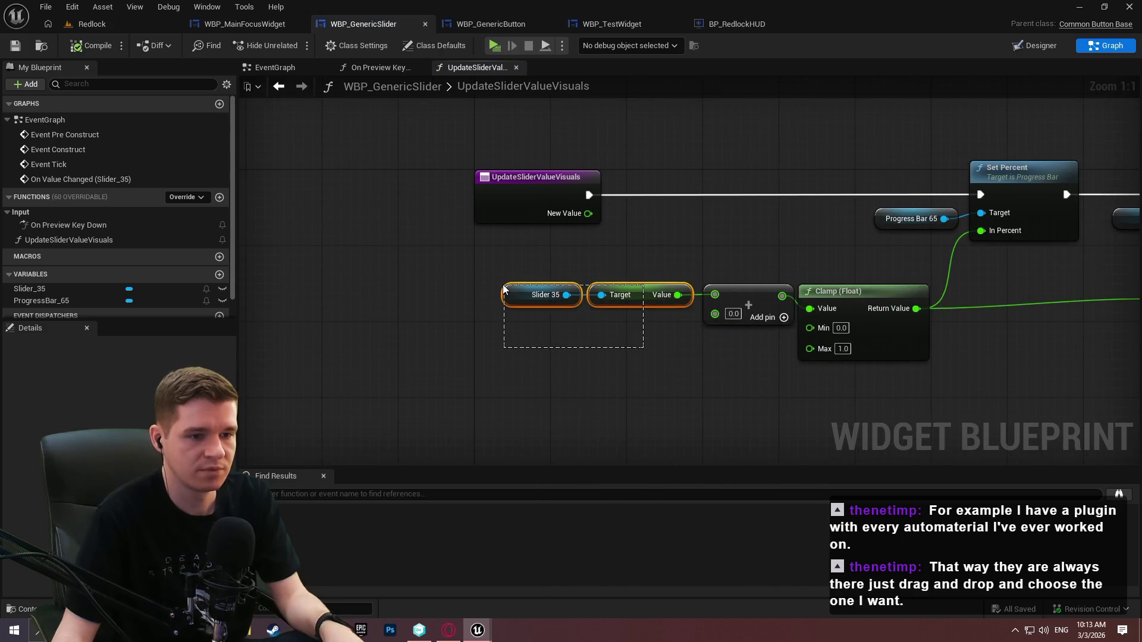
left_click_drag(768, 355, 498, 194)
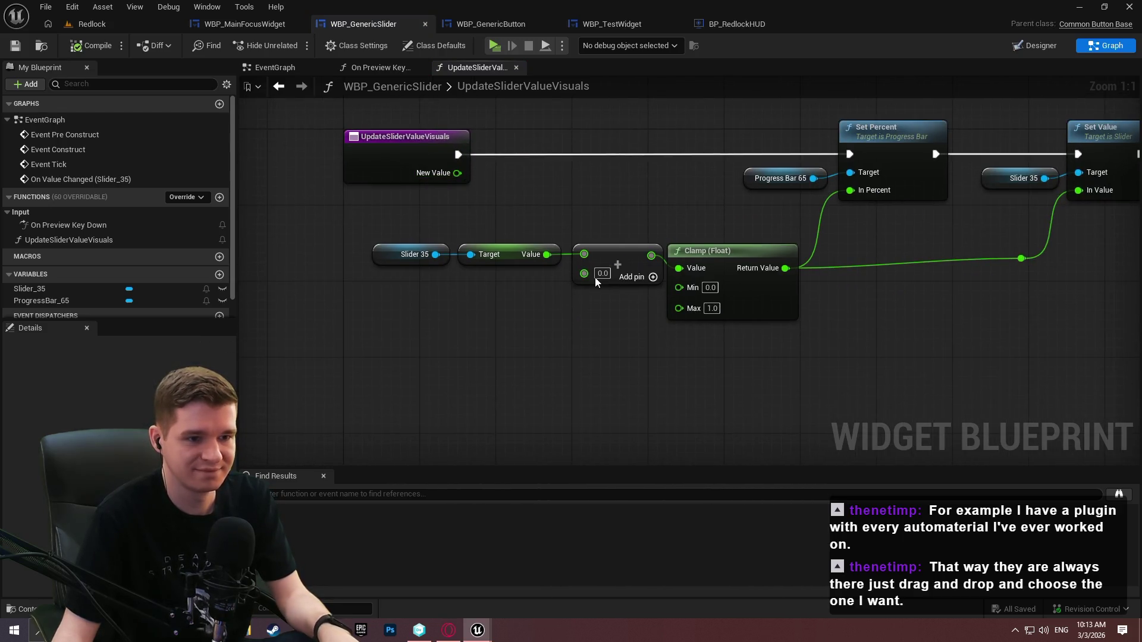
left_click_drag(590, 277, 482, 298)
type("new v")
left_click(608, 356)
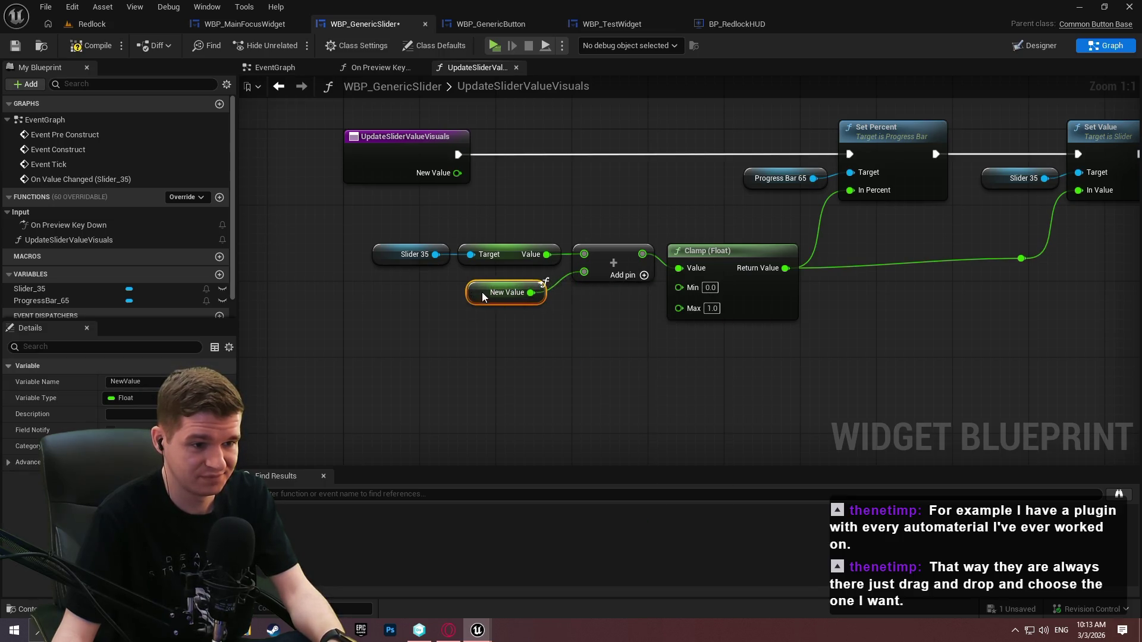
left_click(494, 309)
left_click(15, 45)
left_click_drag(675, 210, 606, 209)
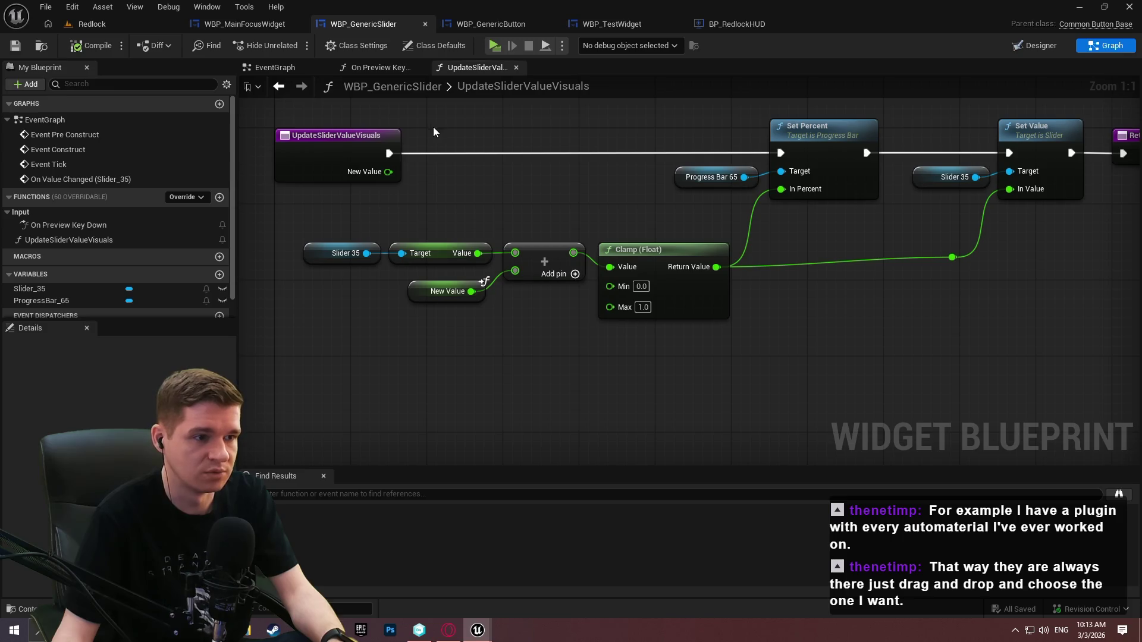
left_click_drag(634, 140, 624, 198)
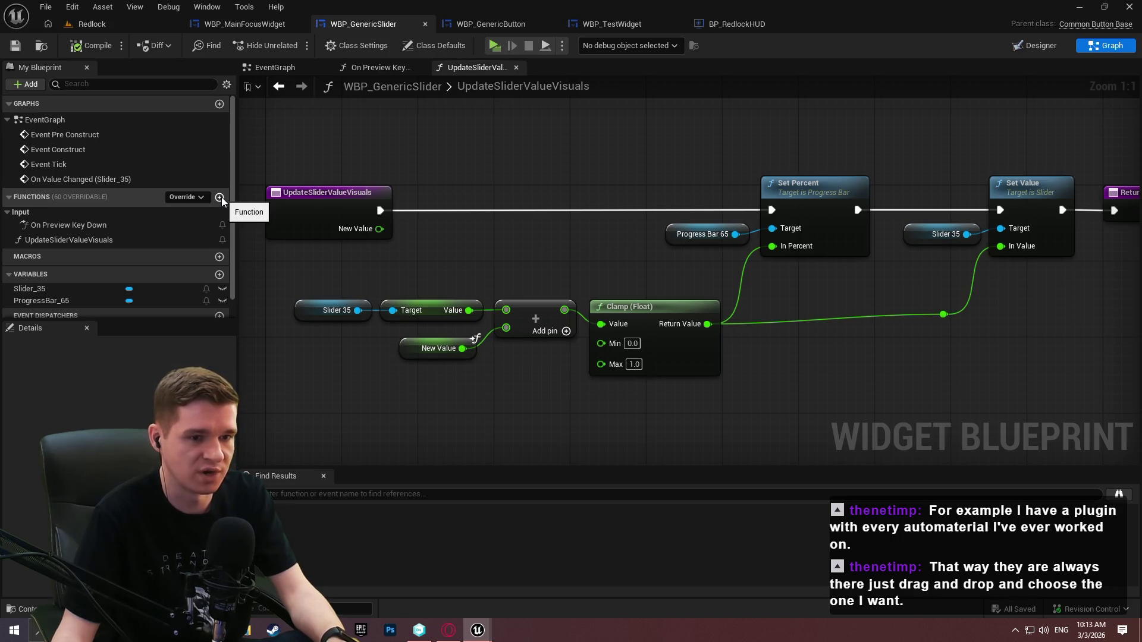
Create a new function named UpdateSliderOnMouseDrag
left_click(220, 198)
type("UpdateSl")
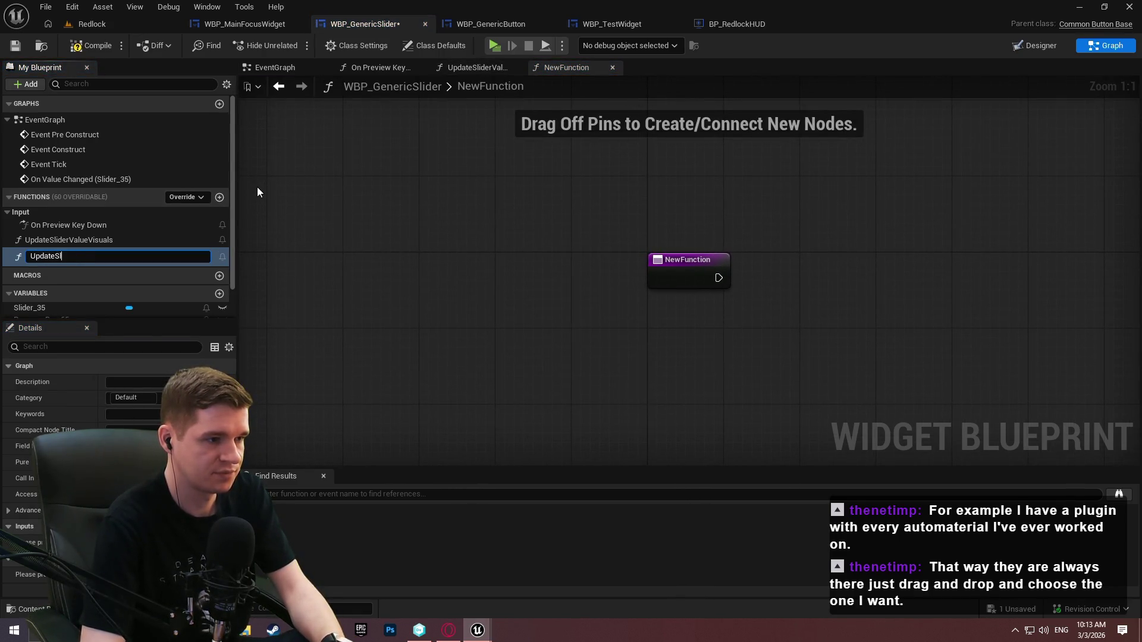
type("iderOnMouseDrag")
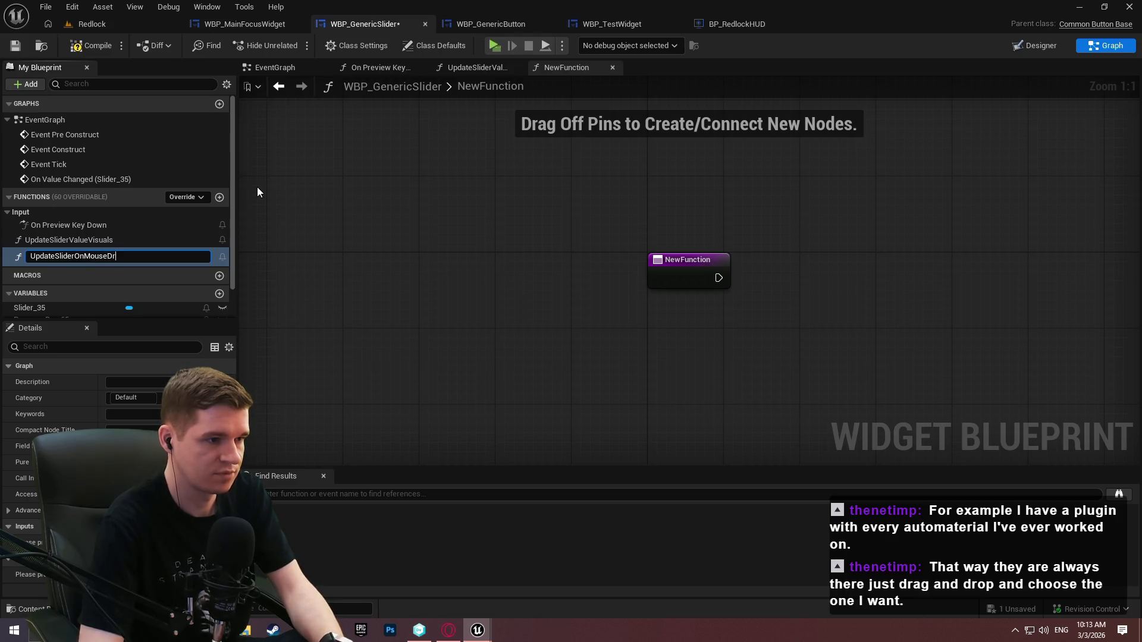
key("Return")
Copy the Set Percent and Progress Bar 65 nodes from UpdateSliderValueVisuals into UpdateSliderOnMouseDrag
left_click(506, 67)
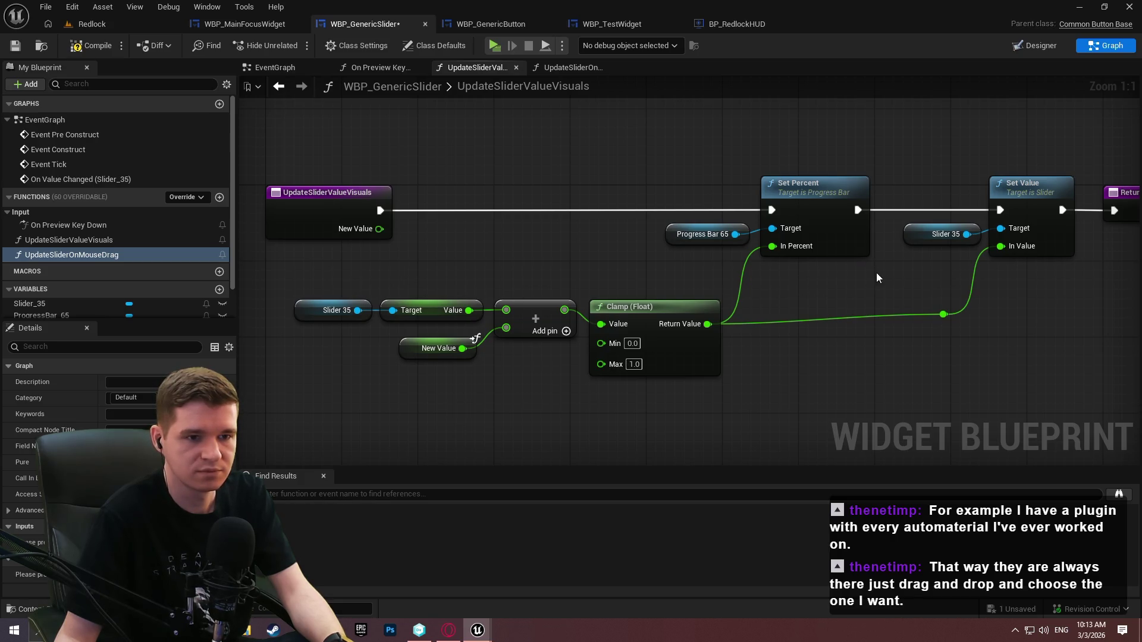
mouse_move(862, 265)
left_mouse_down()
mouse_move(694, 200)
mouse_move(708, 204)
left_mouse_up()
left_click(571, 68)
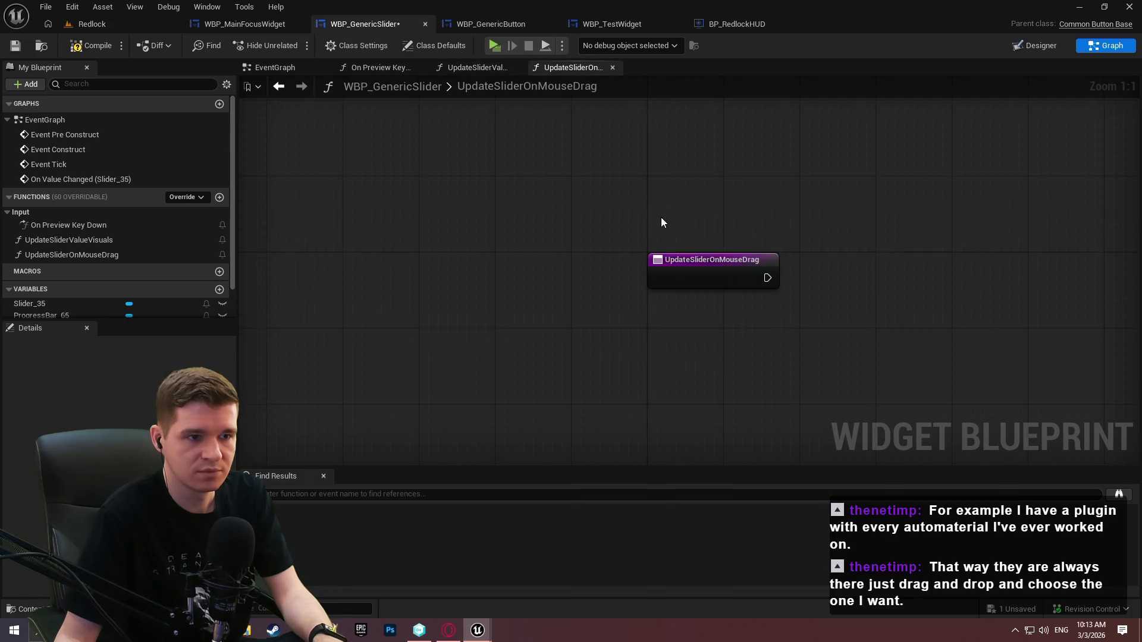
key("ctrl+v")
key("Home")
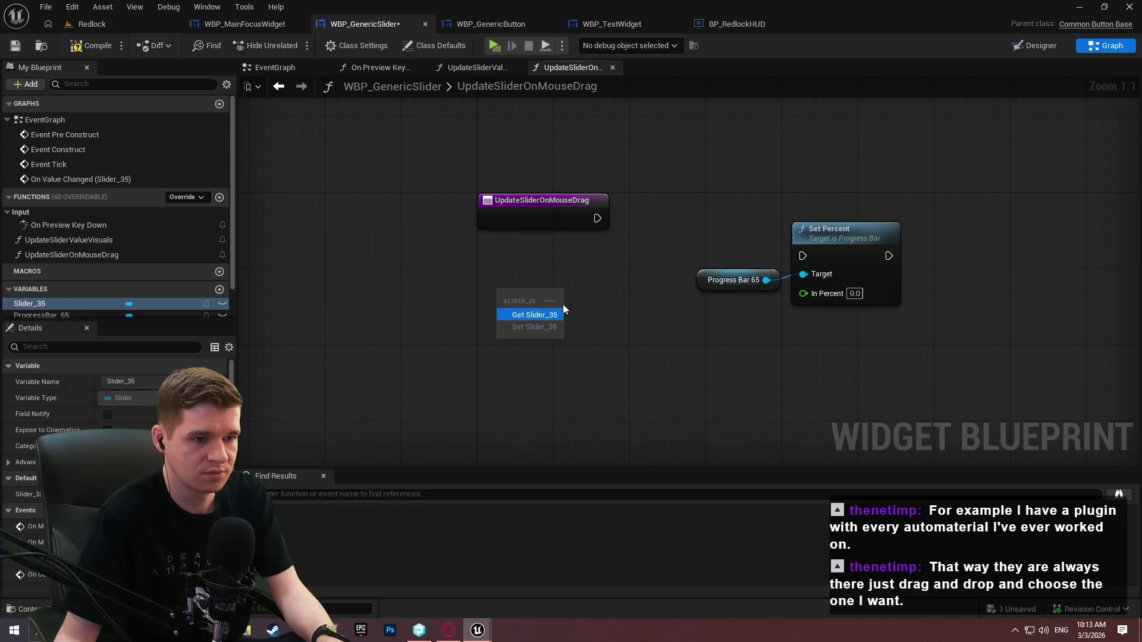
Feed Slider 35's Get Value into In Percent and link the function entry to Set Percent
left_click(553, 314)
left_click_drag(559, 299, 687, 315)
type("valiue")
key("BackSpace")
key("BackSpace")
key("BackSpace")
type("ue")
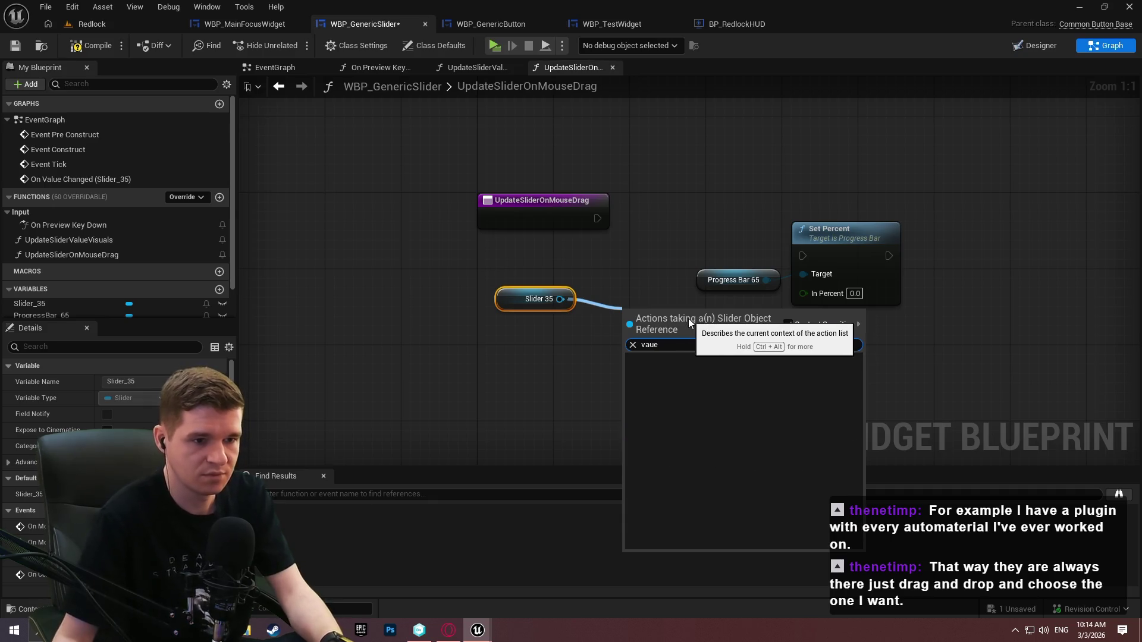
key("BackSpace")
key("BackSpace")
type("lue")
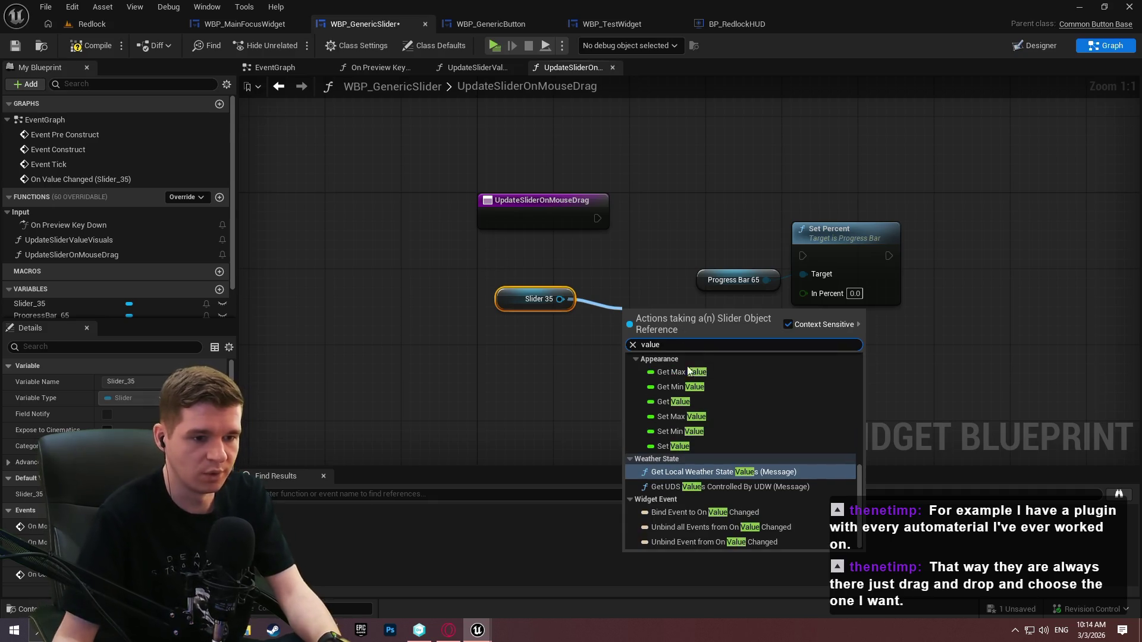
left_click(665, 440)
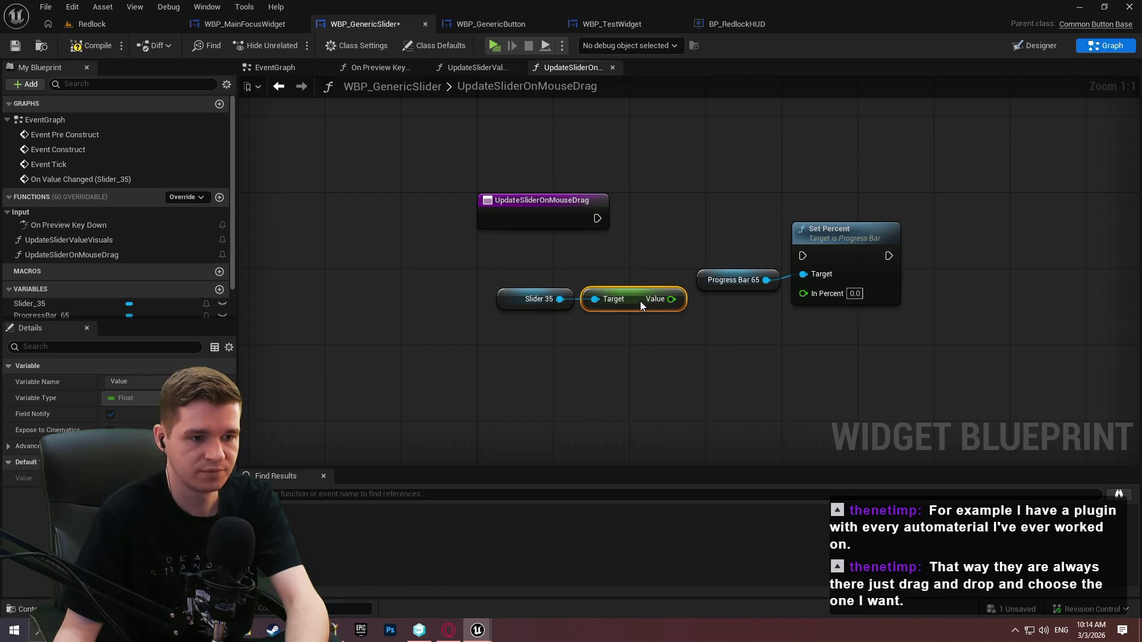
mouse_move(674, 299)
left_mouse_down()
mouse_move(816, 291)
mouse_move(596, 219)
left_mouse_up()
left_click_drag(908, 361, 714, 261)
left_click_drag(847, 236, 799, 199)
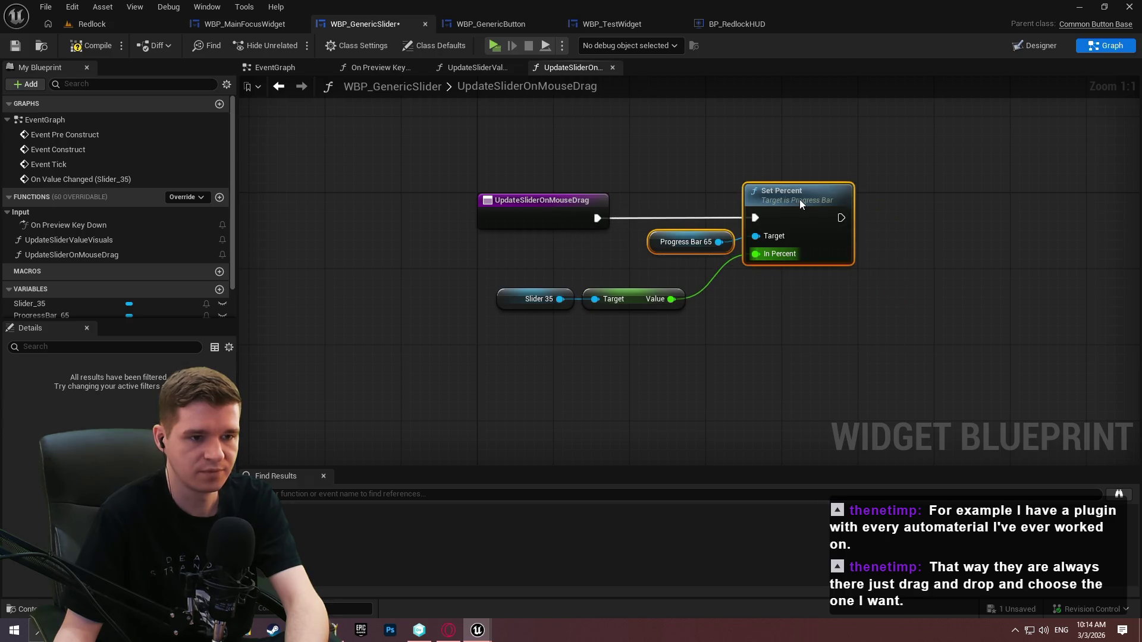
mouse_move(842, 342)
left_mouse_down()
mouse_move(653, 356)
mouse_move(512, 288)
mouse_move(575, 279)
mouse_move(574, 270)
left_mouse_up()
left_click(862, 344)
Add a Return Node after Set Percent
left_click_drag(841, 218, 928, 208)
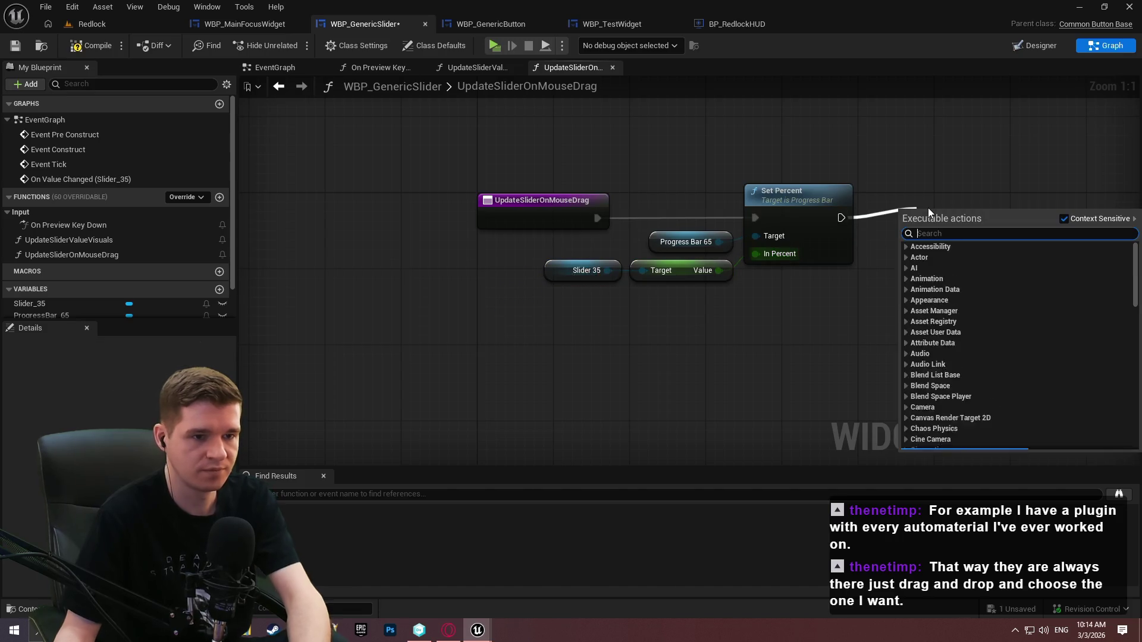
type("return")
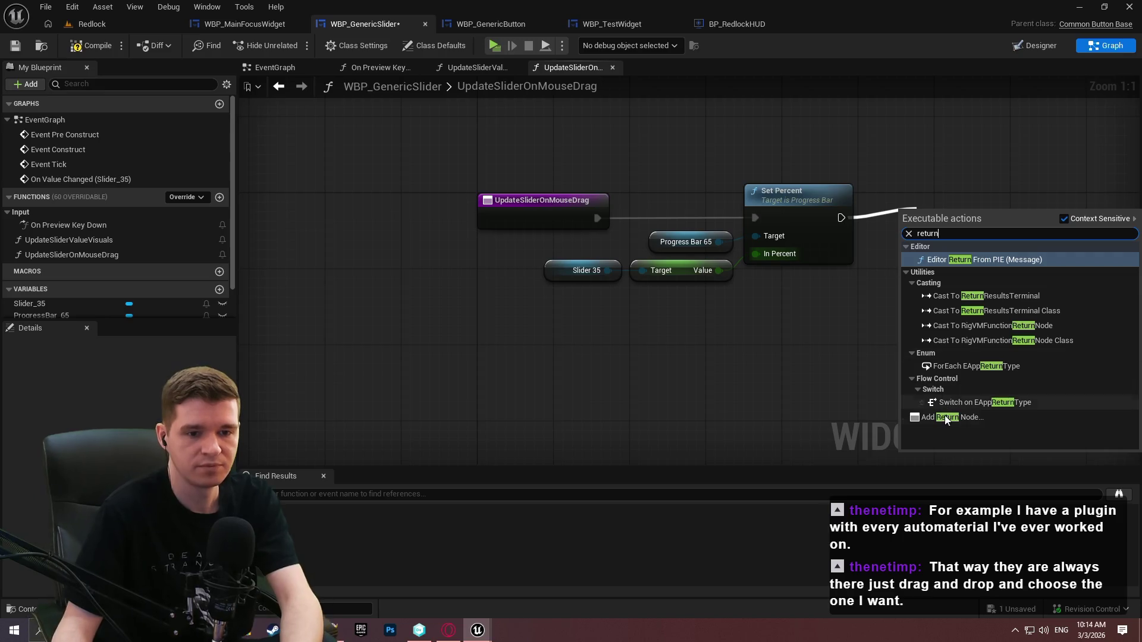
key("Return")
left_click_drag(932, 203, 912, 194)
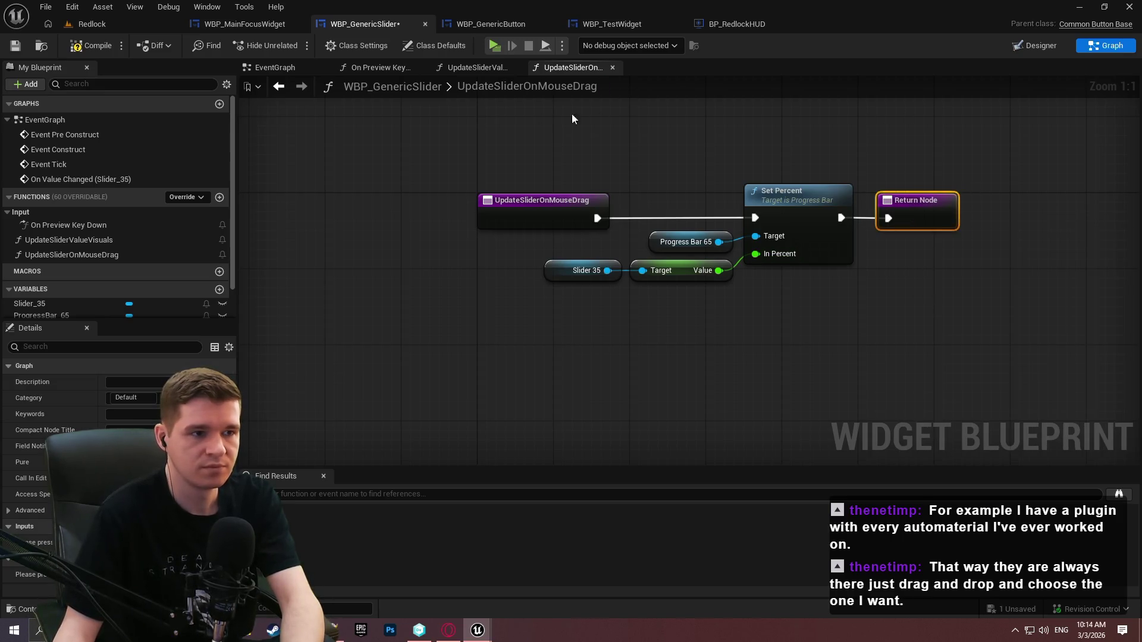
left_click(264, 68)
left_click_drag(691, 355, 651, 369)
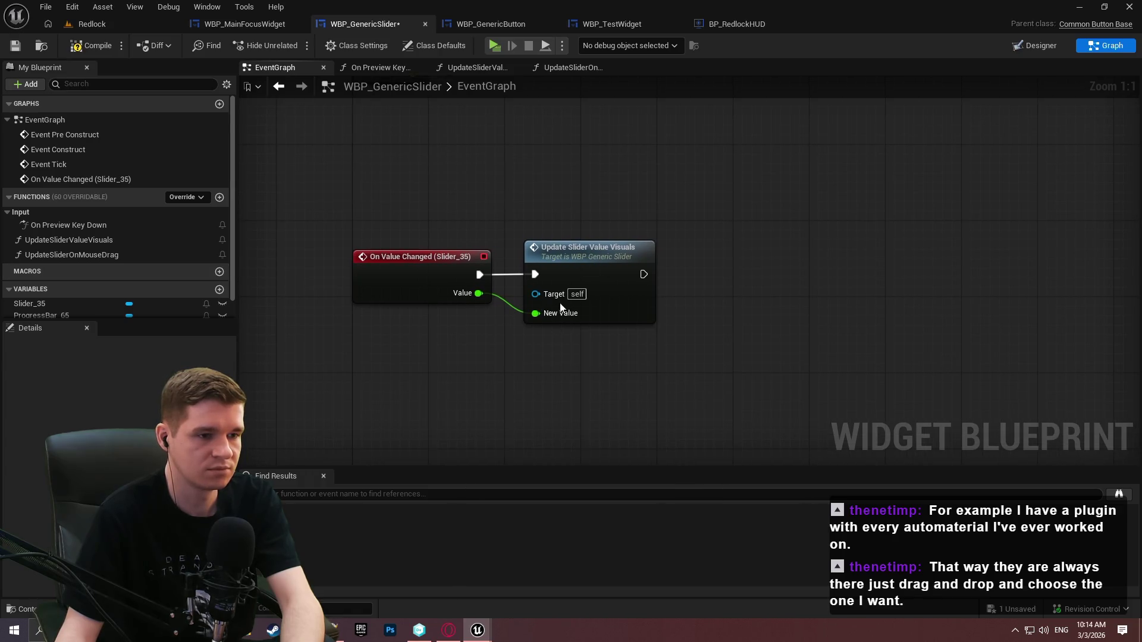
Save all, swap On Value Changed's call to UpdateSliderOnMouseDrag, and play-test the top slider
left_click(46, 7)
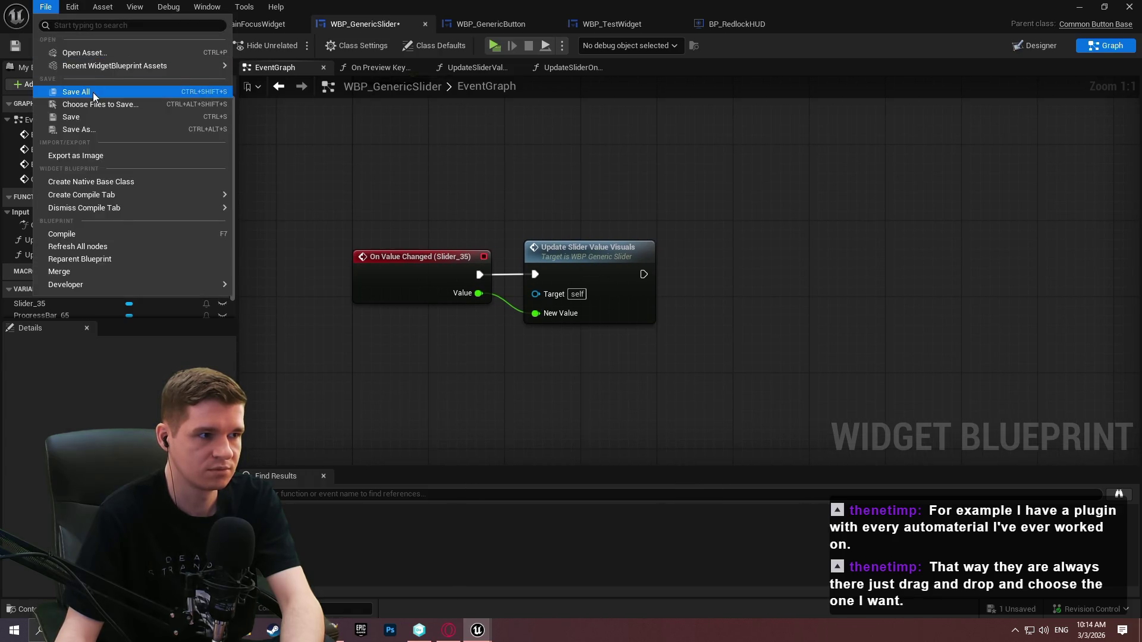
left_click(90, 93)
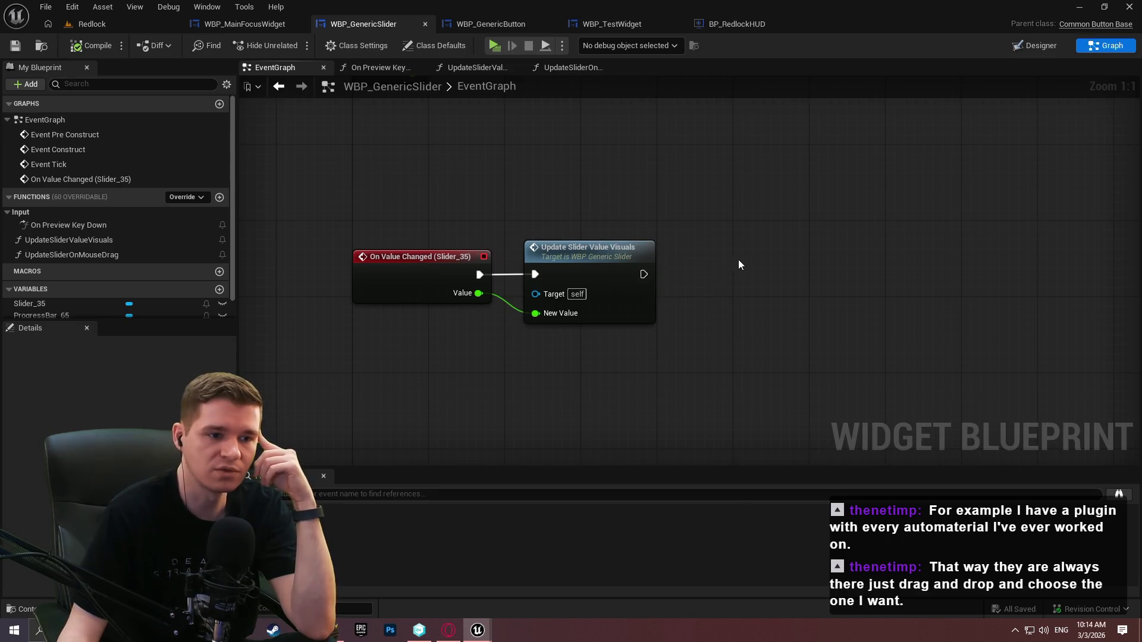
mouse_move(101, 256)
left_mouse_down()
mouse_move(472, 364)
mouse_move(483, 381)
mouse_move(480, 274)
left_mouse_up()
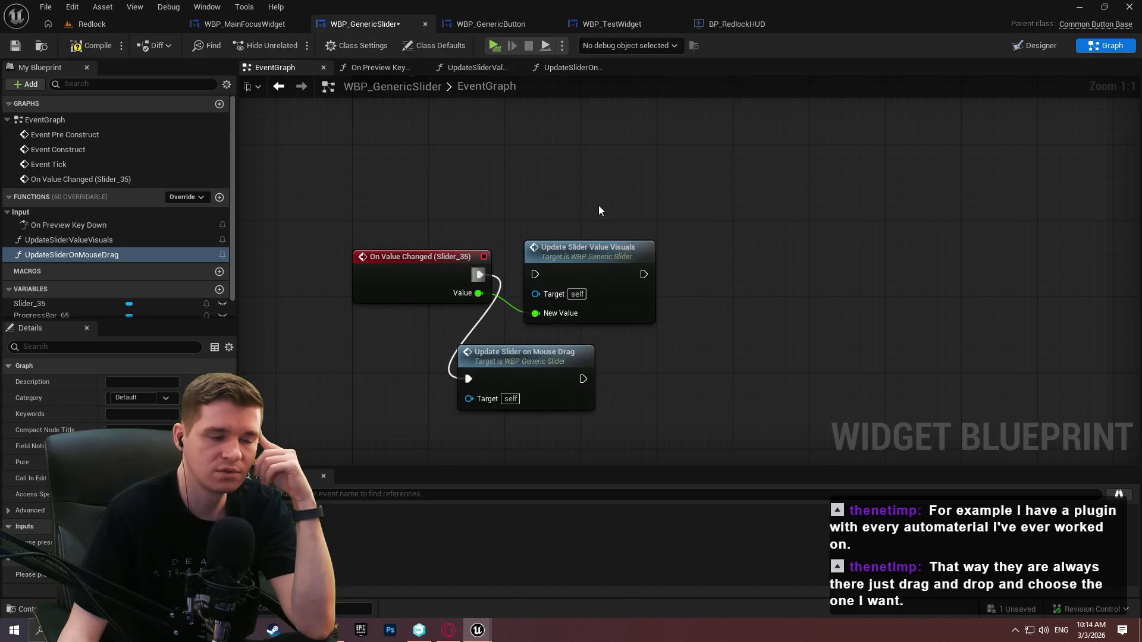
mouse_move(581, 205)
left_mouse_down()
mouse_move(559, 244)
mouse_move(530, 255)
left_mouse_up()
key("Delete")
left_click_drag(520, 386, 587, 272)
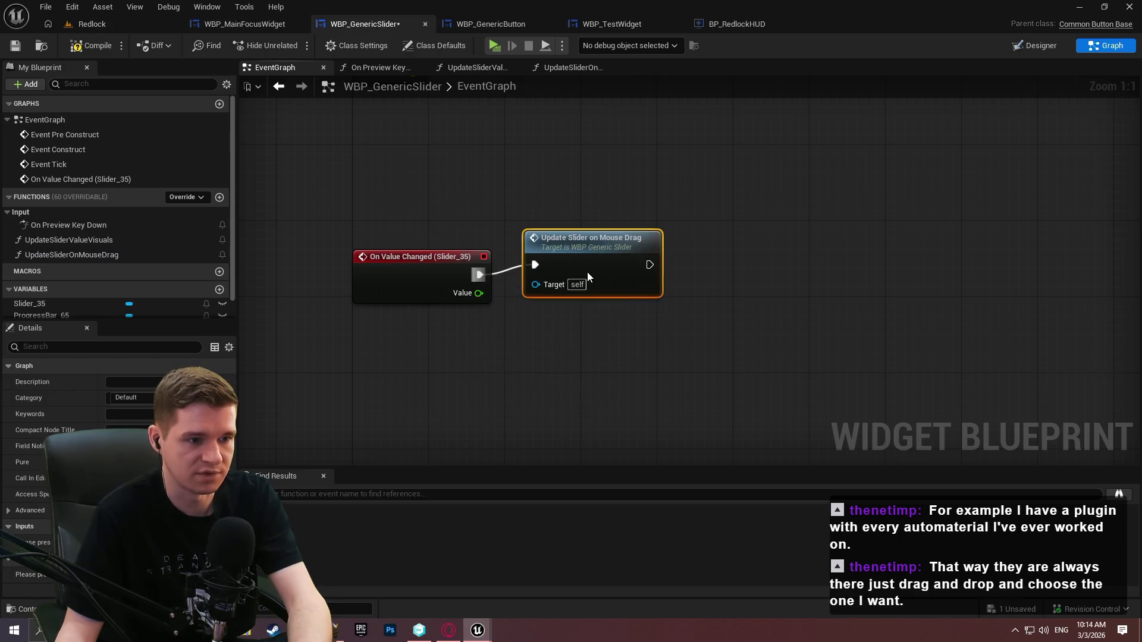
left_click(555, 220)
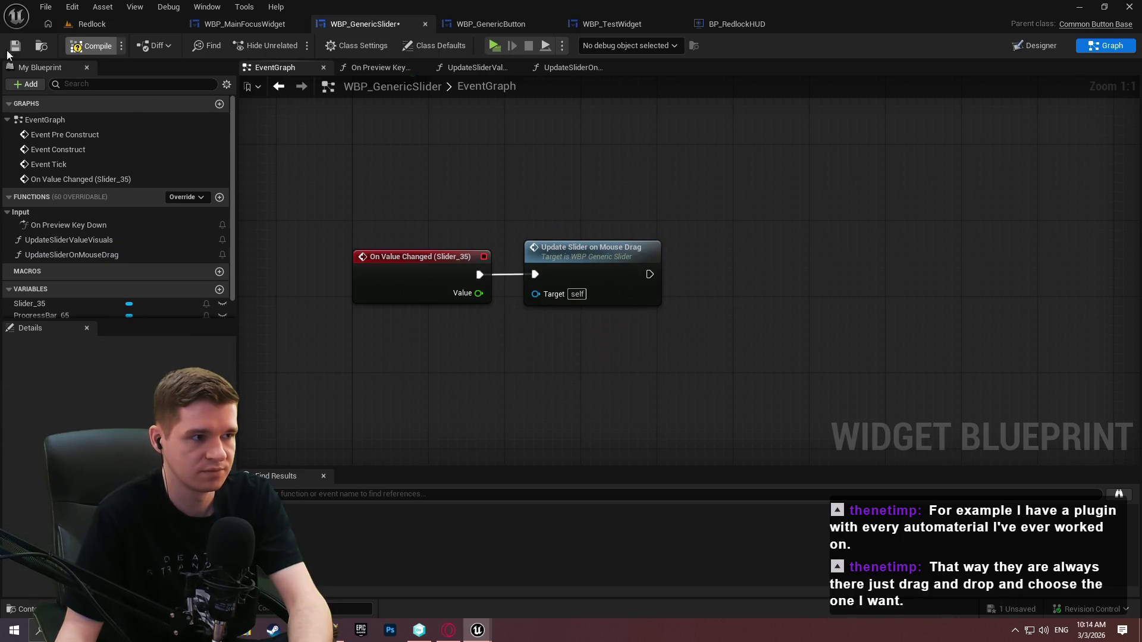
left_click(493, 48)
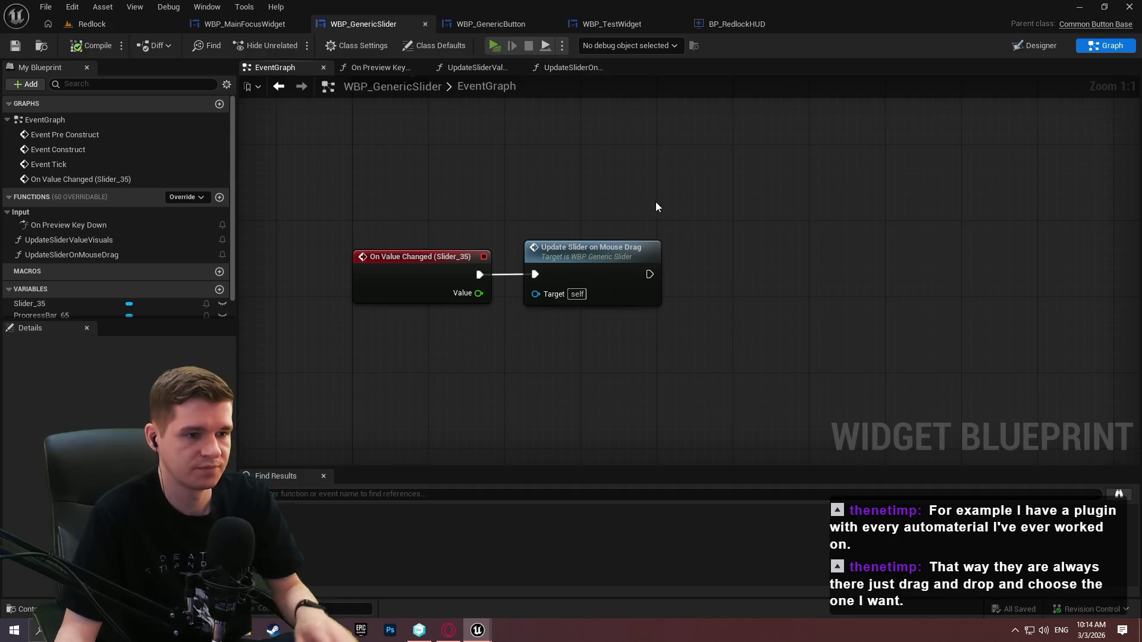
left_click_drag(573, 312, 569, 309)
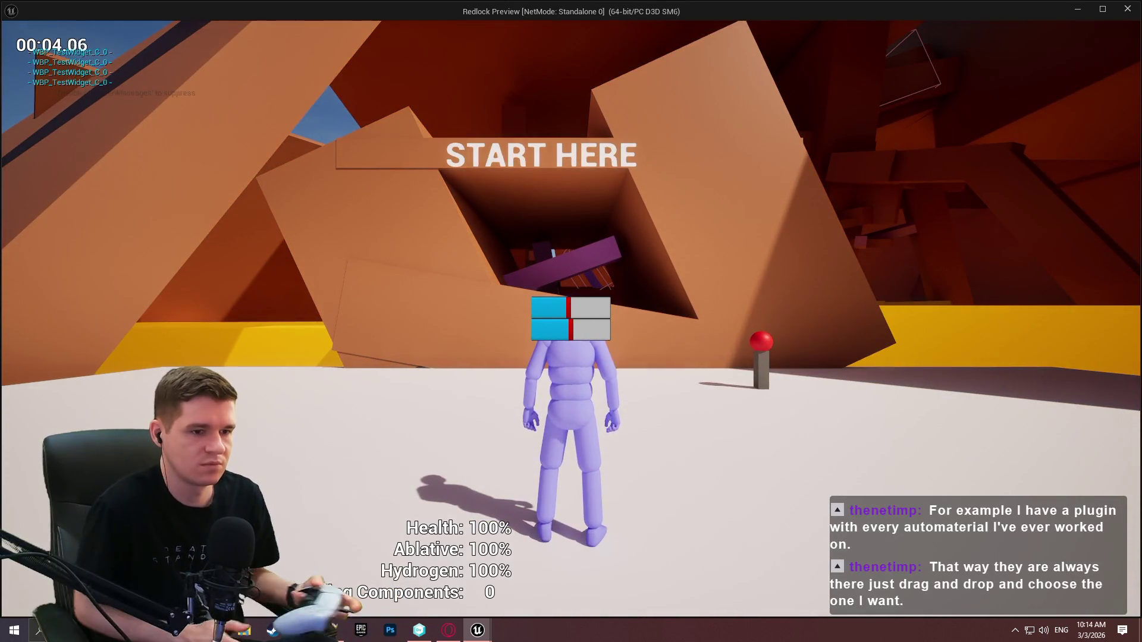
Raise the lower slider, nudge the top slider up and back down with the D-pad, then stop playing
key("Right")
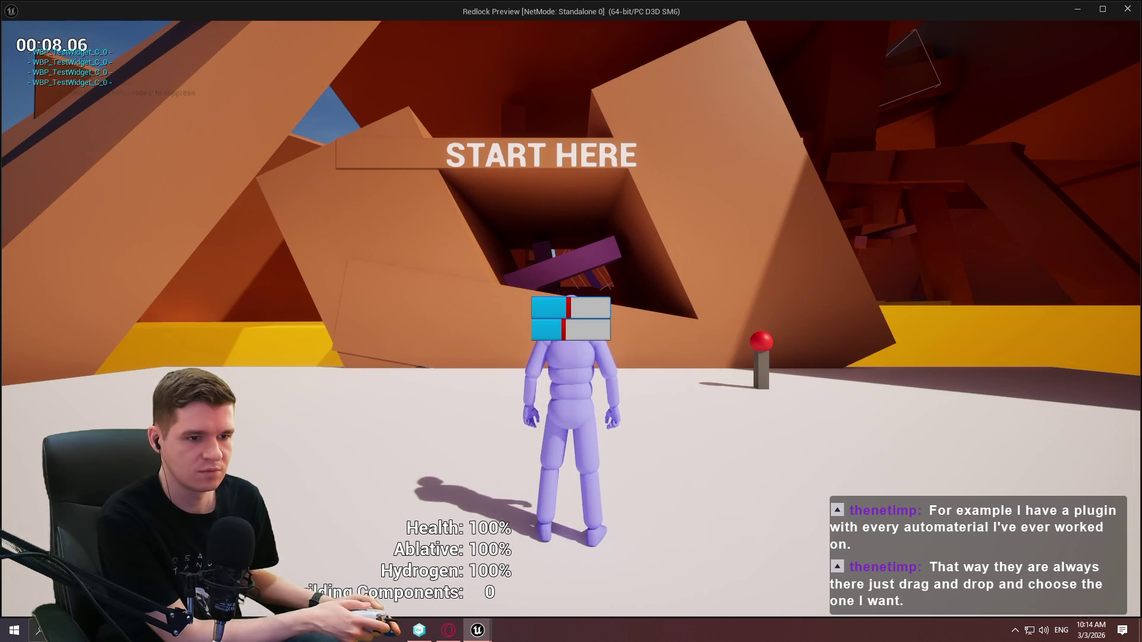
key("Right")
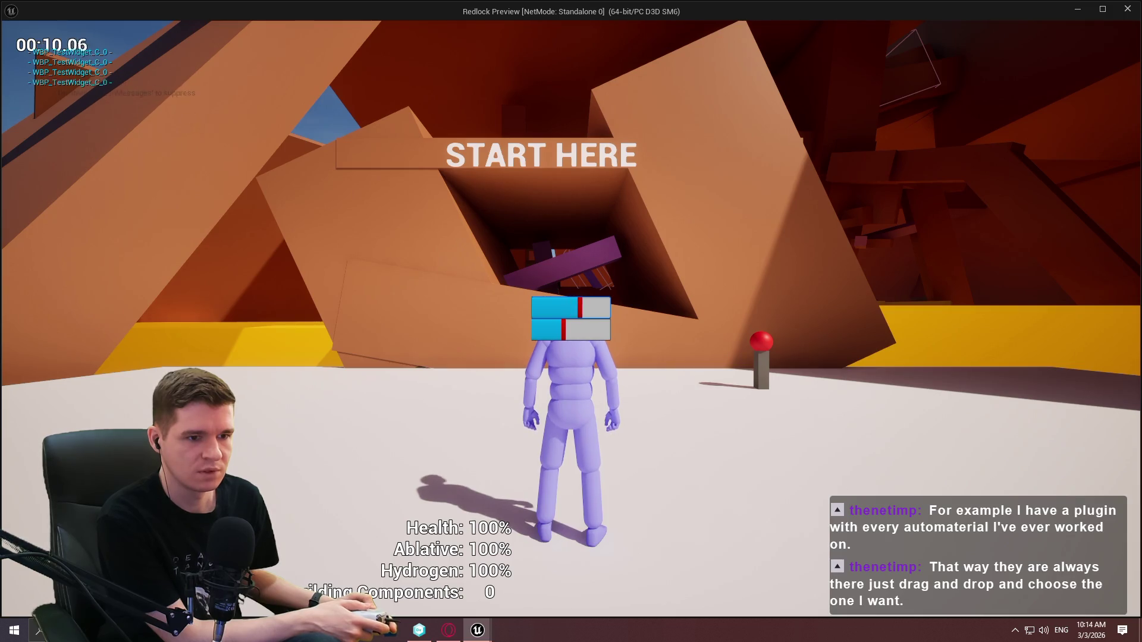
key("Left")
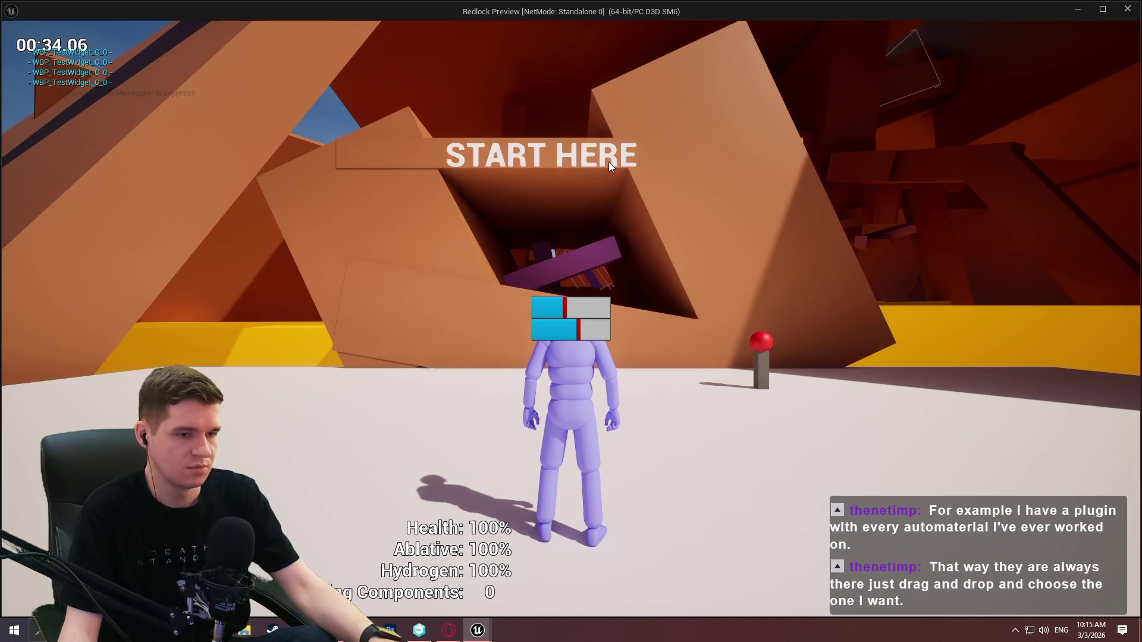
key("Escape")
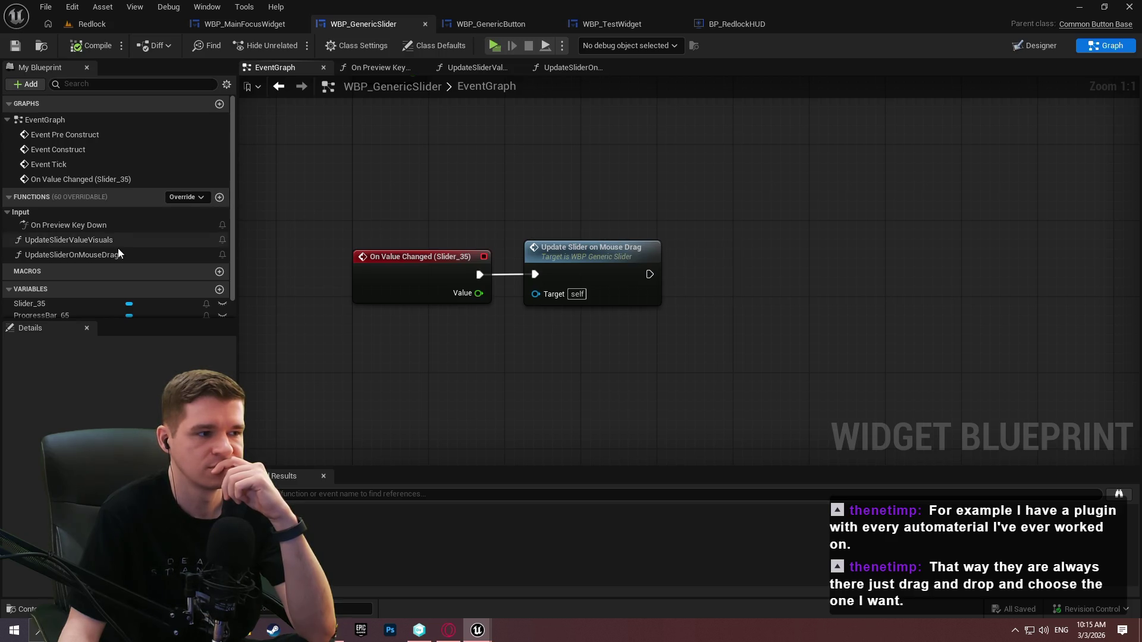
Add an On Clicked override event to WBP_GenericSlider's graph and compile the widget
left_click_drag(233, 133, 235, 210)
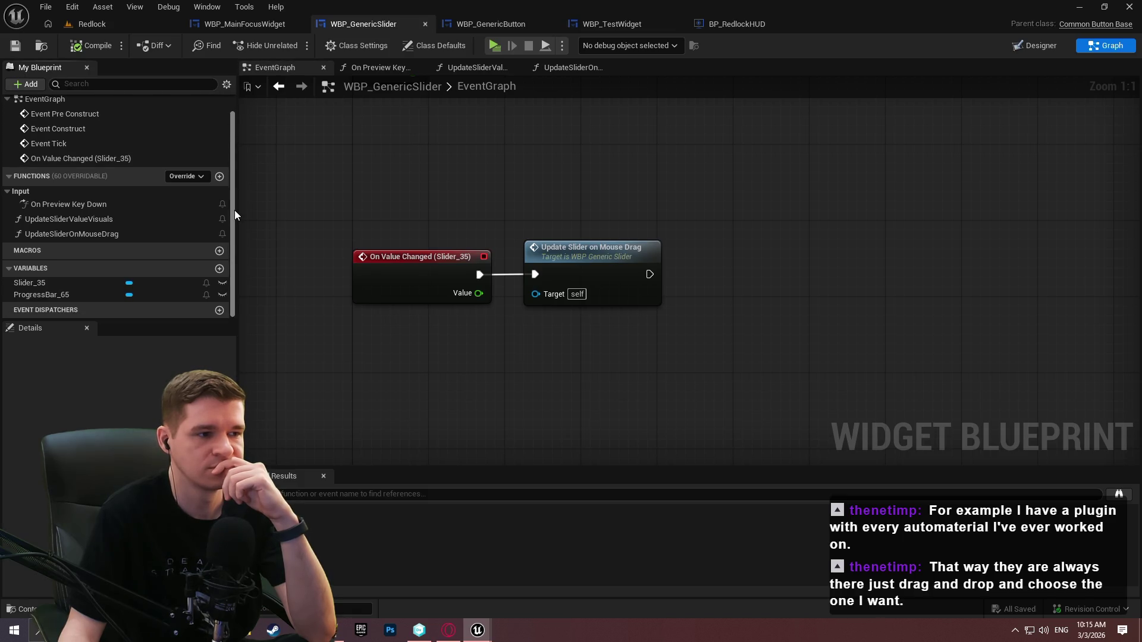
left_click(197, 176)
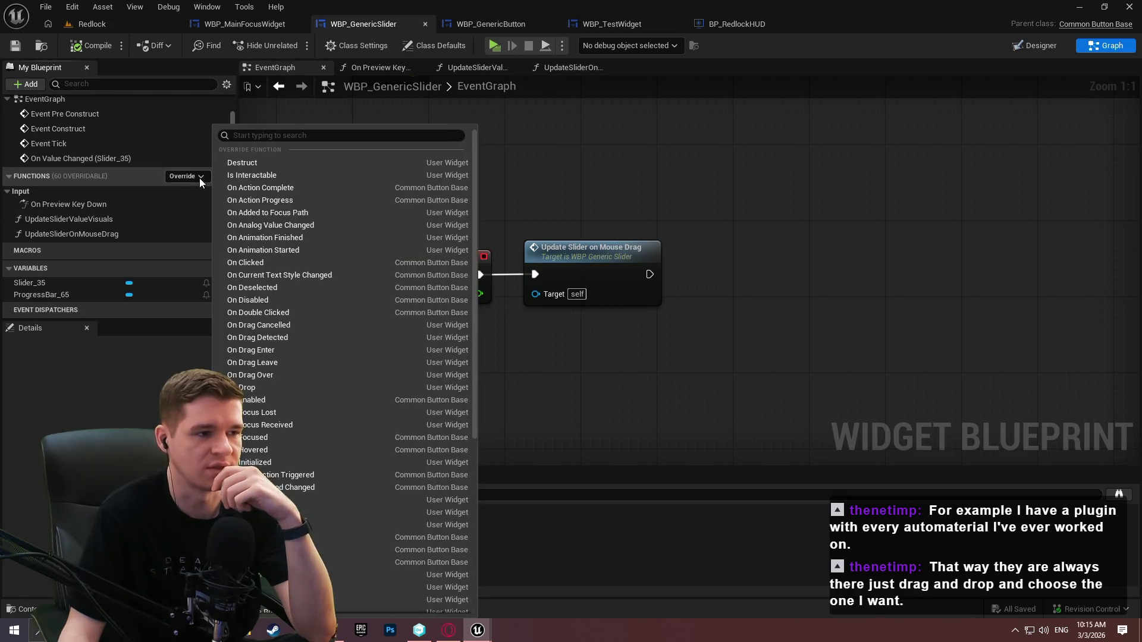
left_click(266, 262)
left_click(642, 343)
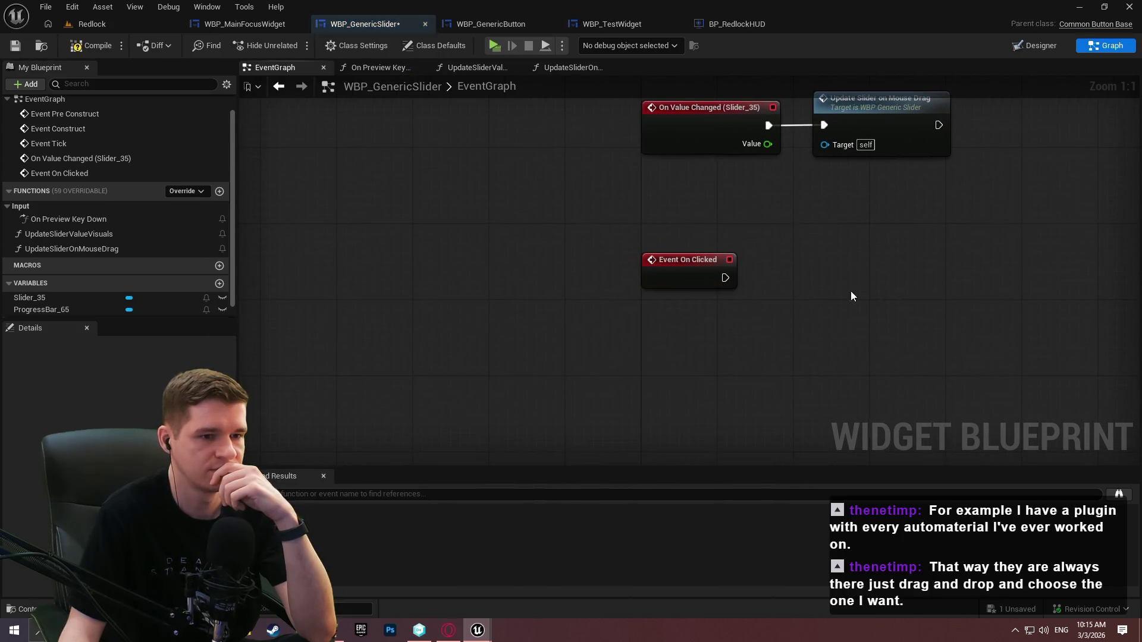
left_click(88, 48)
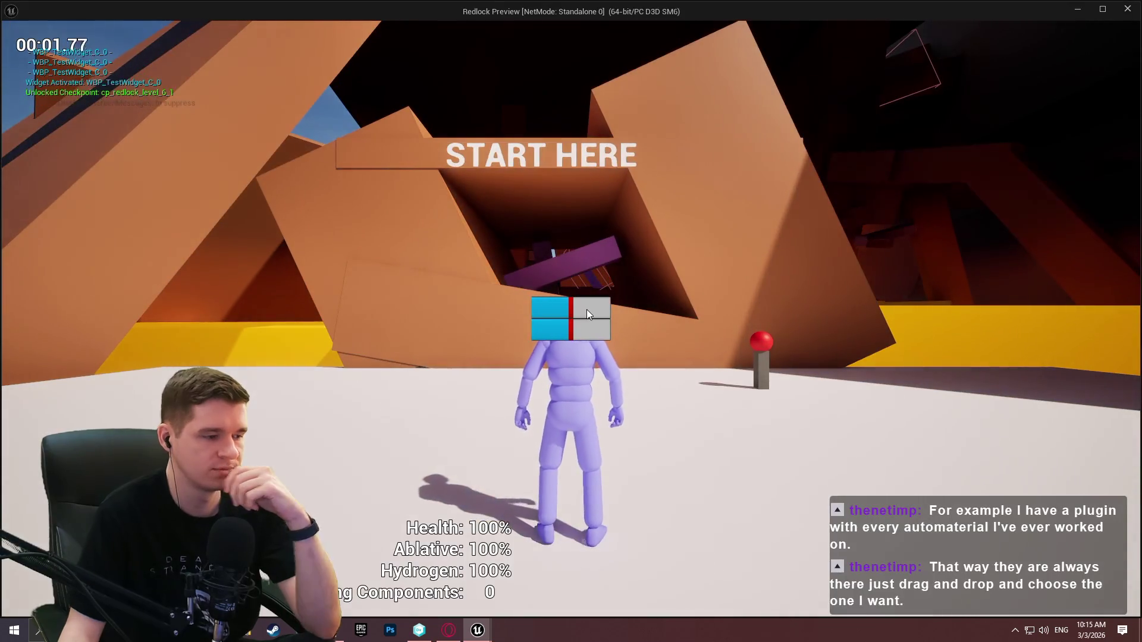
Play-test by dragging the top slider higher, set WBP_GenericSlider as the debug object, then stop
left_click_drag(572, 301, 601, 299)
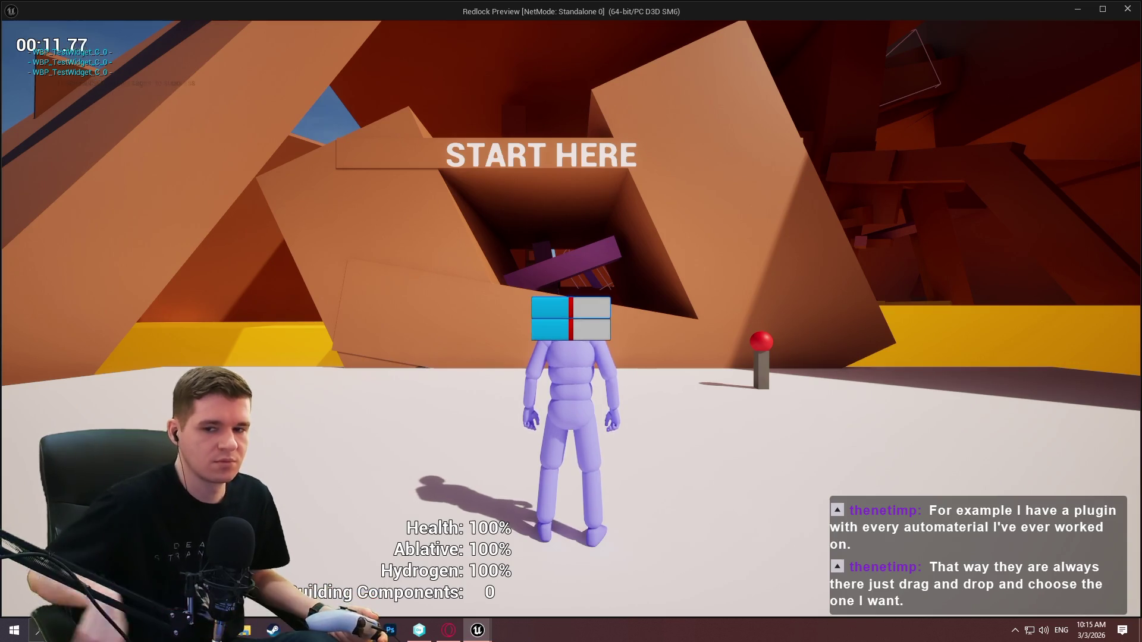
key("Escape")
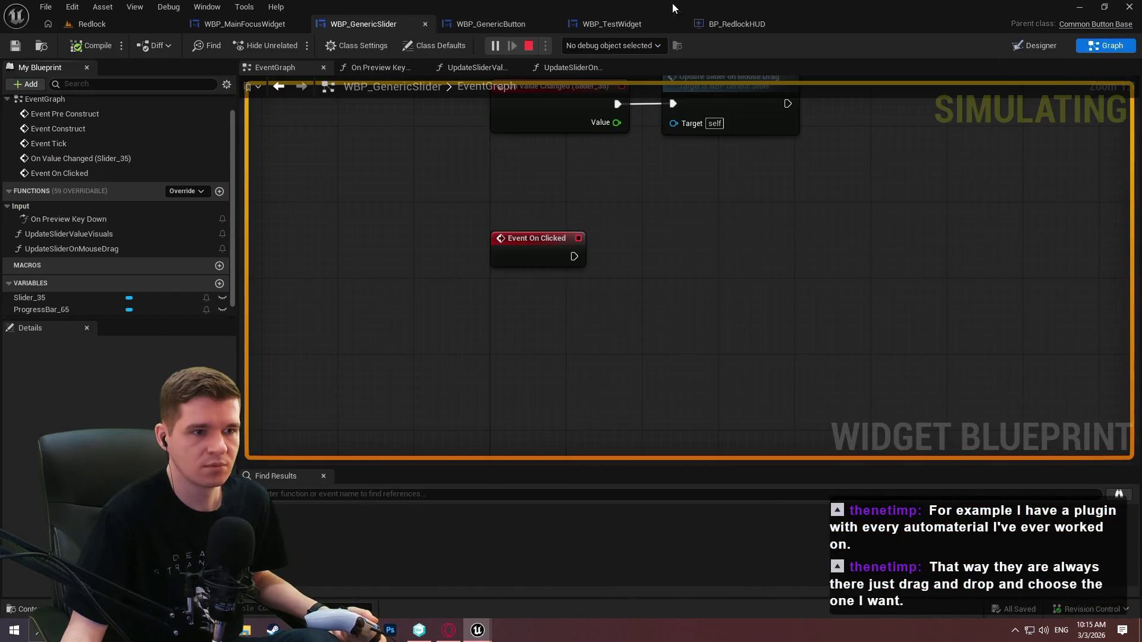
left_click(654, 45)
left_click(635, 74)
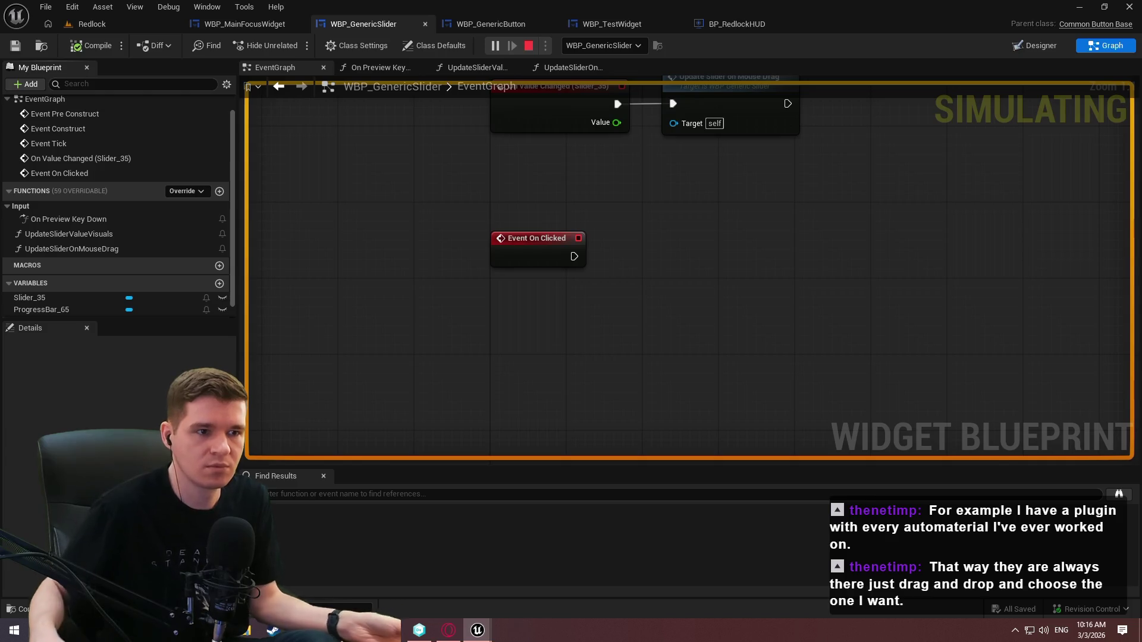
key("Escape")
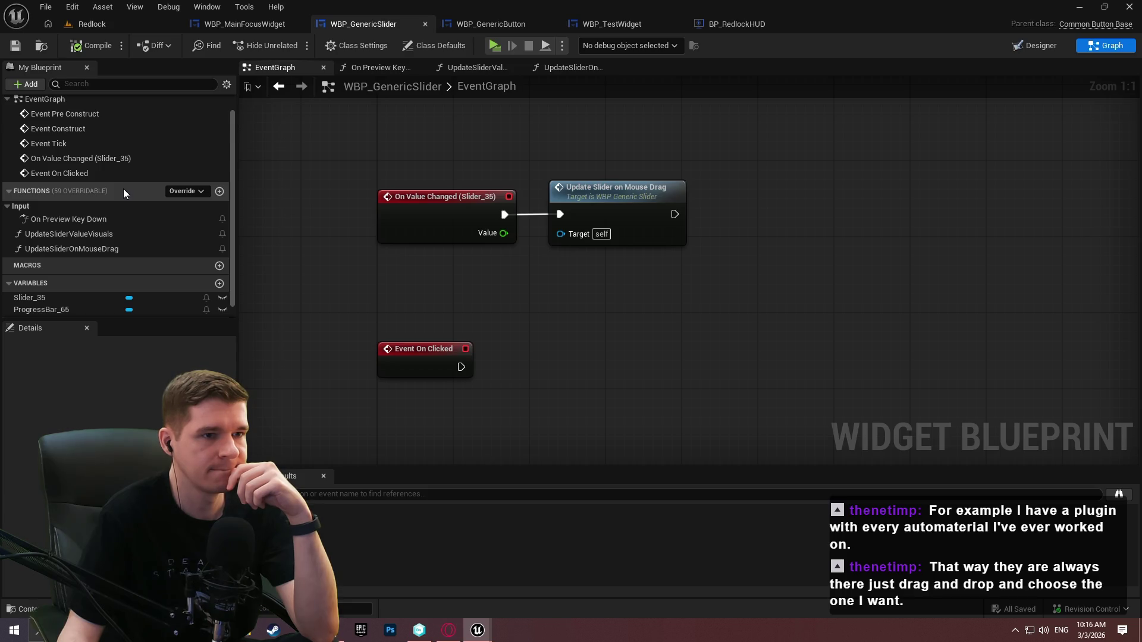
left_click(376, 66)
Pan to the On Preview Key Down entry nodes and run another quick play test
scroll(944, 201, "up", 2)
left_click_drag(944, 201, 1136, 230)
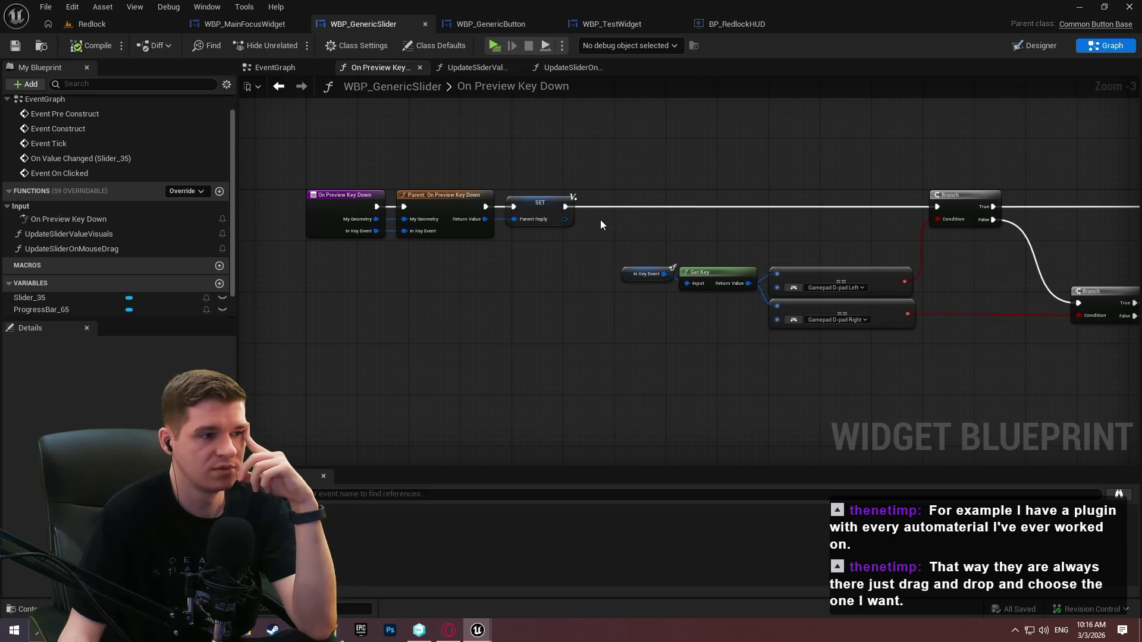
left_click(496, 47)
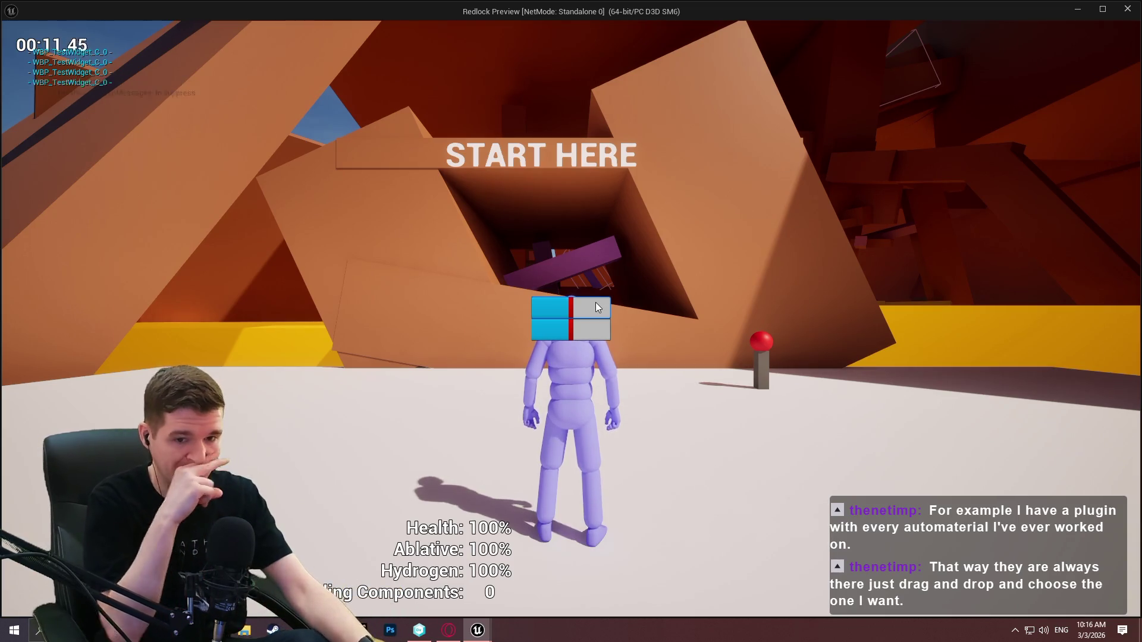
key("Escape")
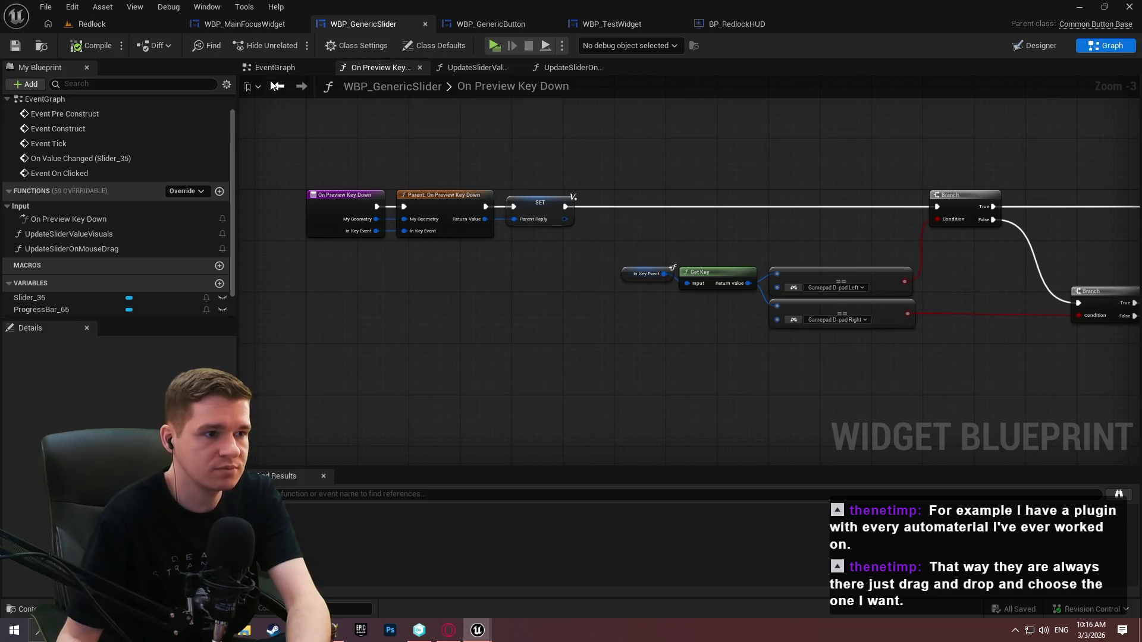
left_click(186, 191)
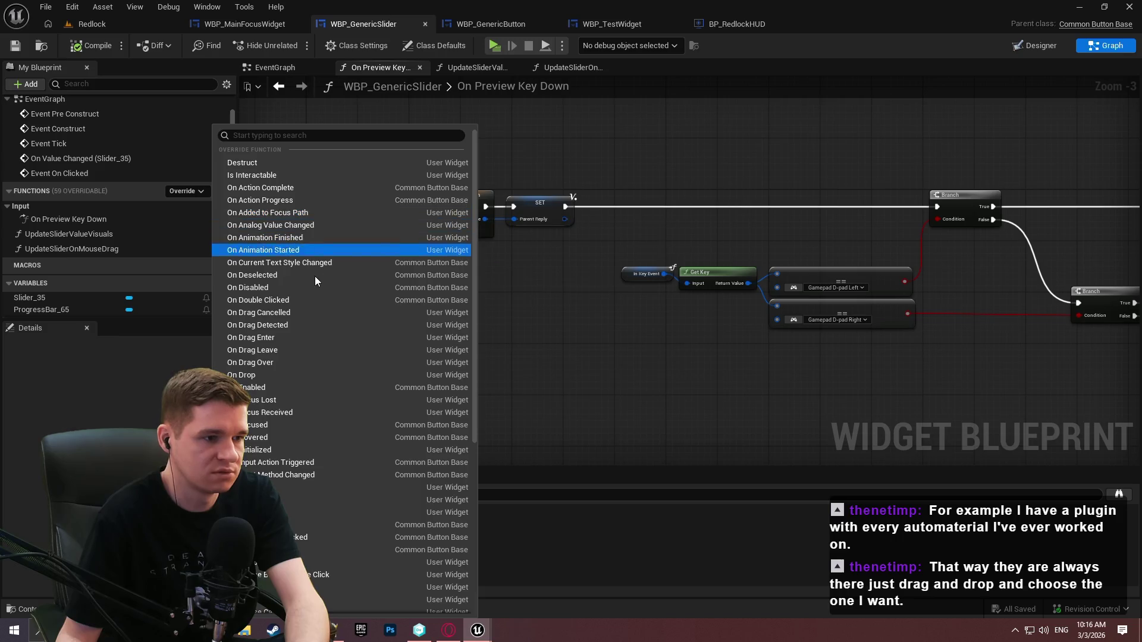
Add an On Selected event and connect it to a new Print String node
scroll(358, 461, "down", 3)
scroll(351, 467, "down", 3)
key("Escape")
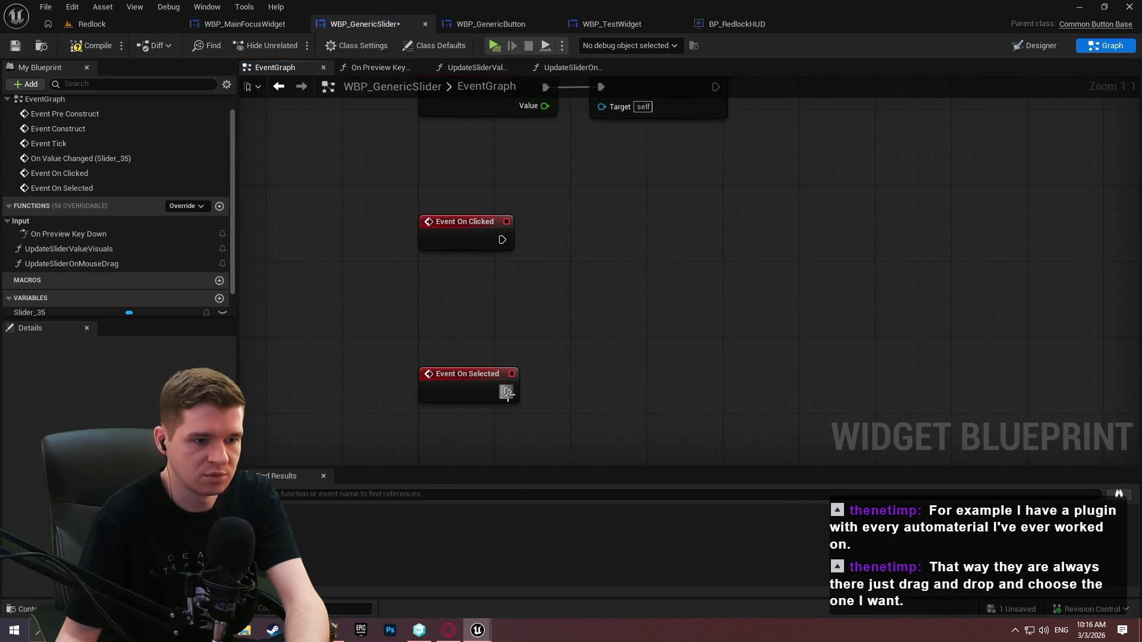
left_click_drag(507, 394, 605, 363)
type("print")
key("Return")
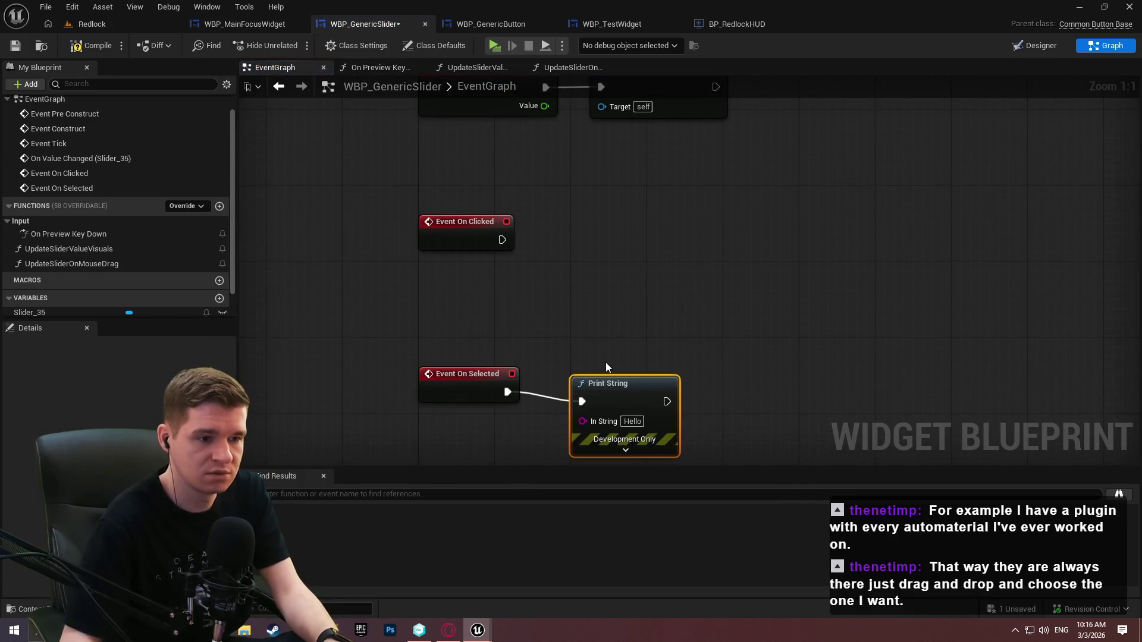
Play-test the events with WBP_GenericSlider selected as the debug object, then stop
left_click(498, 45)
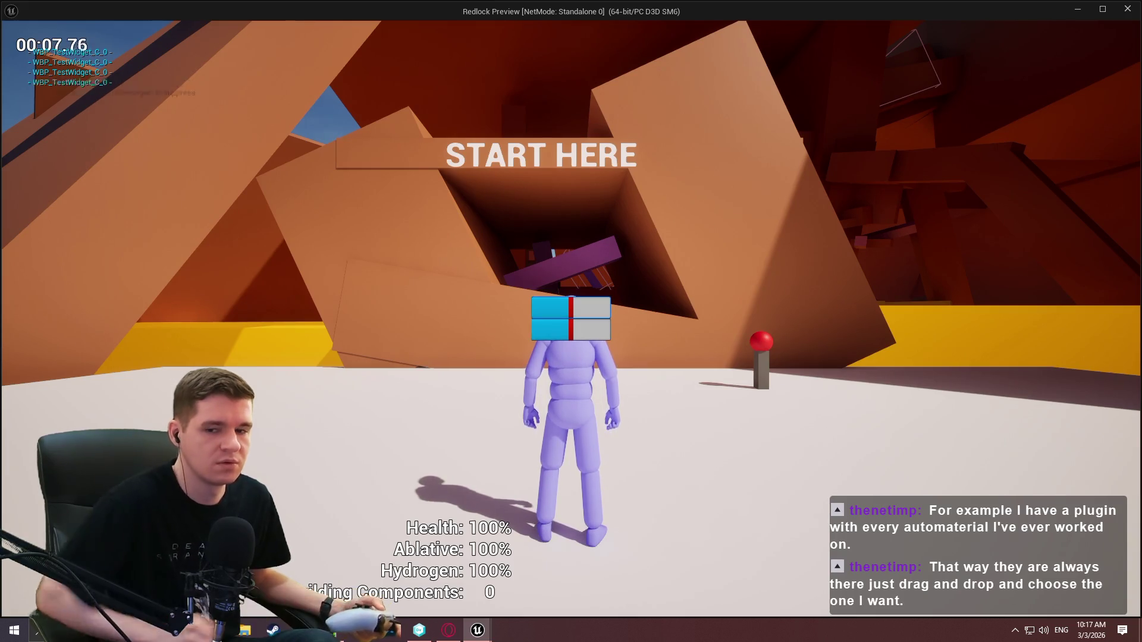
key("alt+Tab")
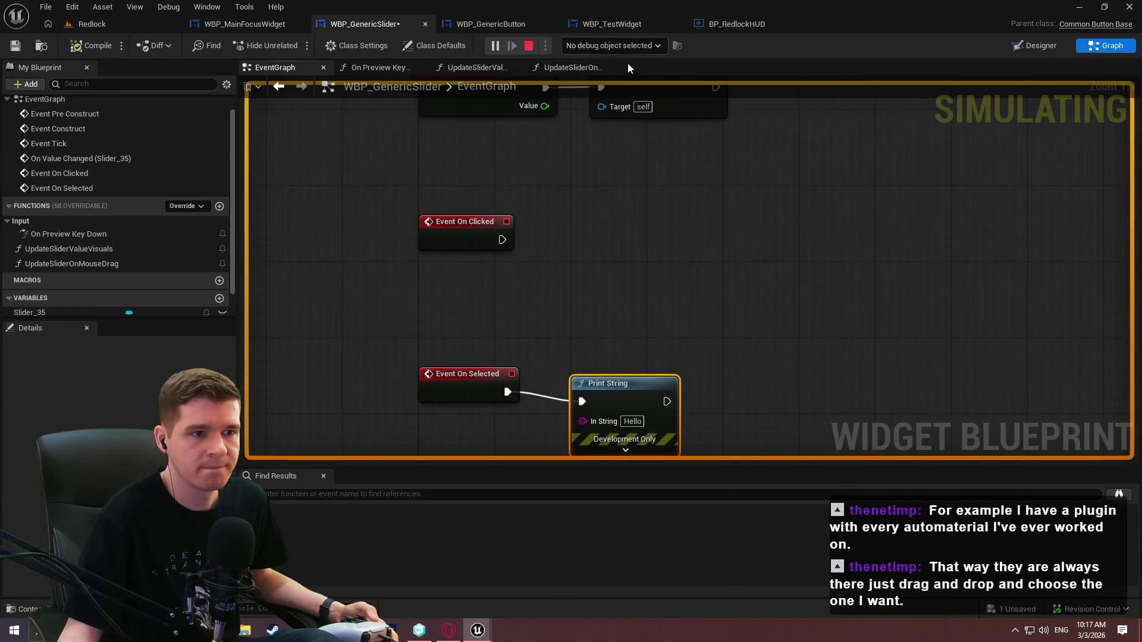
left_click(615, 45)
left_click(637, 73)
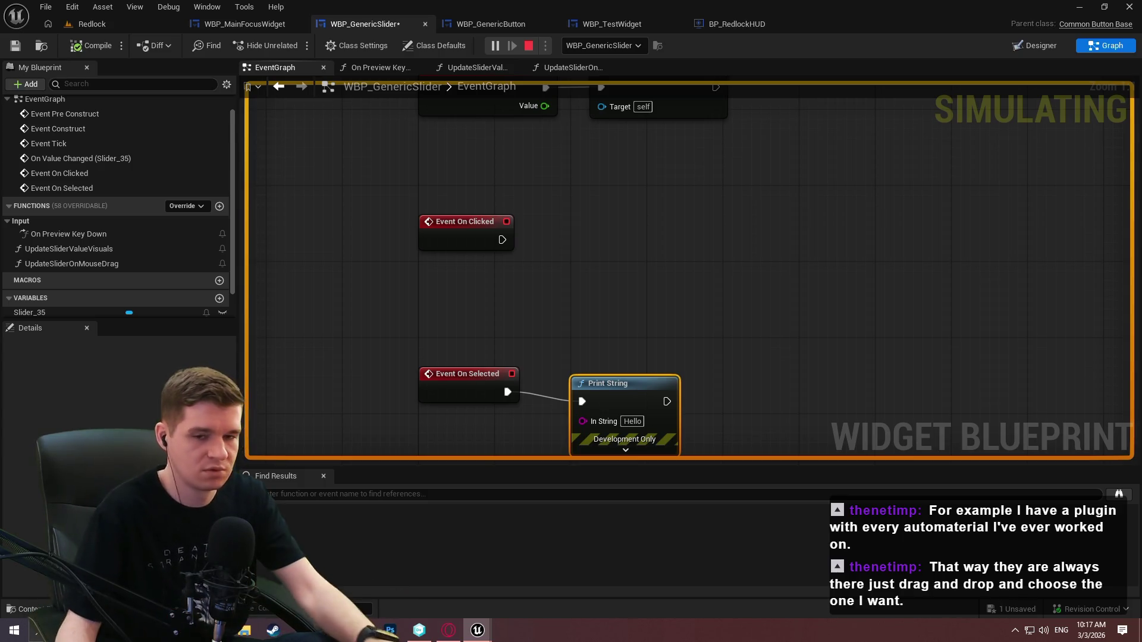
key("Escape")
Paste a copy of the Print String node and wire On Clicked into it
left_click_drag(702, 361, 640, 422)
key("ctrl+v")
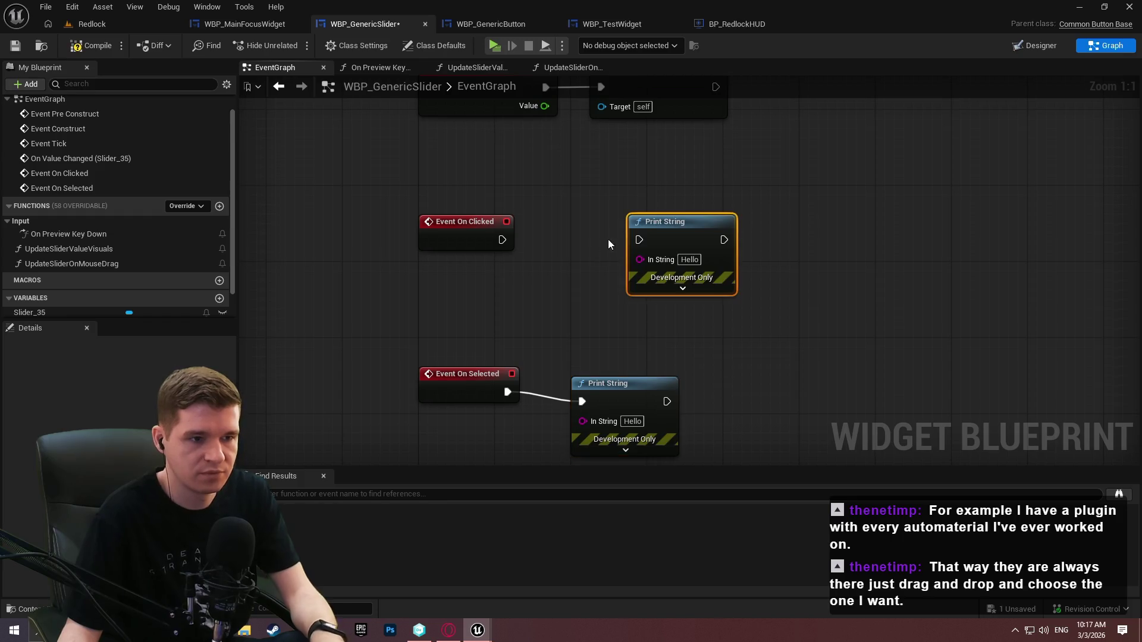
left_click_drag(640, 240, 503, 239)
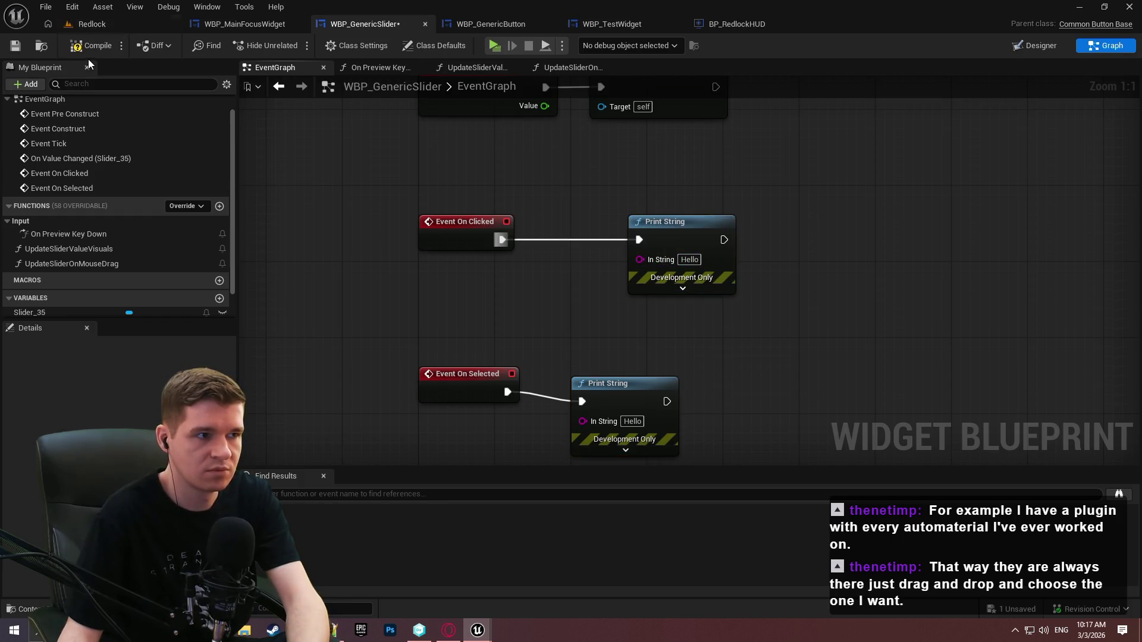
left_click(732, 23)
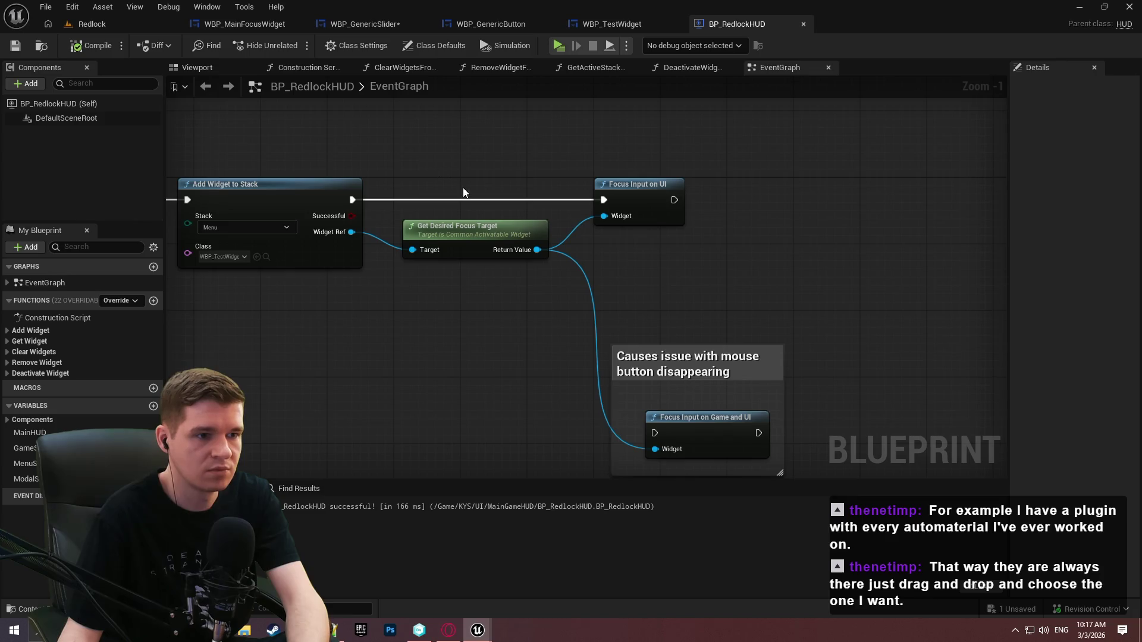
Break BP_RedlockHUD's Event Tick link to Get Active Stack Widget, compile, save, and playtest
scroll(451, 331, "down", 3)
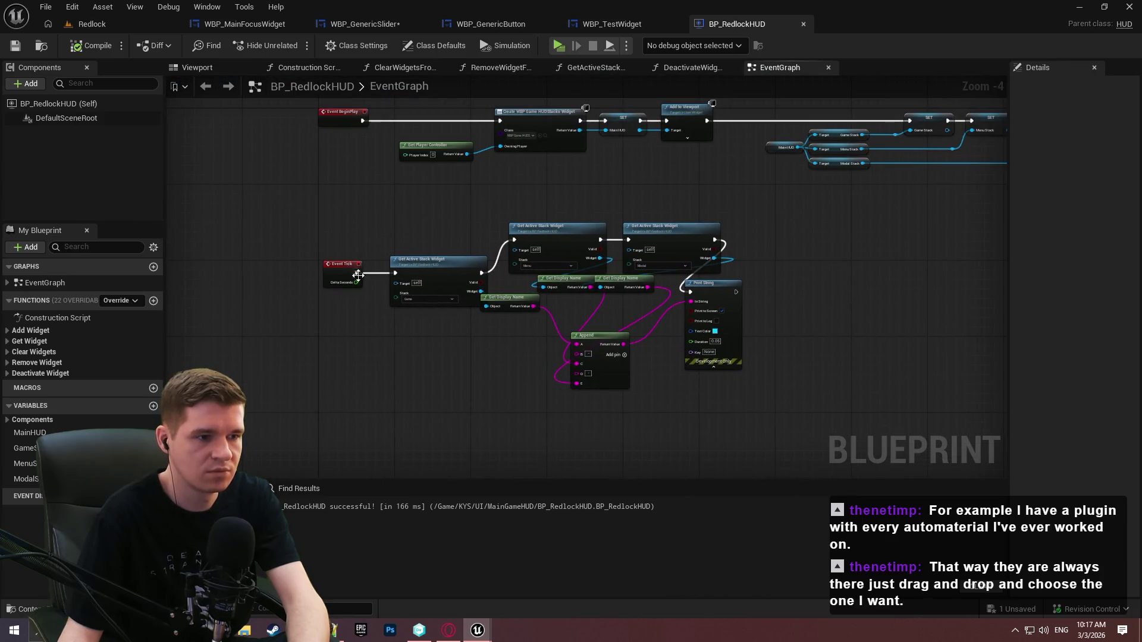
left_click(357, 273, "alt")
left_click(64, 47)
left_click(17, 47)
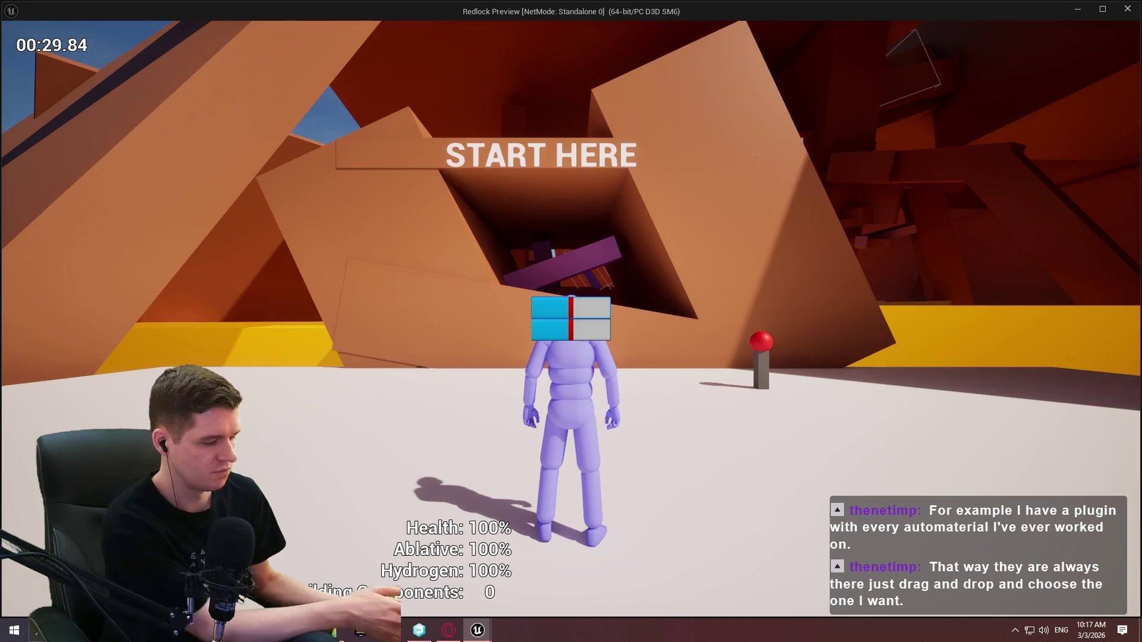
key("Escape")
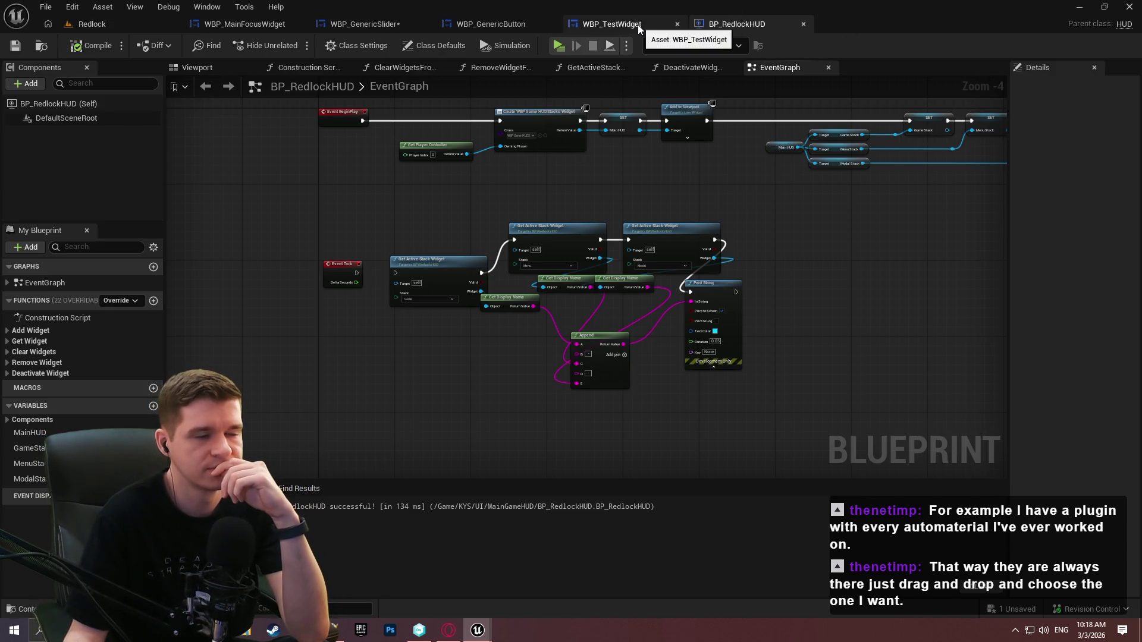
left_click(404, 22)
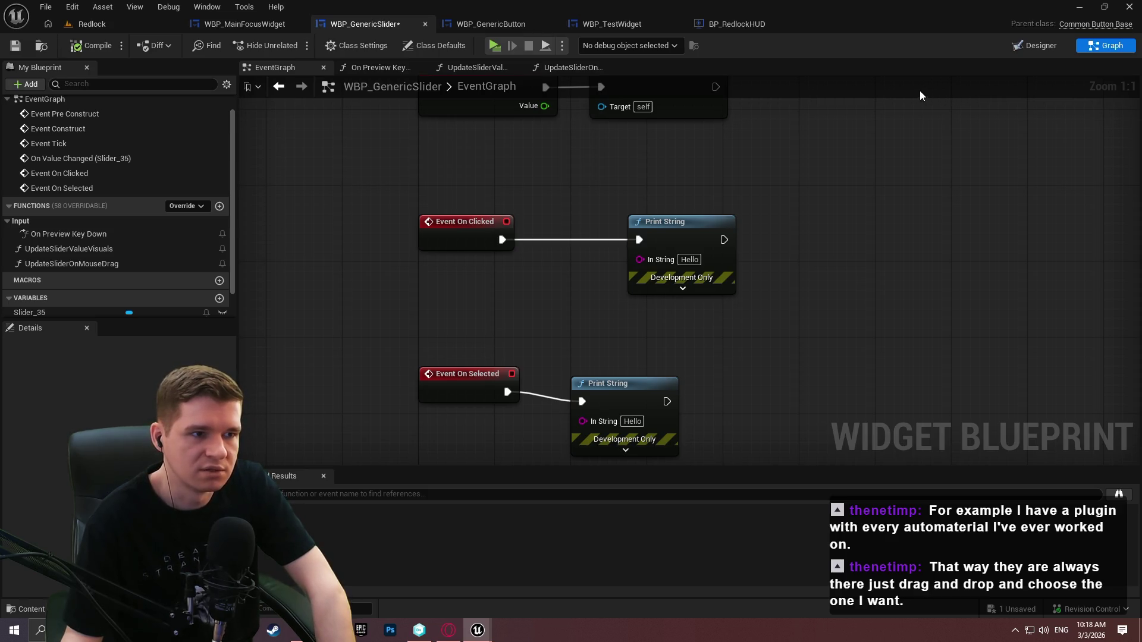
In the Designer, select the root WBP_GenericSlider widget and look through its Details, leaving Click Method unchanged
left_click(1028, 44)
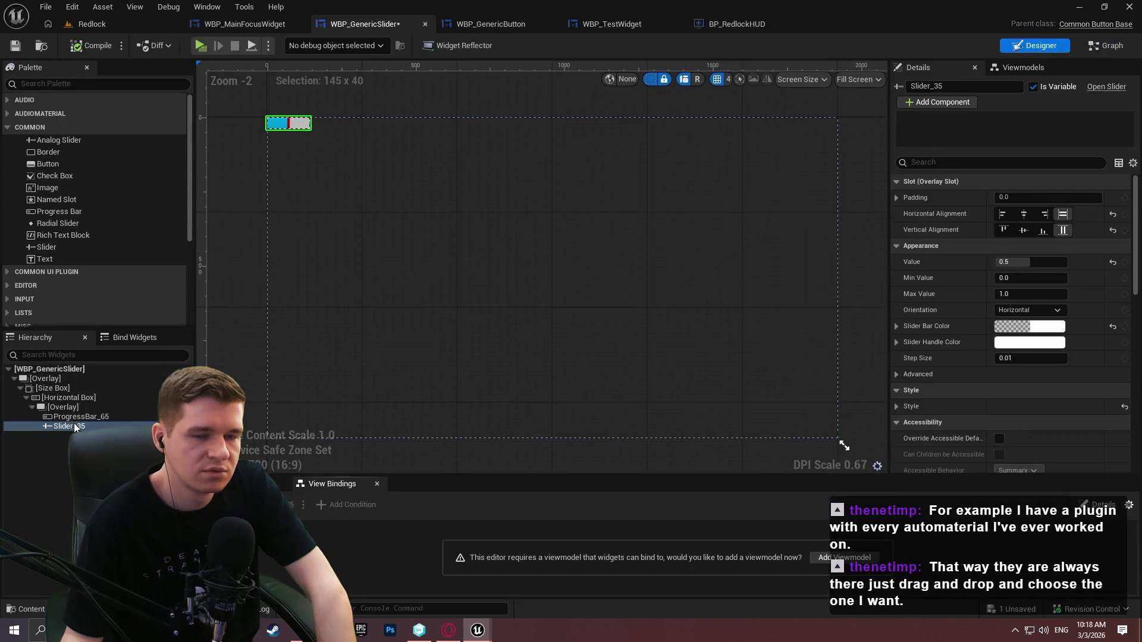
left_click(49, 368)
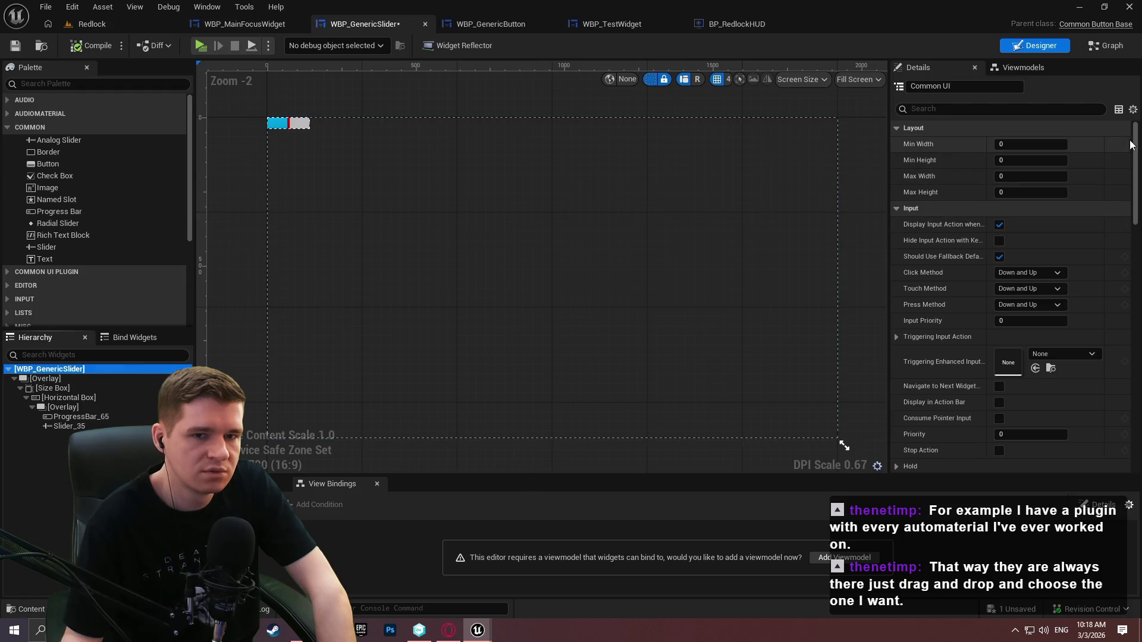
scroll(1135, 201, "down", 10)
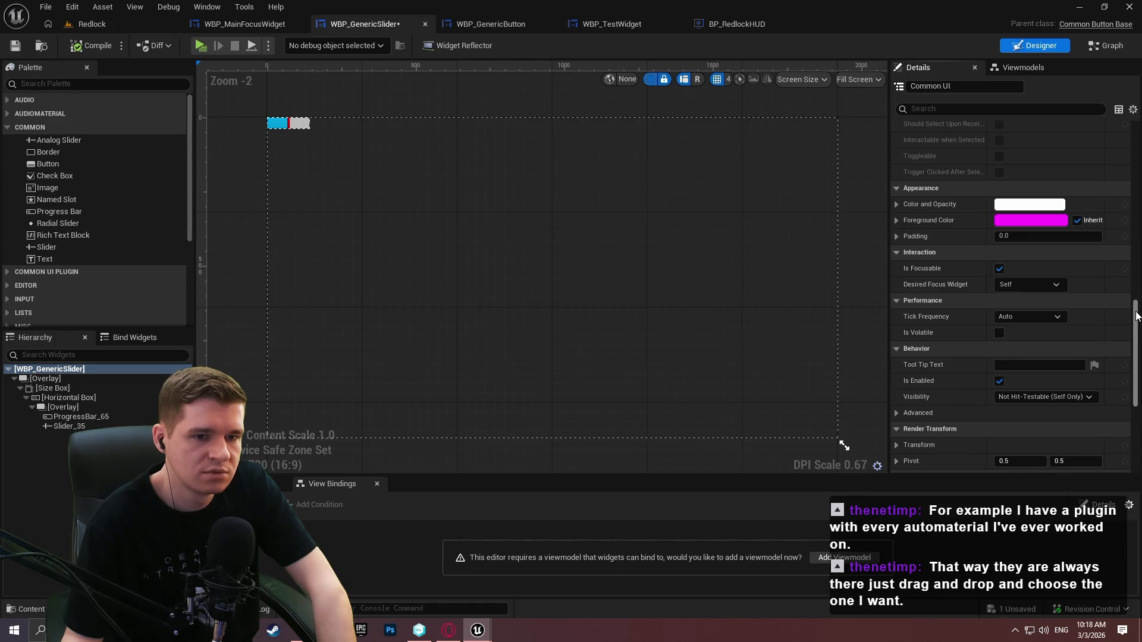
scroll(1012, 297, "down", 8)
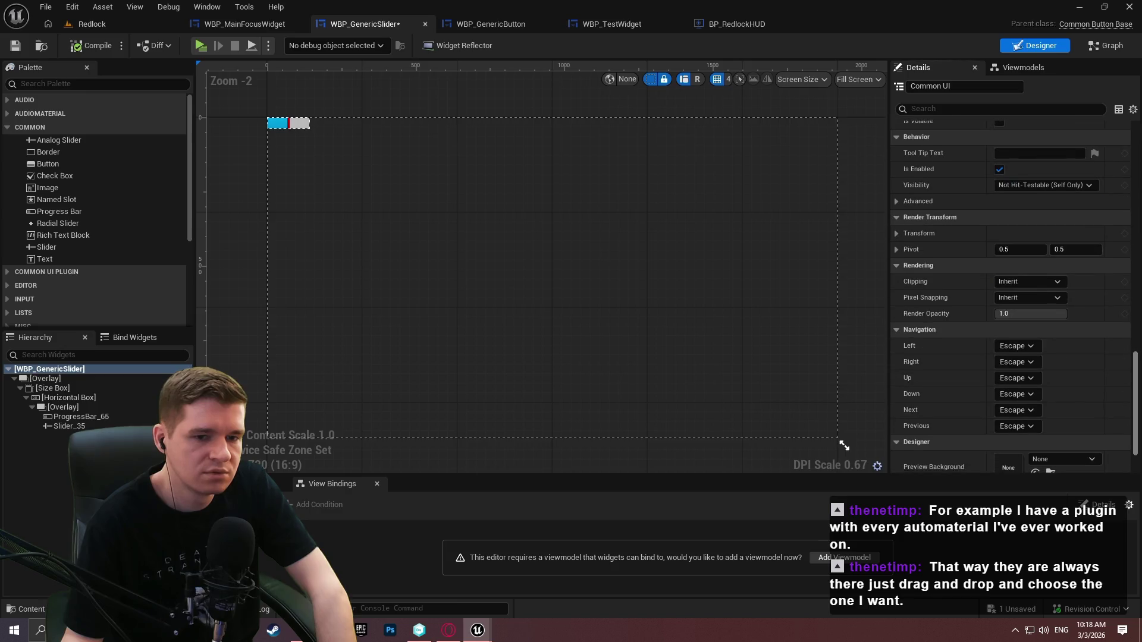
left_click_drag(1136, 417, 1133, 76)
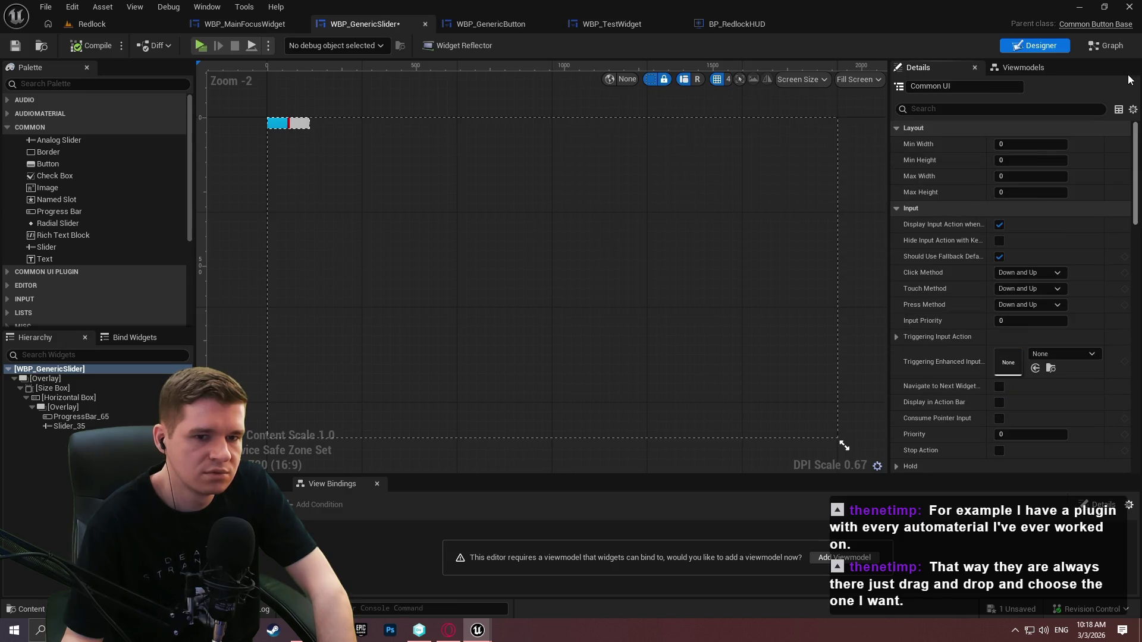
left_click(1045, 269)
left_click(1068, 268)
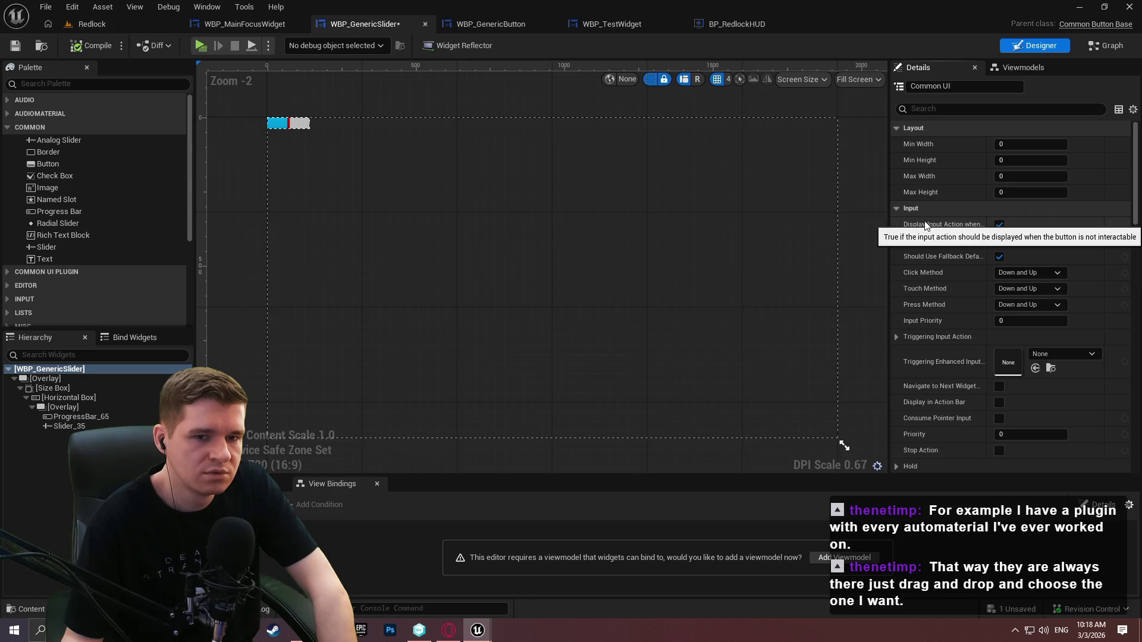
left_click_drag(889, 219, 791, 217)
scroll(908, 291, "down", 3)
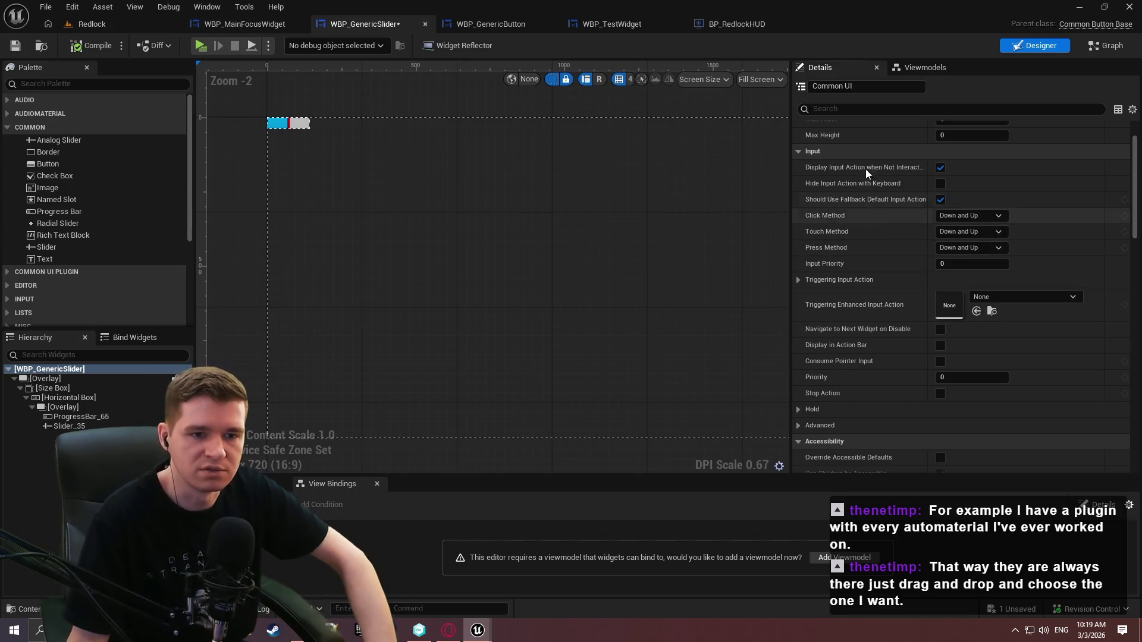
Enable Hide Input Action with Keyboard and Navigate to Next Widget on Disable, disable Display Input Action, and compile
mouse_move(870, 200)
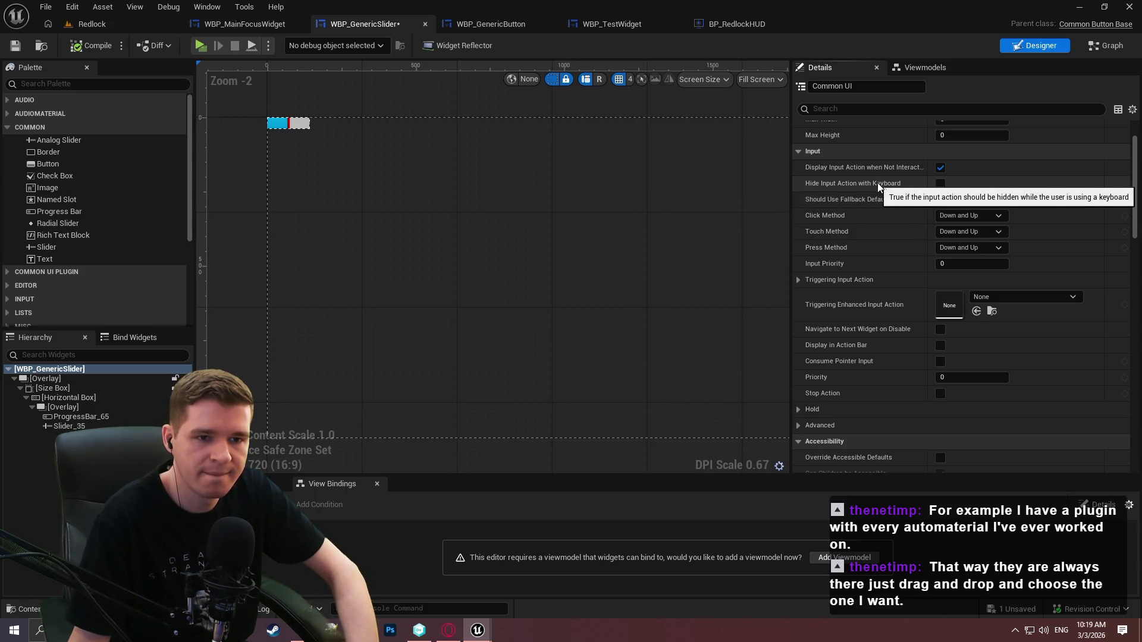
left_click(940, 183)
left_click(941, 199)
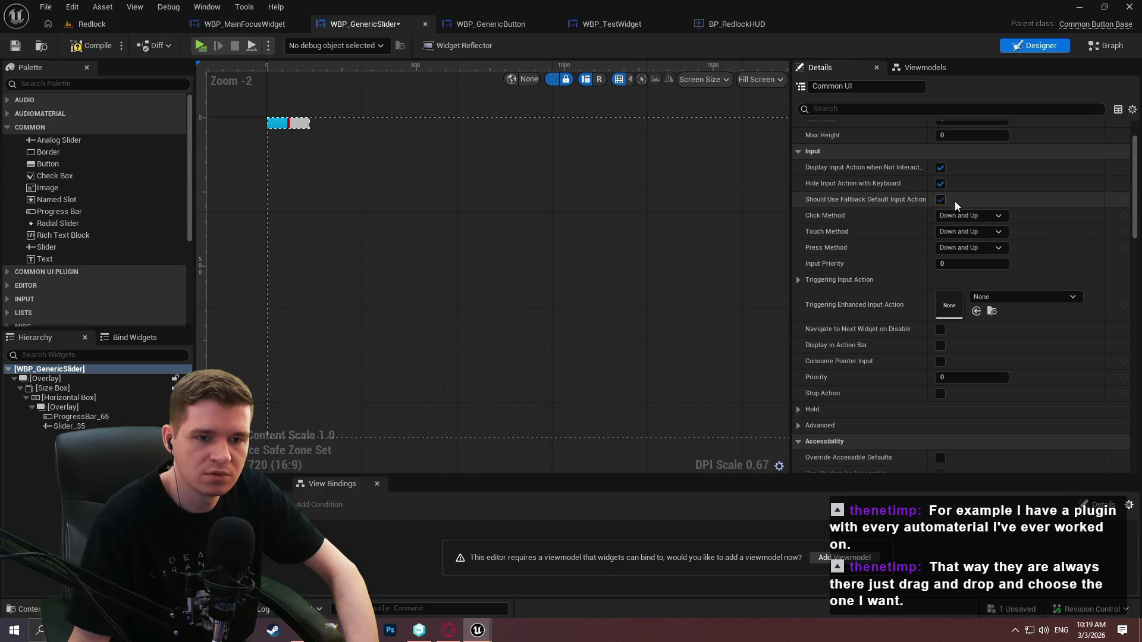
left_click(944, 167)
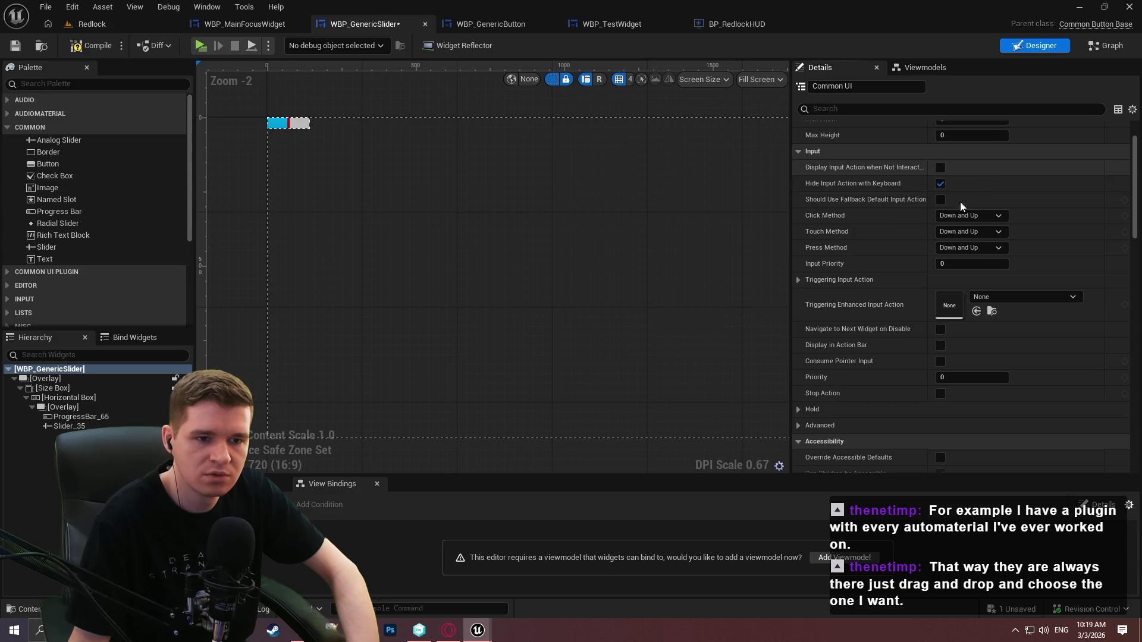
left_click(798, 280)
left_click(798, 280)
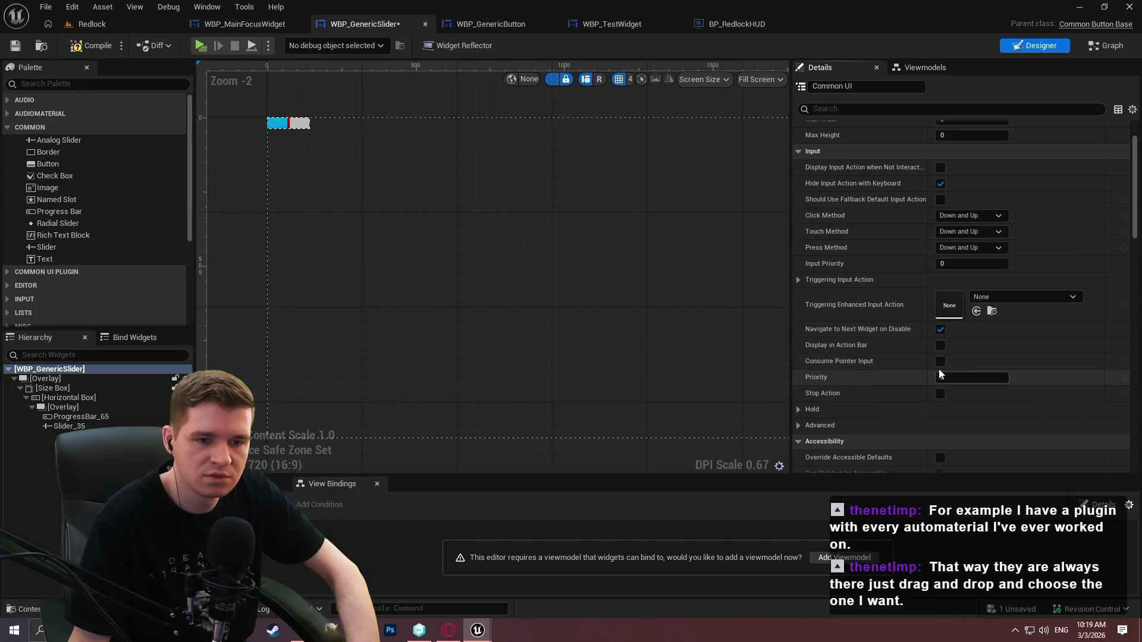
scroll(979, 350, "down", 5)
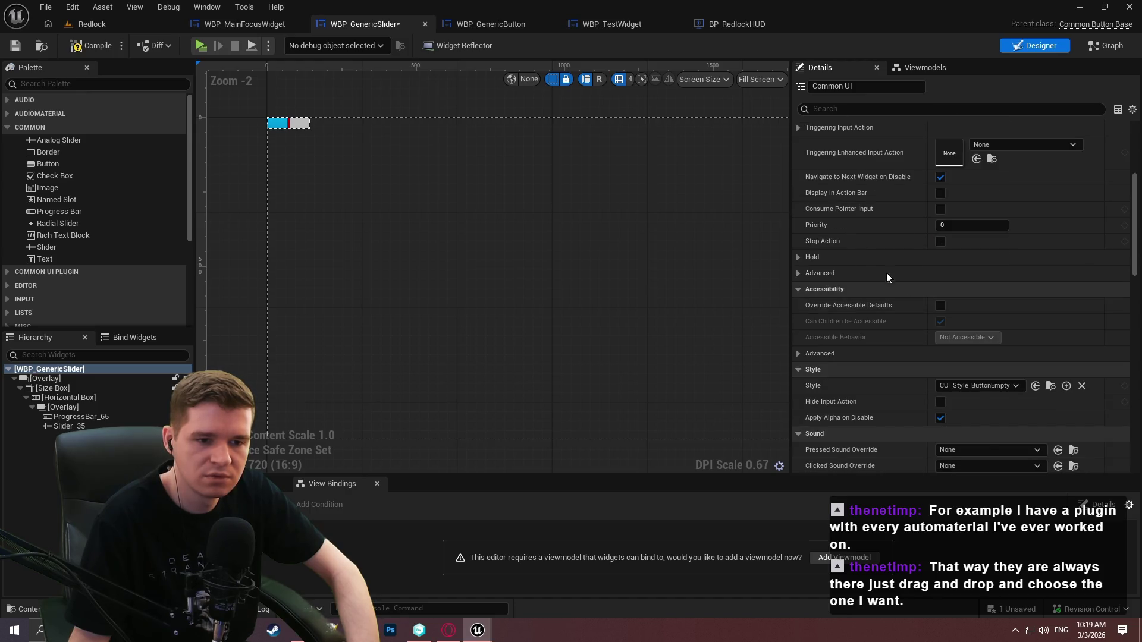
left_click(98, 46)
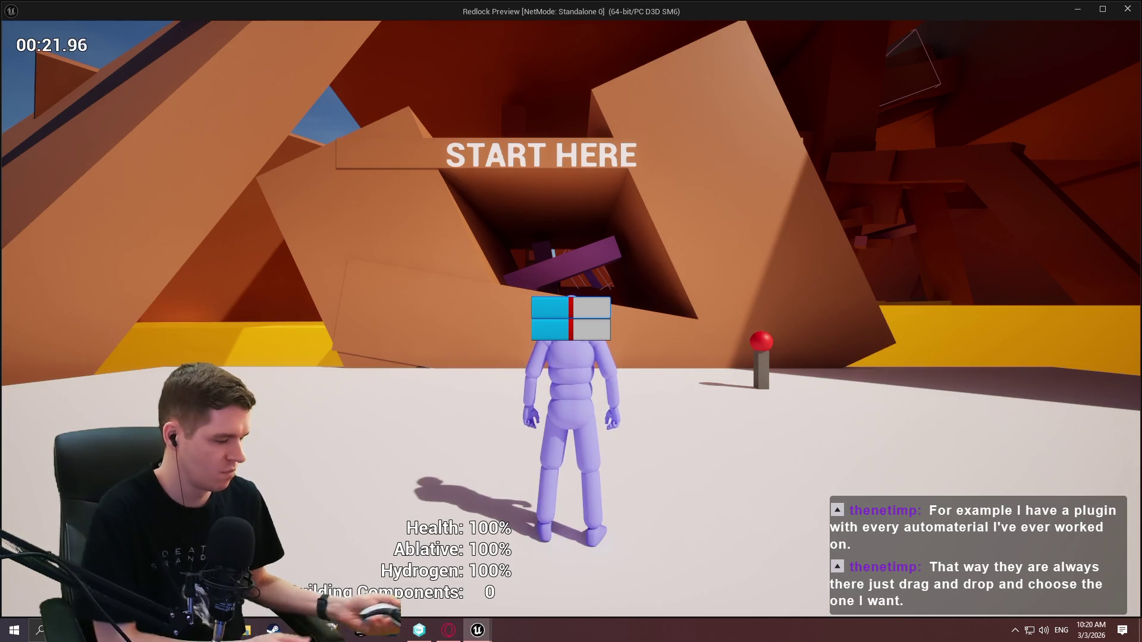
End the play session and return to WBP_GenericSlider's EventGraph
key("Escape")
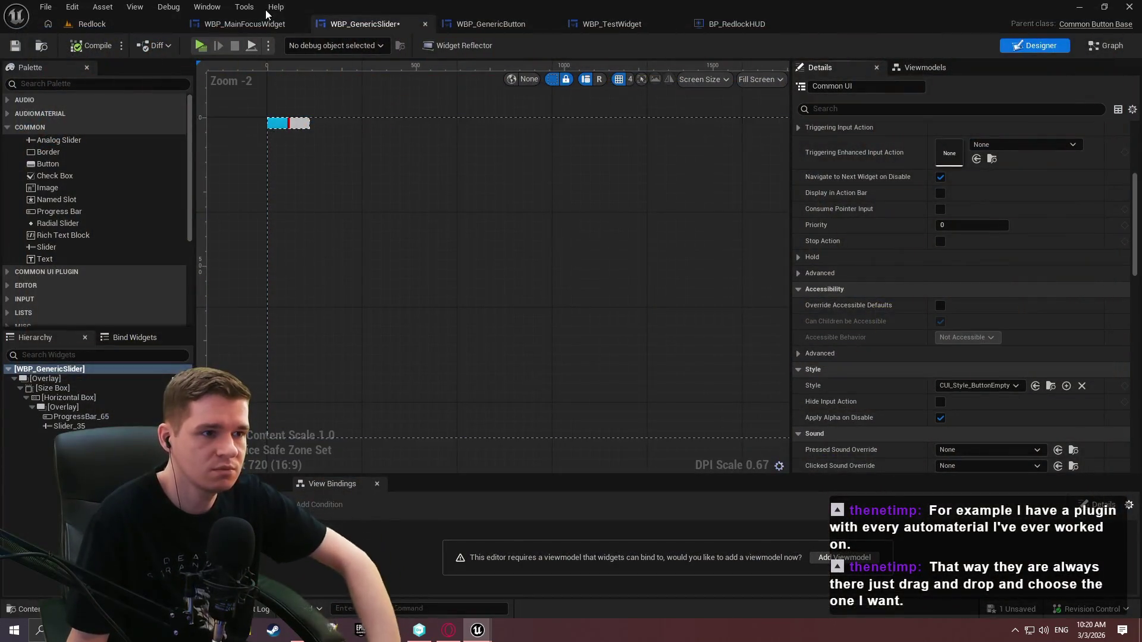
left_click(1104, 47)
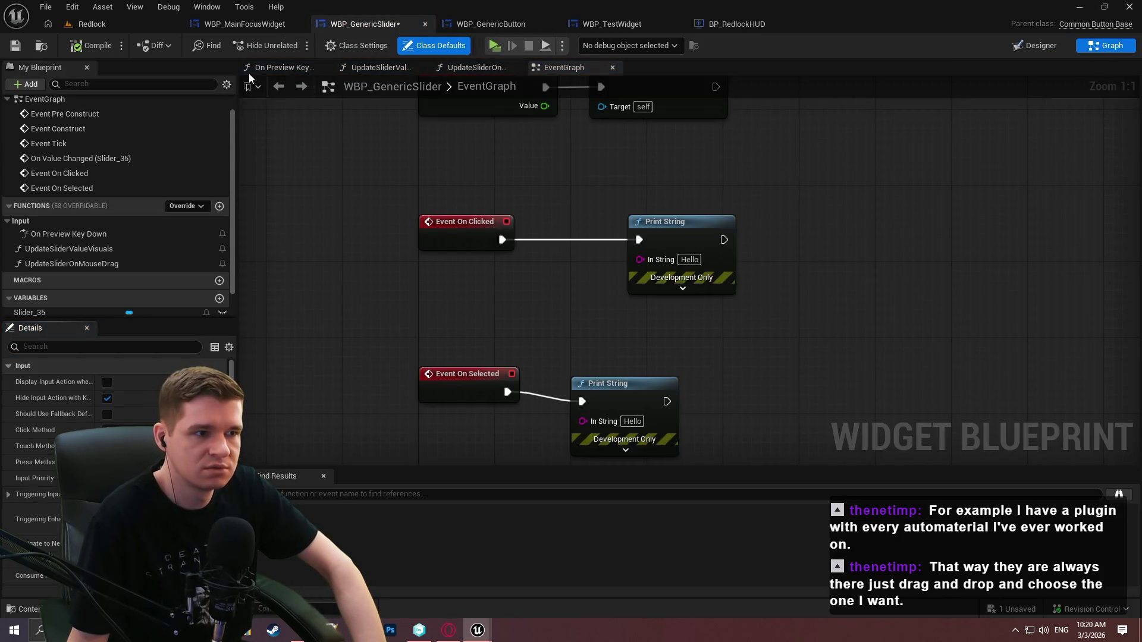
In On Preview Key Down, duplicate the Get Key/== check and set it to Gamepad Face Button Bottom
left_click(275, 69)
left_click_drag(583, 283, 431, 249)
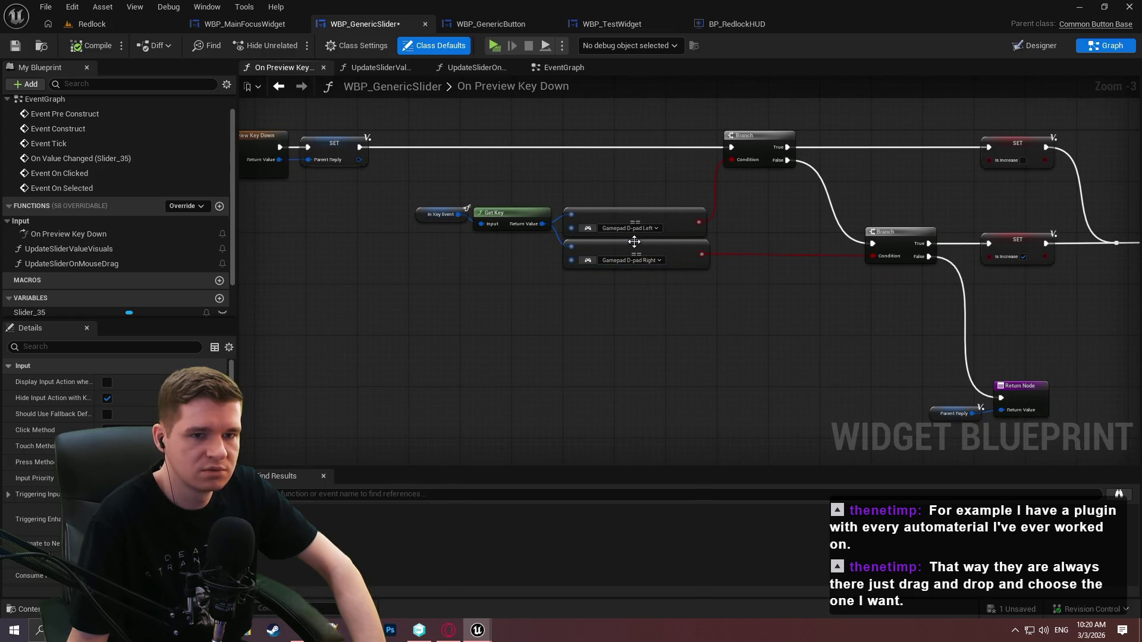
scroll(558, 188, "up", 3)
mouse_move(370, 183)
left_mouse_down()
mouse_move(413, 203)
mouse_move(646, 223)
left_mouse_up()
key("ctrl+c")
key("ctrl+v")
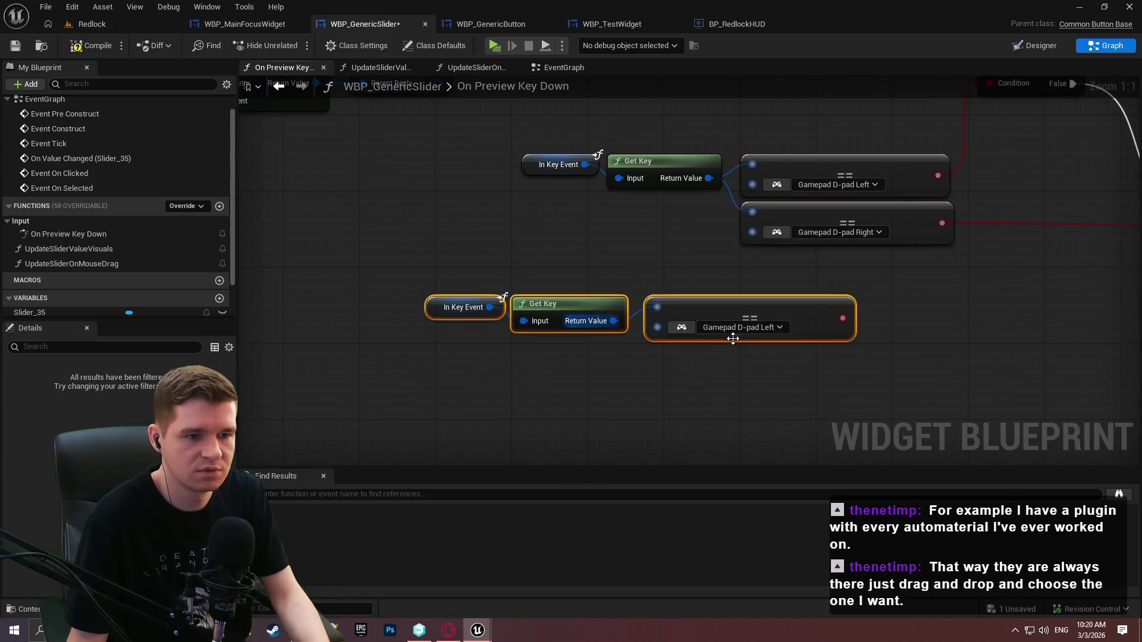
left_click(726, 331)
type("buto")
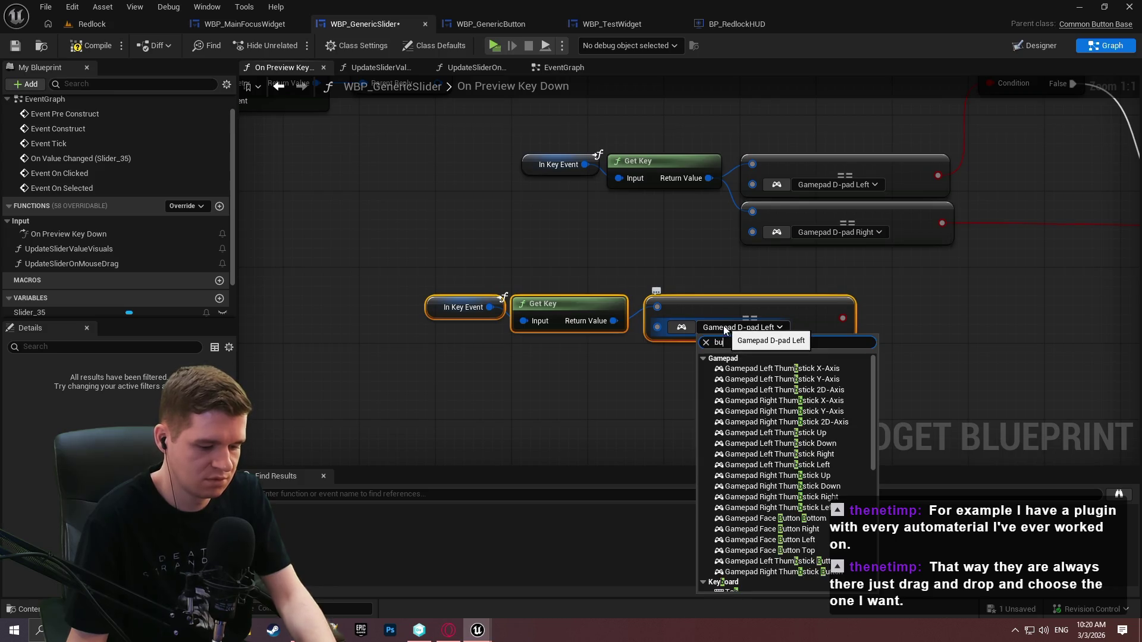
key("BackSpace")
type("to")
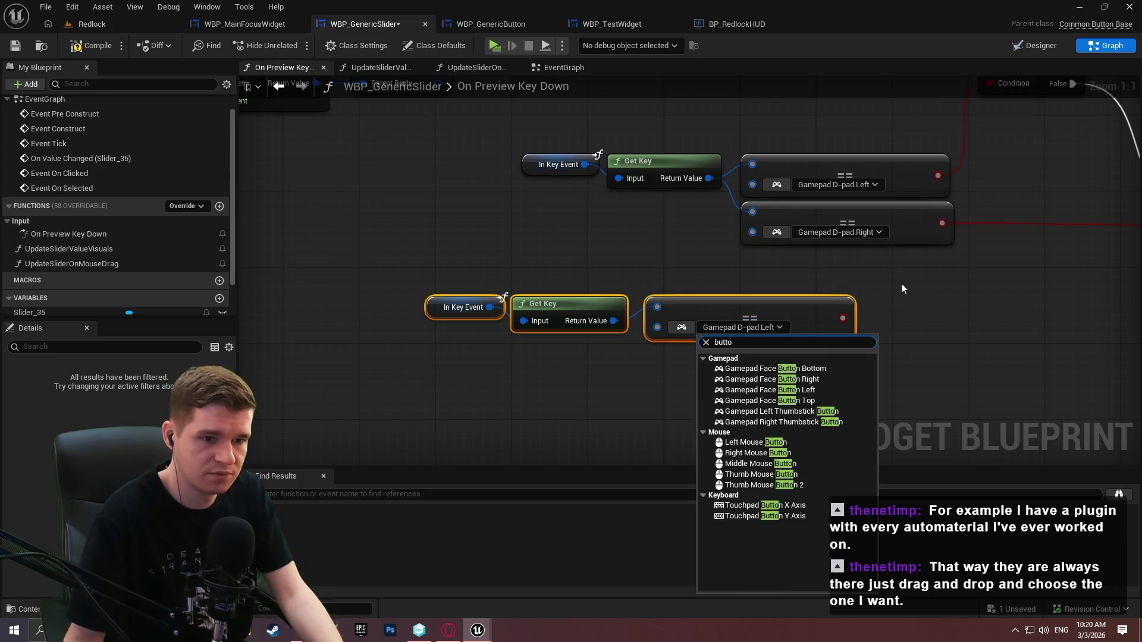
left_click(818, 369)
Add a Branch on that comparison, fed from SET, with False continuing to the D-pad Branch
scroll(888, 377, "down", 1)
scroll(540, 348, "down", 1)
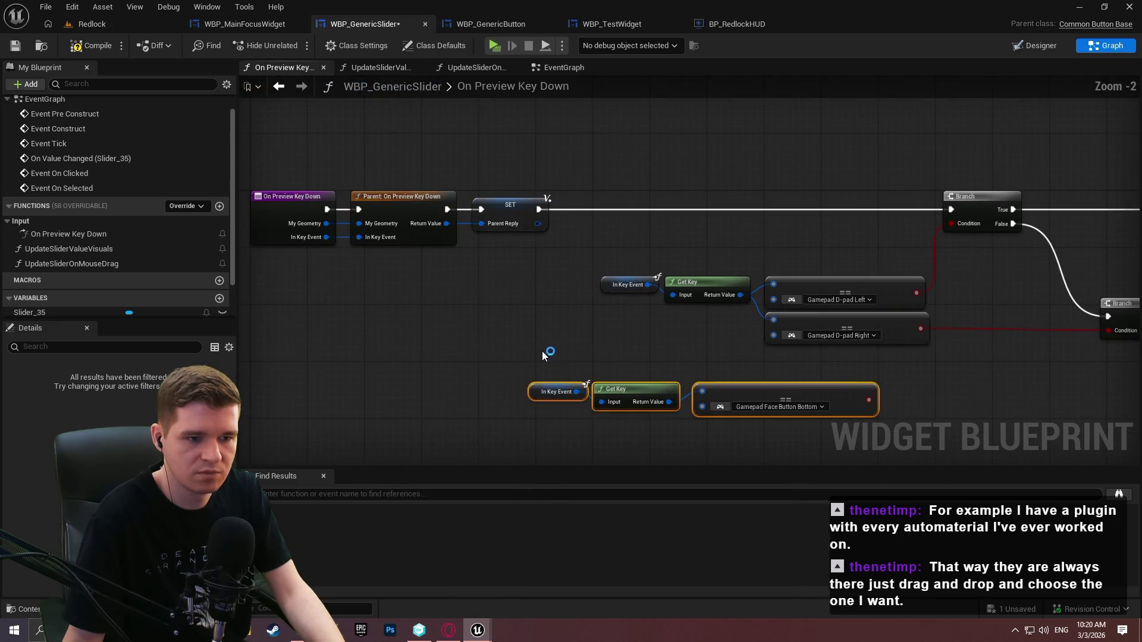
left_click_drag(779, 394, 694, 132)
left_click_drag(591, 111, 491, 96)
left_click(721, 148)
left_click_drag(730, 181, 681, 123)
left_click_drag(539, 210, 729, 166)
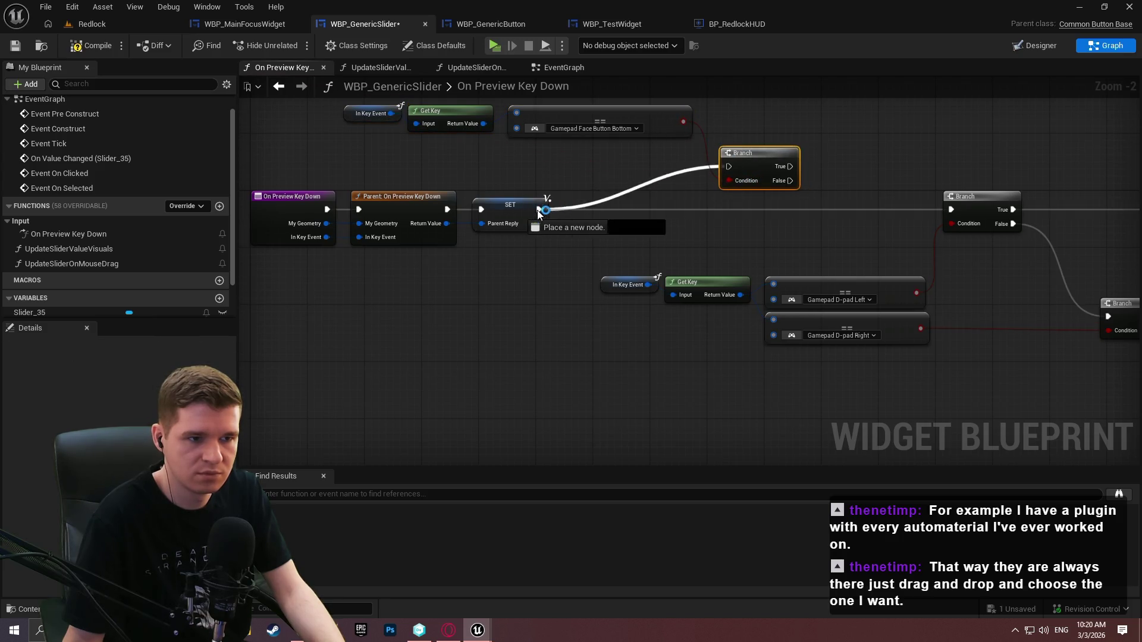
left_click_drag(835, 114, 733, 255)
mouse_move(693, 326)
left_mouse_down()
mouse_move(865, 344)
mouse_move(855, 354)
left_mouse_up()
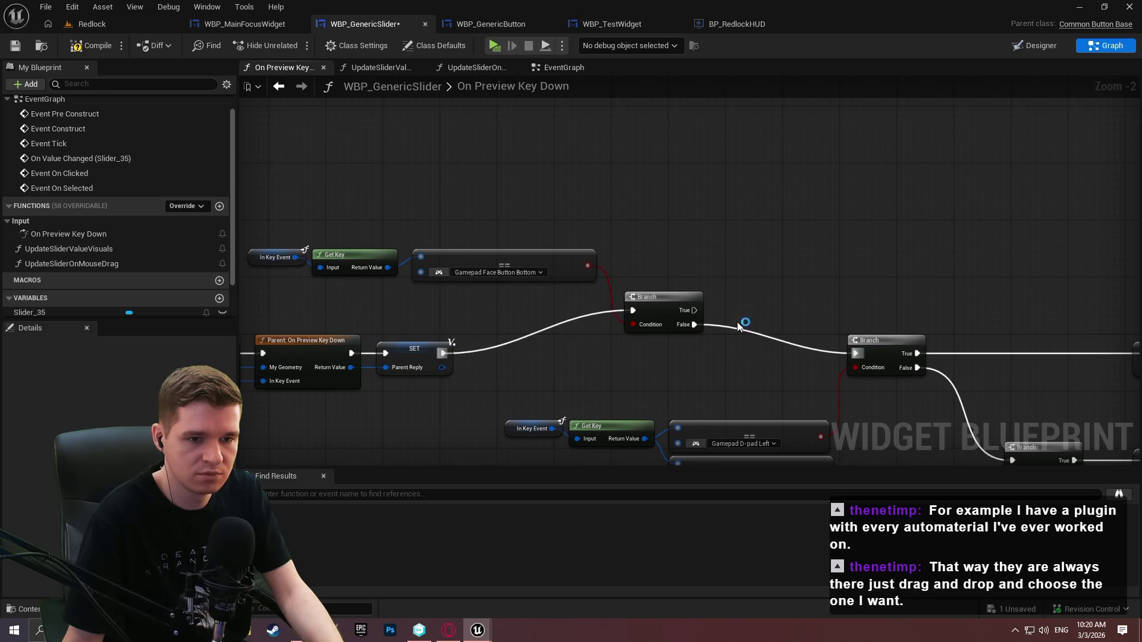
Add a Return Node on the Branch's True path returning ParentReply
left_click_drag(694, 310, 770, 206)
type("return")
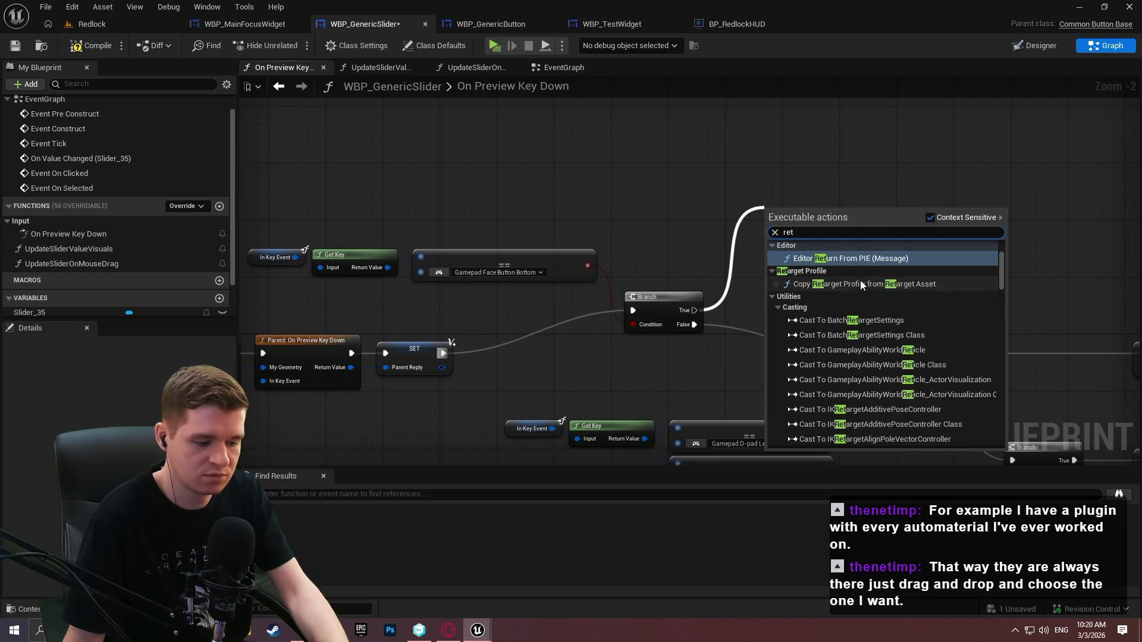
left_click(840, 245)
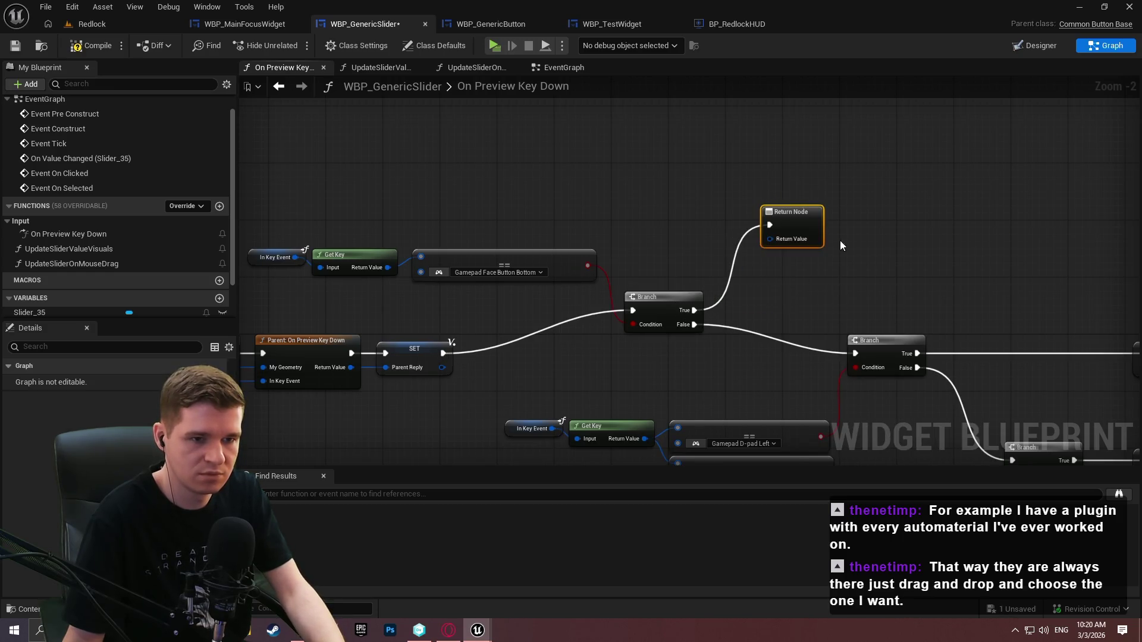
scroll(43, 307, "down", 2)
left_click(30, 306)
scroll(24, 312, "down", 2)
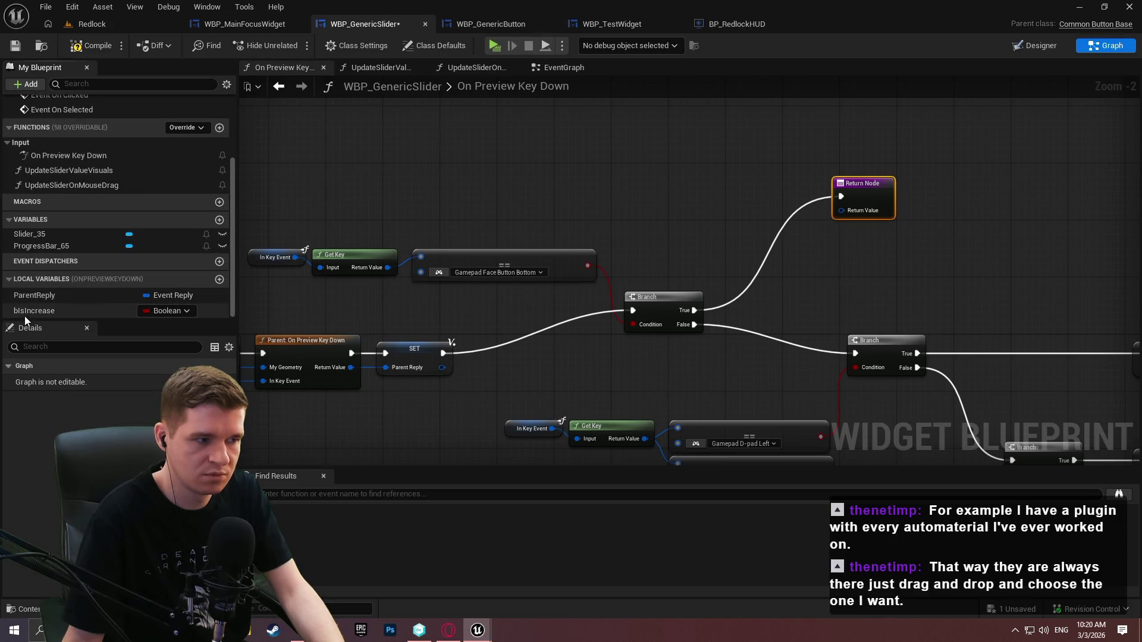
mouse_move(31, 296)
left_mouse_down()
mouse_move(827, 191)
mouse_move(841, 209)
left_mouse_up()
left_click(839, 270)
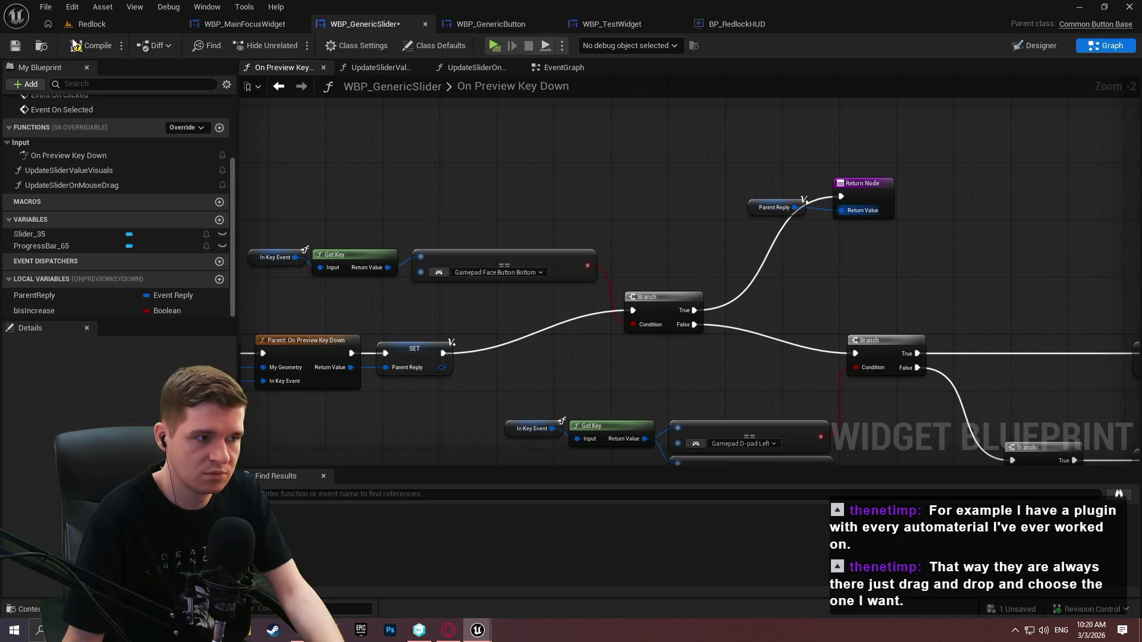
left_click(495, 46)
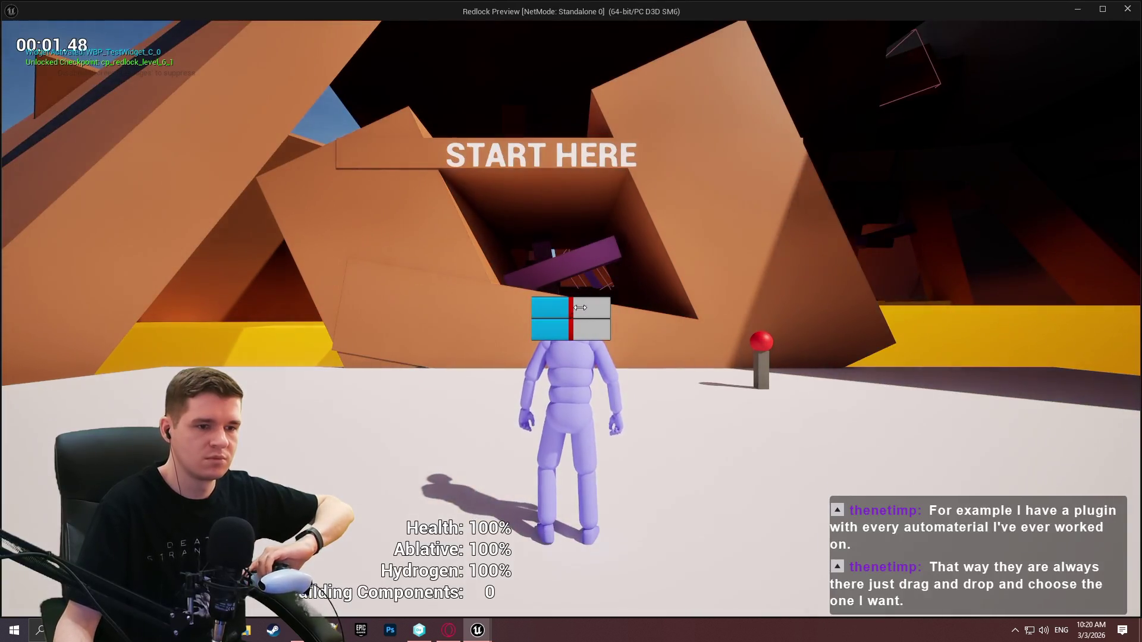
Push the top slider to about 80%, nudge it further, pull it back, then end the test
left_click_drag(580, 307, 590, 306)
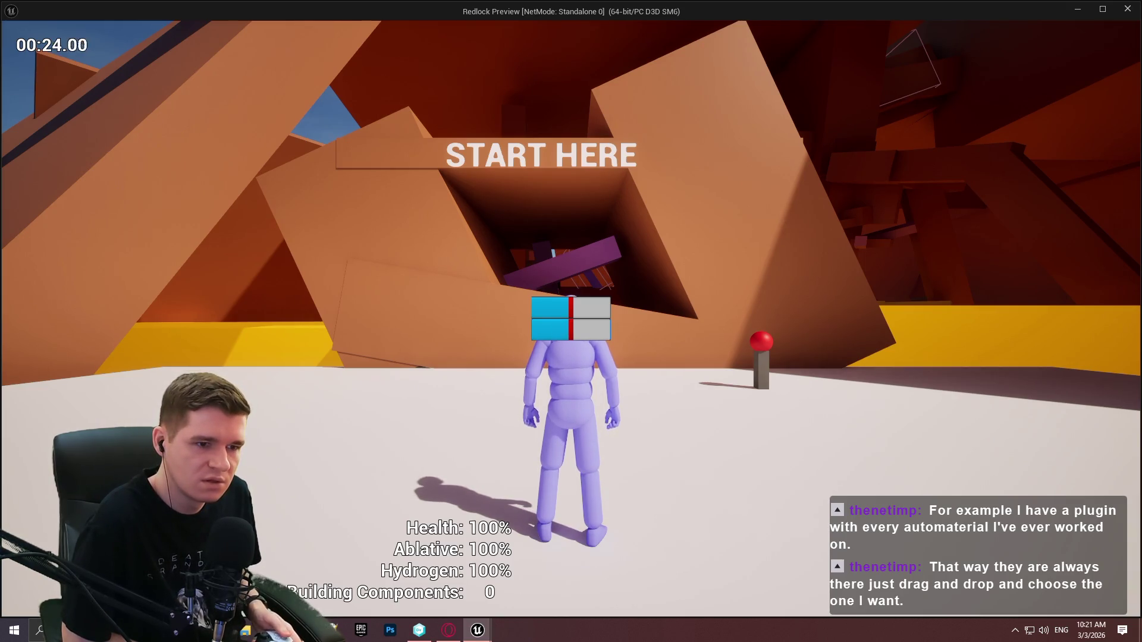
left_click(590, 308)
left_click(600, 307)
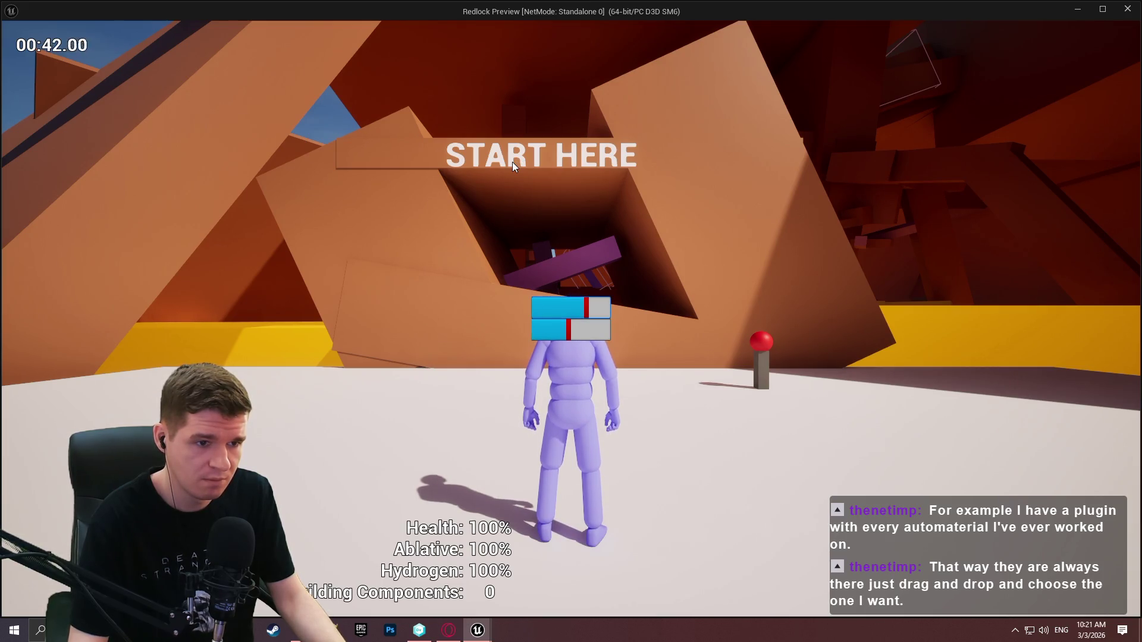
left_click_drag(587, 309, 575, 310)
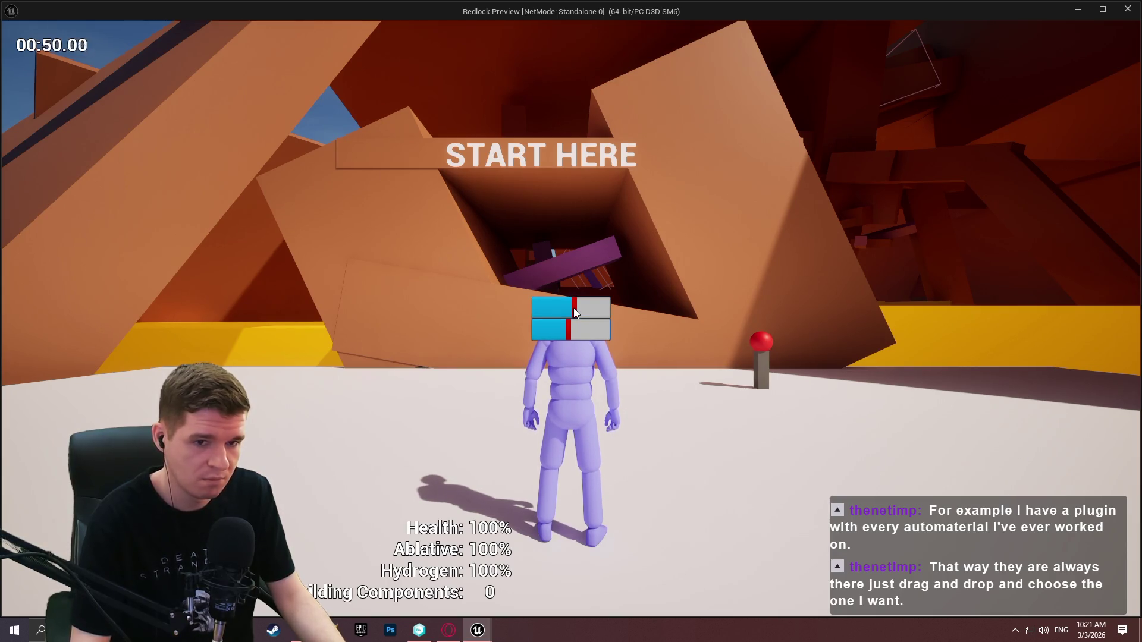
key("Escape")
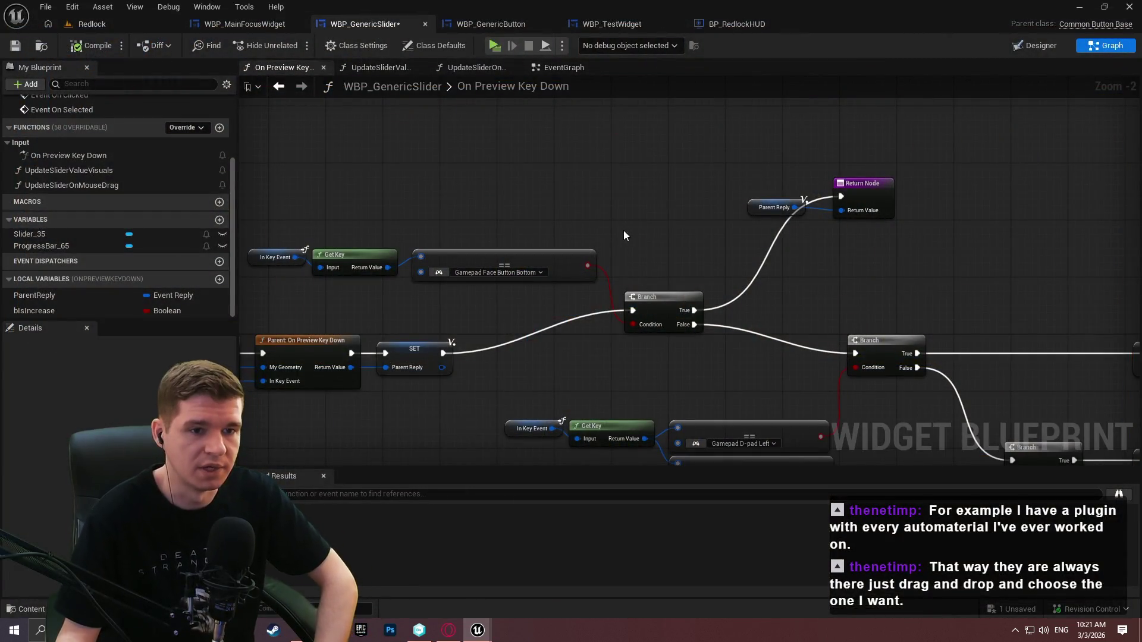
Wire the entry into the face-button Branch, False into the parent call, and SET into the right Branch
left_click_drag(596, 253, 819, 206)
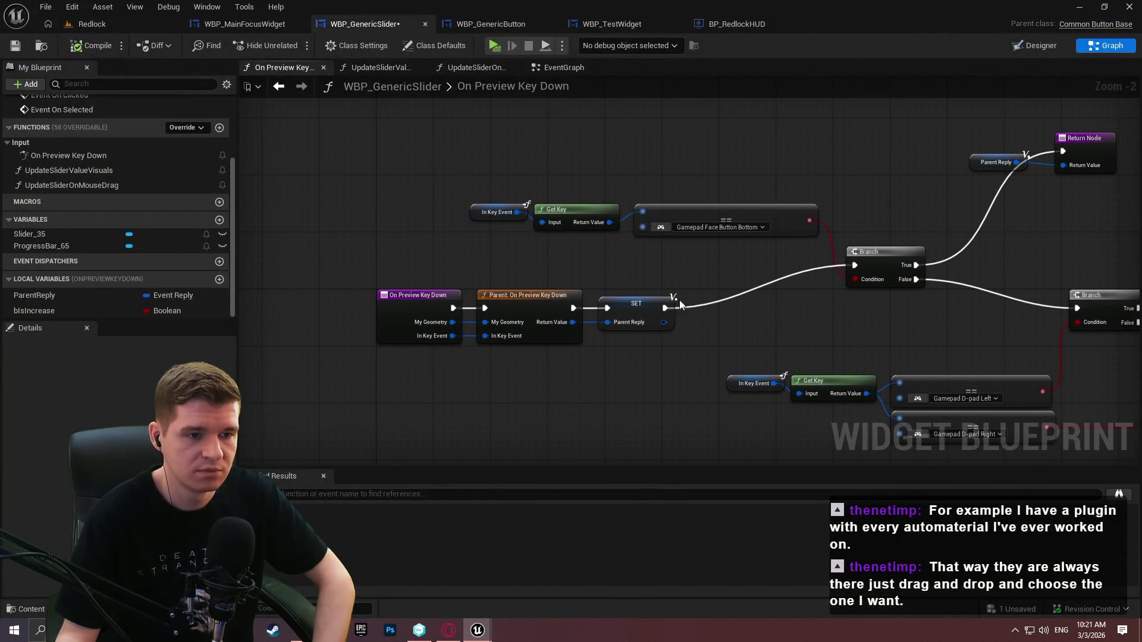
left_click_drag(665, 307, 1077, 308)
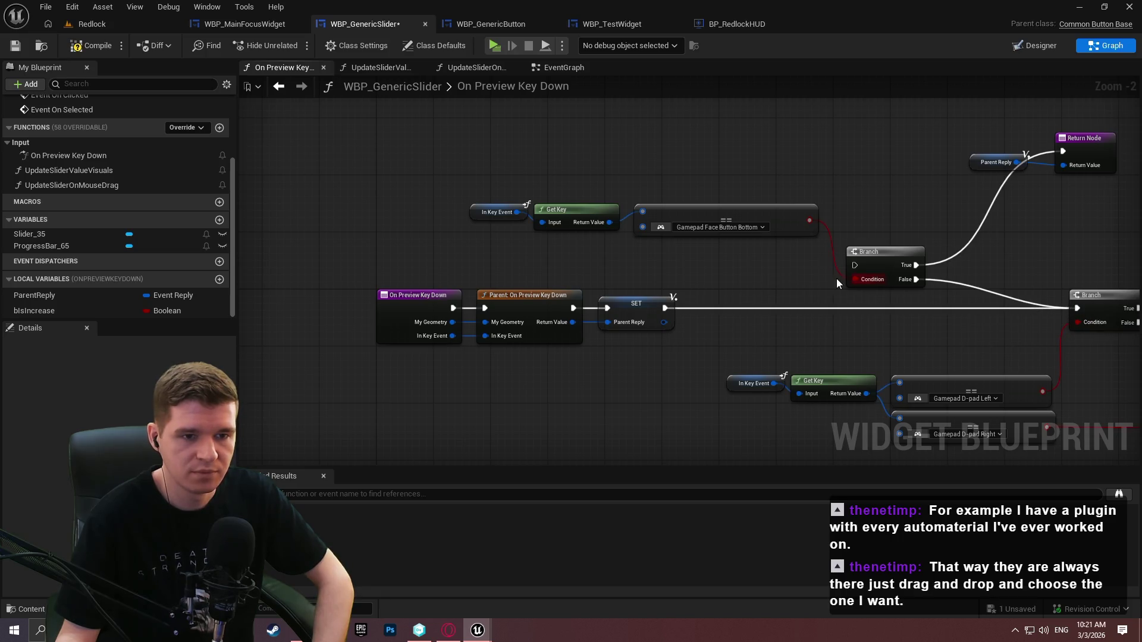
left_click_drag(855, 265, 453, 308)
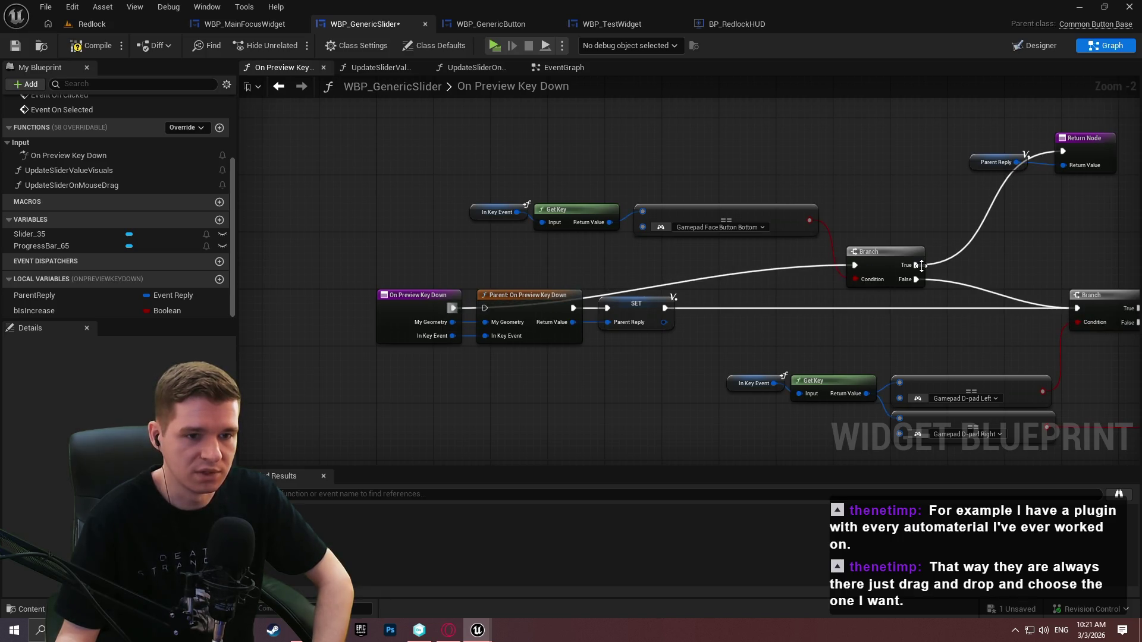
left_click_drag(916, 279, 485, 307)
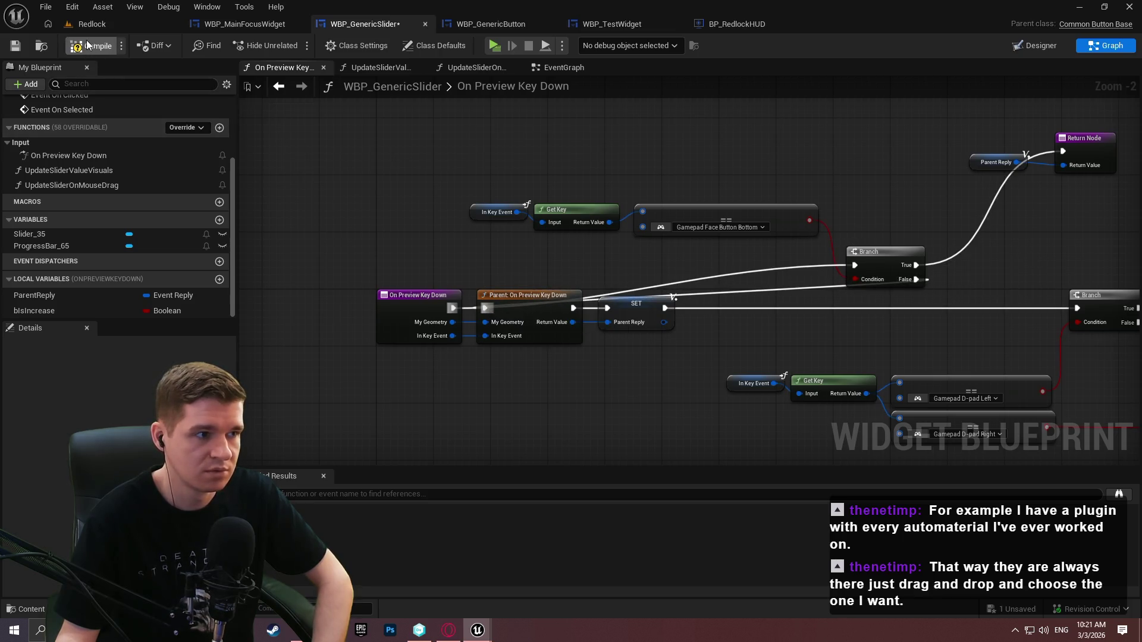
Play-test by raising the top slider, then delete the face-button check nodes
left_click(493, 48)
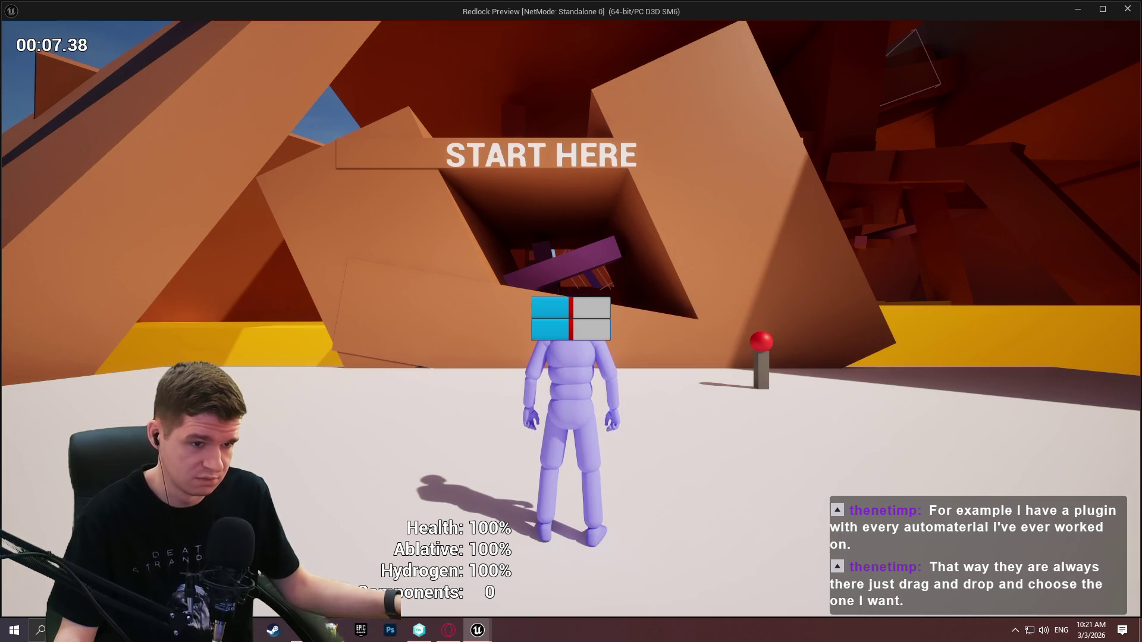
left_click_drag(586, 304, 606, 309)
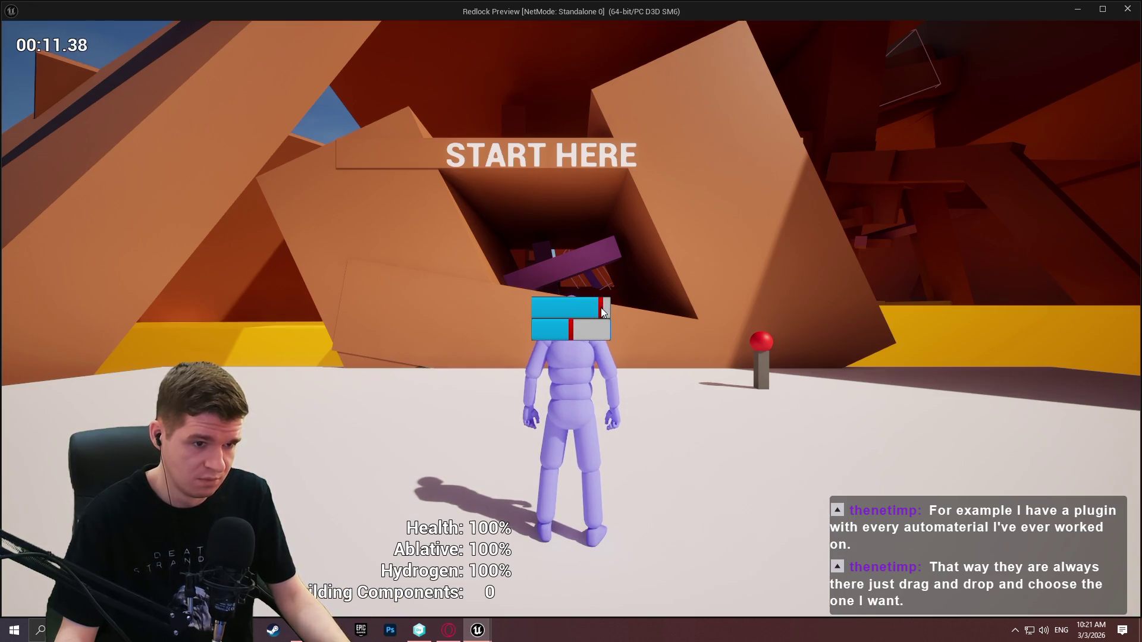
left_click(1127, 9)
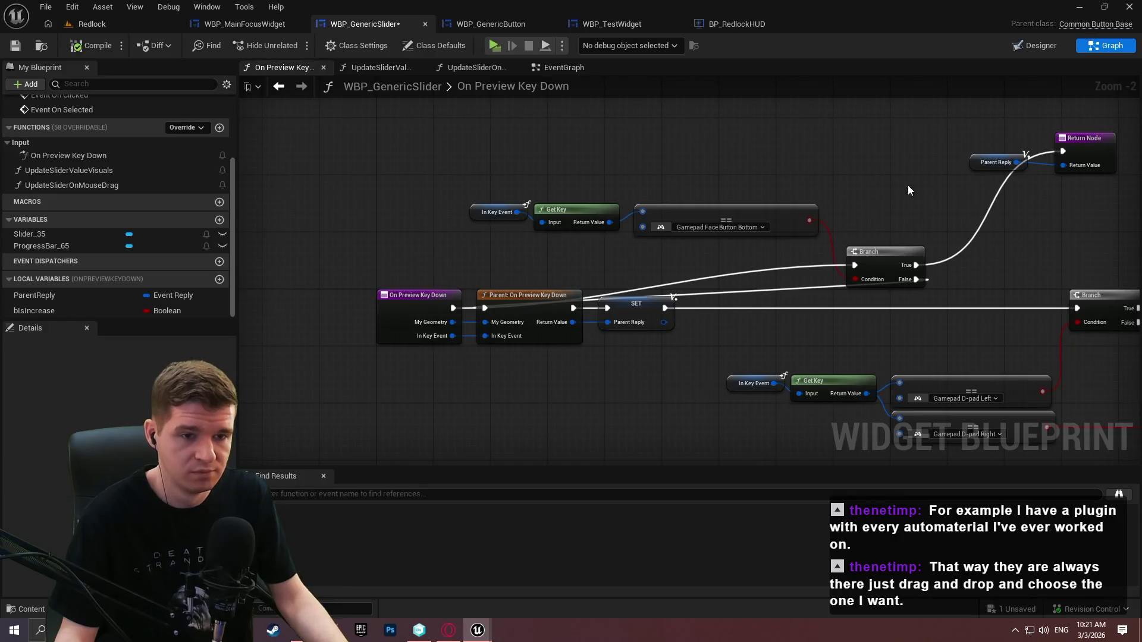
left_click_drag(1095, 310, 280, 144)
key("Delete")
Wire On Preview Key Down straight to its parent call and save the widget blueprint
left_click_drag(330, 331, 298, 331)
left_click(21, 46)
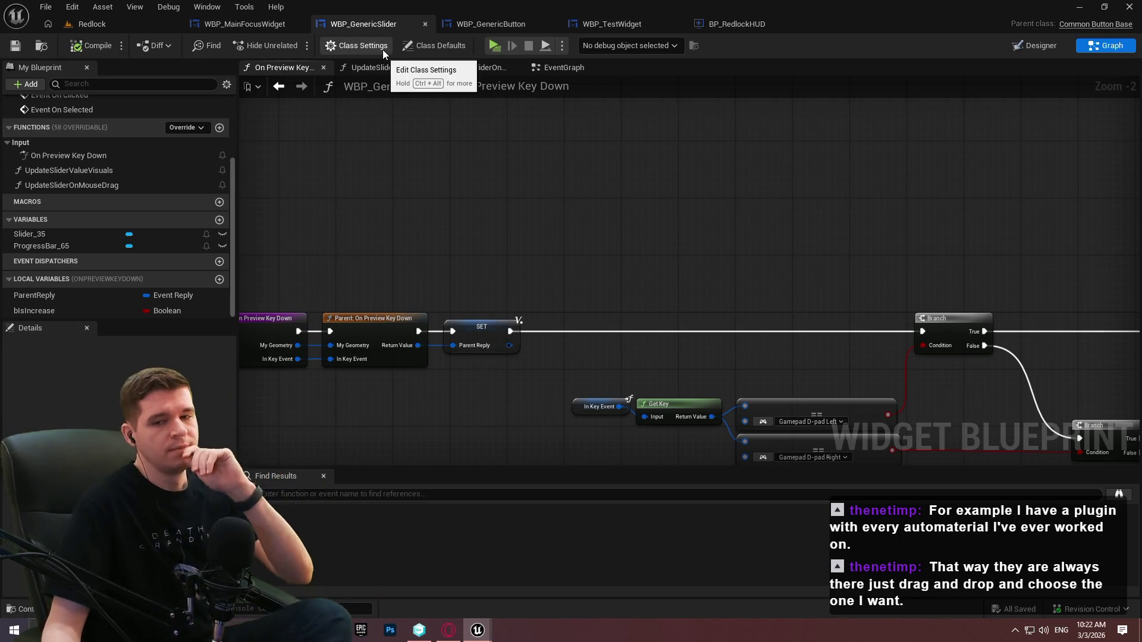
left_click(548, 65)
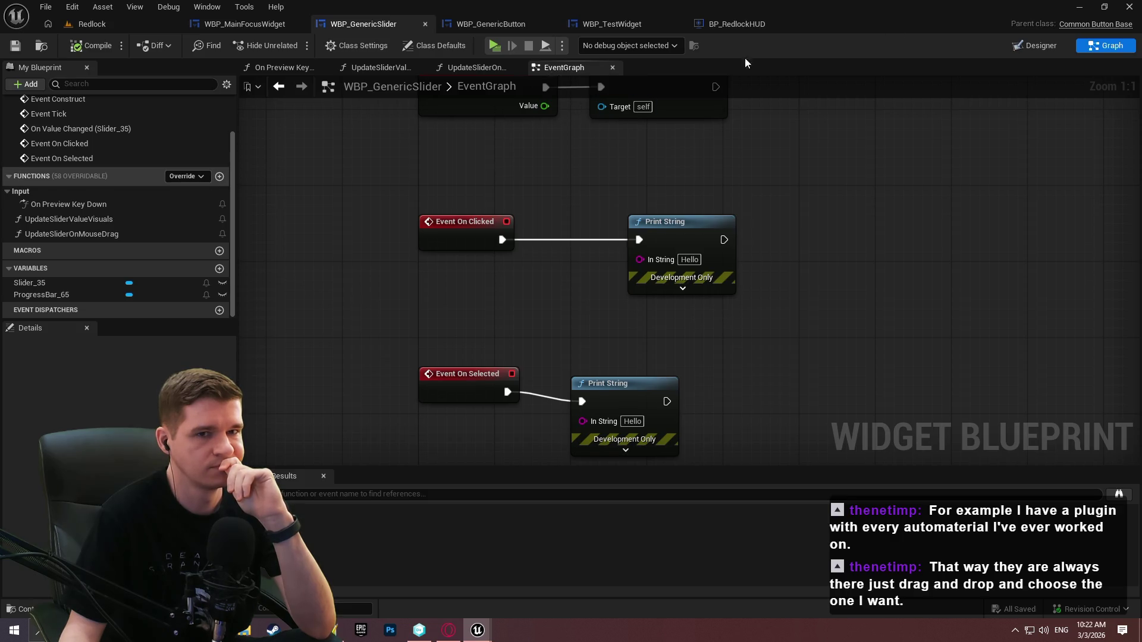
In the Designer, select Slider_35 and scroll its properties to show Is Focusable off
left_click(1005, 45)
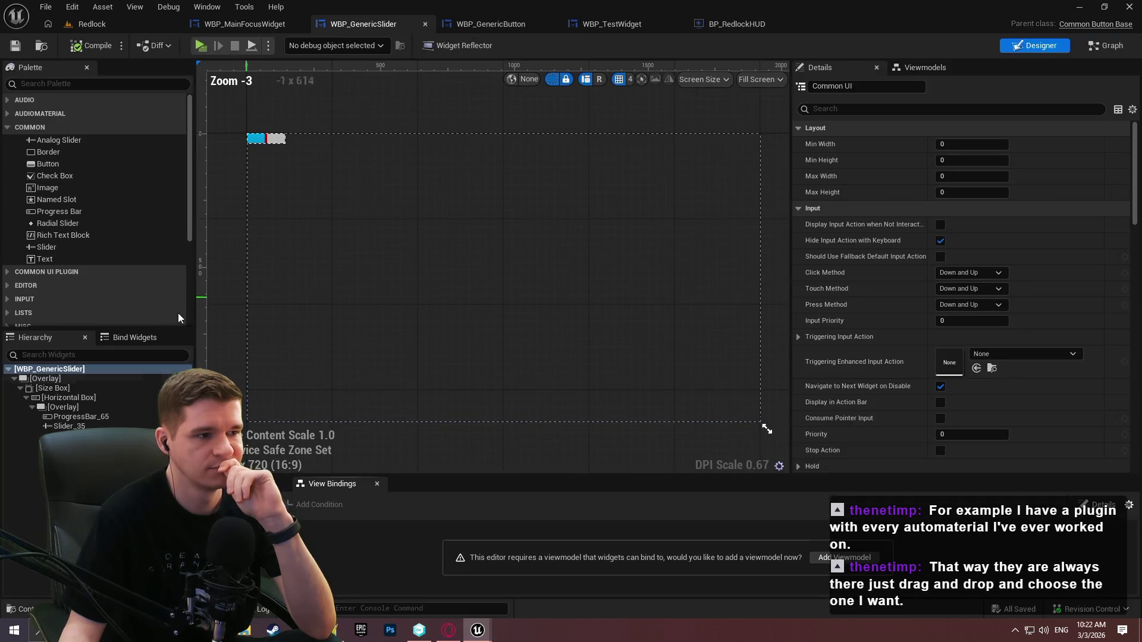
left_click(1102, 45)
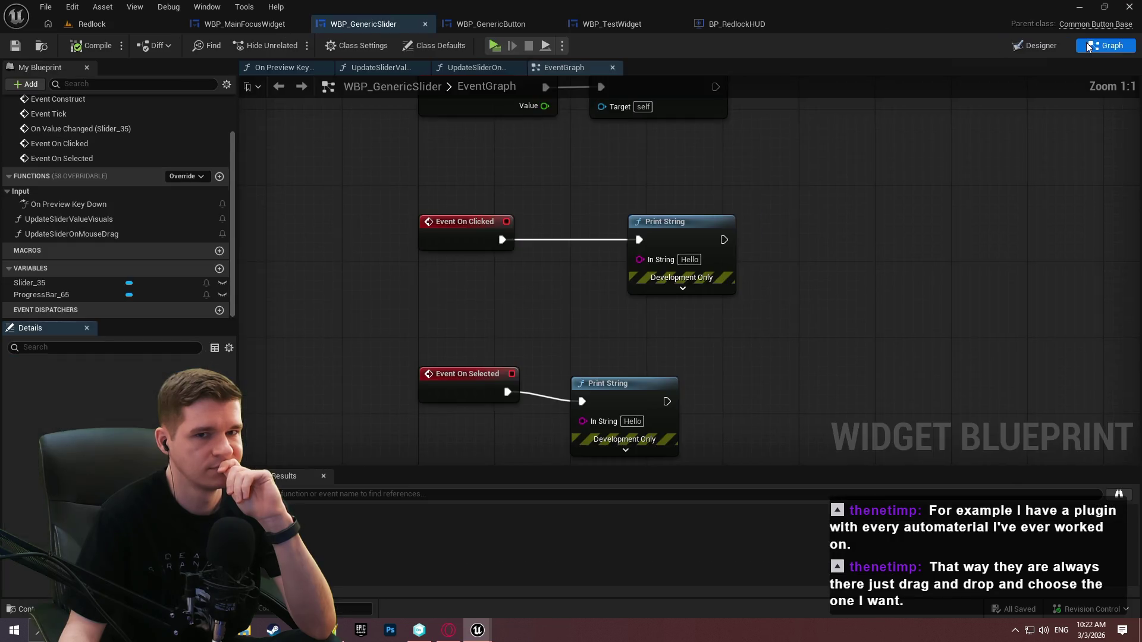
left_click(1038, 43)
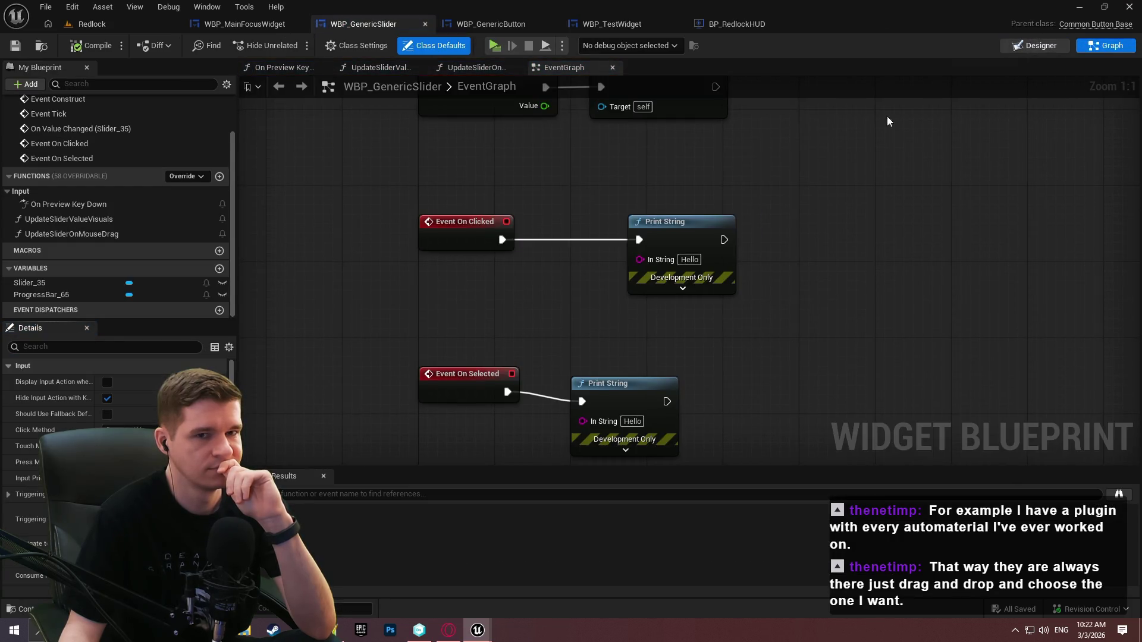
left_click(84, 423)
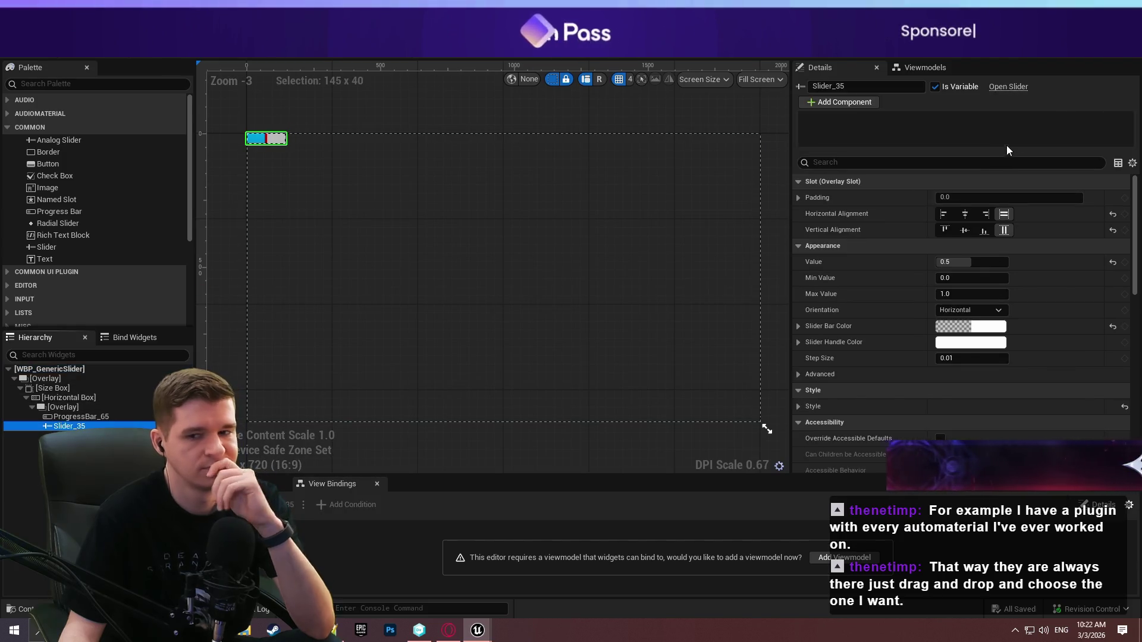
left_click_drag(1135, 208, 1134, 310)
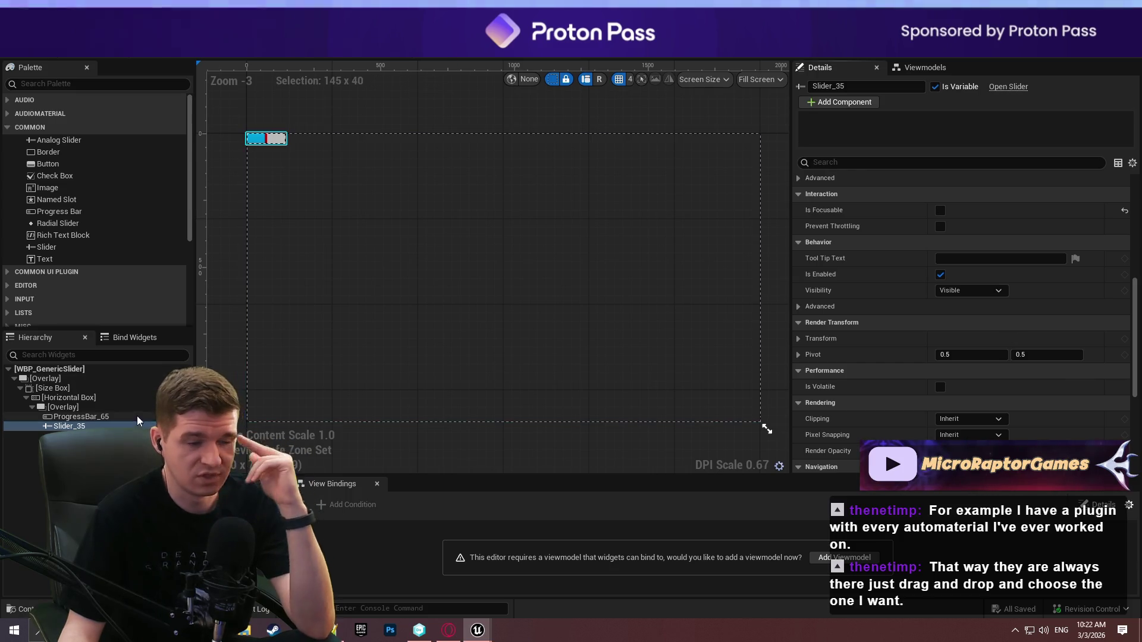
Add an Event On Input Action Triggered from the Functions Override list in the EventGraph
left_click(1107, 45)
left_click(186, 176)
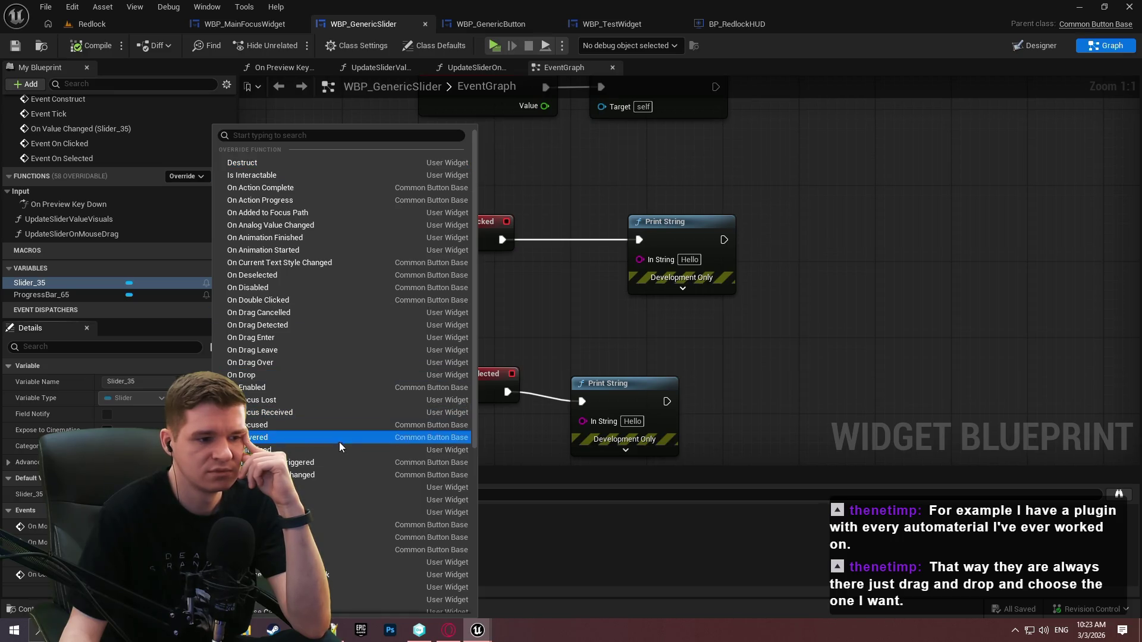
left_click(325, 463)
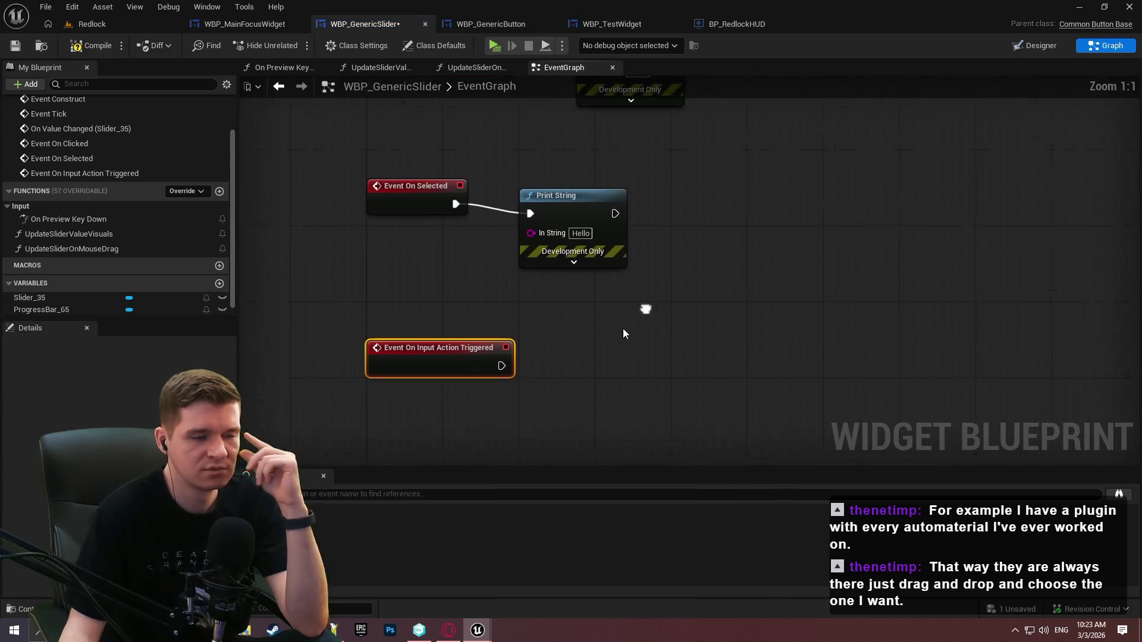
Connect On Input Action Triggered to the Hello Print String and start a play test
left_click_drag(507, 233, 480, 387)
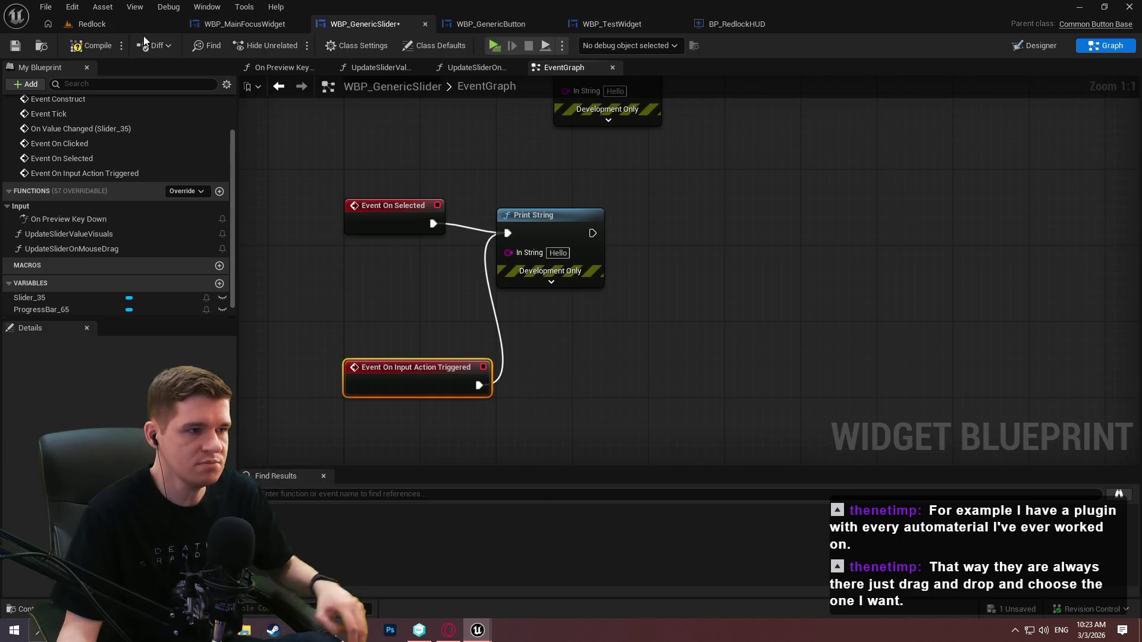
left_click(494, 45)
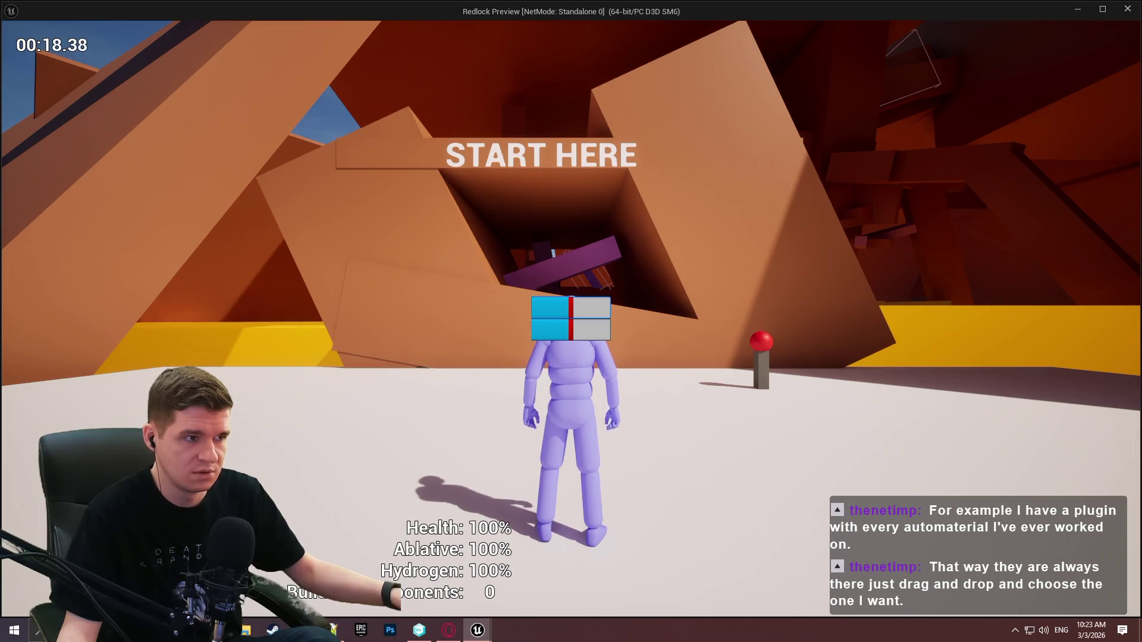
Stop the play test and bring up the overridable functions list in My Blueprint
key("Escape")
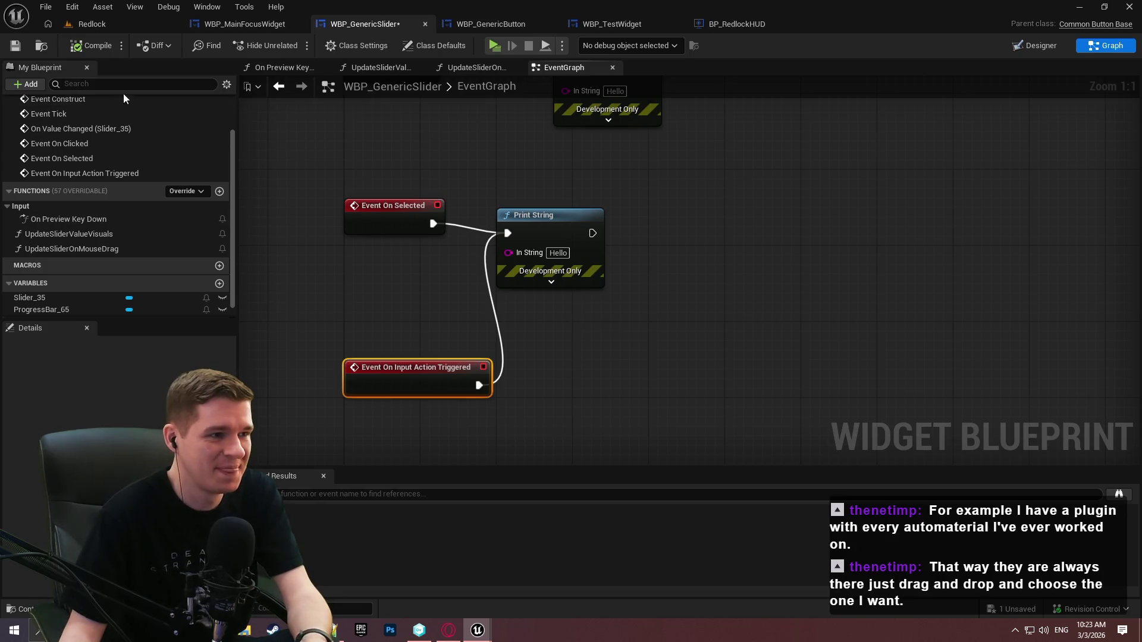
left_click(184, 191)
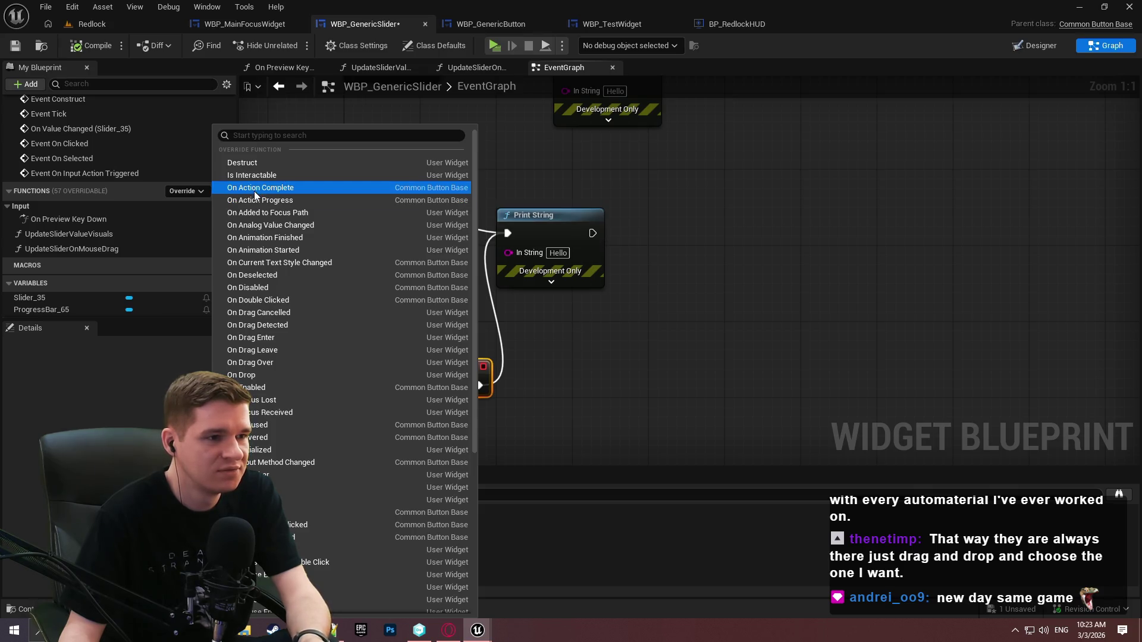
Add Event On Action Complete wired to the Hello Print String, then launch a play test with Alt+P
left_click(255, 188)
mouse_move(504, 357)
left_mouse_down()
mouse_move(616, 80)
mouse_move(564, 315)
mouse_move(558, 308)
left_mouse_up()
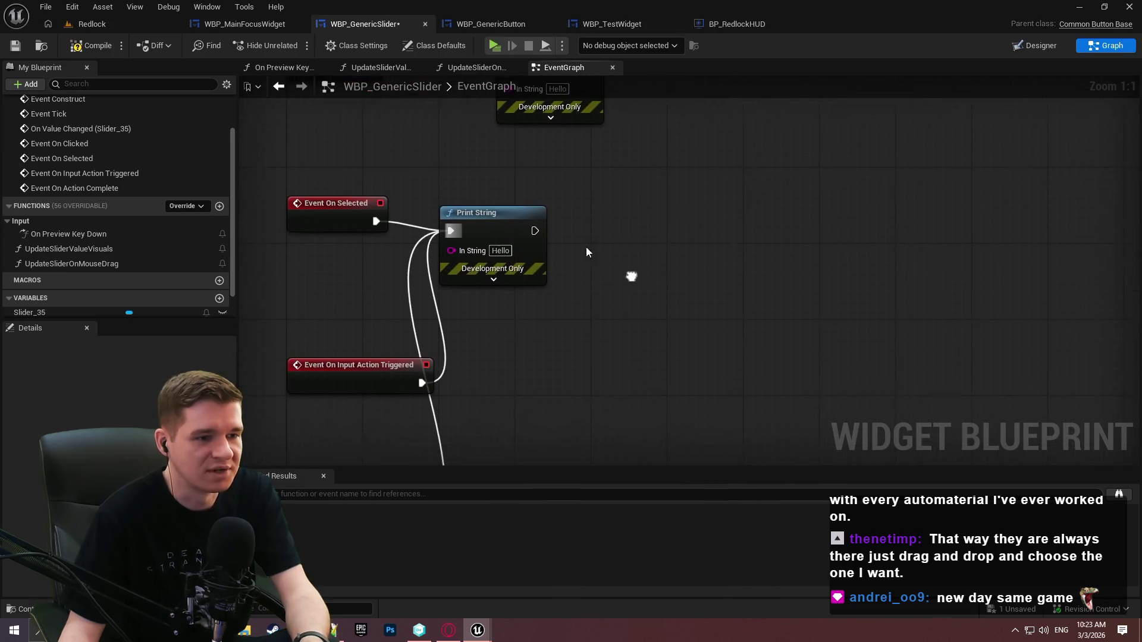
key("alt+p")
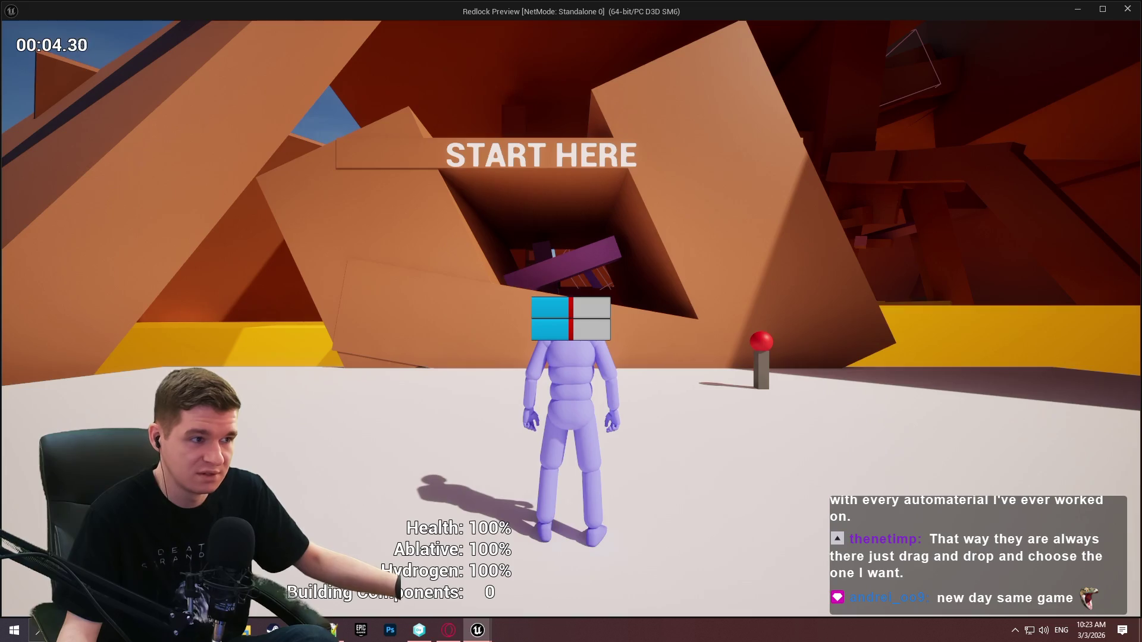
Exit the play preview and reopen the Functions Override list
key("Escape")
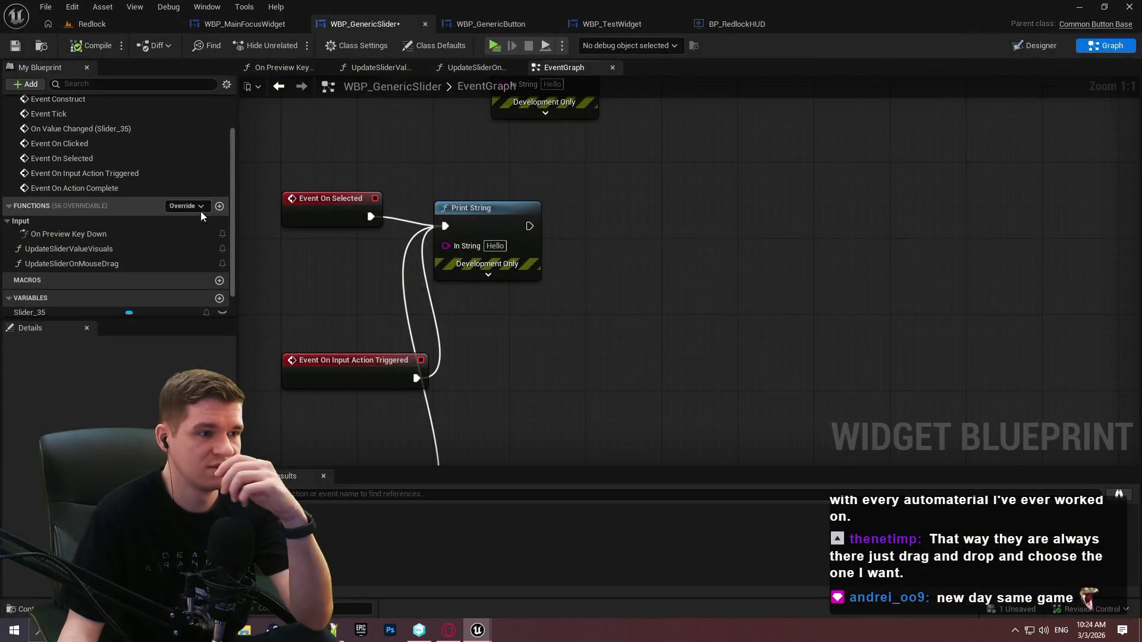
left_click(199, 207)
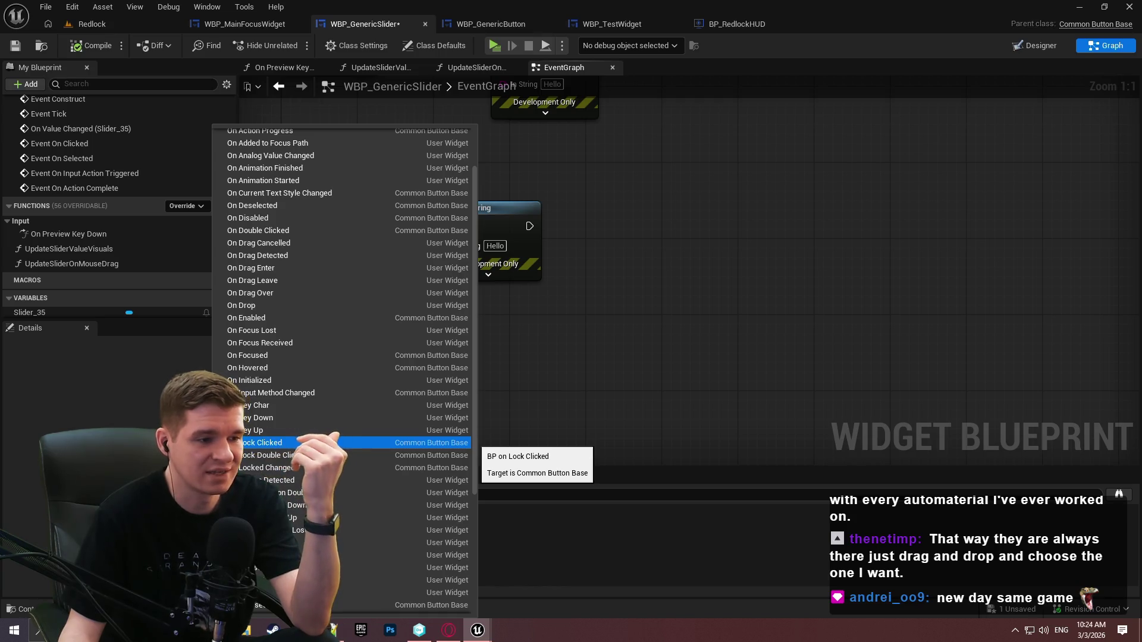
Add an Event On Pressed from the overridable functions list
scroll(318, 449, "down", 5)
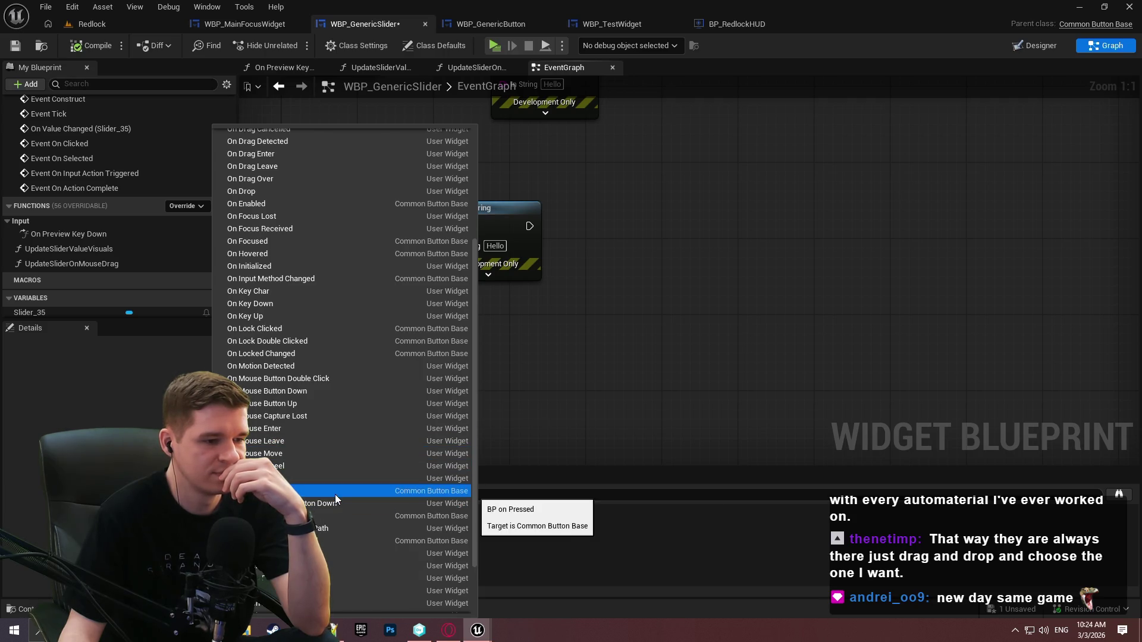
scroll(334, 499, "down", 3)
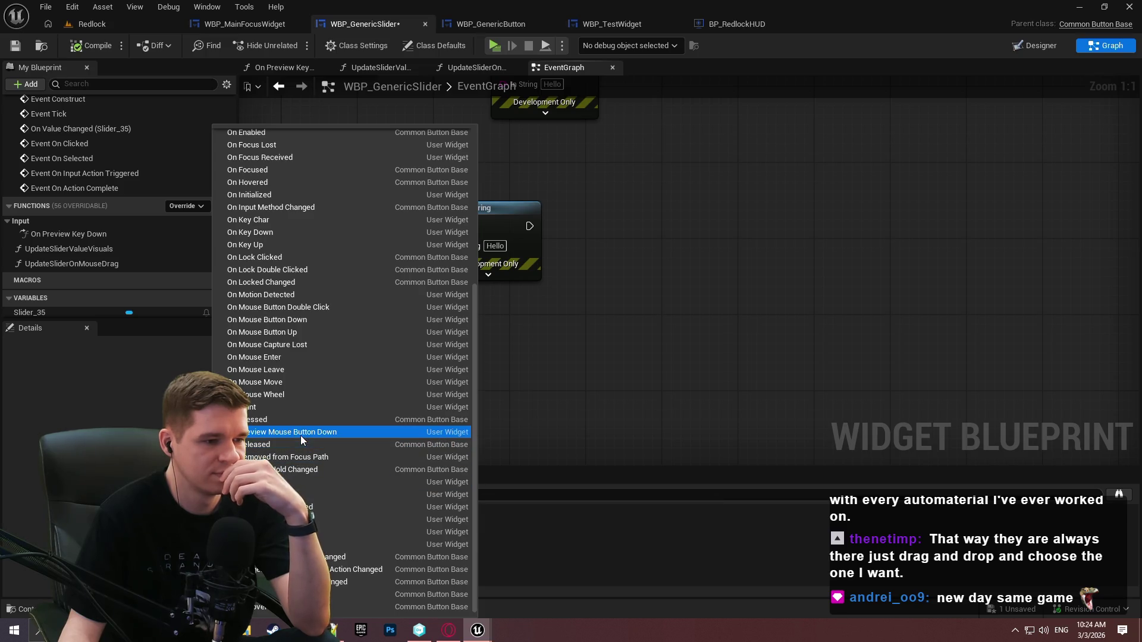
left_click(284, 420)
Wire On Pressed to the Hello Print String, save and compile, and start a play test
mouse_move(655, 353)
left_mouse_down()
mouse_move(729, 284)
mouse_move(752, 212)
left_mouse_up()
double_click(858, 69)
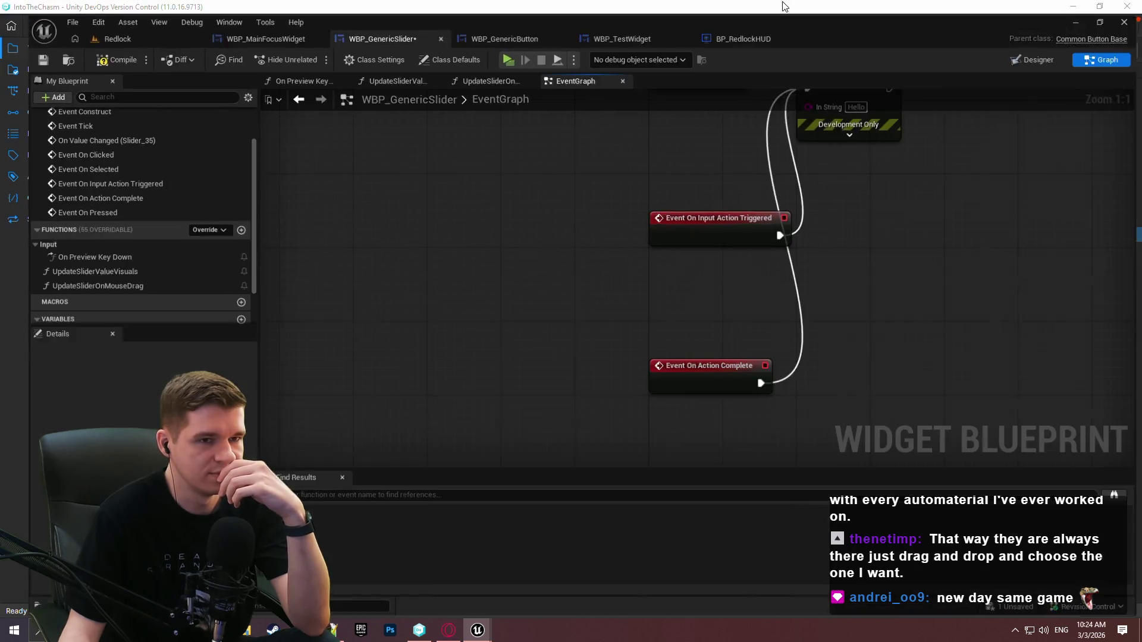
scroll(654, 343, "down", 2)
left_click_drag(625, 133, 724, 298)
left_click_drag(592, 255, 669, 177)
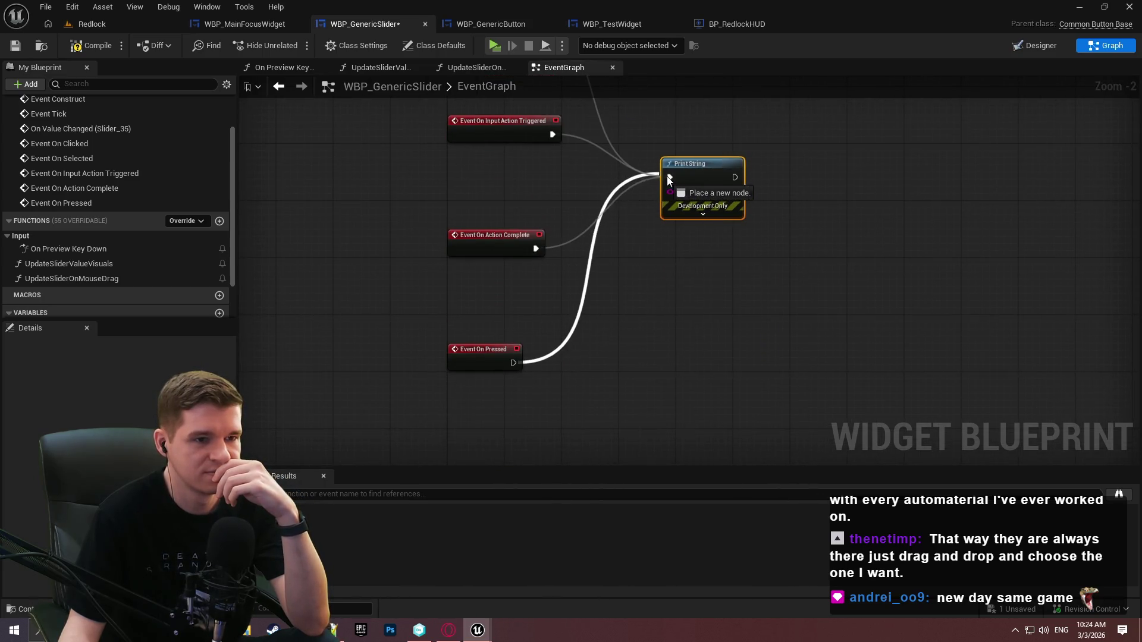
left_click(20, 50)
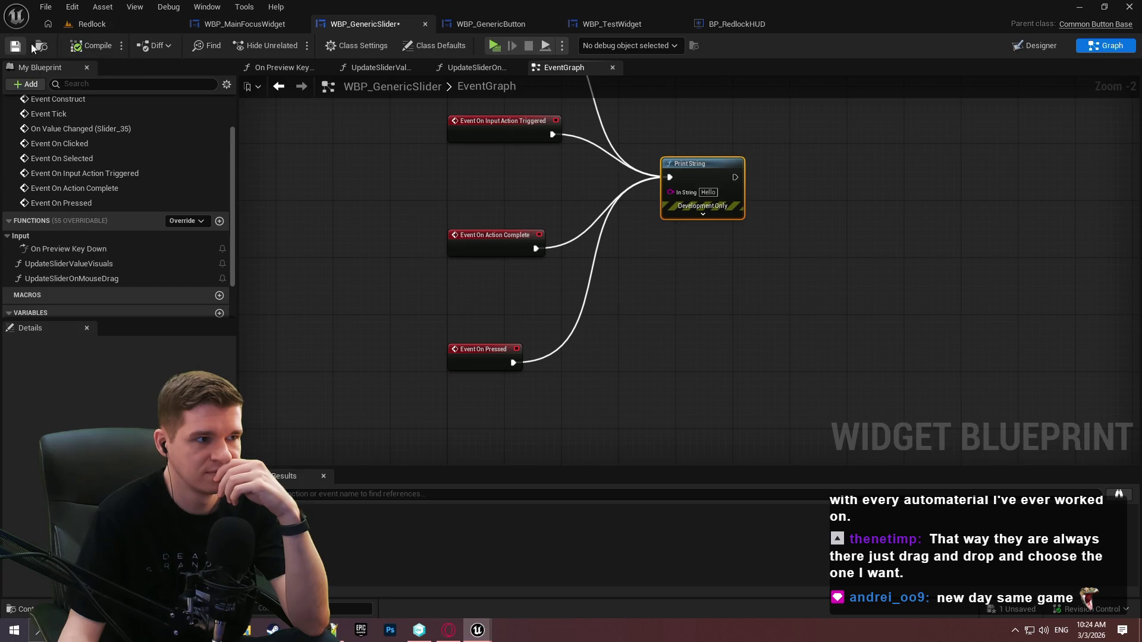
key("alt+p")
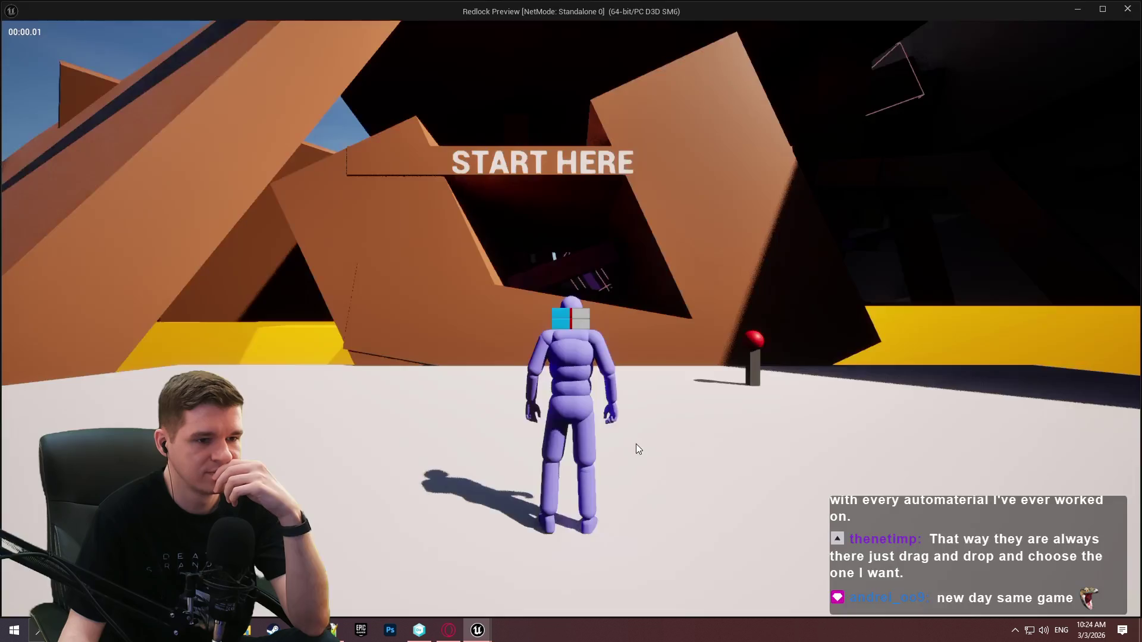
Nudge the top slider's handle to line up with the bottom one, then stop the play session
left_click(573, 305)
left_click(573, 305)
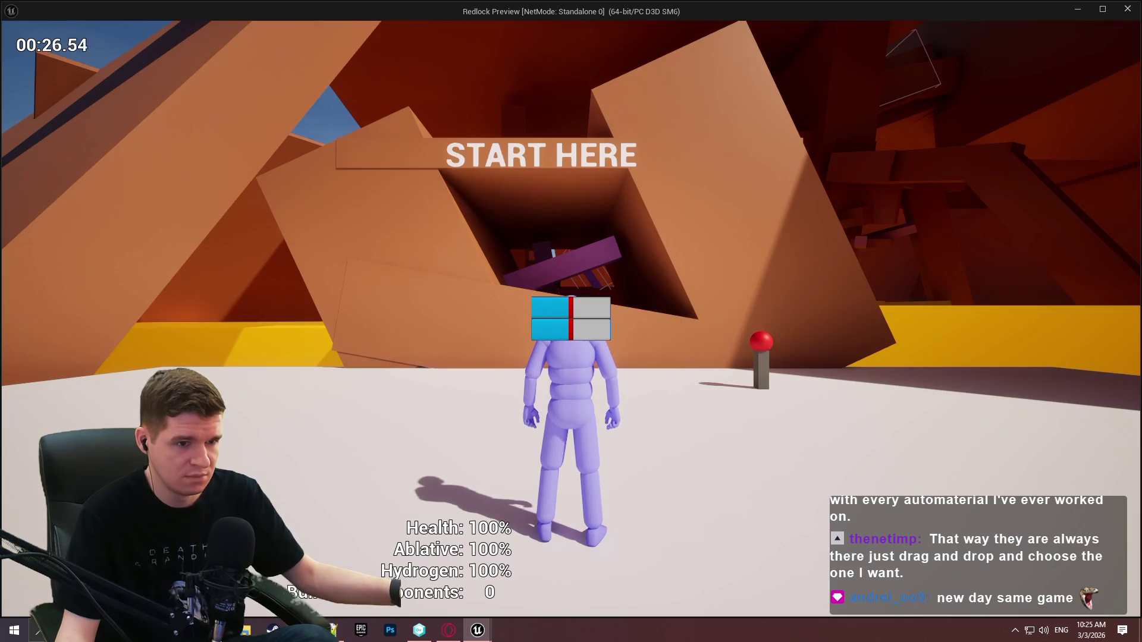
key("Escape")
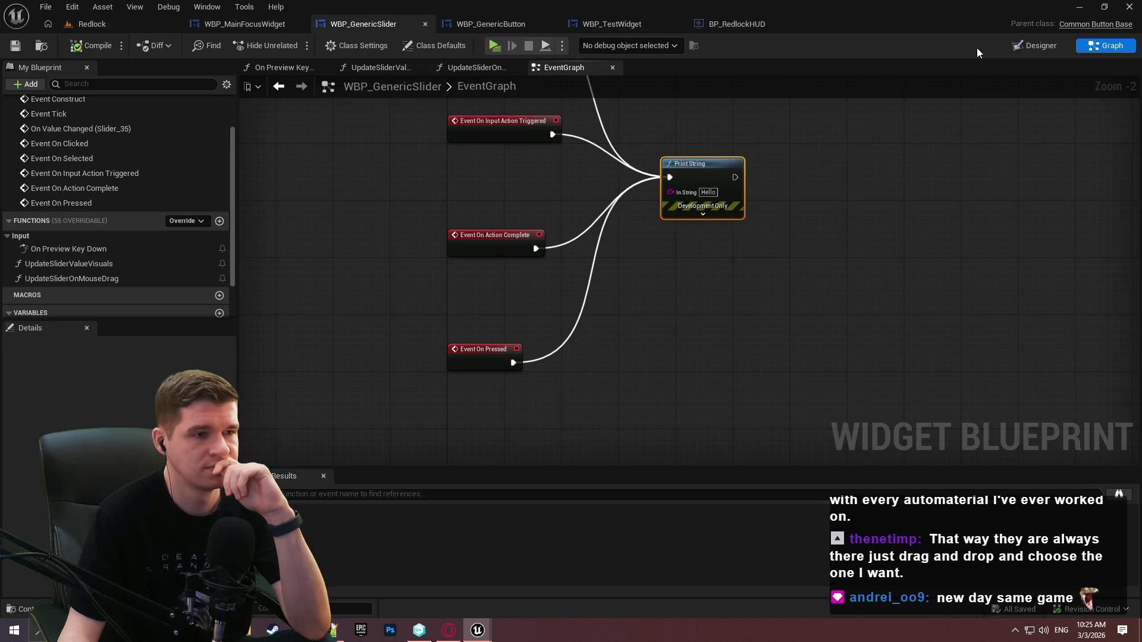
Select the WBP_GenericSlider root widget and review its Click Method options without changing them
left_click(1038, 46)
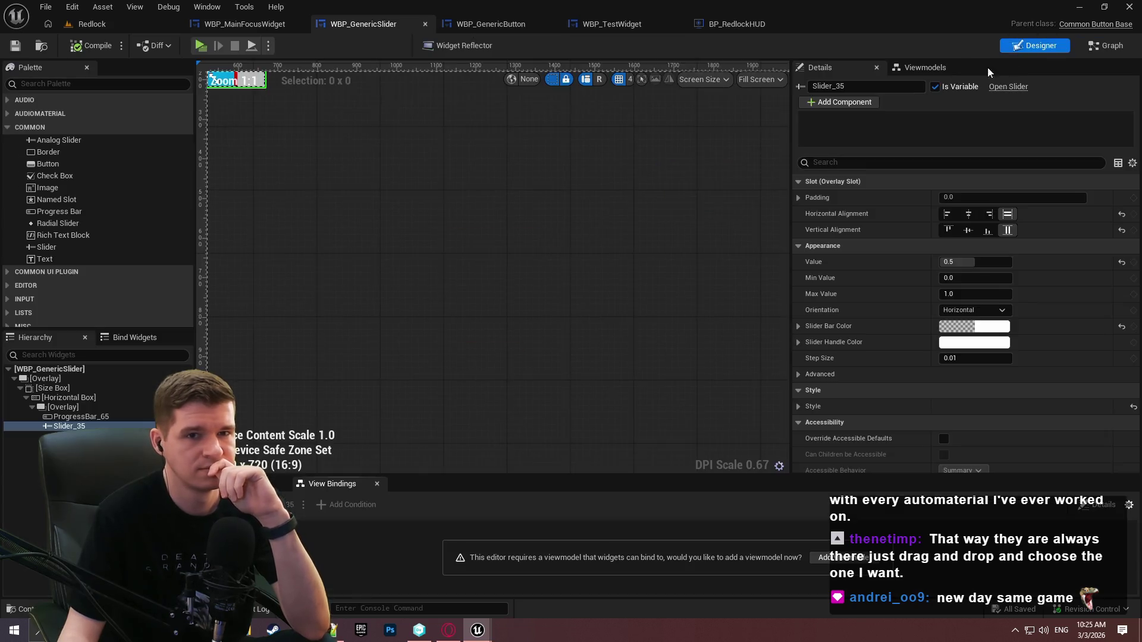
left_click(49, 369)
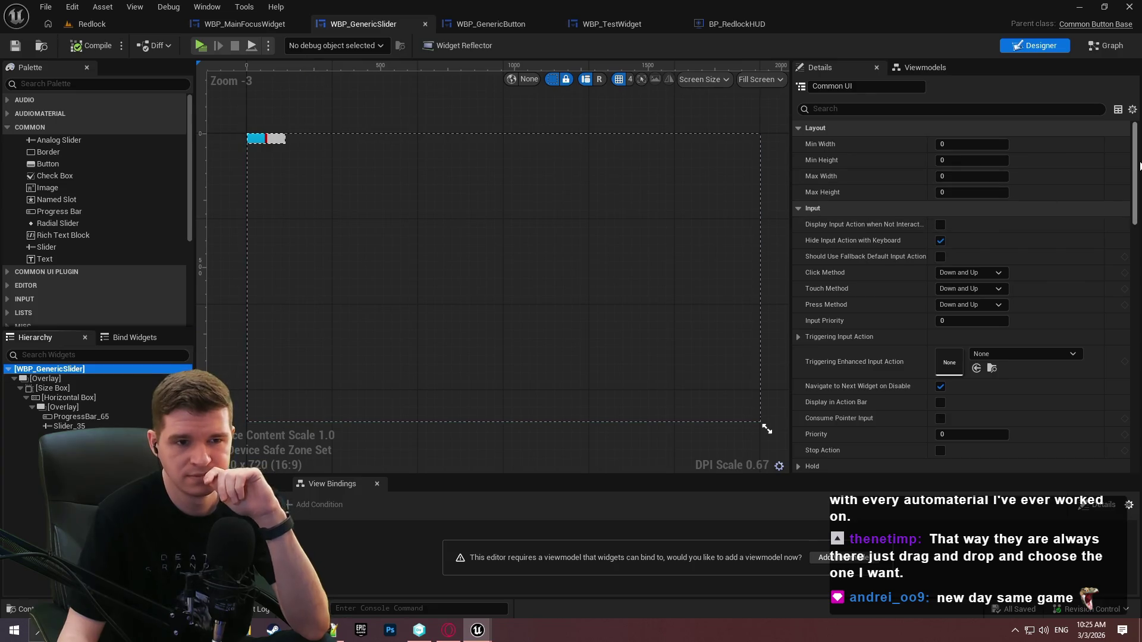
left_click(1134, 173)
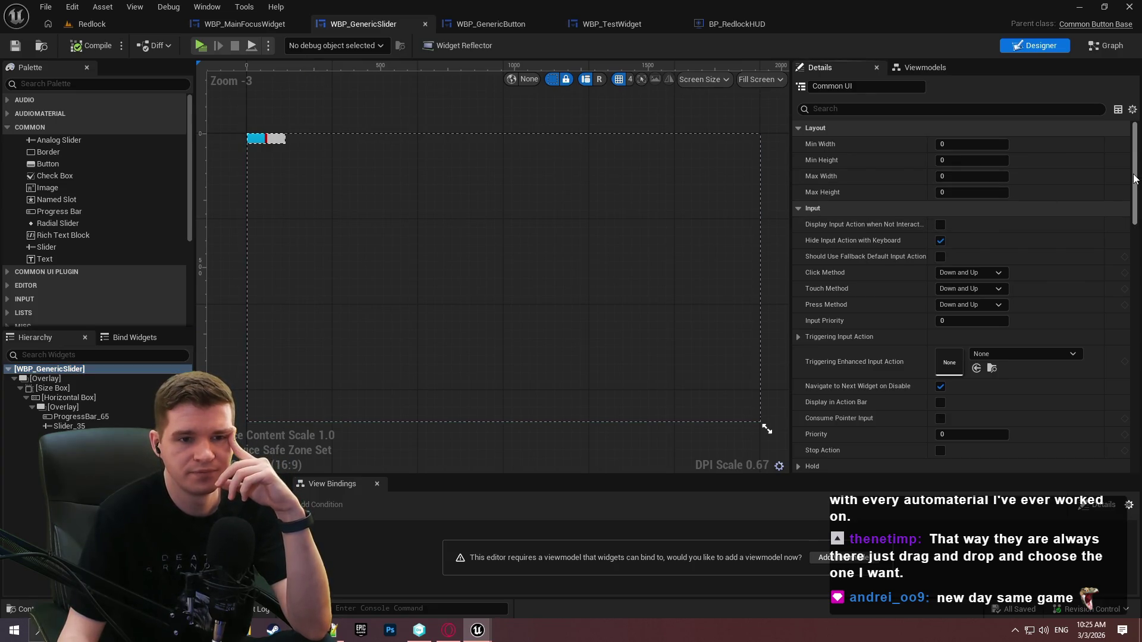
left_click_drag(1136, 158, 1133, 168)
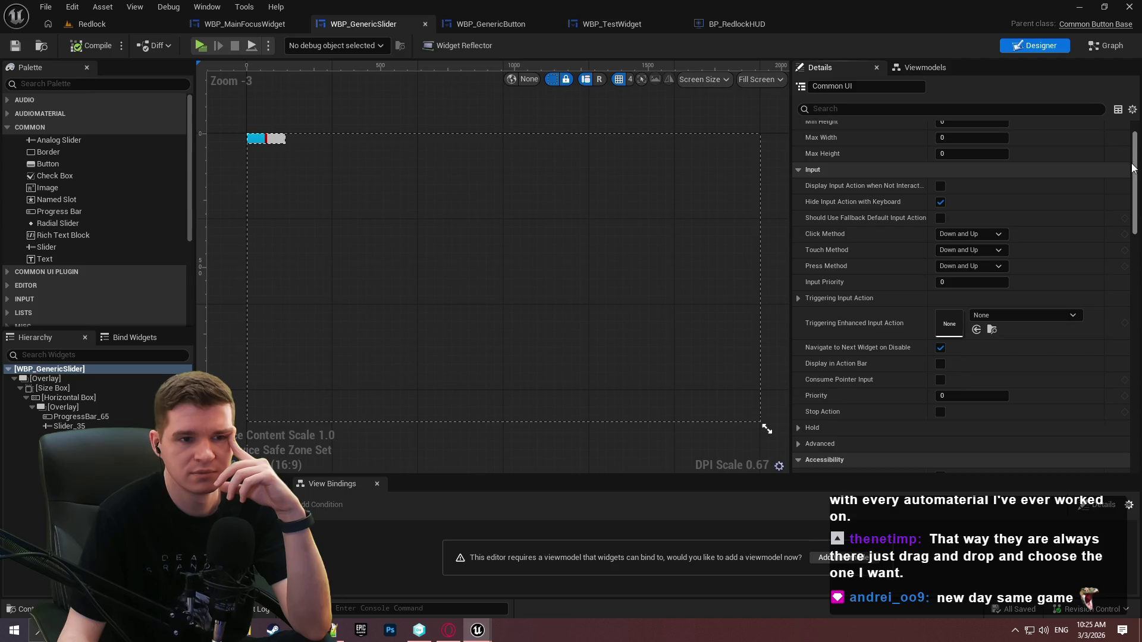
left_click(979, 234)
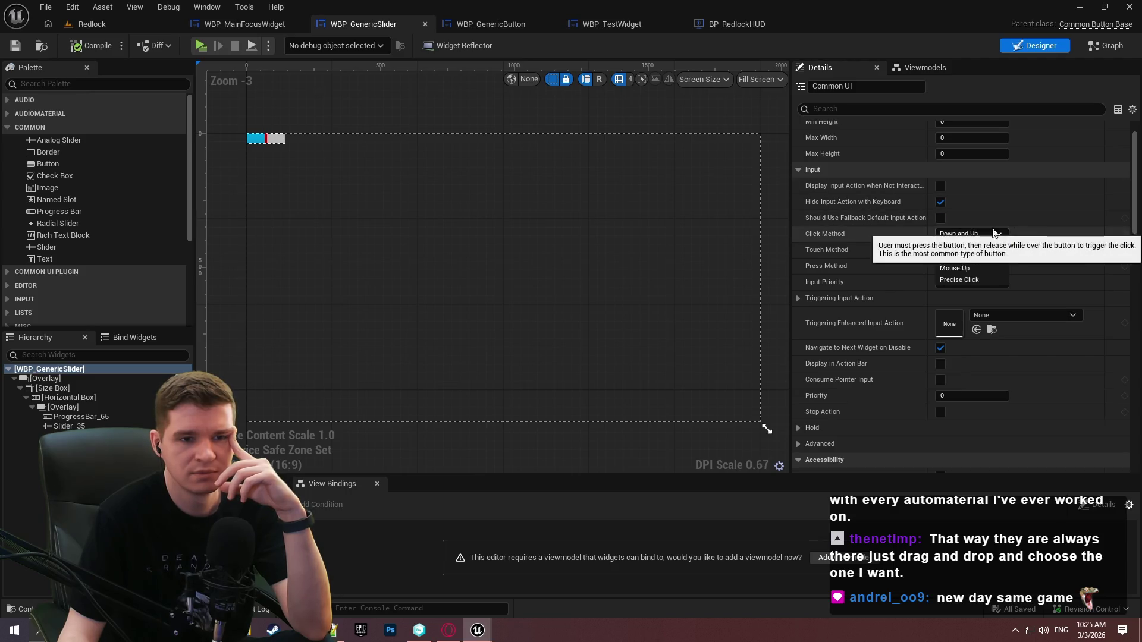
left_click(1049, 237)
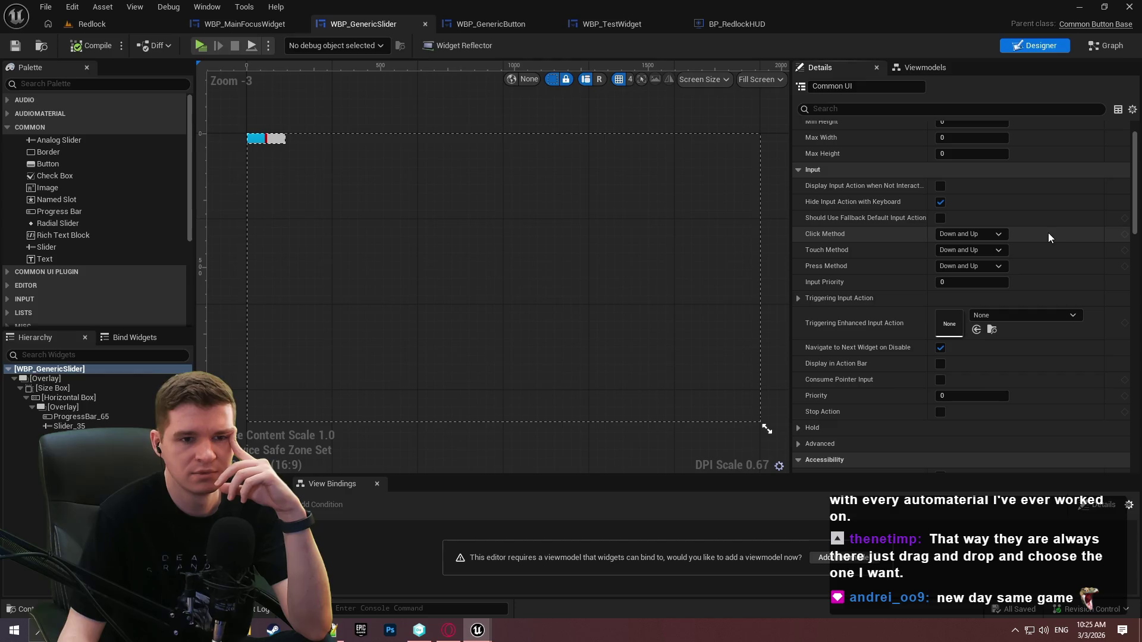
Toggle open the Triggering Input Action section, then expand the Hold and advanced input settings
scroll(1056, 236, "down", 2)
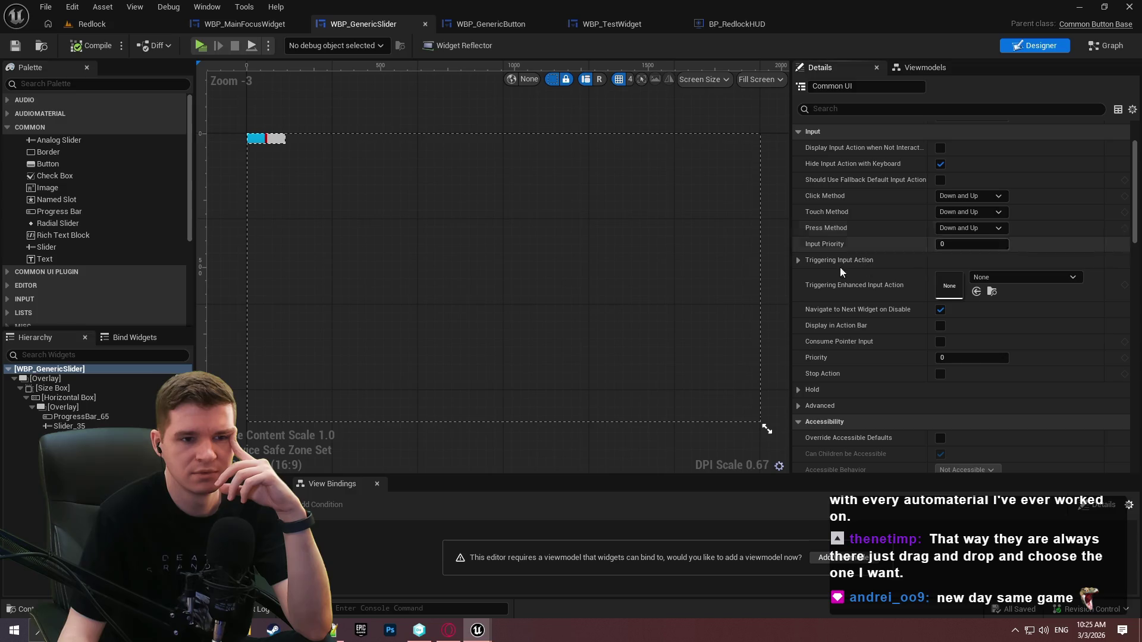
left_click(799, 260)
left_click(799, 260)
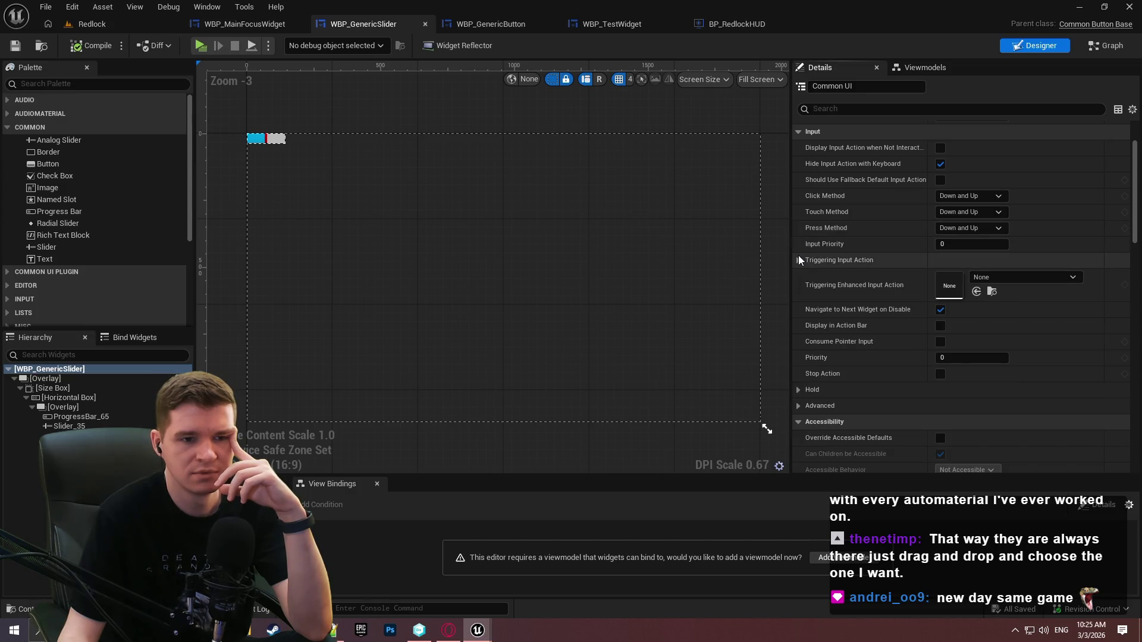
scroll(863, 302, "down", 1)
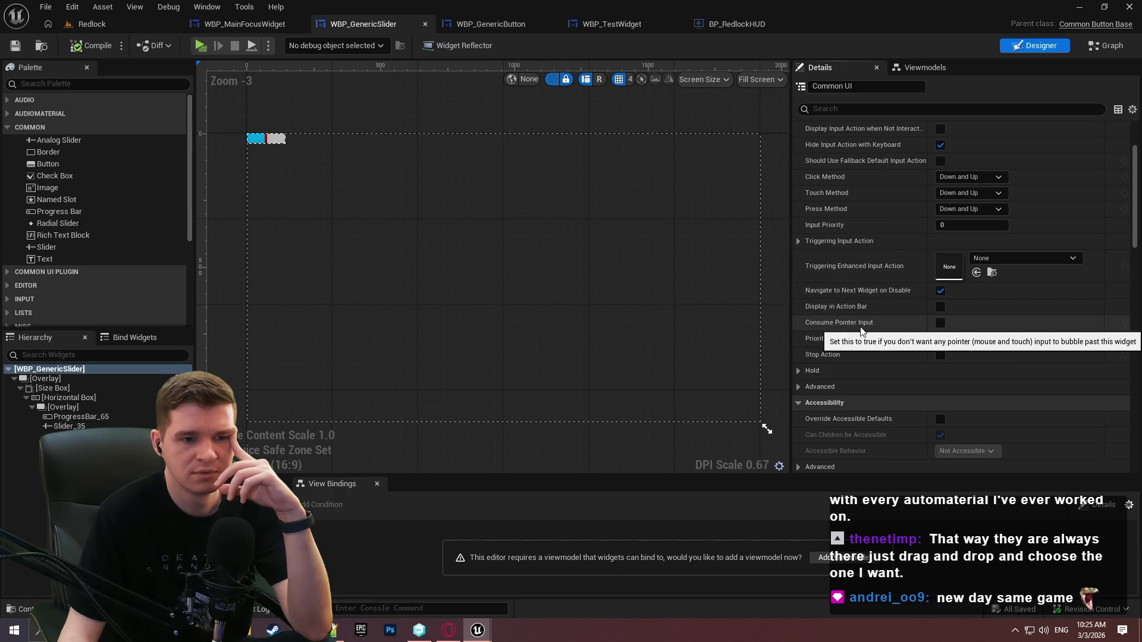
scroll(857, 341, "down", 3)
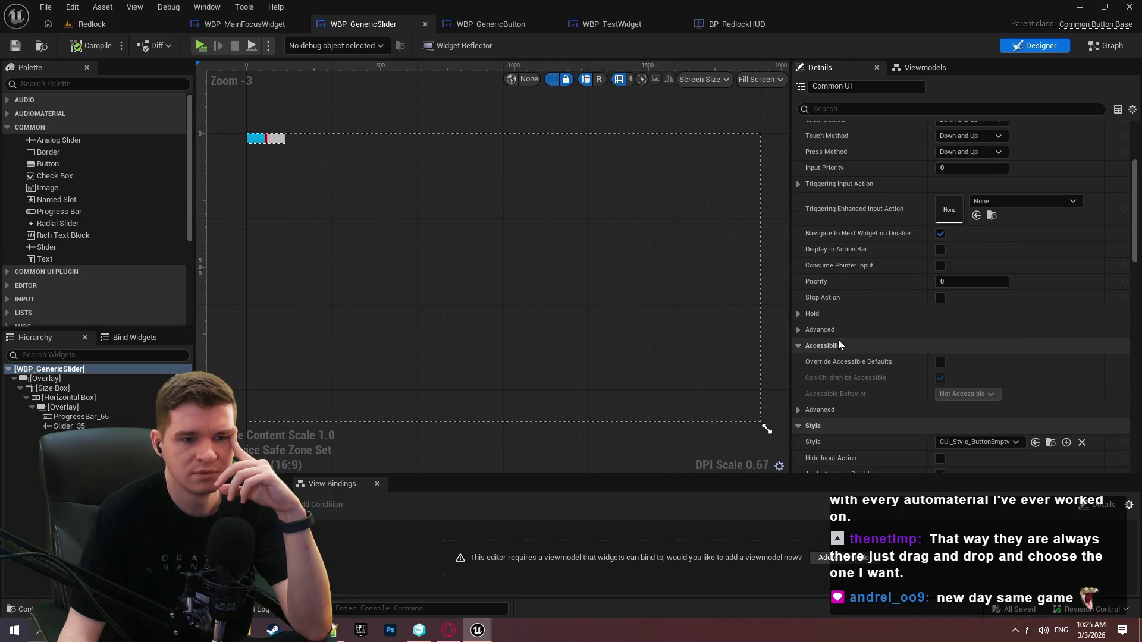
left_click(799, 314)
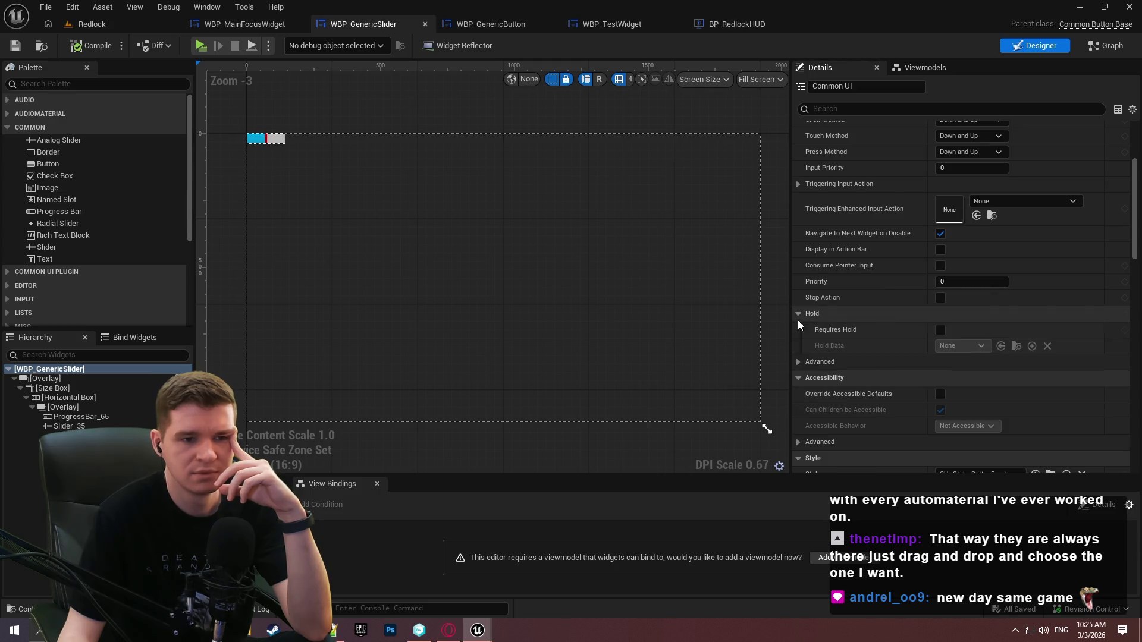
left_click(798, 362)
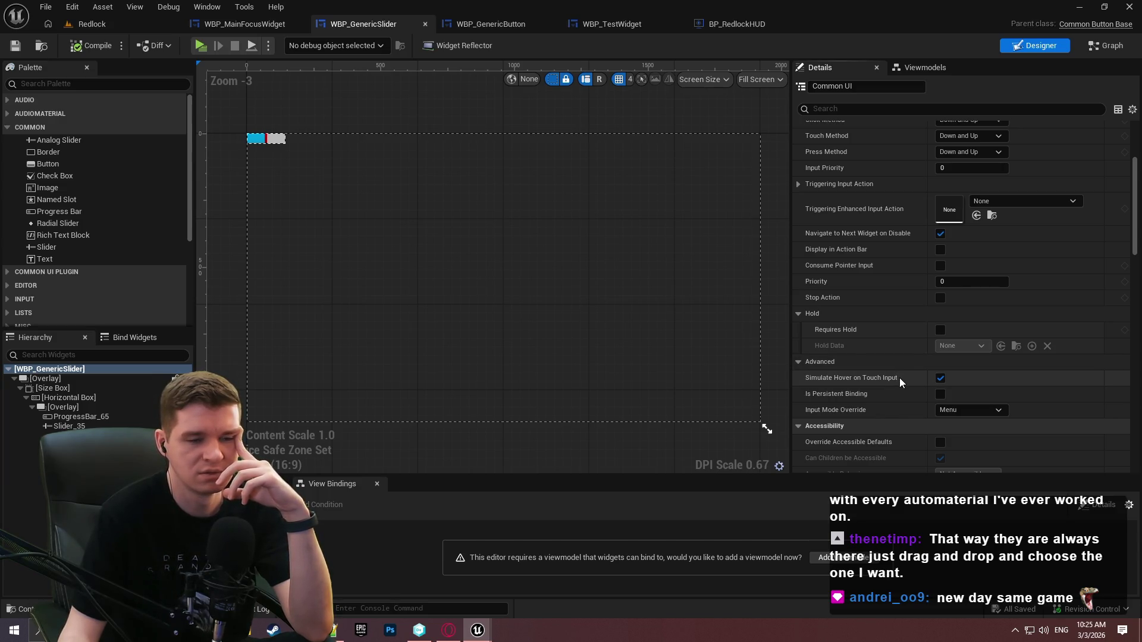
Scroll down the Details panel and turn on the widget's Locked setting
scroll(897, 377, "down", 2)
scroll(892, 333, "down", 4)
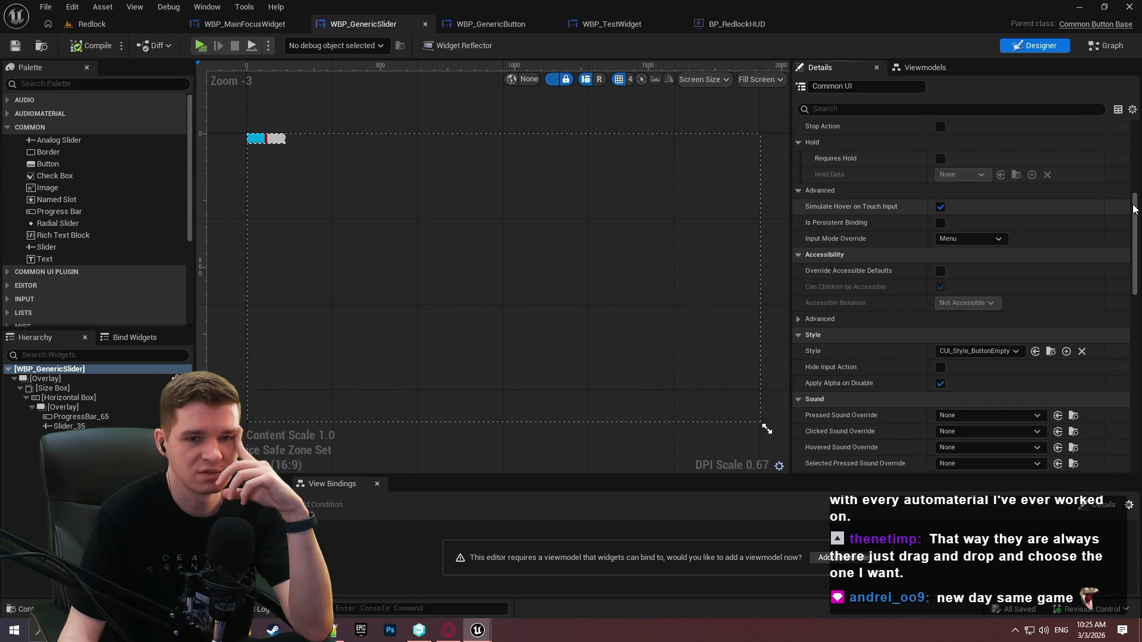
scroll(1134, 175, "down", 6)
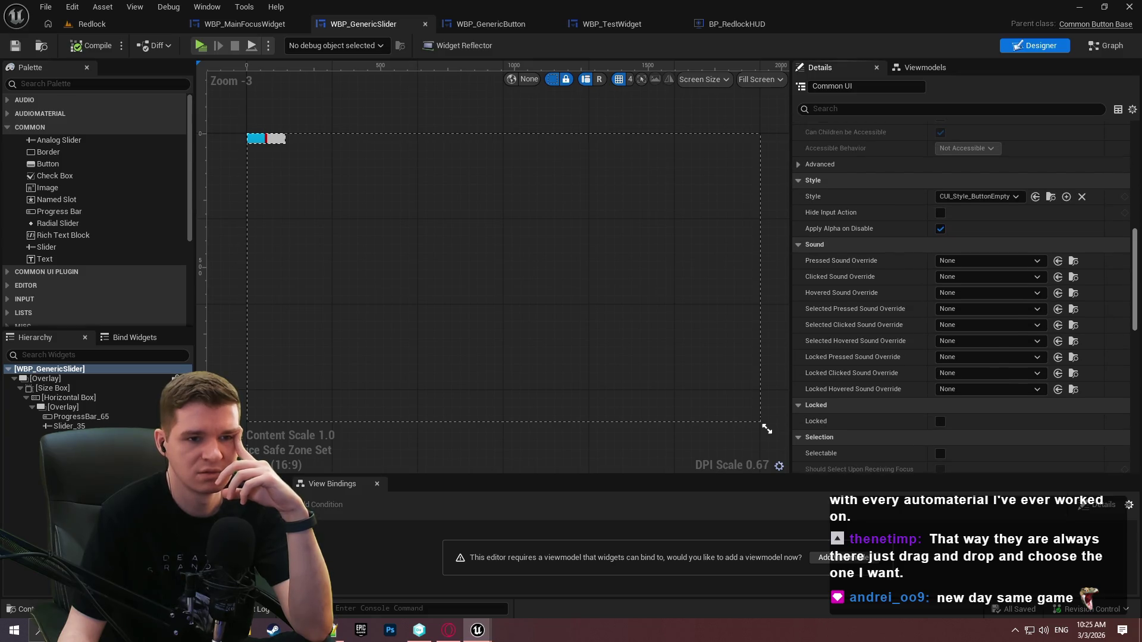
scroll(1133, 292, "down", 7)
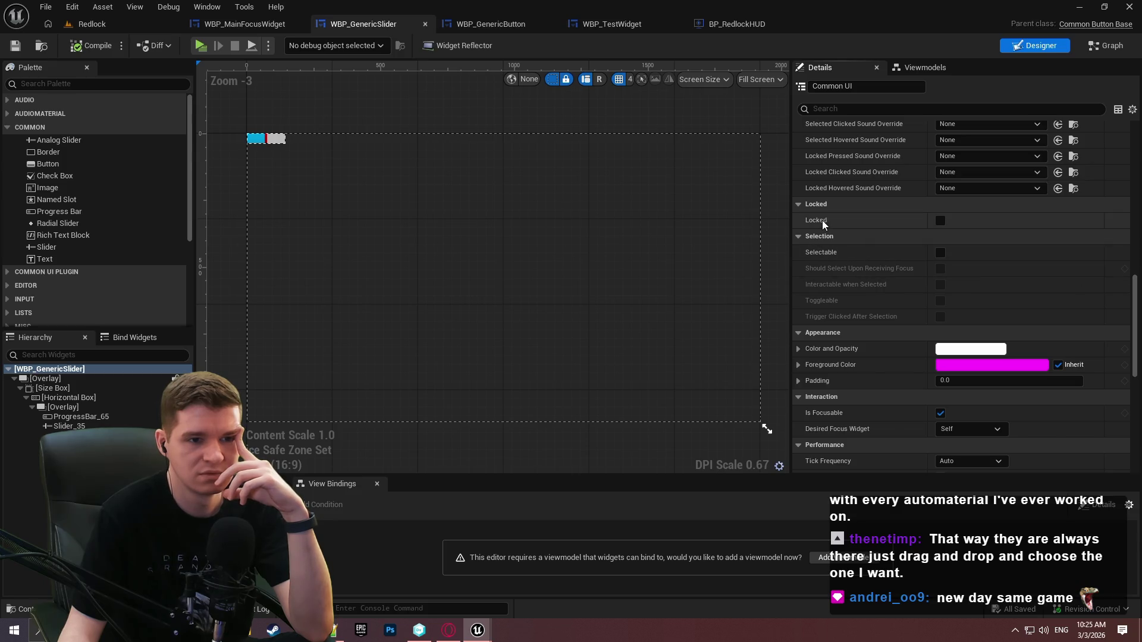
mouse_move(822, 220)
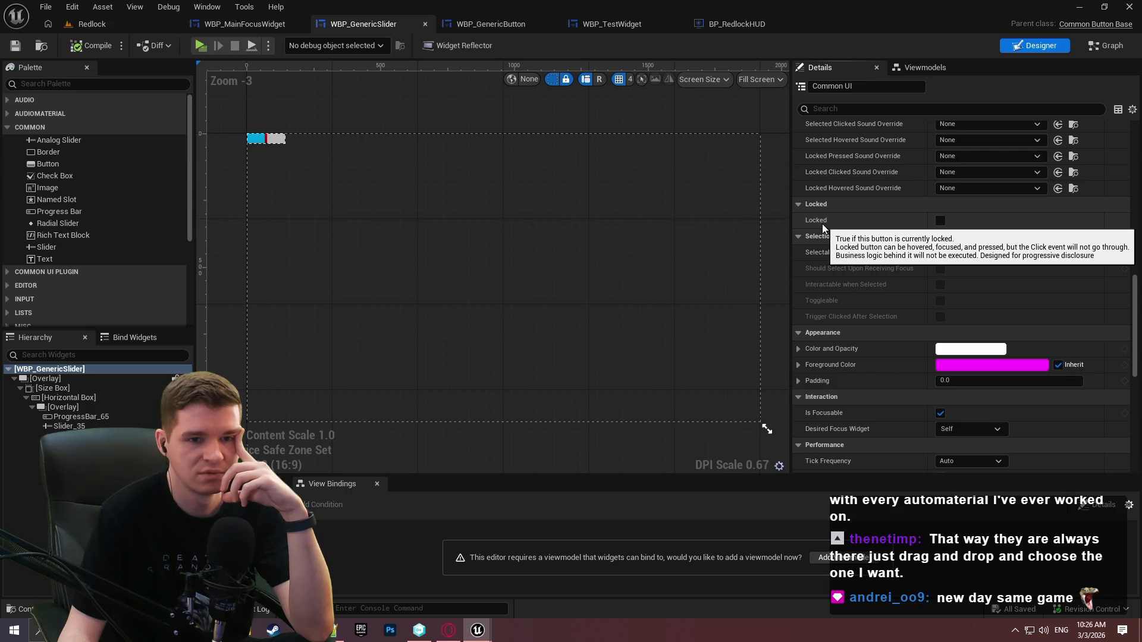
left_click(945, 220)
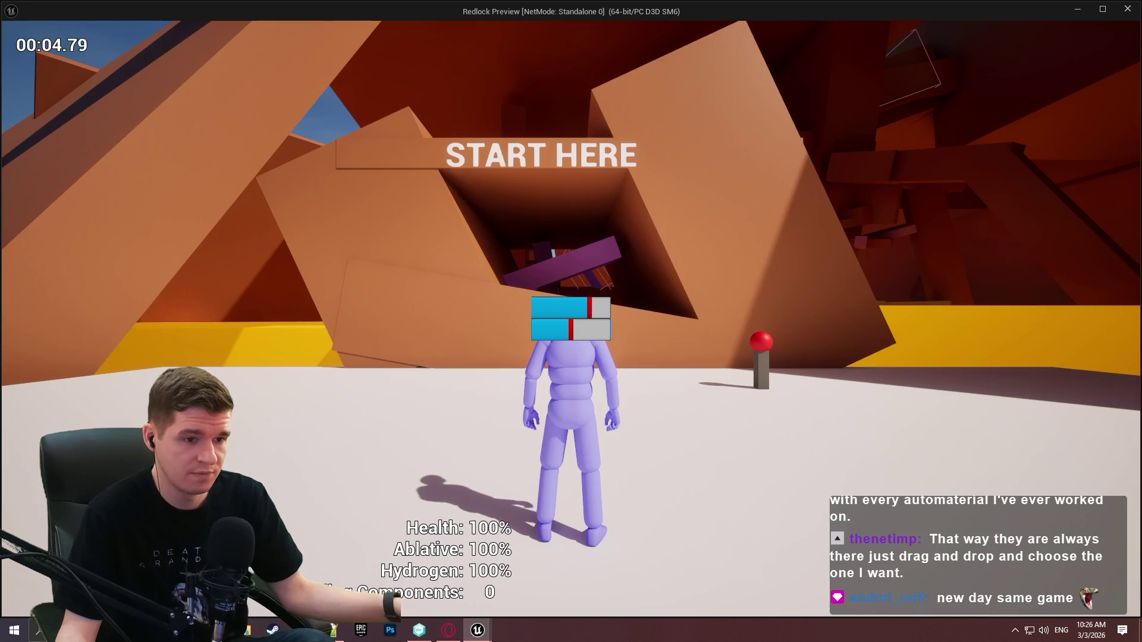
Drag the top slider's marker left to match the lower one, then end the play session
left_click_drag(589, 308, 571, 308)
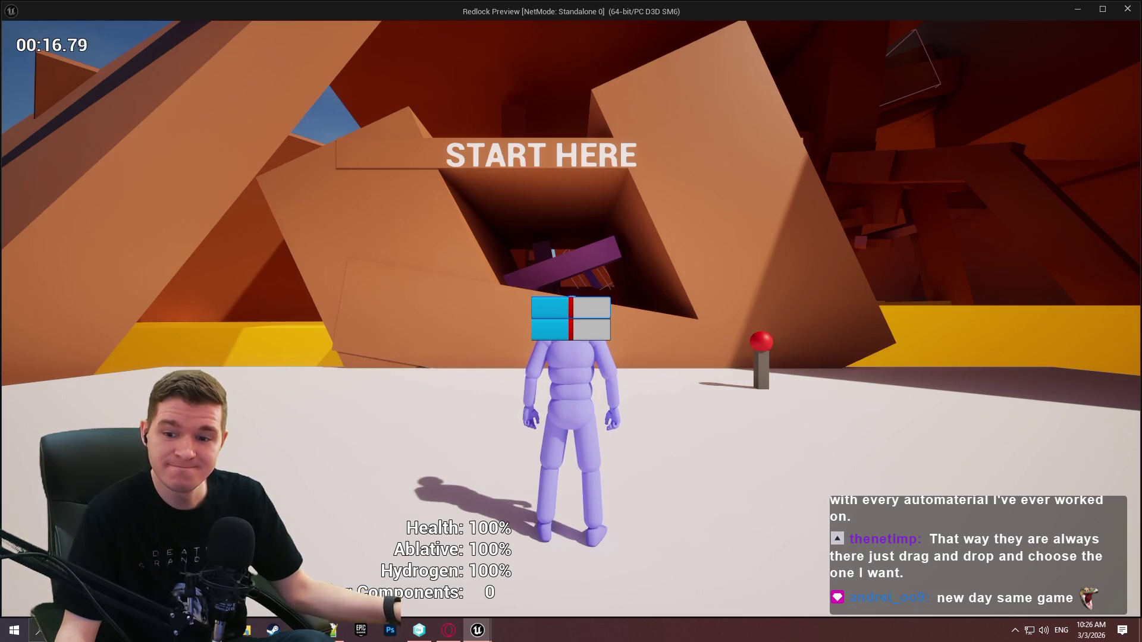
key("Escape")
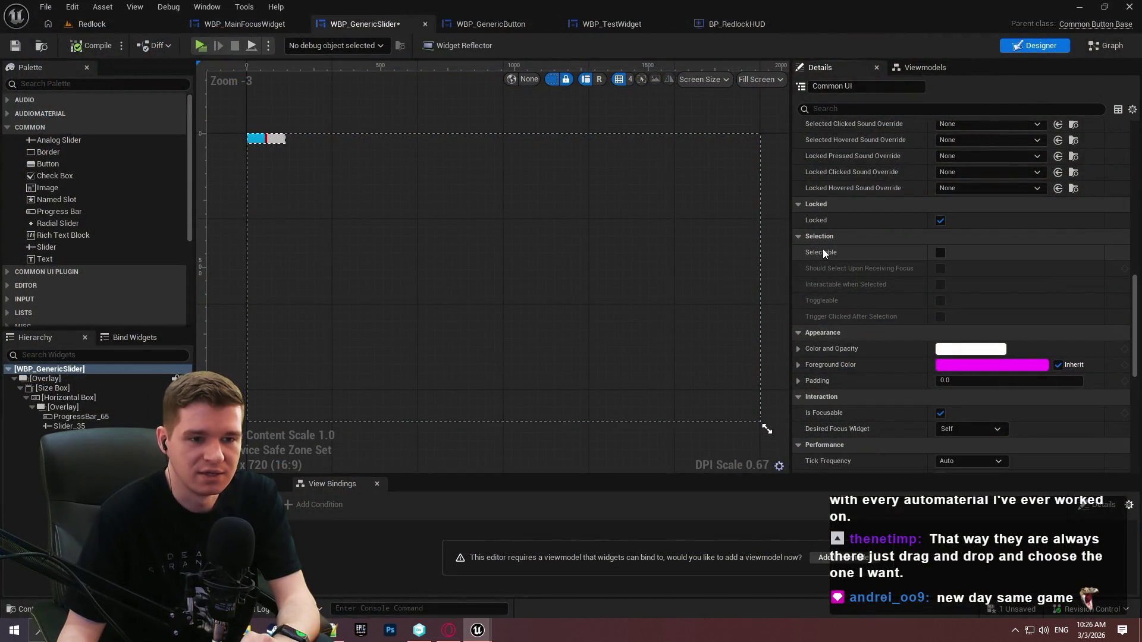
Scroll through the root widget's remaining Details properties, then return to the EventGraph
mouse_move(822, 250)
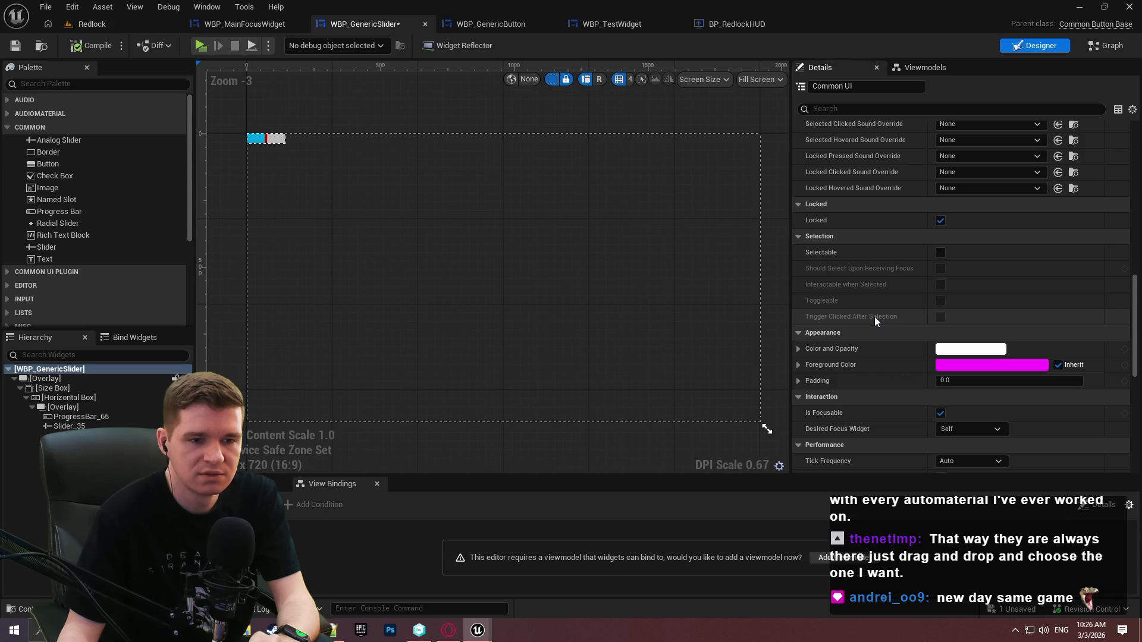
scroll(876, 317, "down", 1)
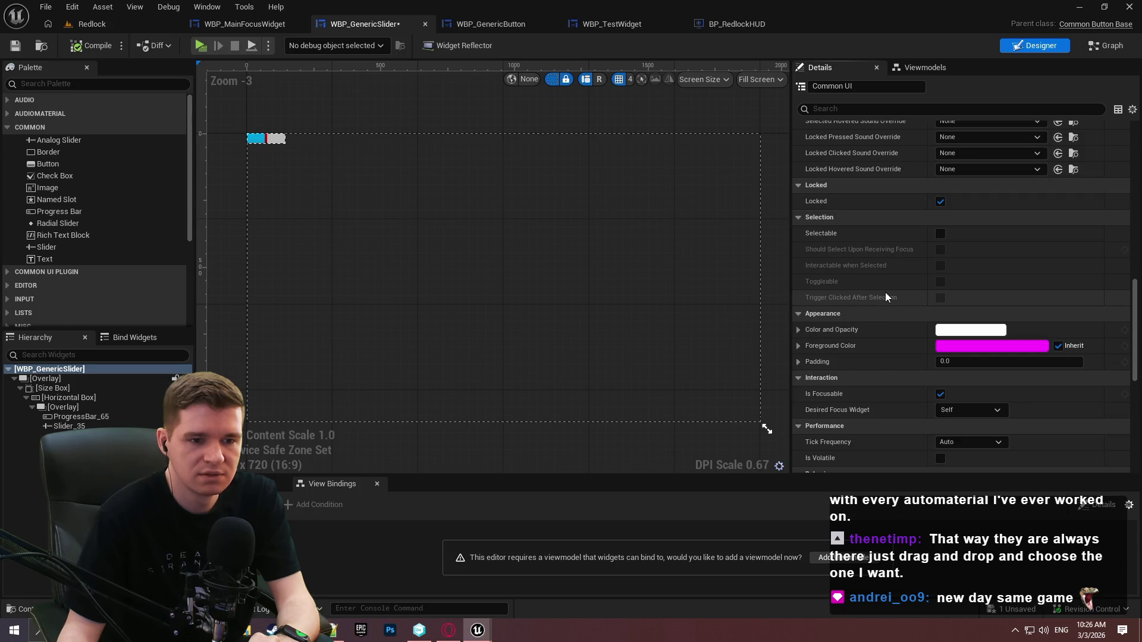
scroll(885, 293, "down", 3)
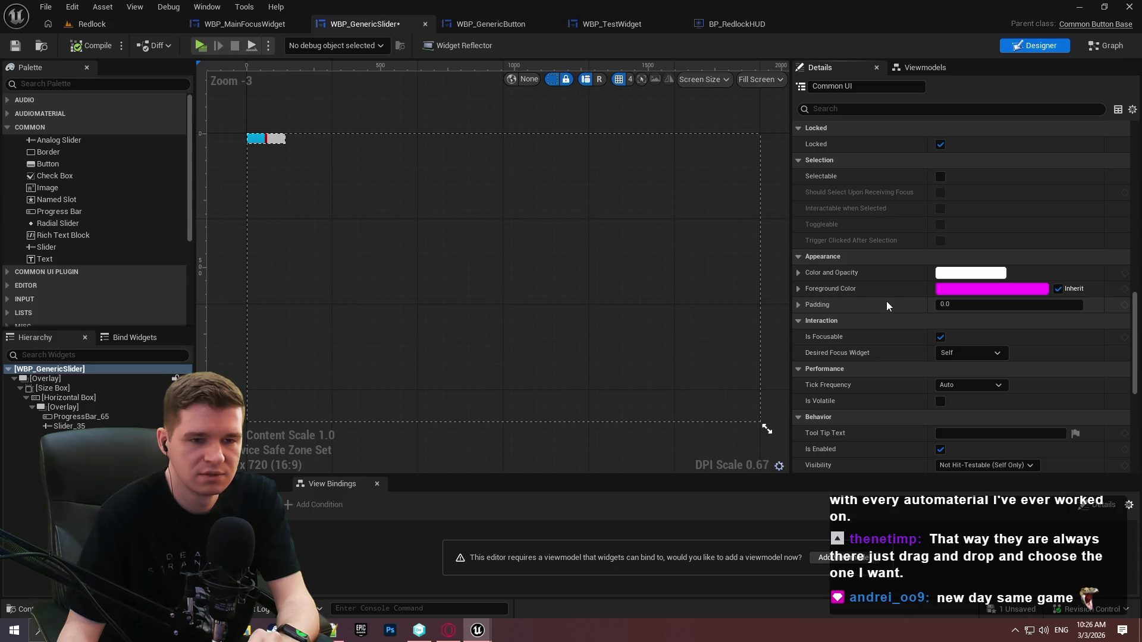
scroll(886, 305, "down", 3)
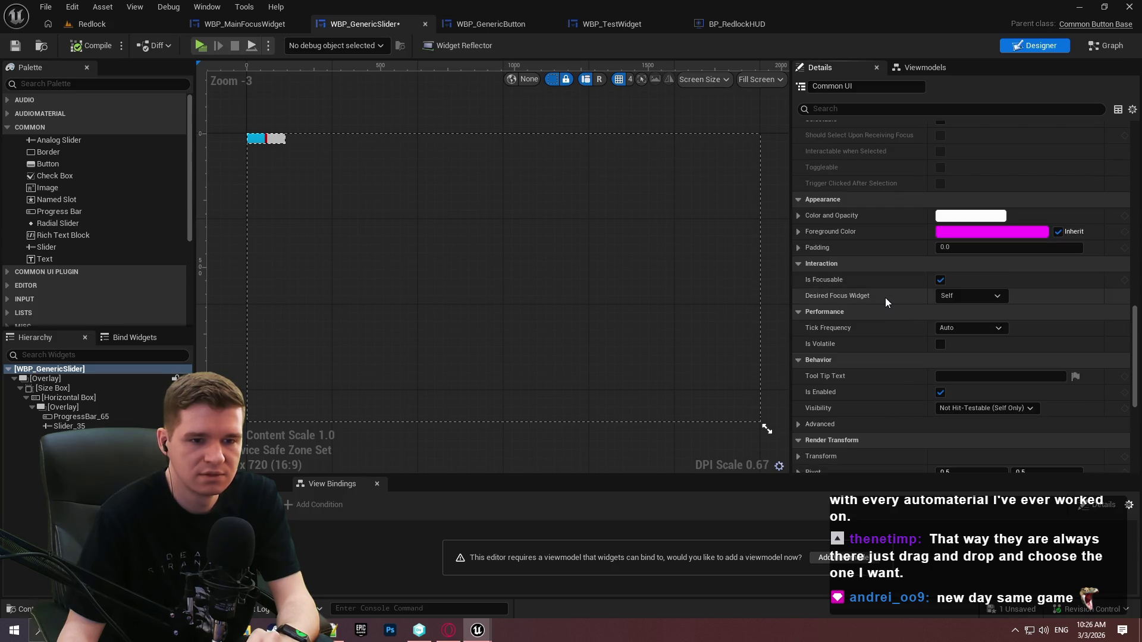
scroll(885, 300, "down", 7)
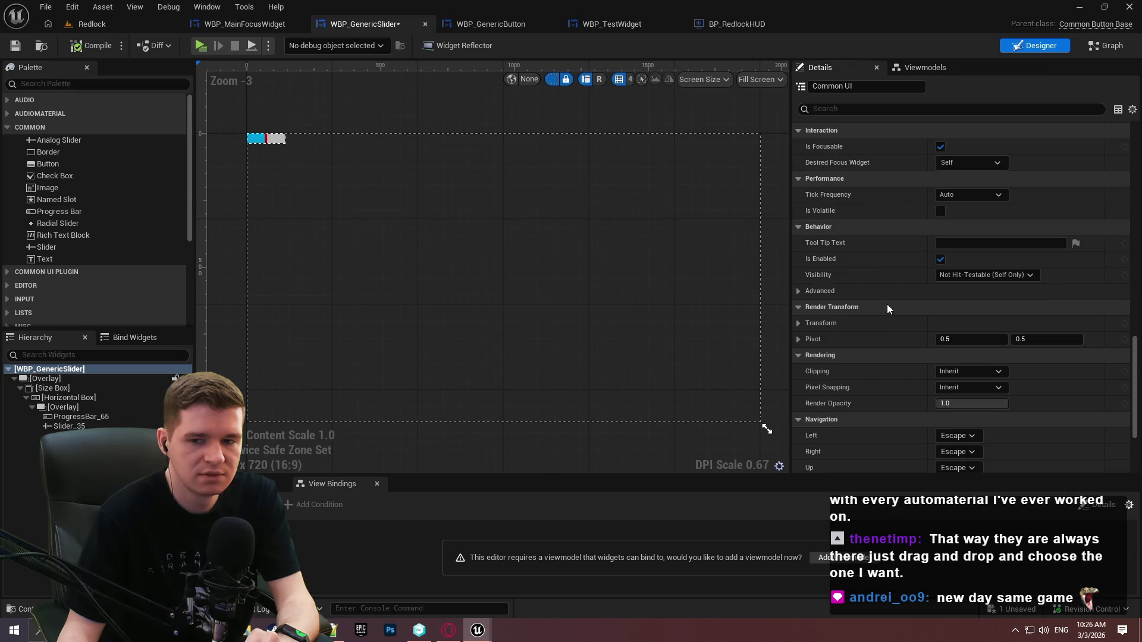
left_click(1098, 47)
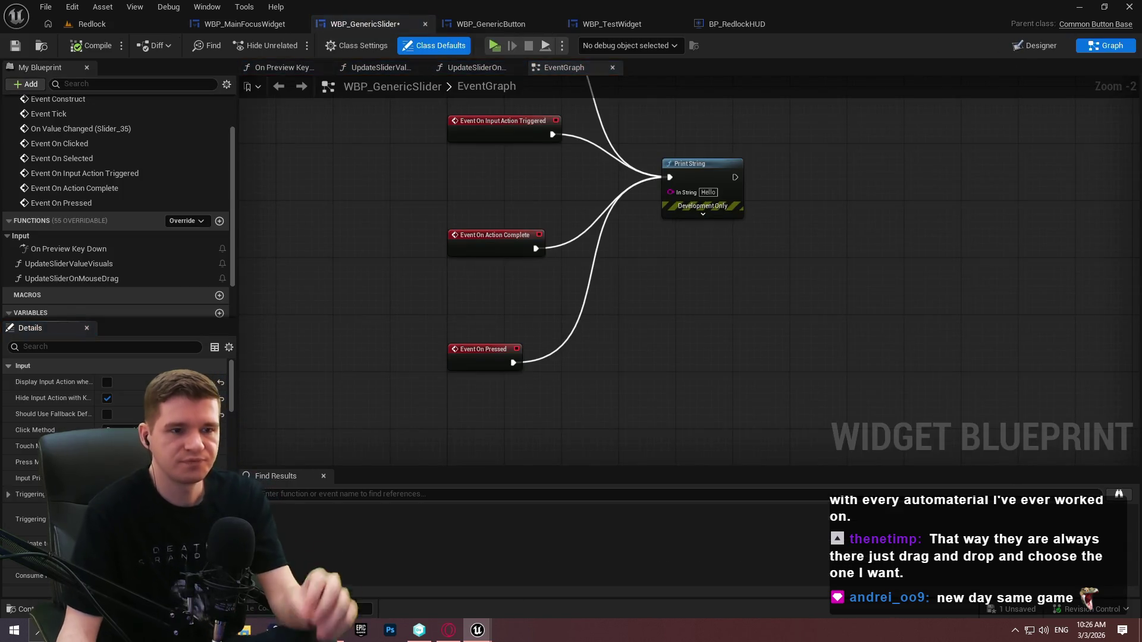
Wire Event On Clicked to the lower Print String, delete the upper one, then compile and save
scroll(685, 322, "down", 2)
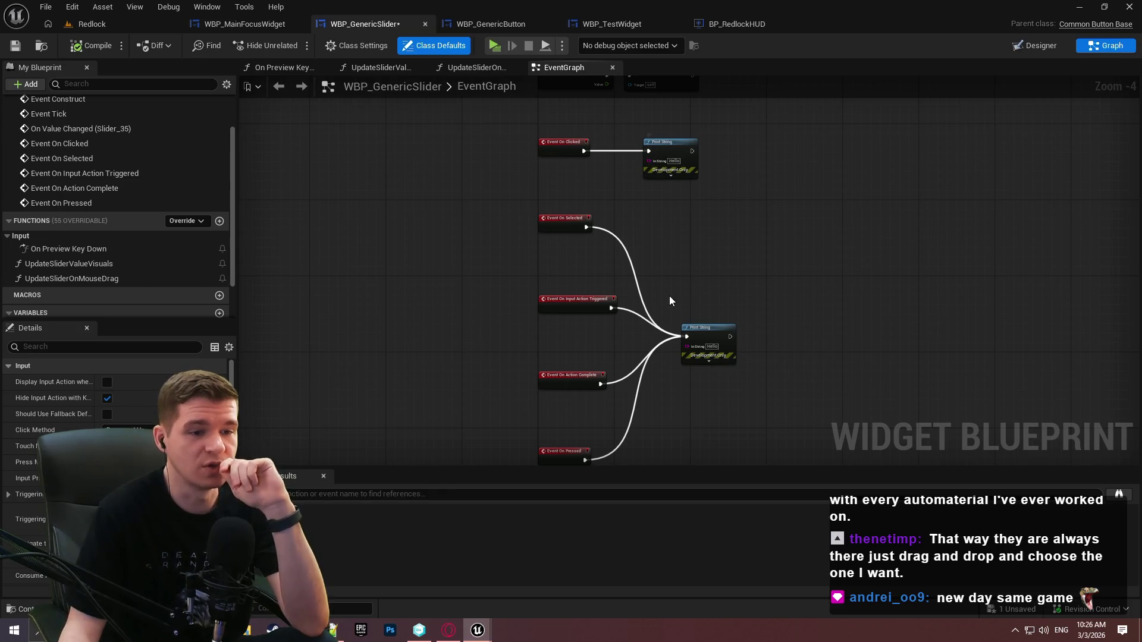
left_click_drag(685, 336, 584, 151)
left_click(672, 156)
key("Delete")
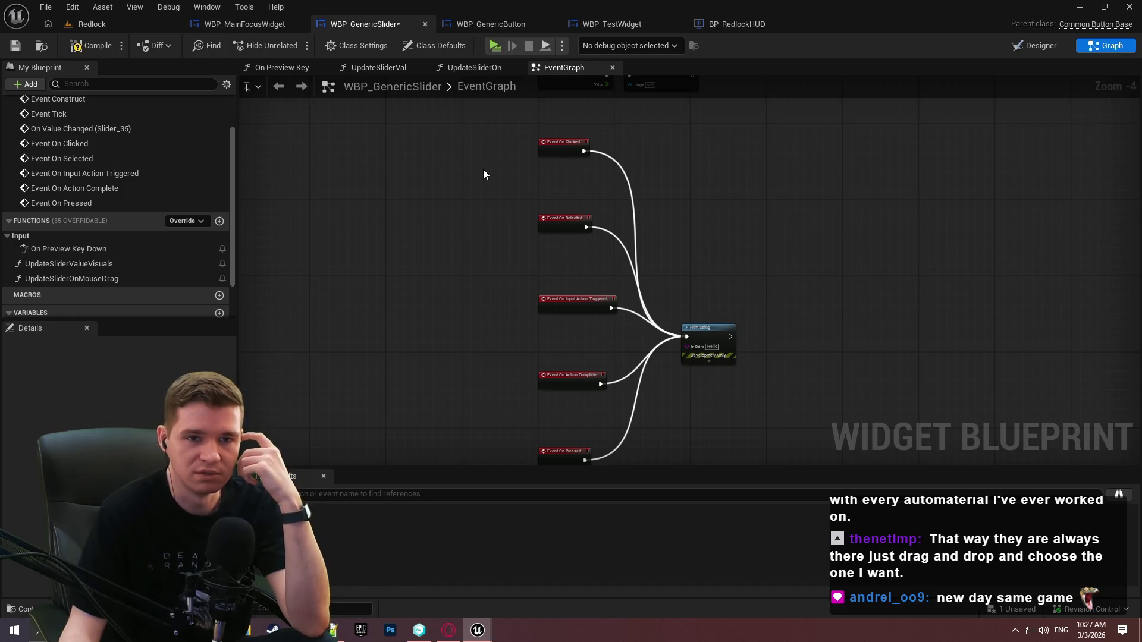
mouse_move(478, 171)
left_mouse_down()
mouse_move(724, 314)
mouse_move(698, 570)
left_mouse_up()
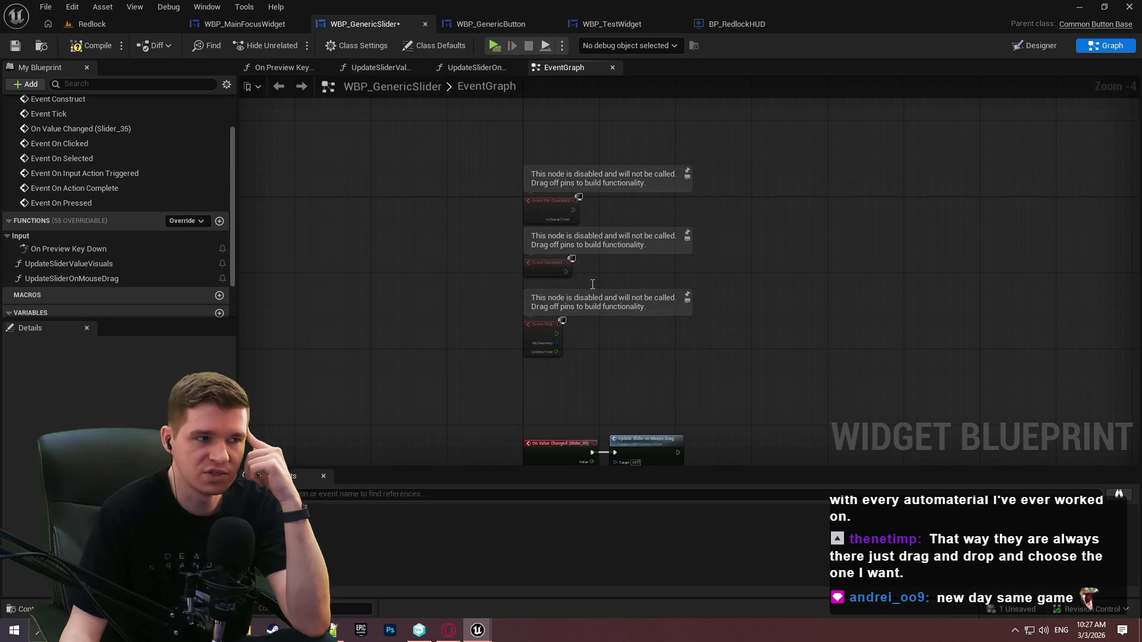
left_click(16, 45)
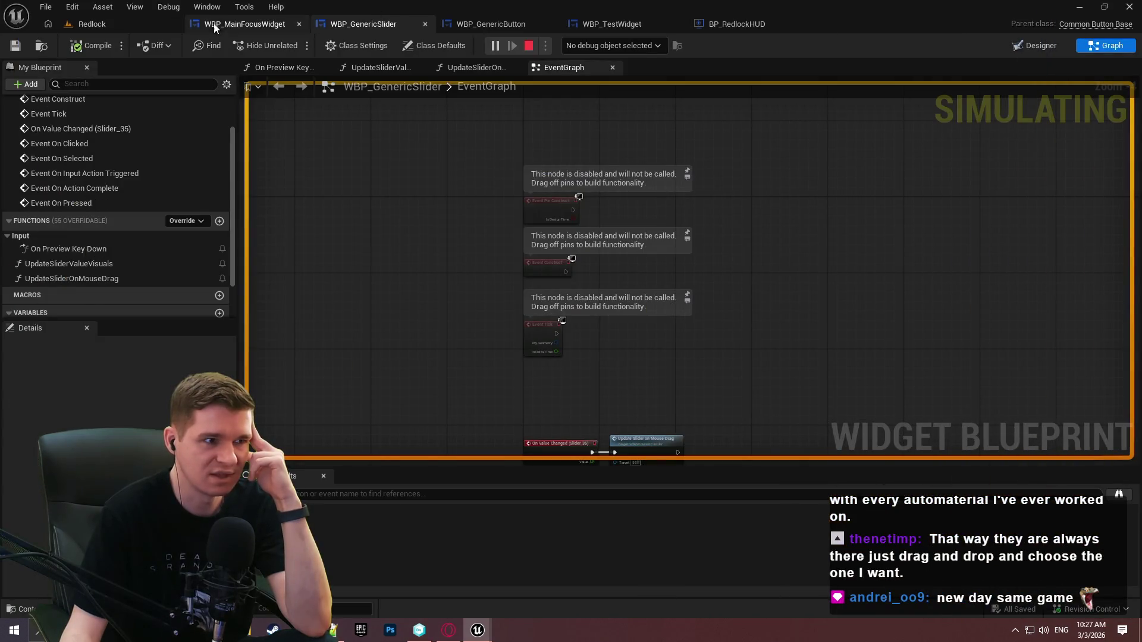
Open the Widget Reflector from the Tools > Debug menu
left_click(197, 8)
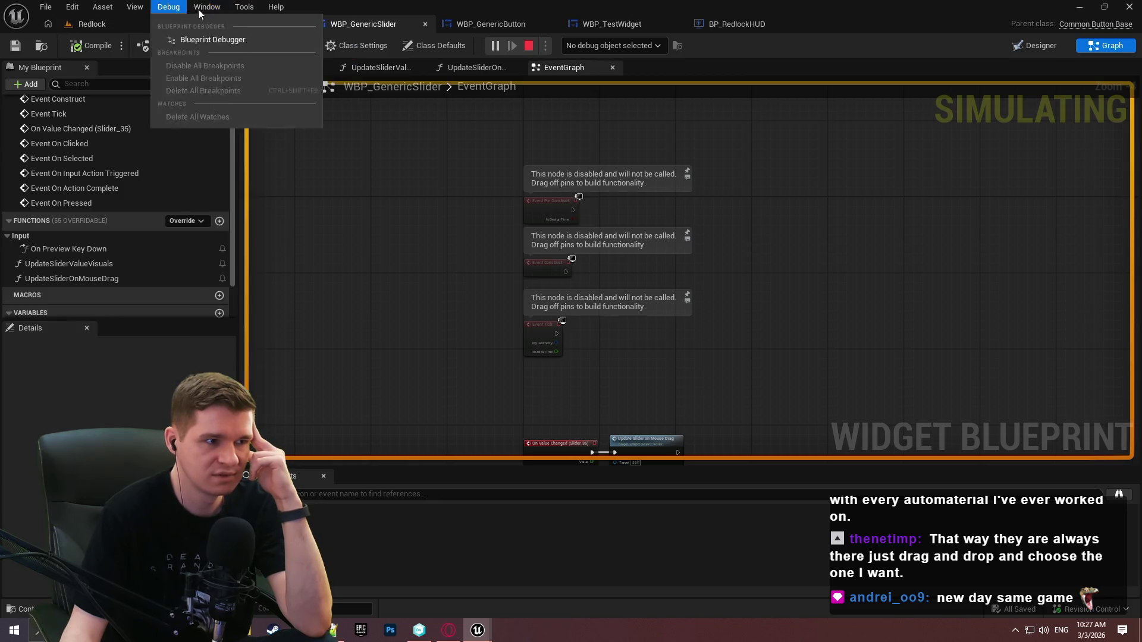
left_click(245, 8)
mouse_move(345, 307)
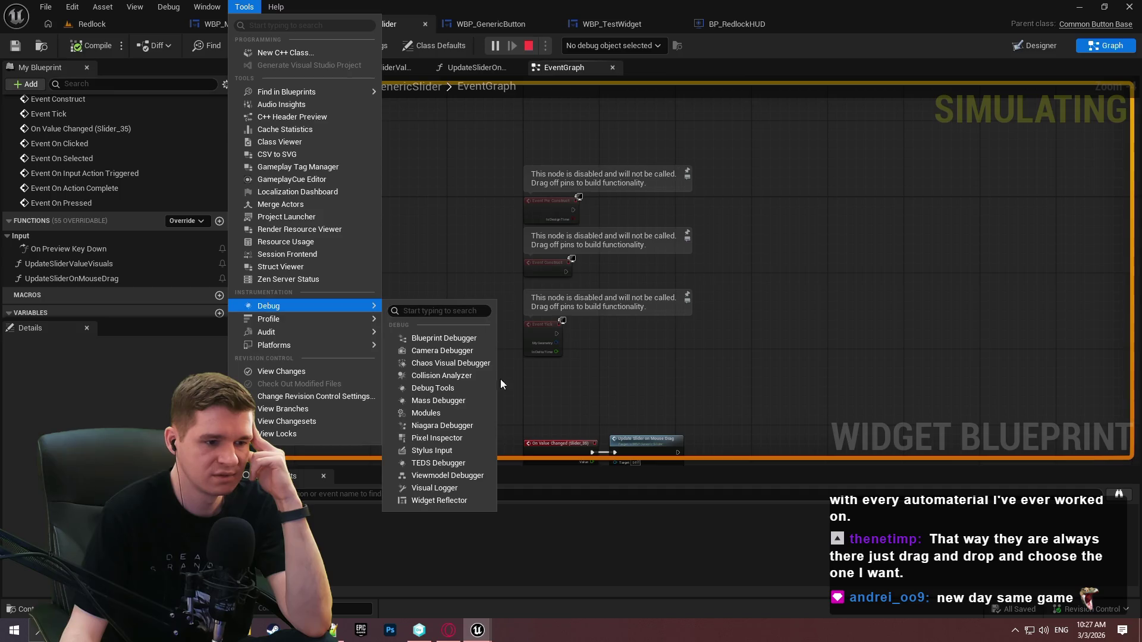
left_click(439, 501)
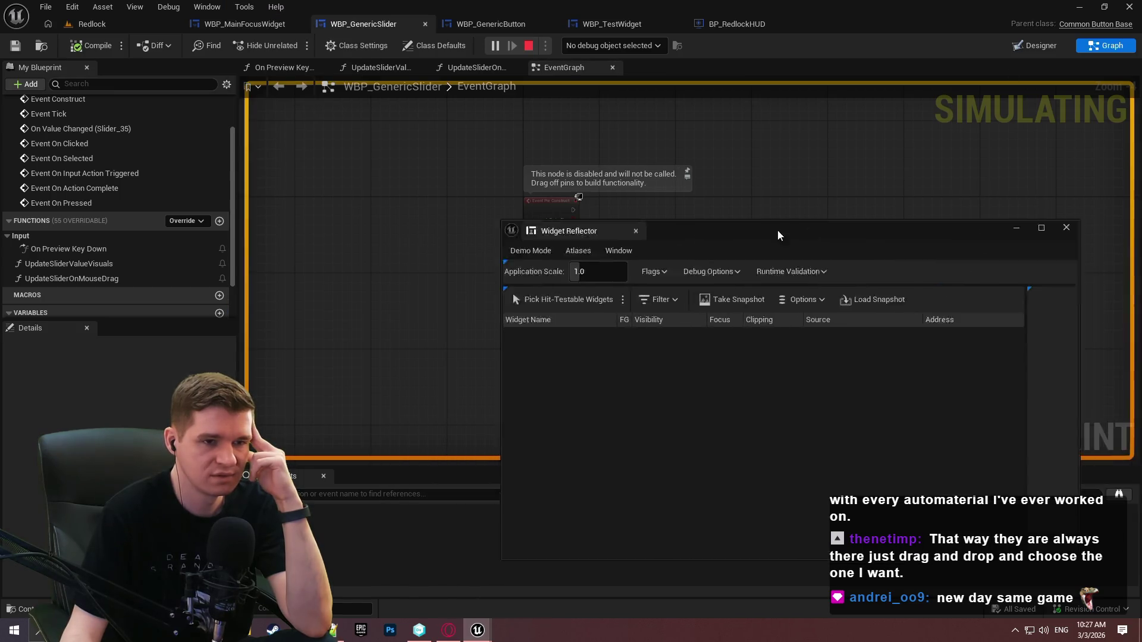
Bring the Redlock Preview game window back to the front
key("alt+Tab")
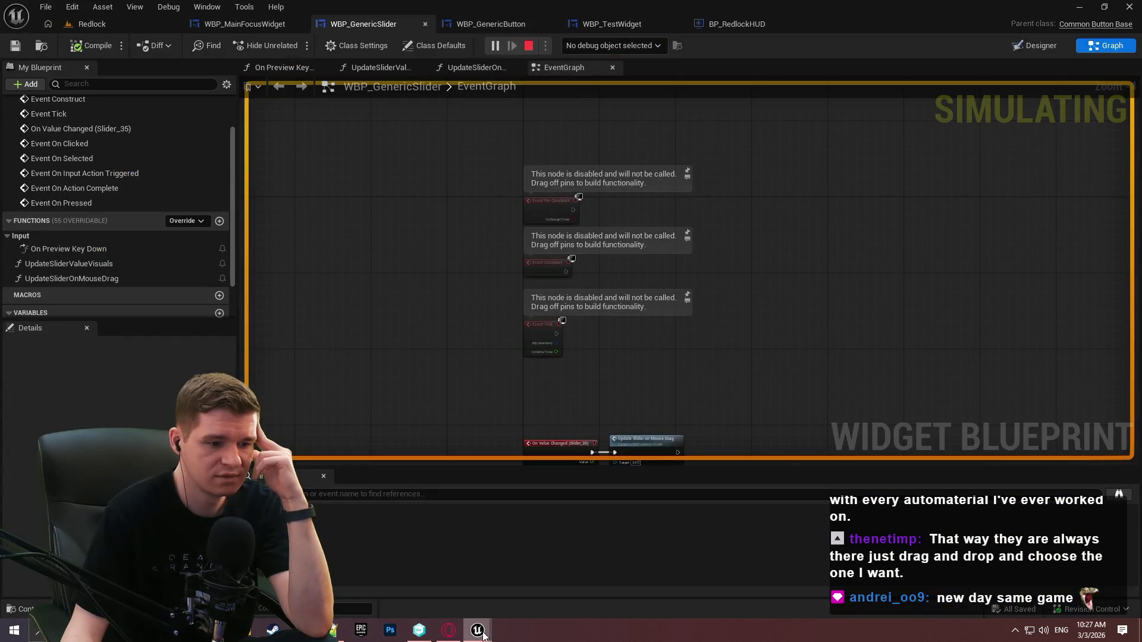
mouse_move(477, 630)
left_click(576, 585)
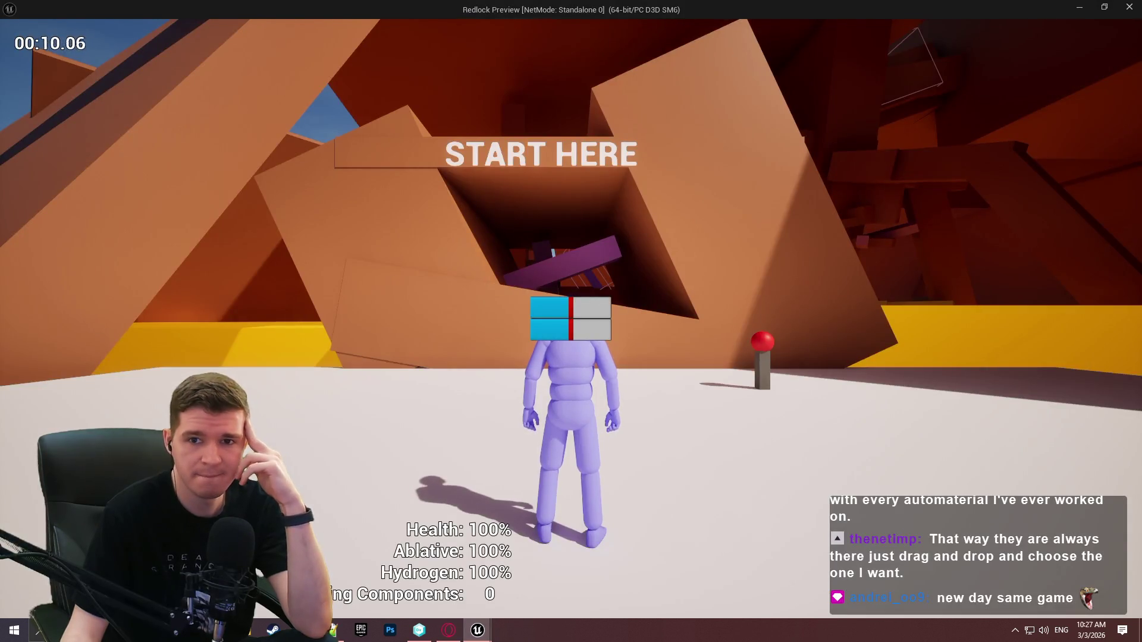
In the Redlock Preview game, set the top slider near its right end, then end the preview
key("alt+Tab")
mouse_move(477, 630)
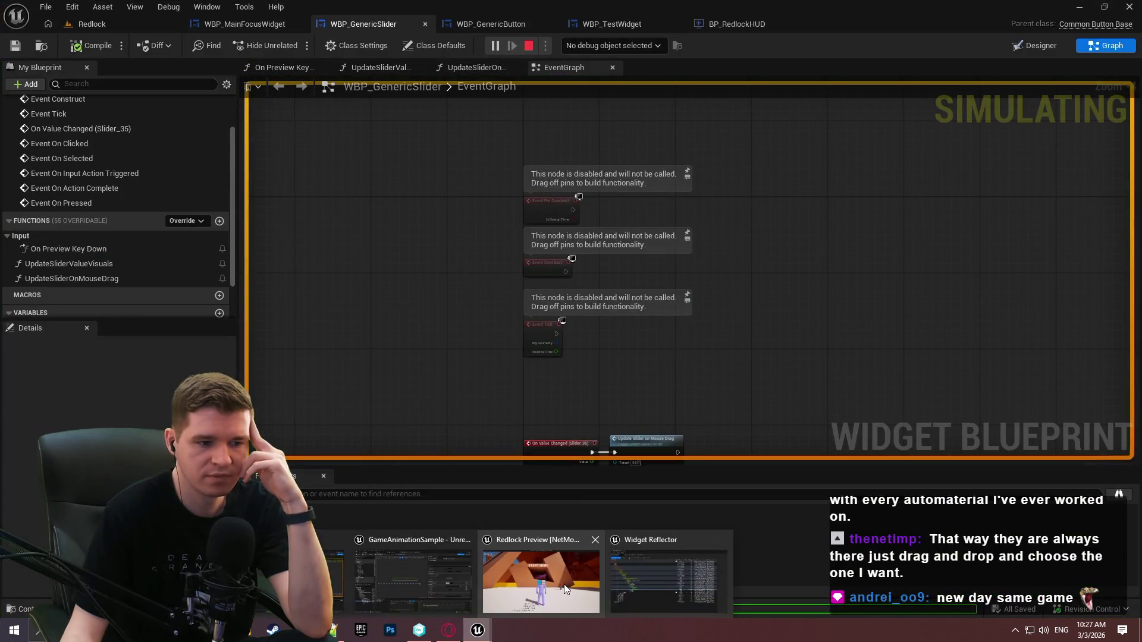
left_click(564, 584)
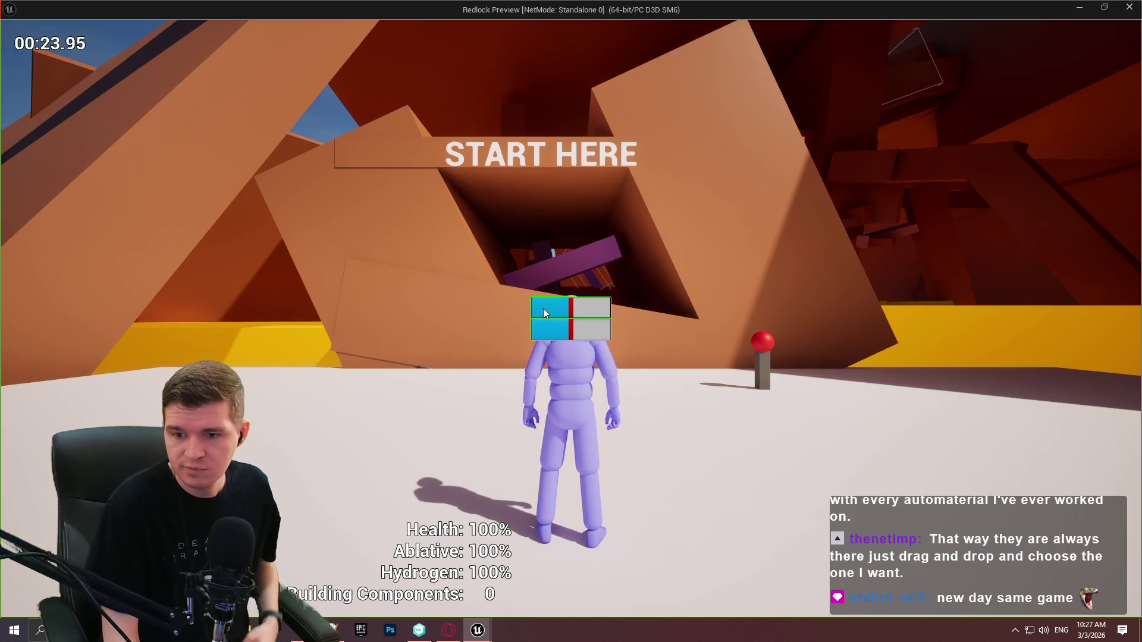
key("alt+Tab")
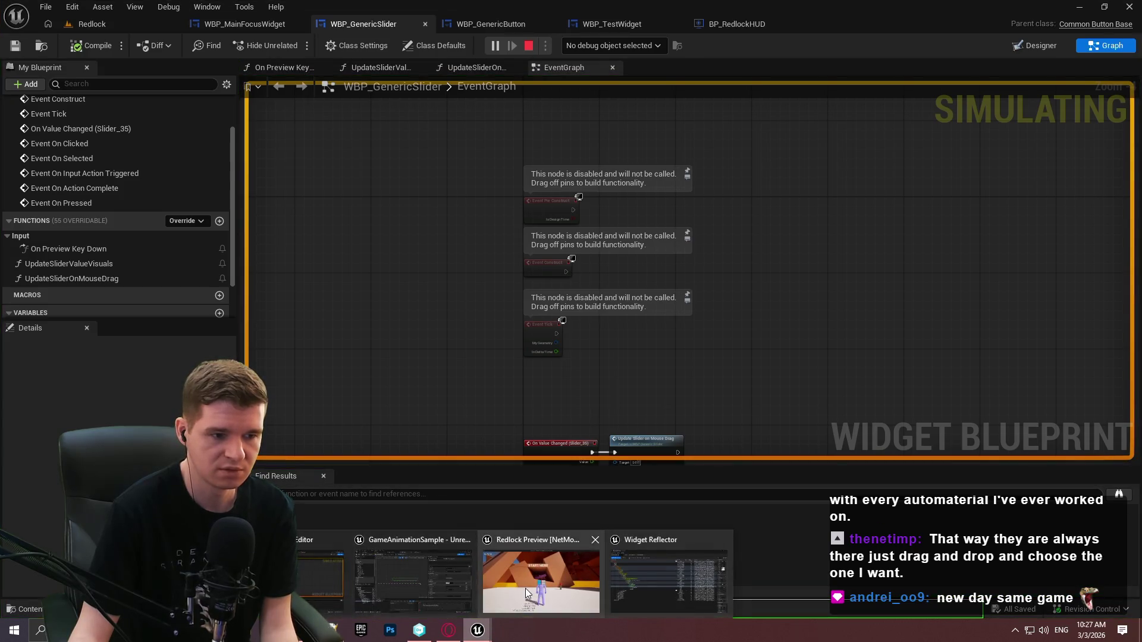
left_click(527, 585)
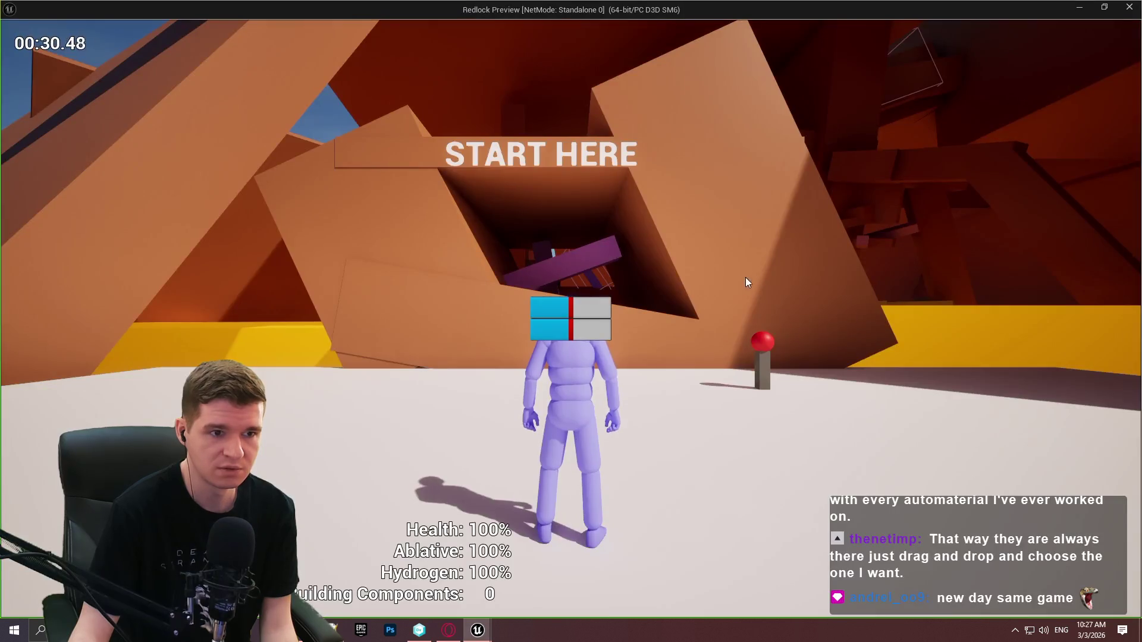
left_click(598, 311)
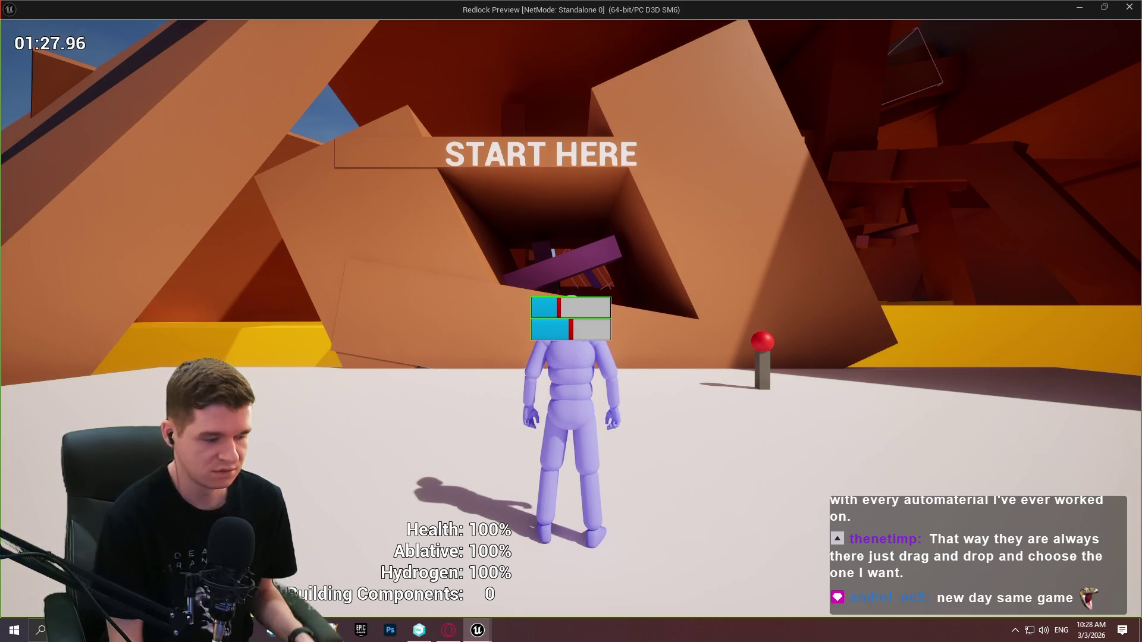
key("Escape")
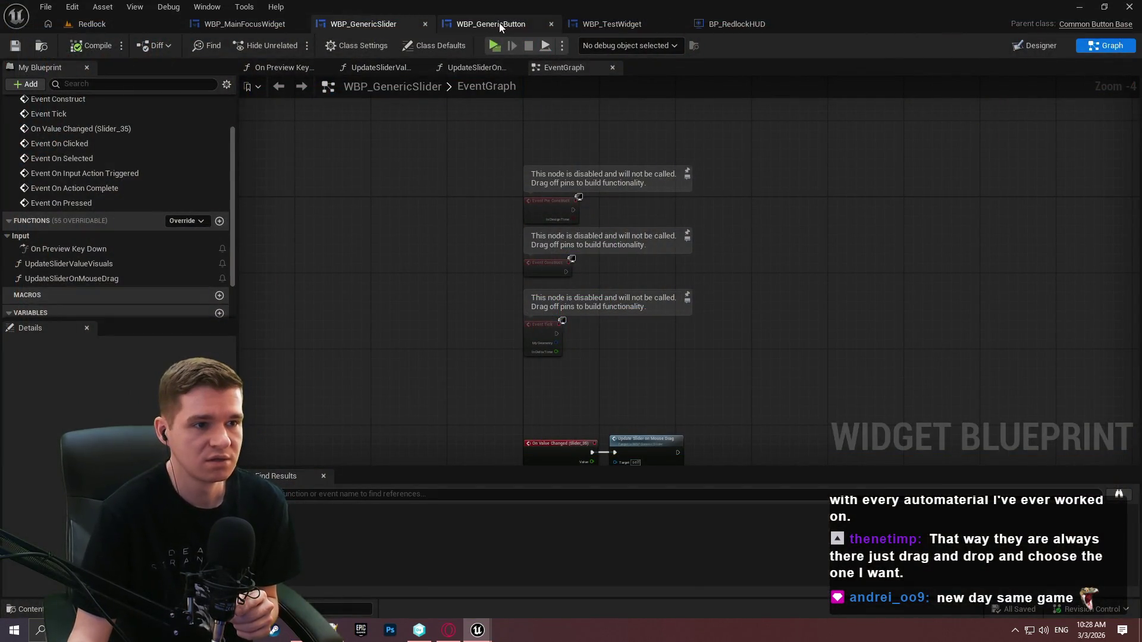
Open WBP_GenericSlider's On Preview Key Down graph and frame its Return and Parent Reply nodes
left_click(463, 26)
key("ctrl+Tab")
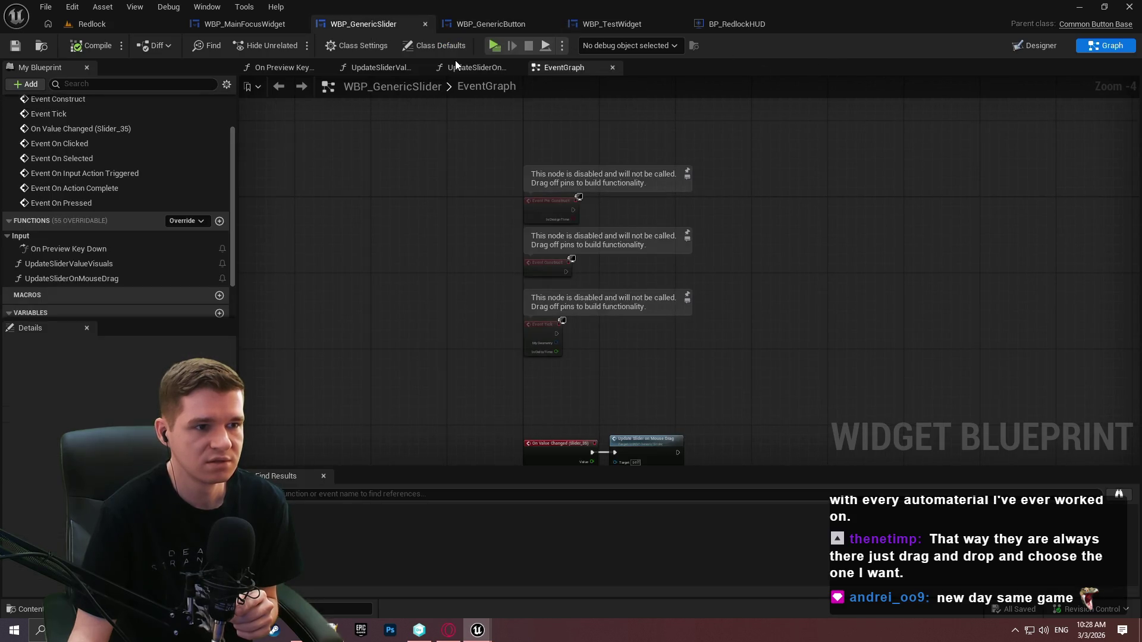
left_click(288, 69)
left_click_drag(434, 152, 422, 115)
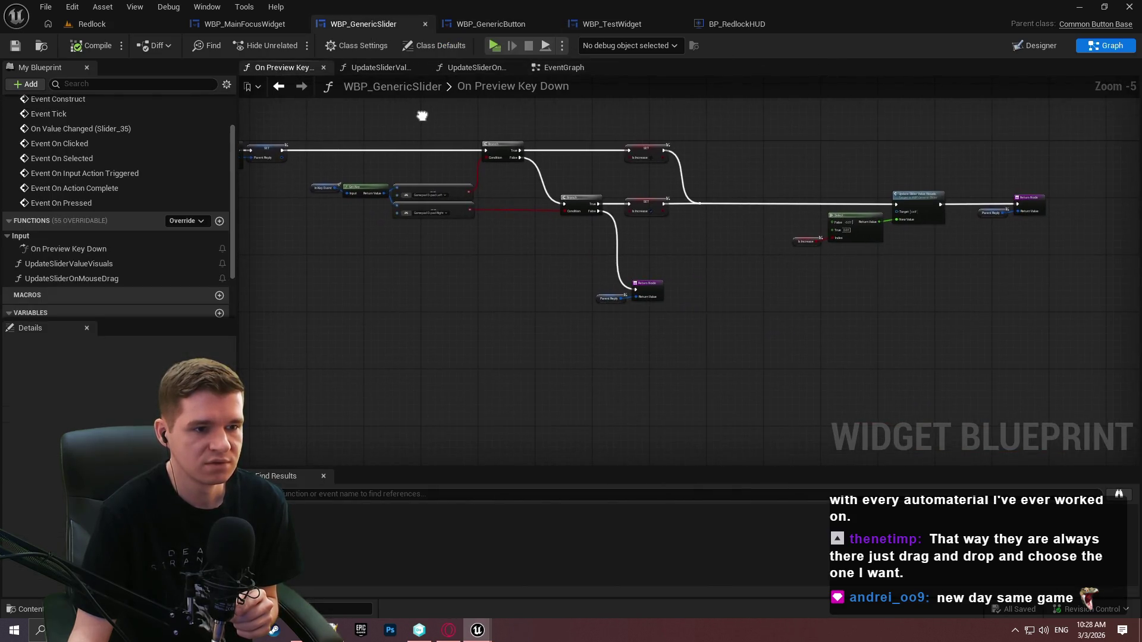
scroll(587, 238, "up", 2)
left_click_drag(751, 371, 604, 310)
mouse_move(539, 282)
left_mouse_down()
mouse_move(829, 376)
mouse_move(952, 384)
left_mouse_up()
scroll(935, 365, "down", 2)
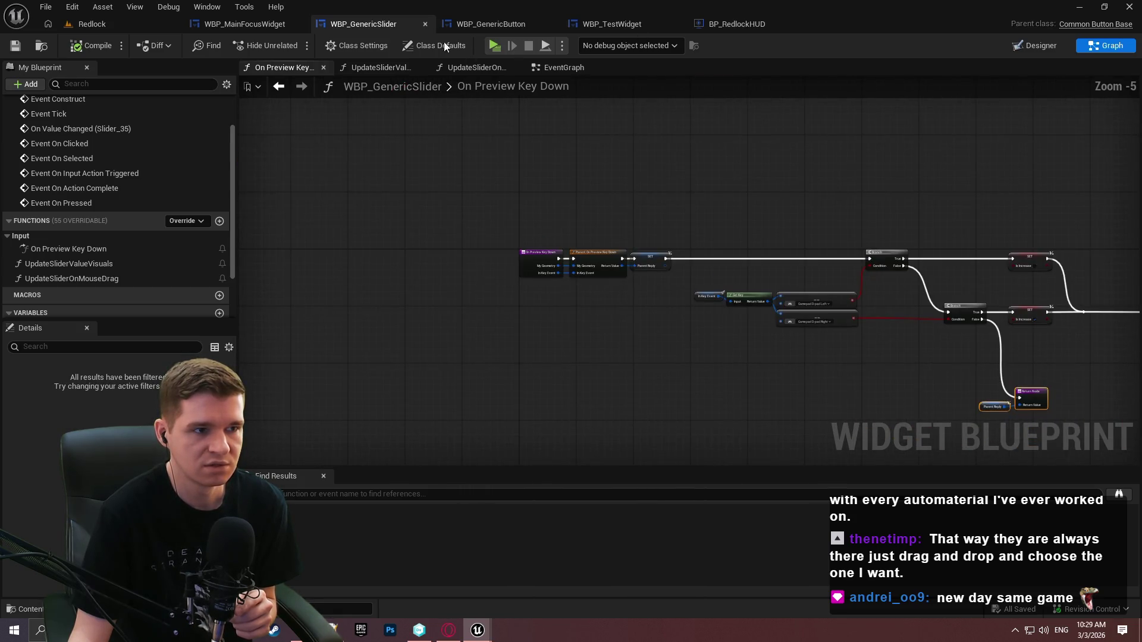
Play-test with WBP_GenericSlider chosen as the debug object, then stop the session
key("alt+p")
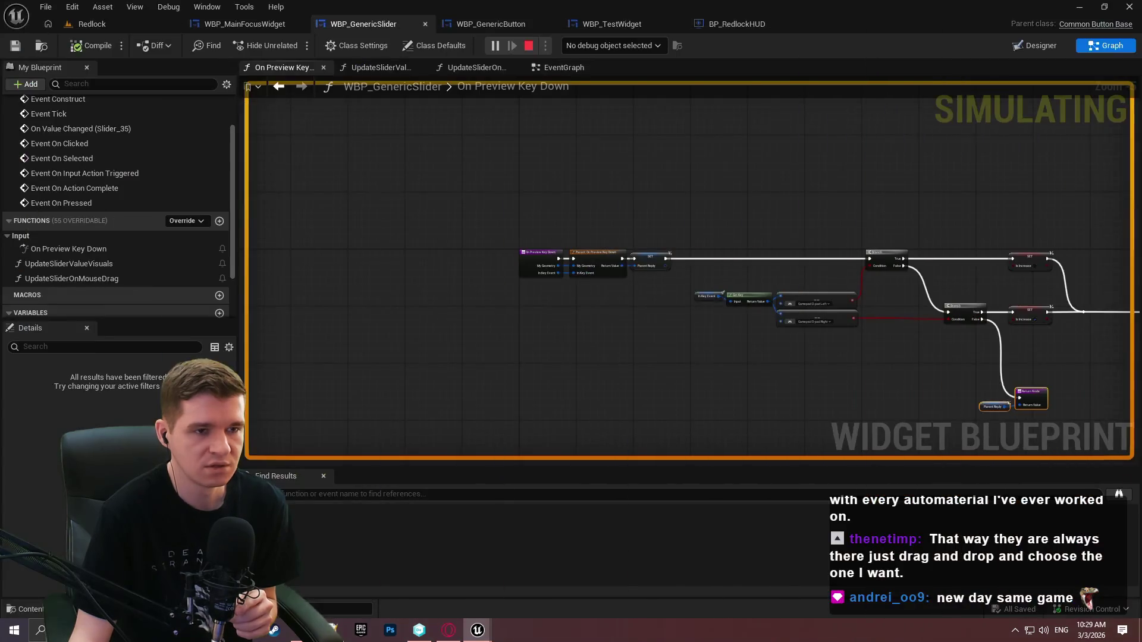
left_click(629, 45)
left_click(627, 72)
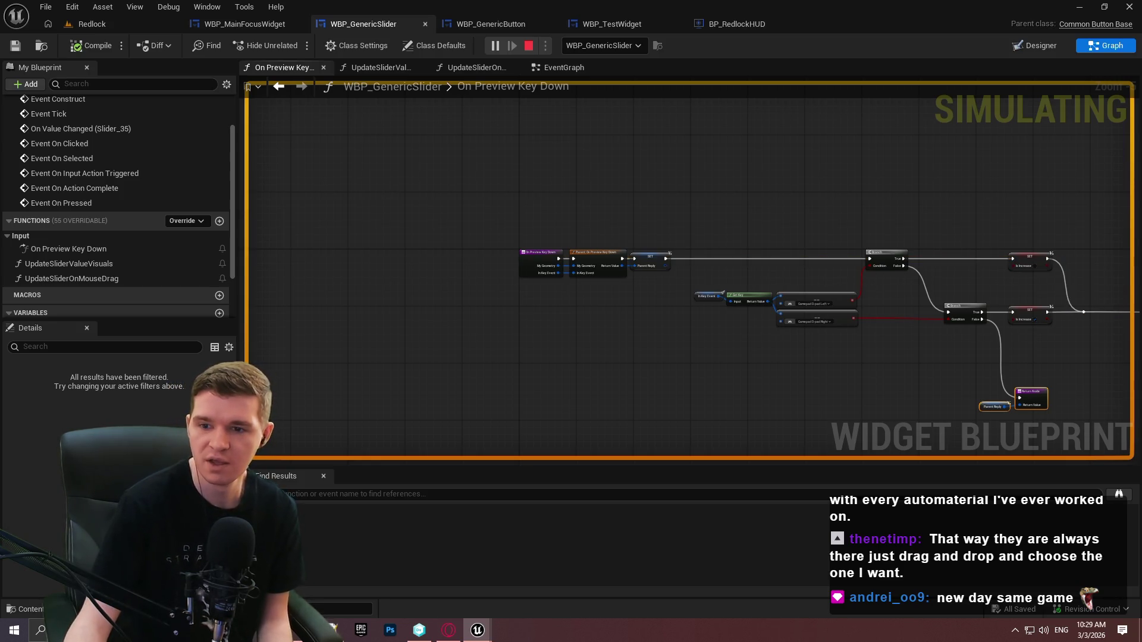
key("Escape")
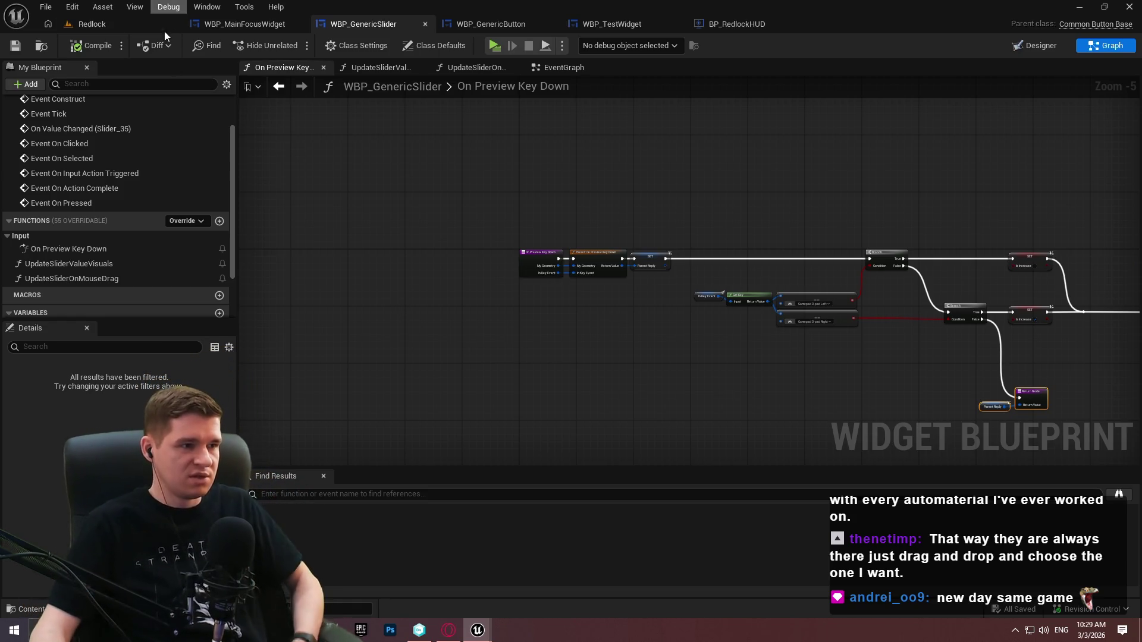
Add an On Input Method Changed override event, then delete it
scroll(122, 202, "up", 2)
scroll(163, 280, "down", 2)
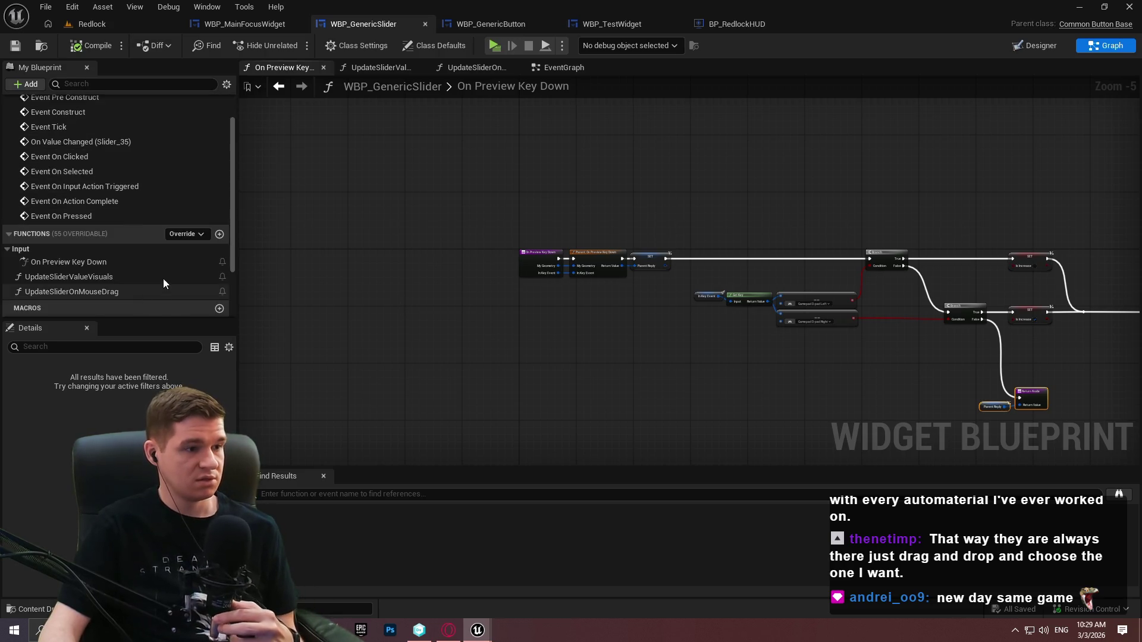
left_click(188, 216)
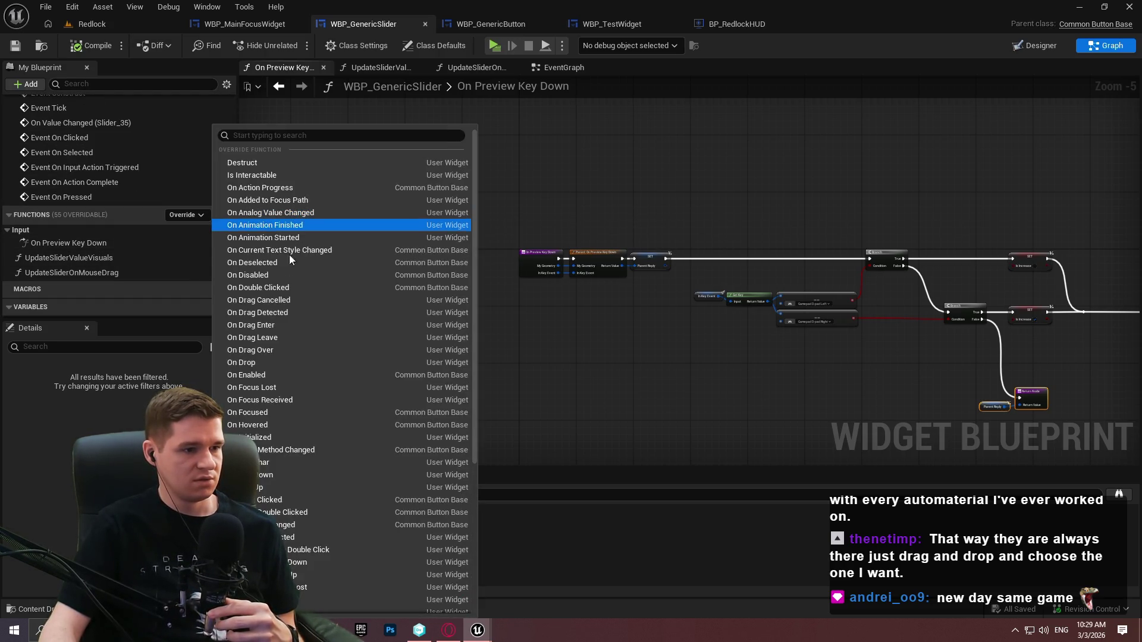
left_click(298, 449)
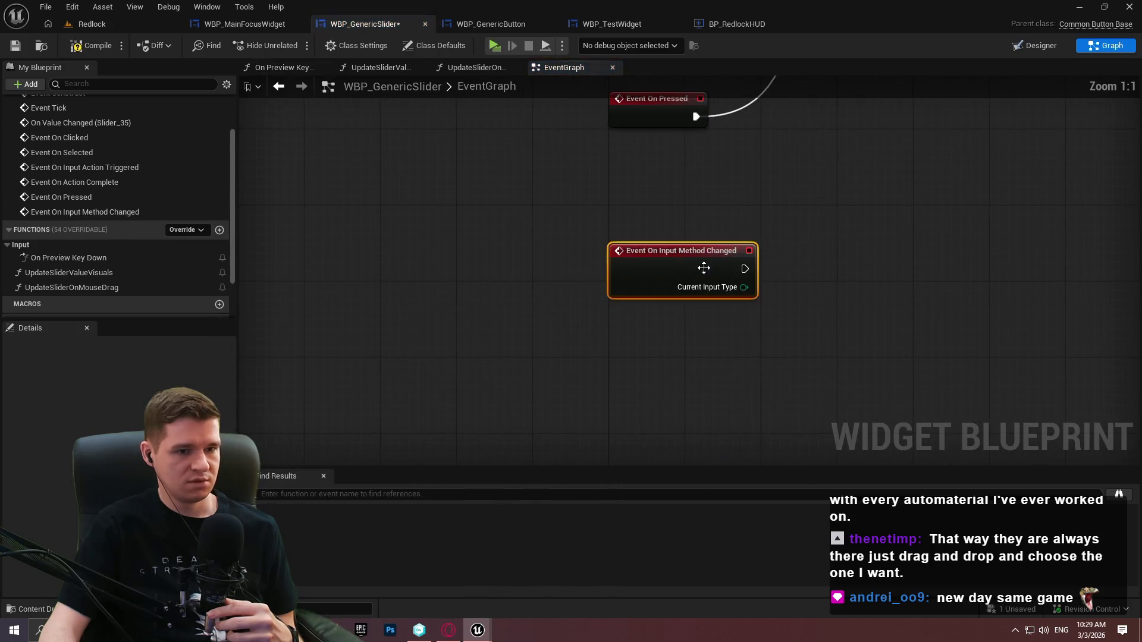
left_click_drag(736, 223, 552, 309)
key("Delete")
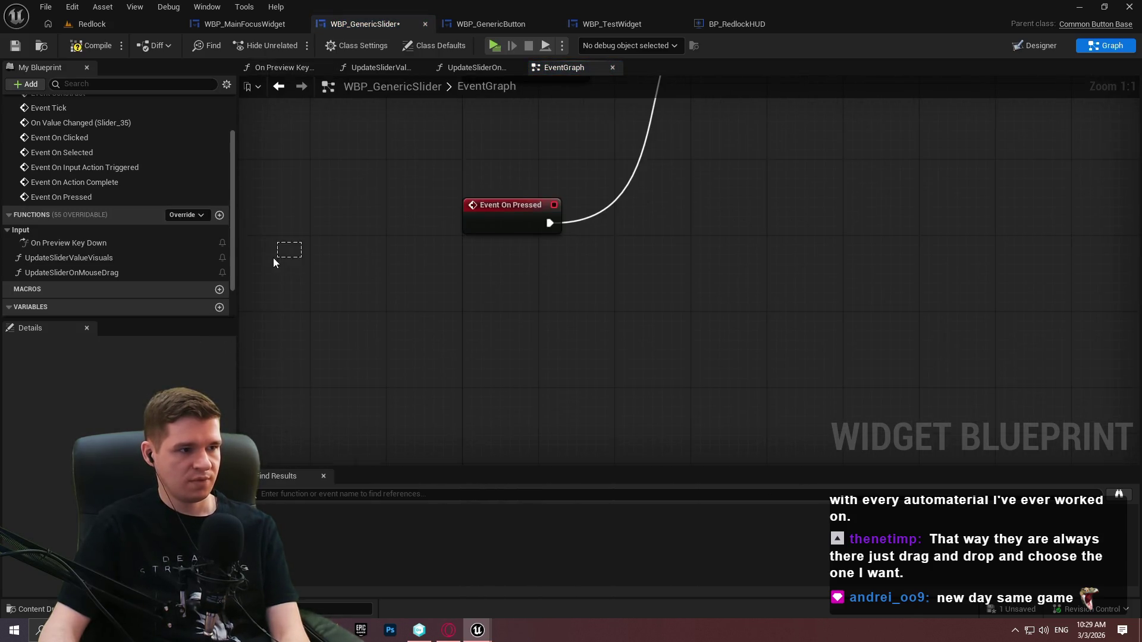
Reopen the Override list and scroll through the available overridable functions
scroll(142, 236, "down", 2)
scroll(132, 223, "up", 3)
scroll(162, 208, "down", 2)
scroll(162, 208, "down", 1)
left_click(181, 214)
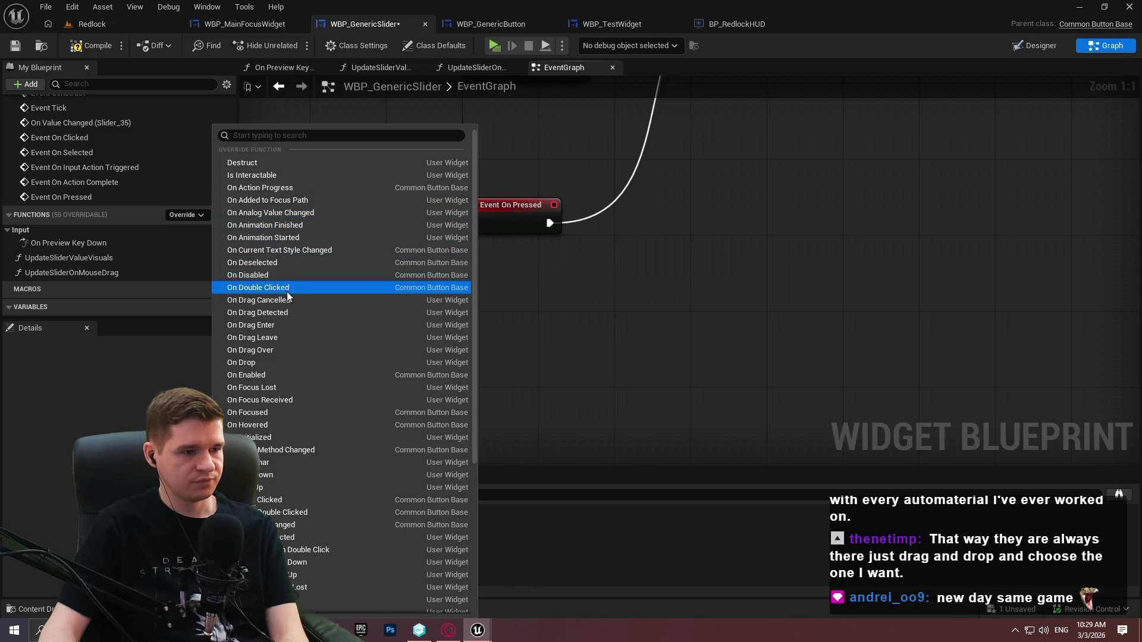
scroll(314, 434, "down", 1)
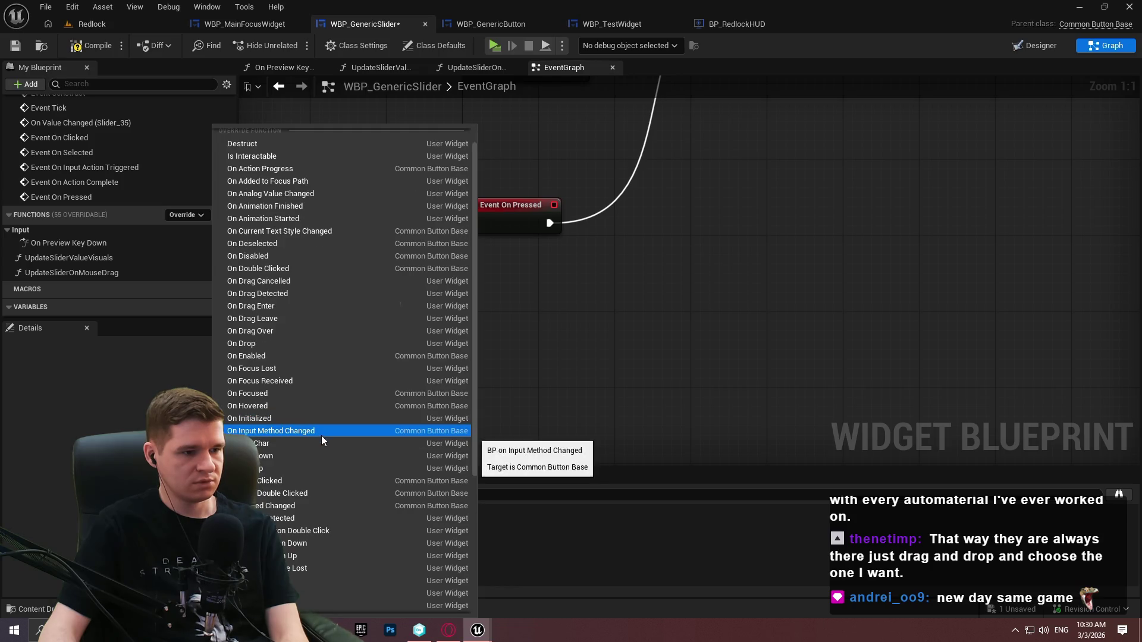
scroll(321, 434, "down", 5)
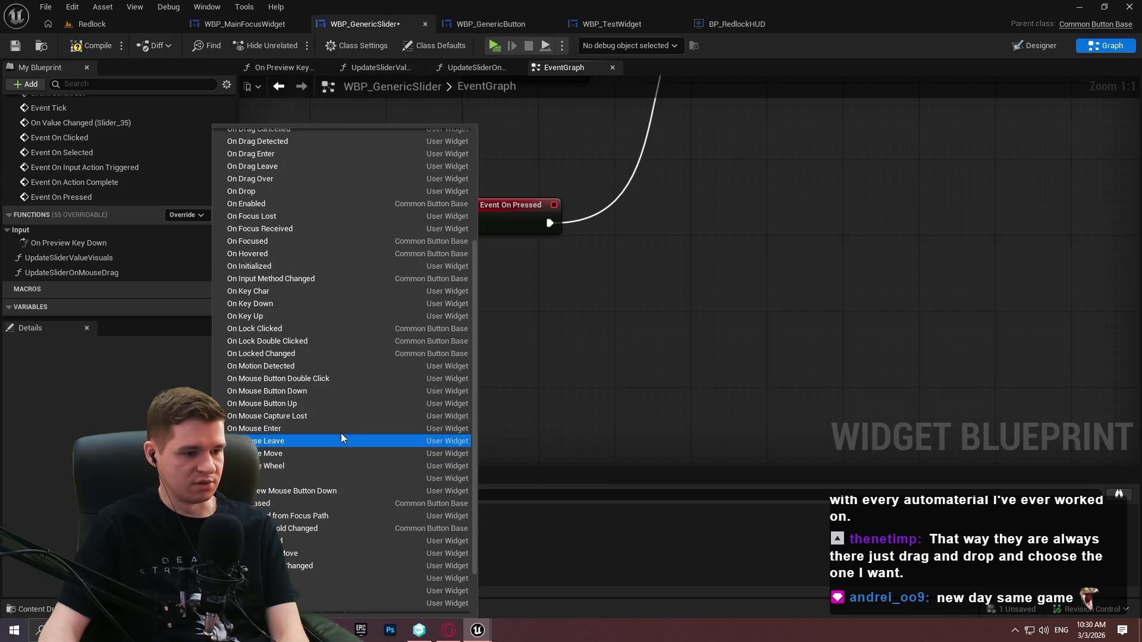
scroll(336, 442, "down", 3)
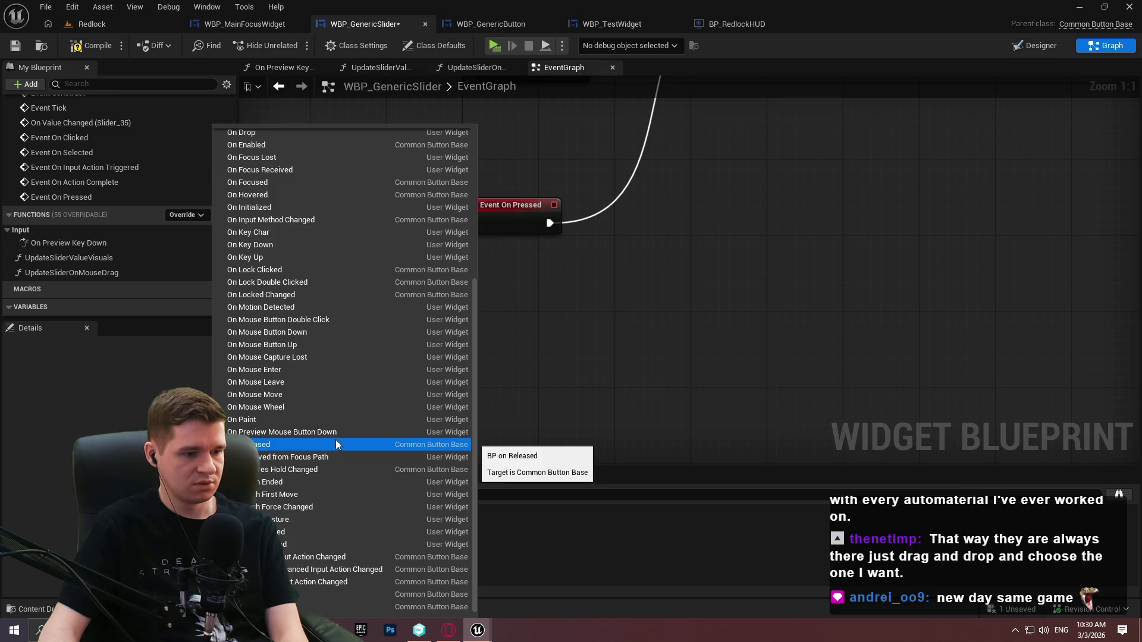
scroll(336, 440, "up", 2)
scroll(476, 320, "up", 6)
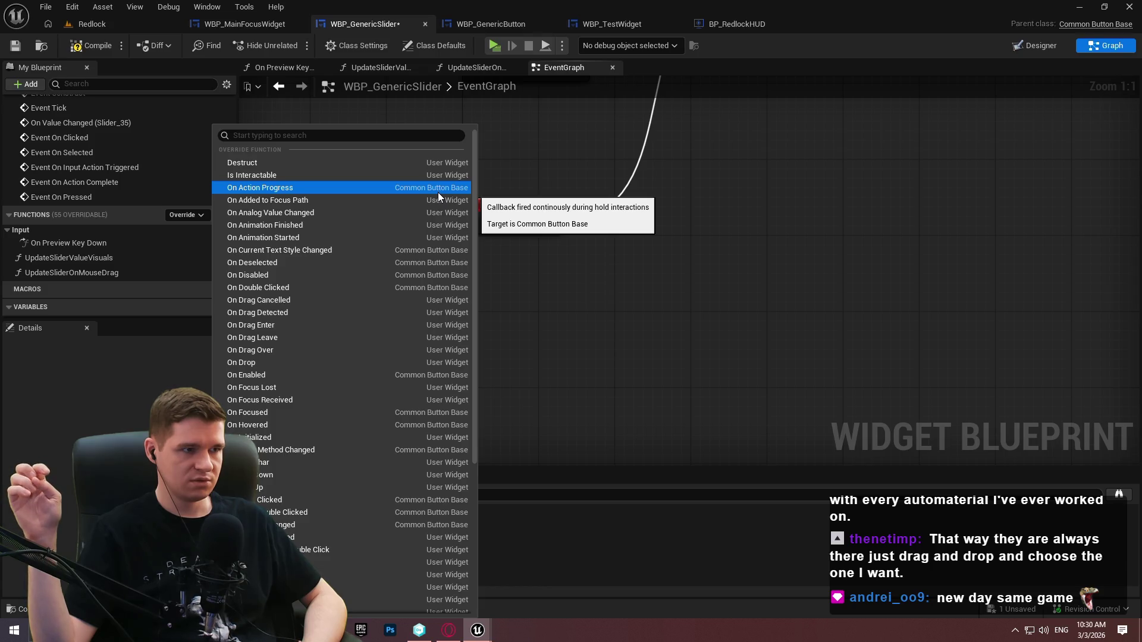
Return to the On Preview Key Down graph and frame its key-down logic
left_click(437, 190)
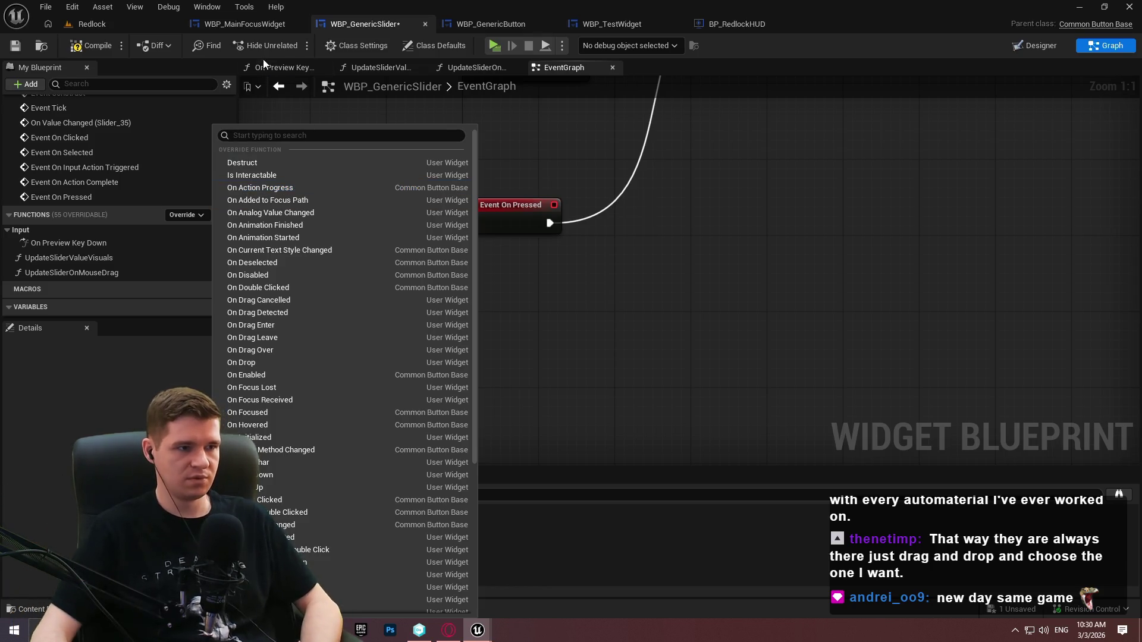
left_click(280, 67)
mouse_move(571, 194)
left_mouse_down()
mouse_move(593, 334)
mouse_move(565, 245)
left_mouse_up()
scroll(744, 357, "up", 4)
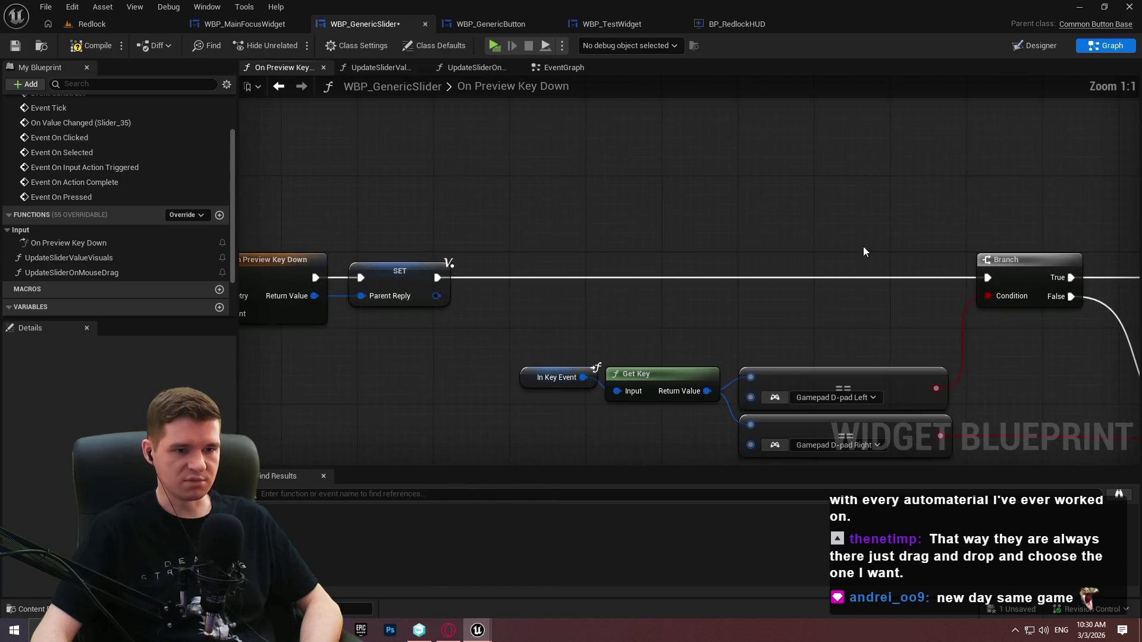
Break SET's link to the Branch, play-test the top slider, then reconnect SET to Branch and compile
right_click(997, 279)
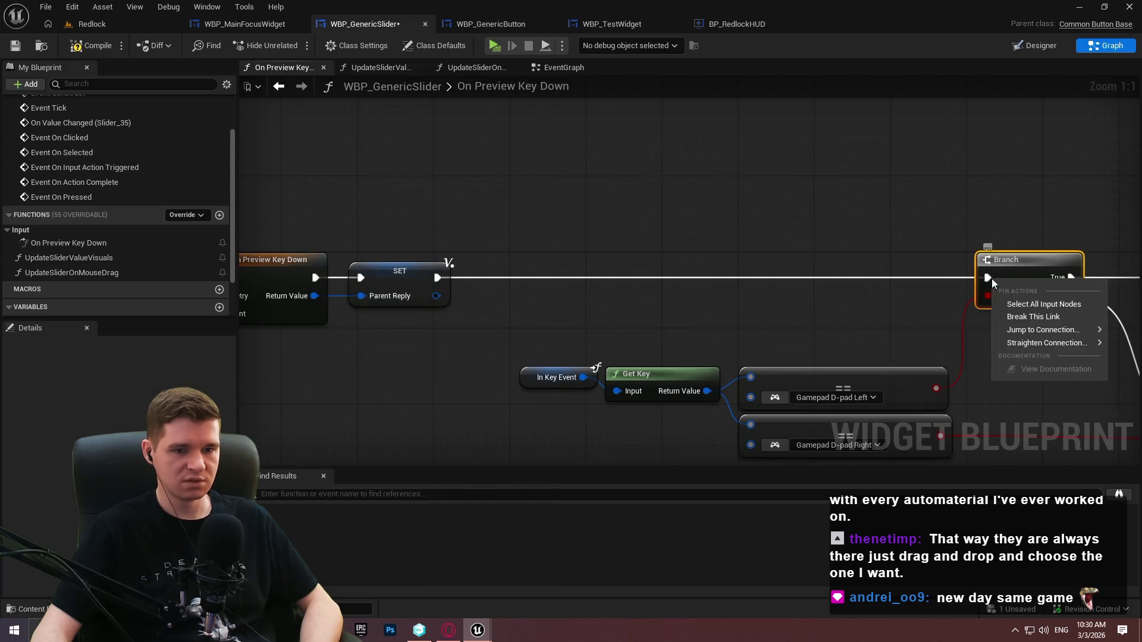
left_click(1018, 316)
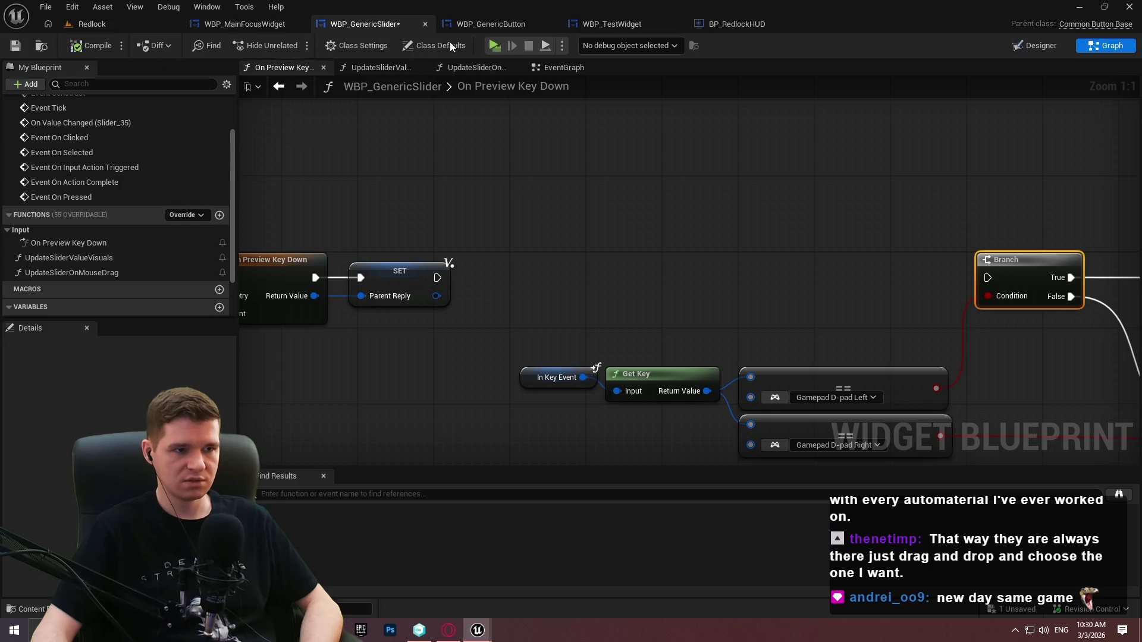
left_click(495, 45)
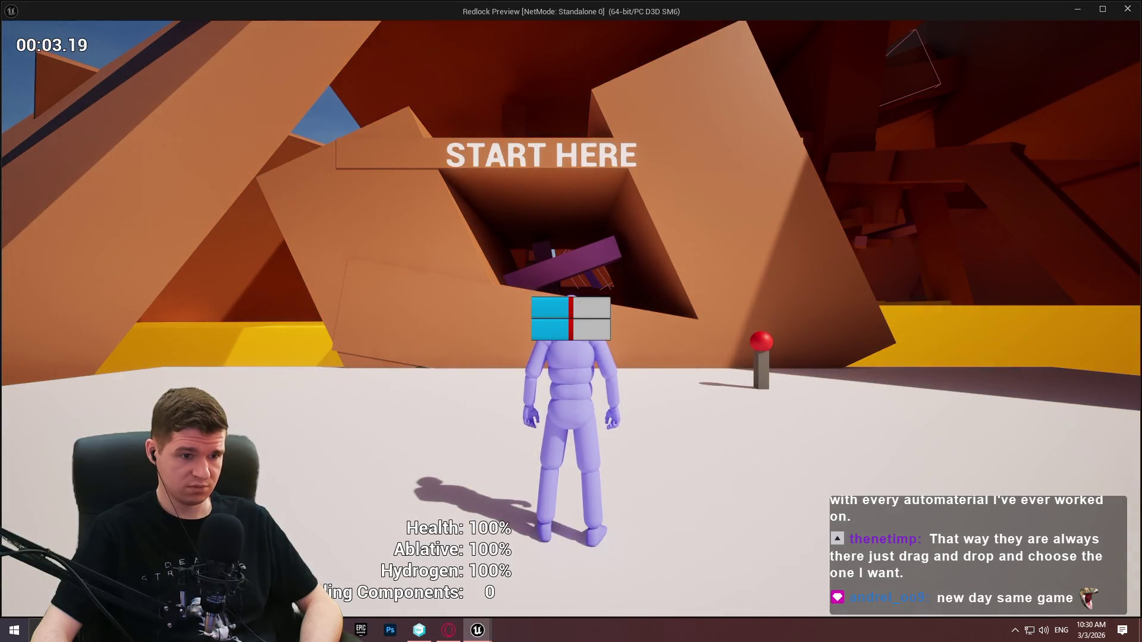
key("shift+F1")
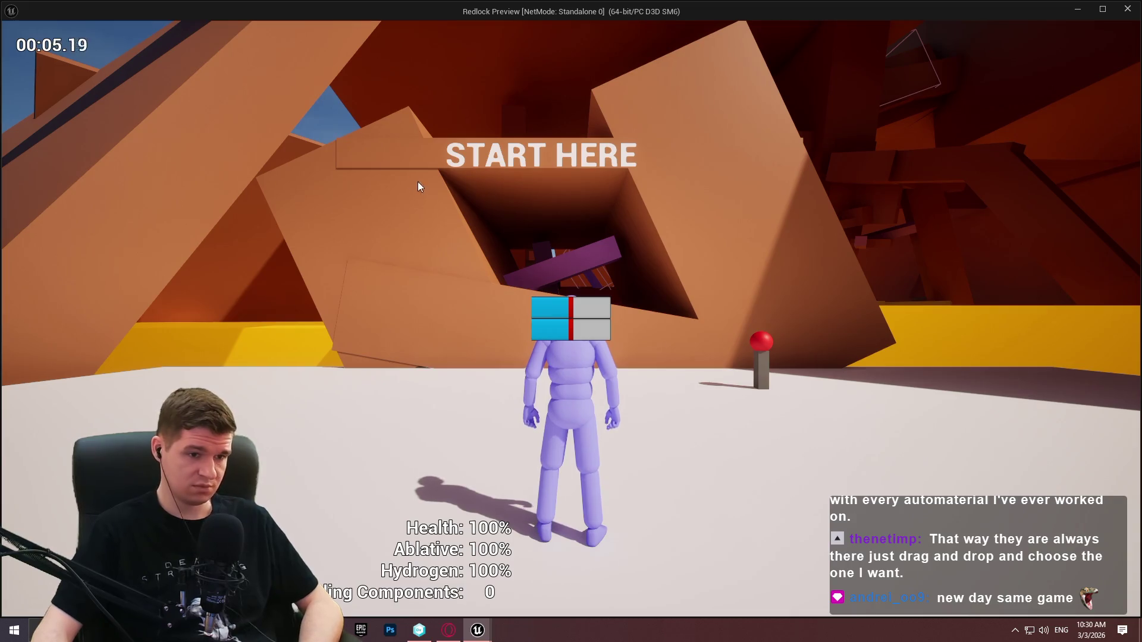
mouse_move(573, 305)
left_mouse_down()
mouse_move(595, 306)
mouse_move(570, 305)
left_mouse_up()
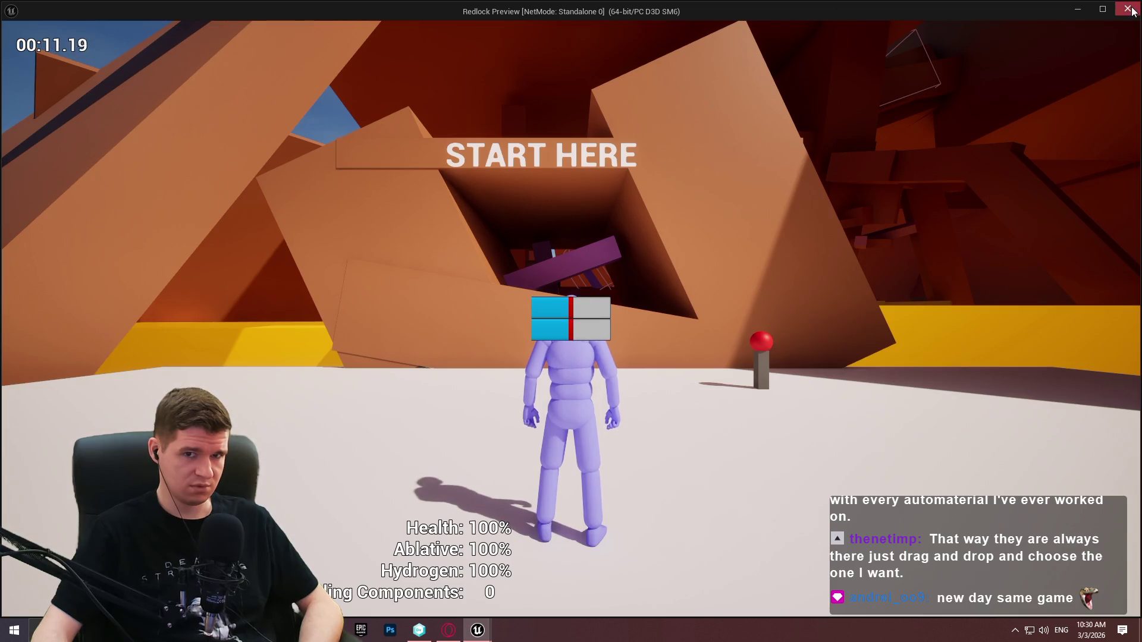
left_click(1128, 9)
left_click_drag(989, 278, 426, 276)
left_click(92, 45)
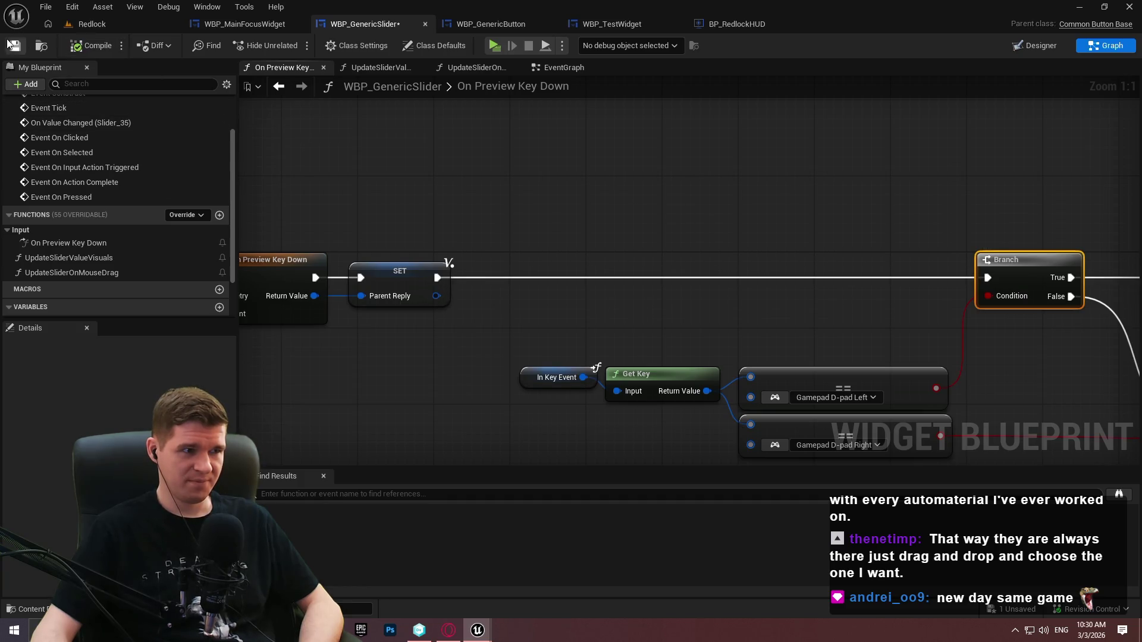
Compile and save WBP_GenericSlider, then switch to its Designer layout
left_click(15, 45)
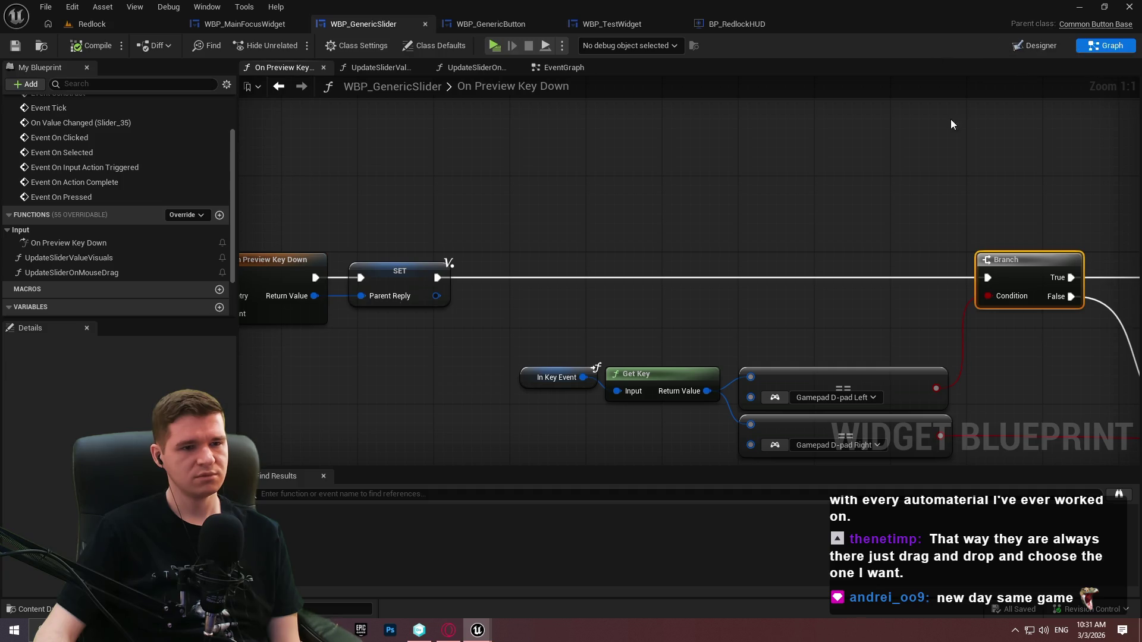
left_click(1031, 45)
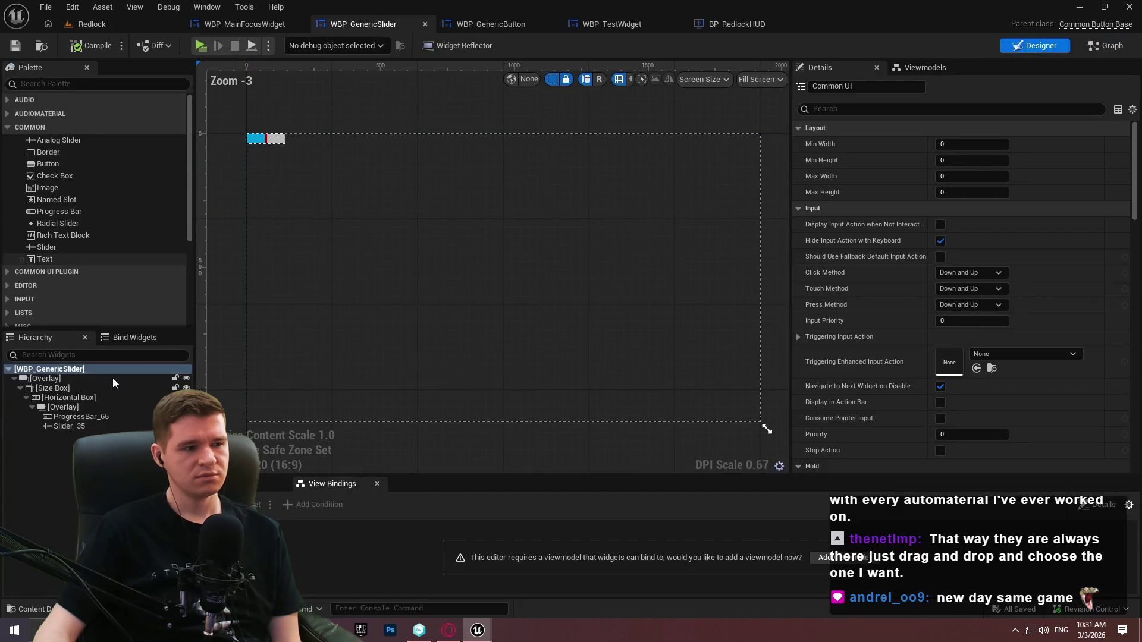
Select Slider_35 and expand its Appearance > Advanced properties
left_click(70, 427)
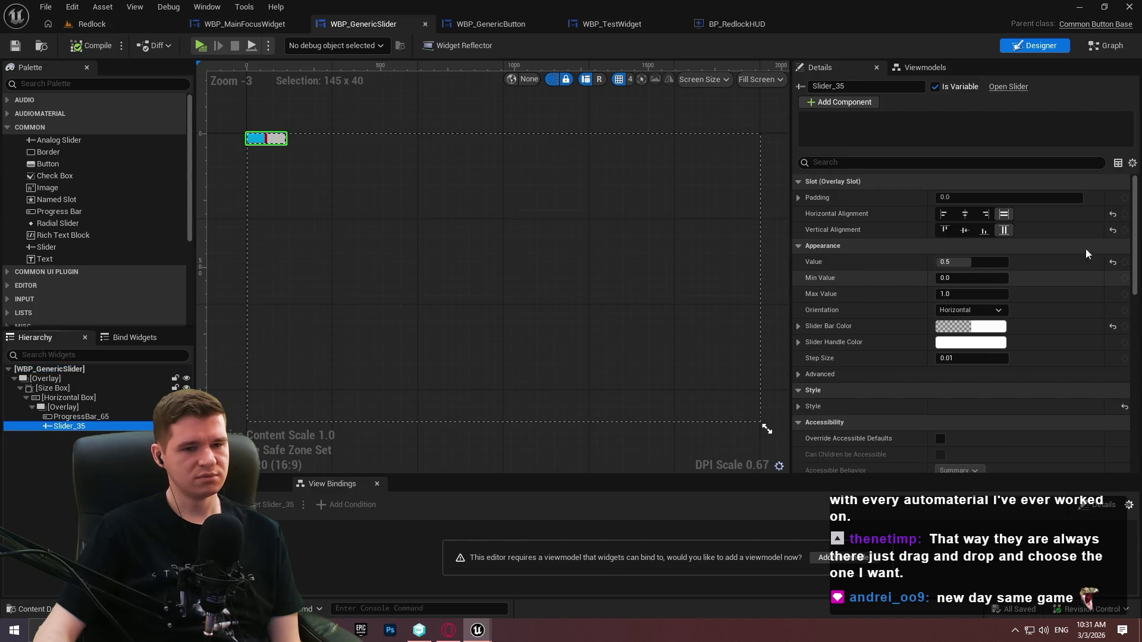
mouse_move(1136, 190)
left_mouse_down()
mouse_move(1137, 300)
mouse_move(1118, 212)
left_mouse_up()
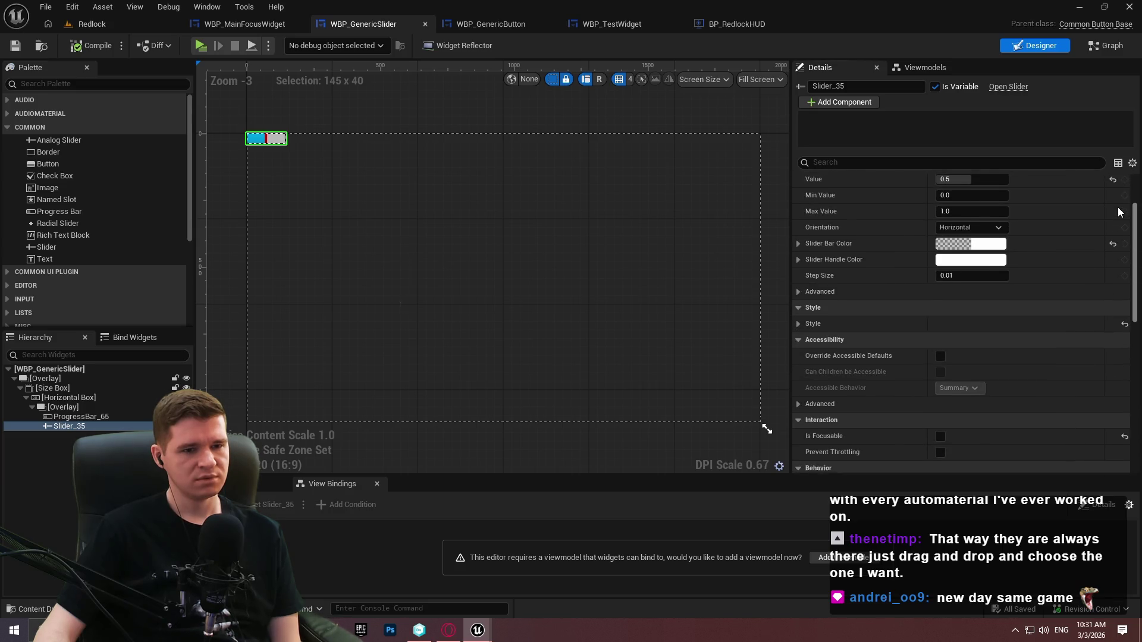
scroll(1119, 212, "up", 1)
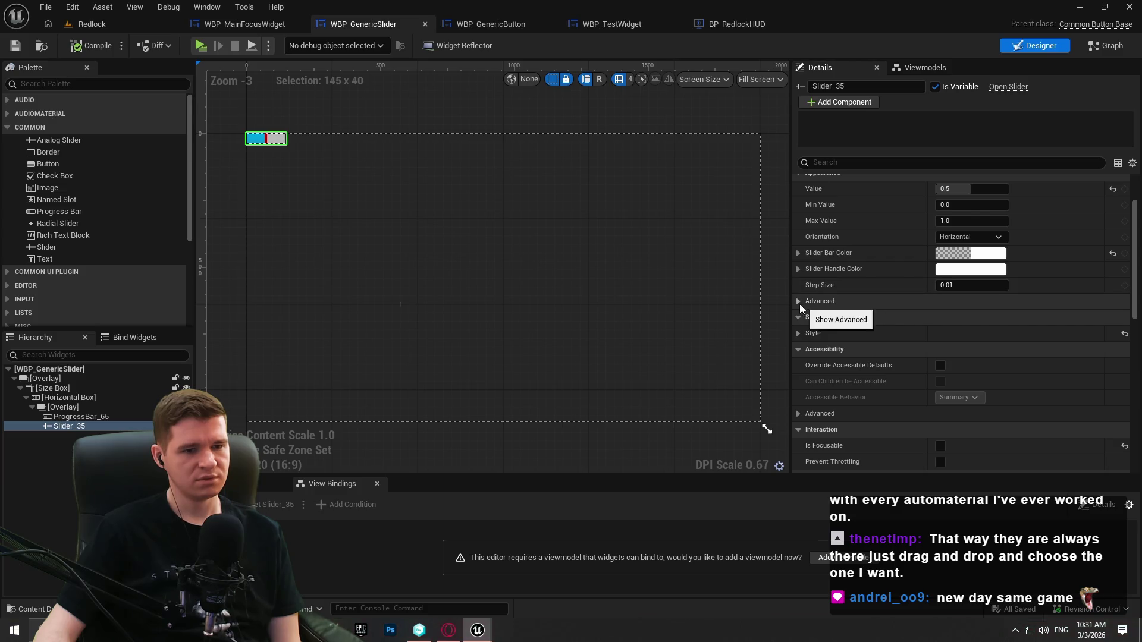
left_click(798, 302)
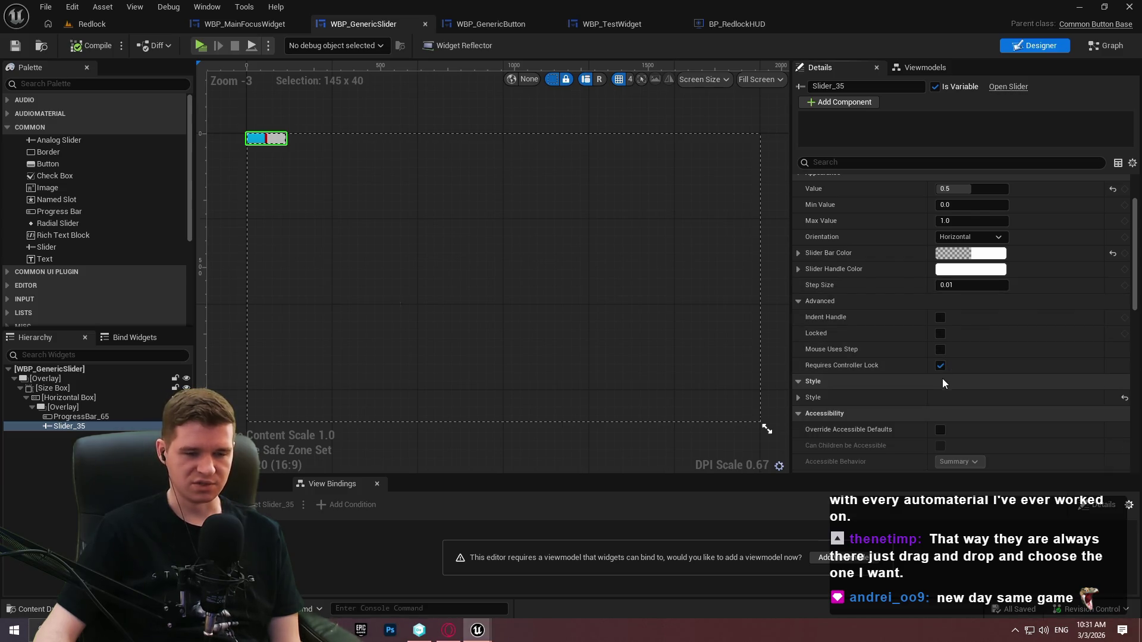
Tick Locked and untick Requires Controller Lock on Slider_35
mouse_move(860, 373)
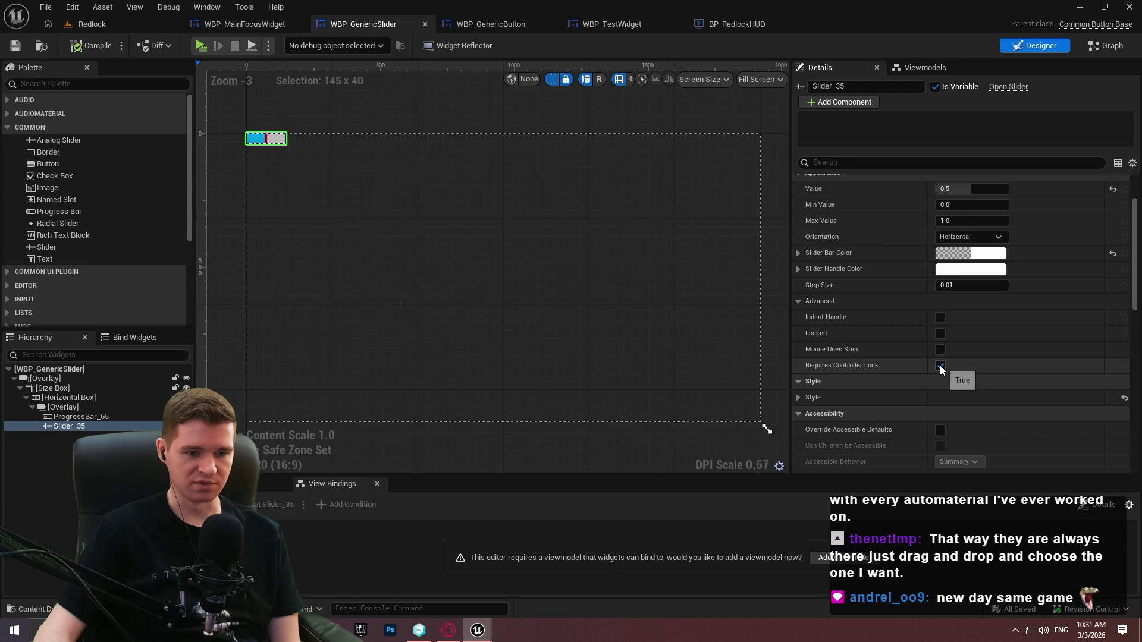
mouse_move(821, 339)
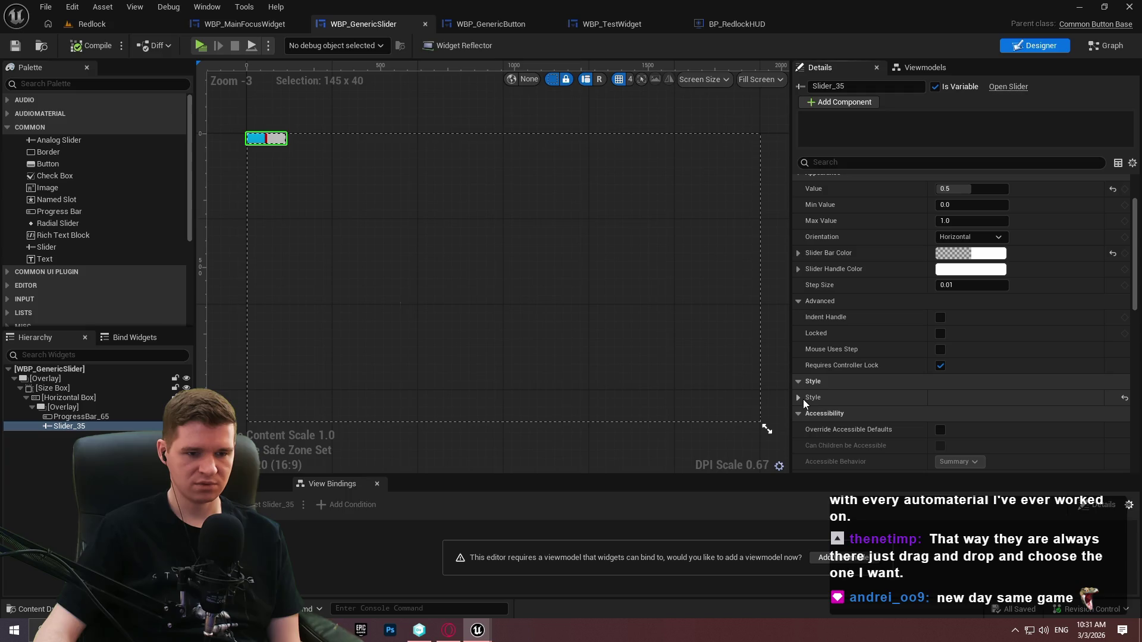
left_click_drag(1135, 264, 1134, 239)
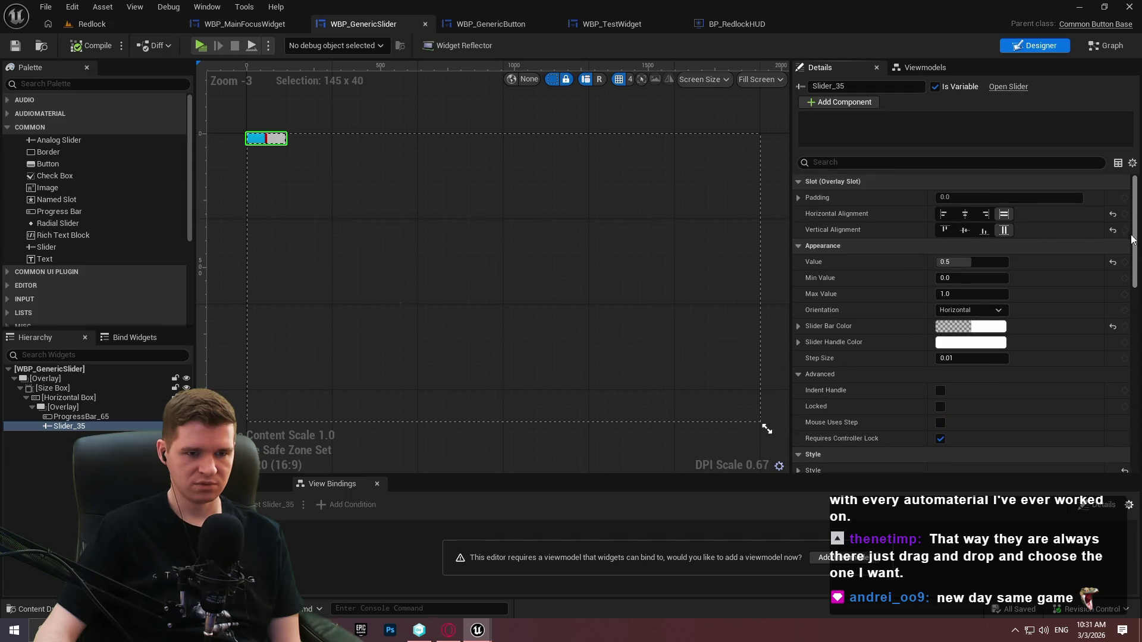
scroll(1112, 348, "down", 10)
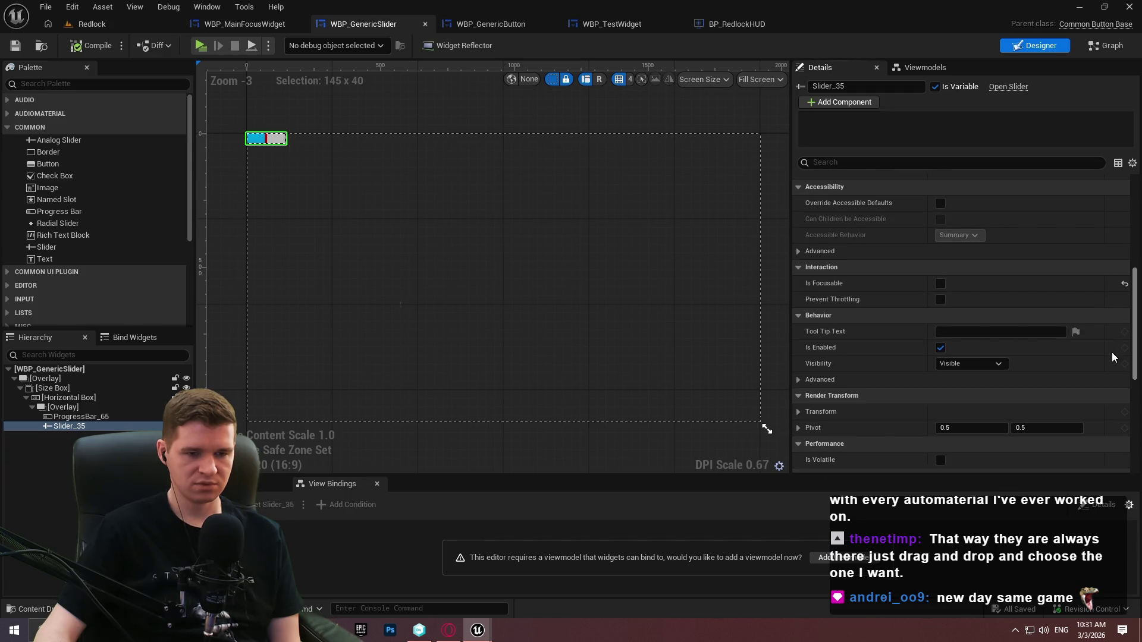
scroll(1112, 352, "down", 2)
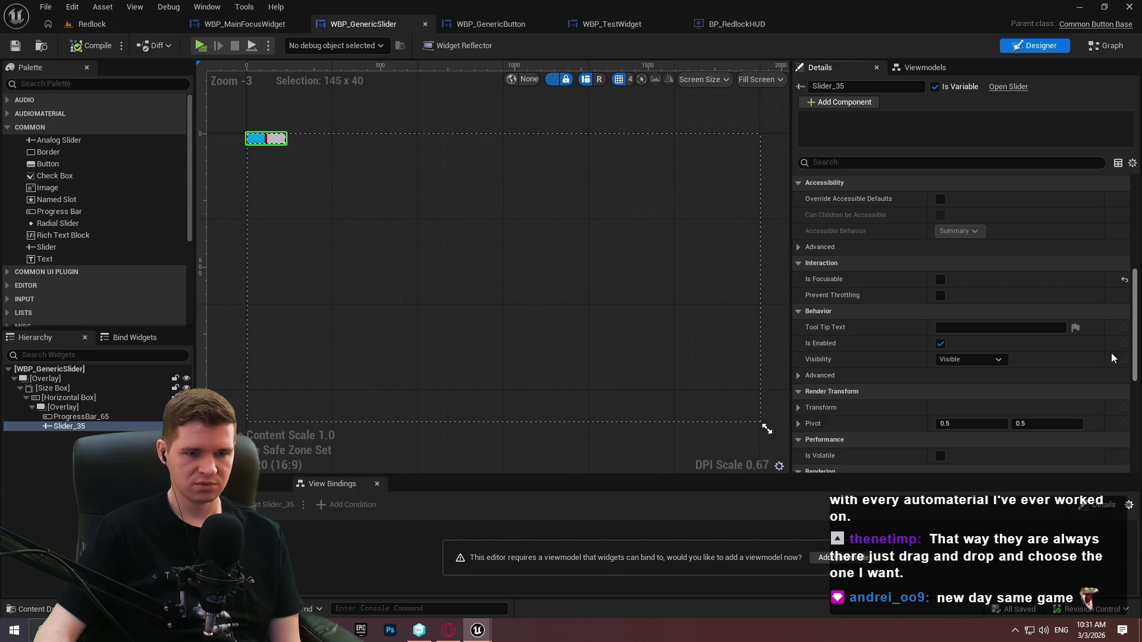
scroll(1109, 366, "down", 3)
scroll(1105, 378, "down", 6)
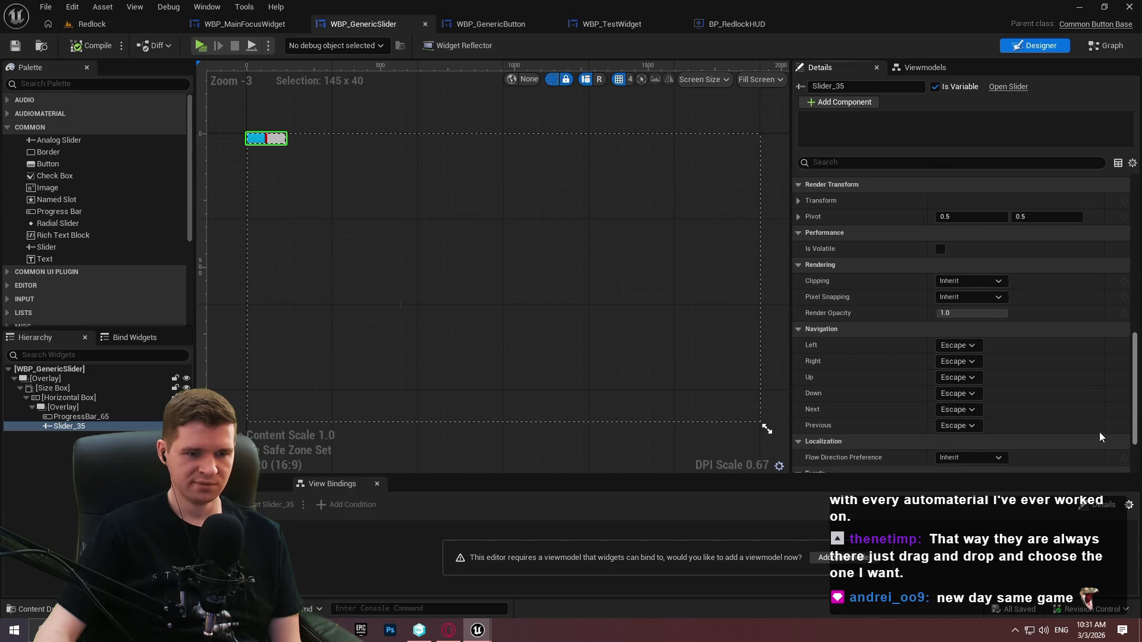
scroll(1091, 444, "up", 20)
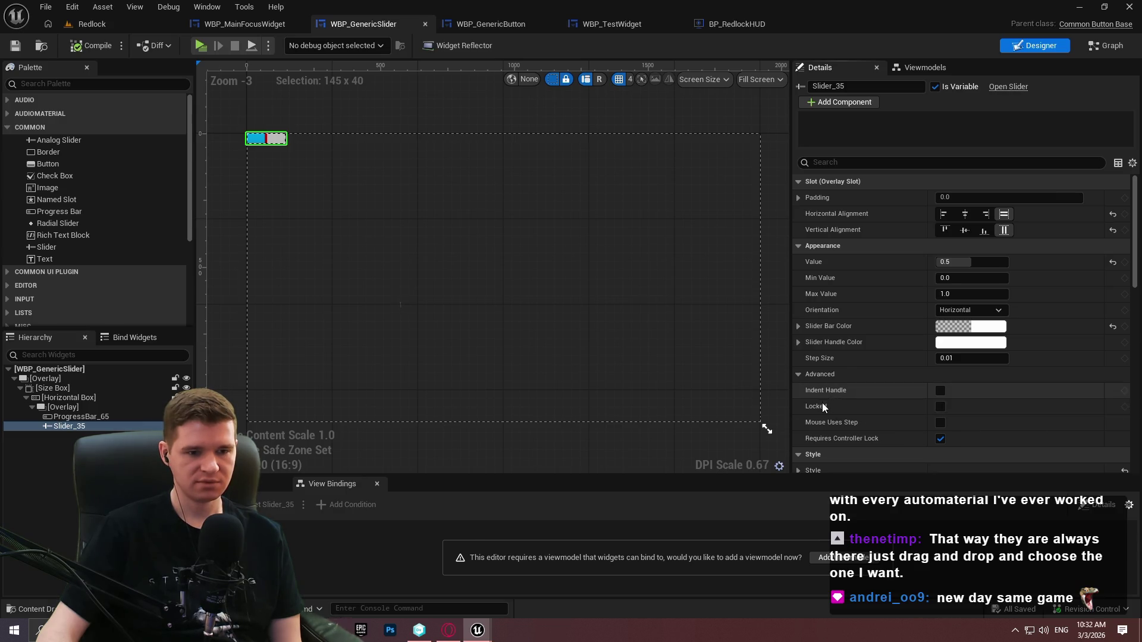
left_click(939, 408)
left_click(939, 440)
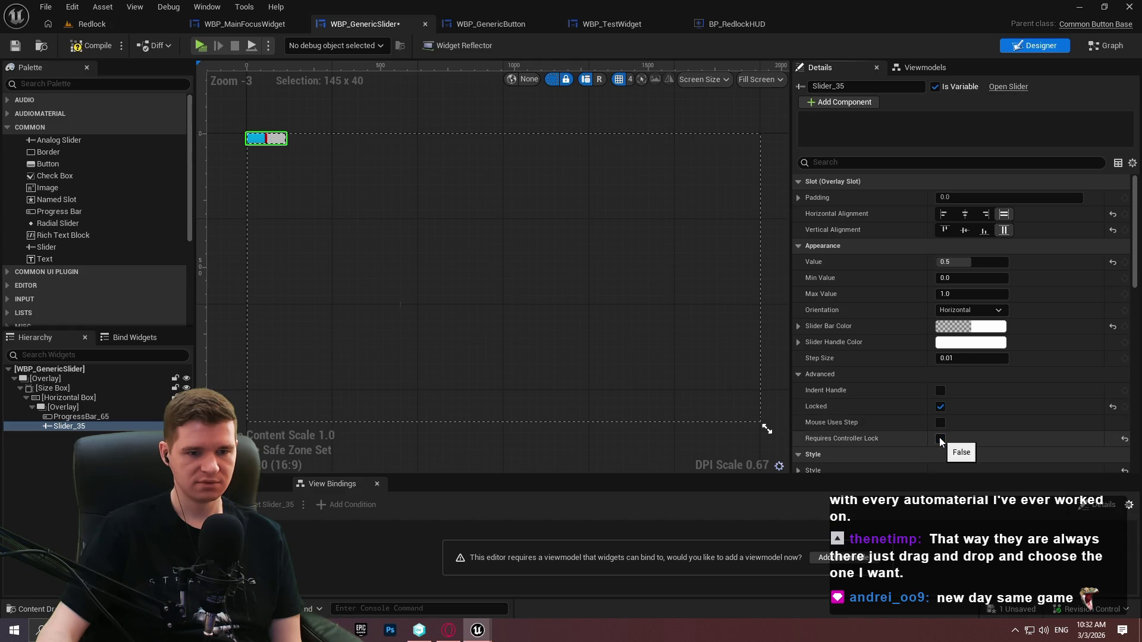
Play-test with Slider_35 locked, then unlock it and play-test again
left_click(201, 46)
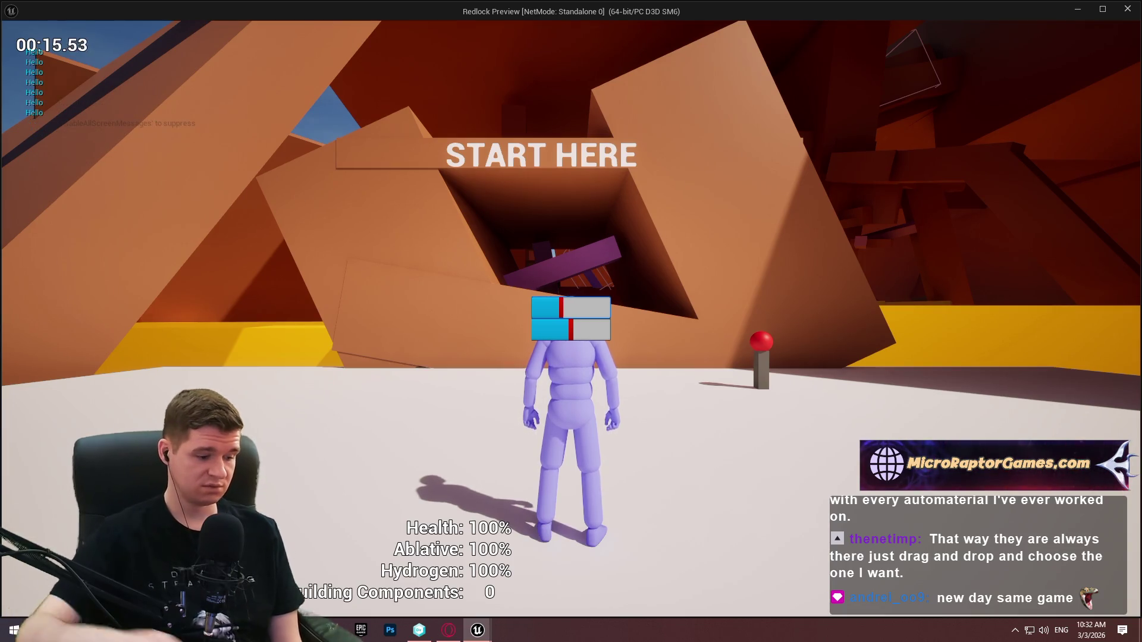
key("Escape")
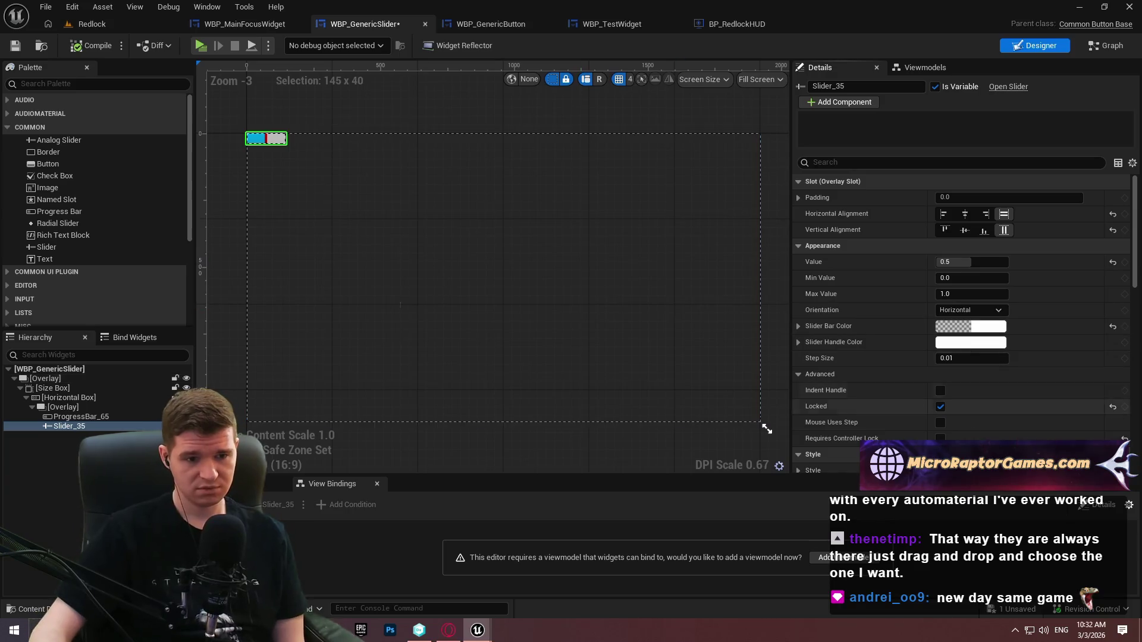
left_click(941, 407)
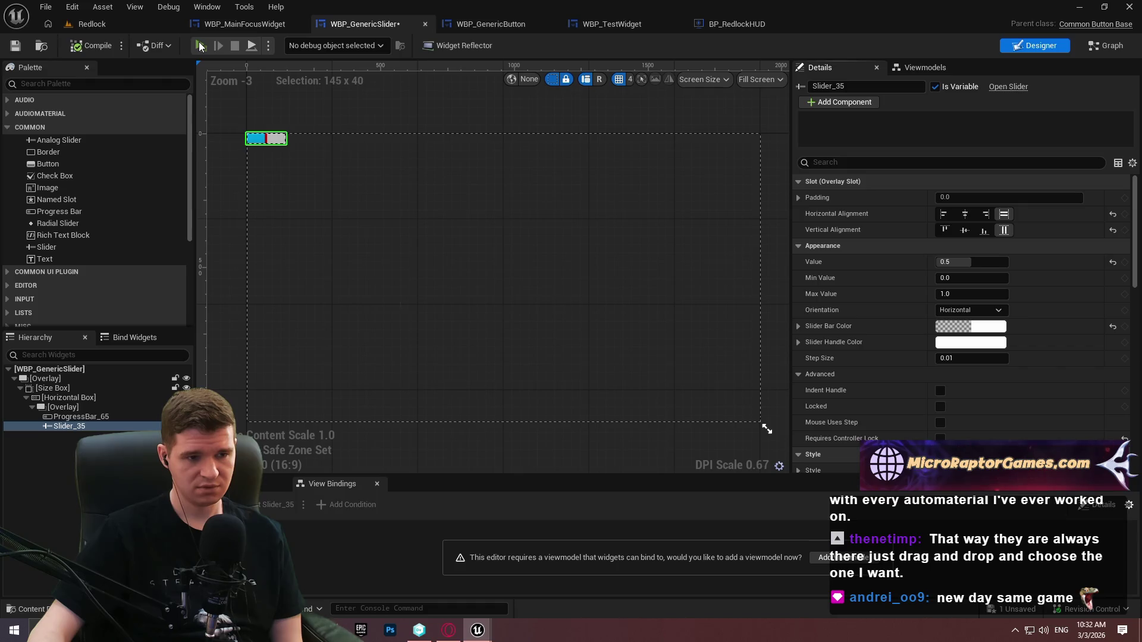
left_click(200, 47)
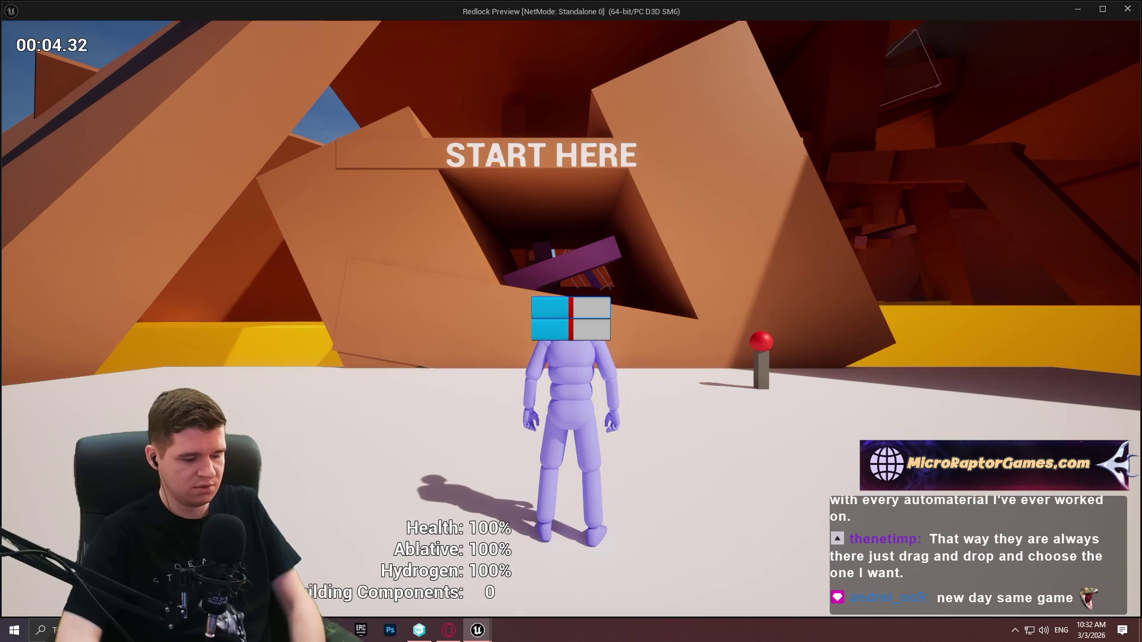
key("Escape")
Re-lock Slider_35 and run one more quick play test
left_click(940, 407)
mouse_move(812, 408)
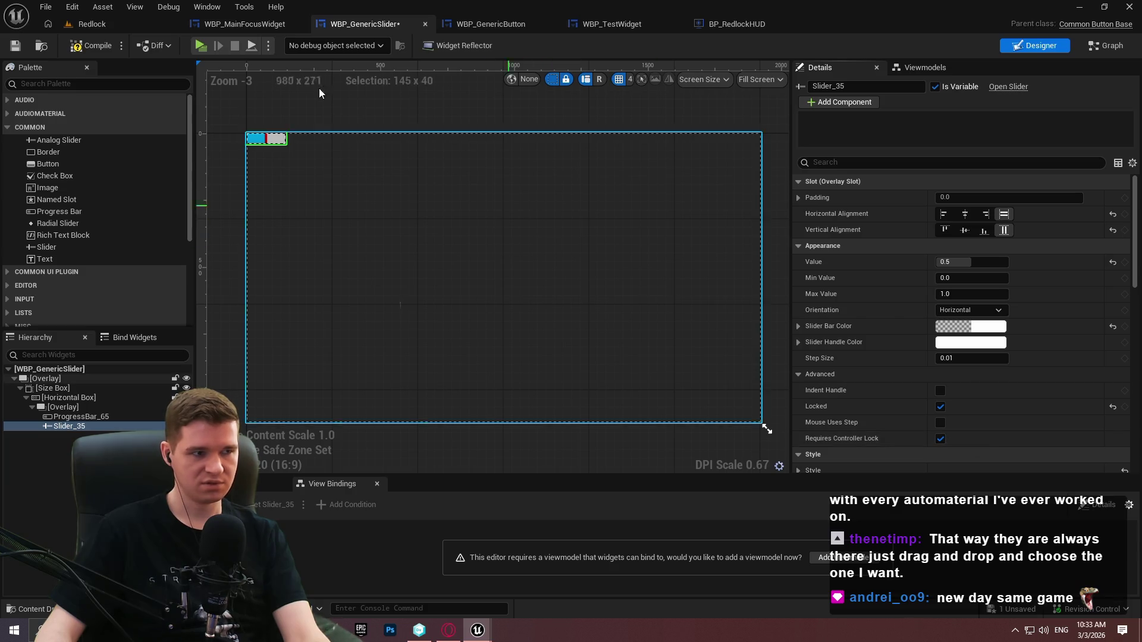
left_click(208, 49)
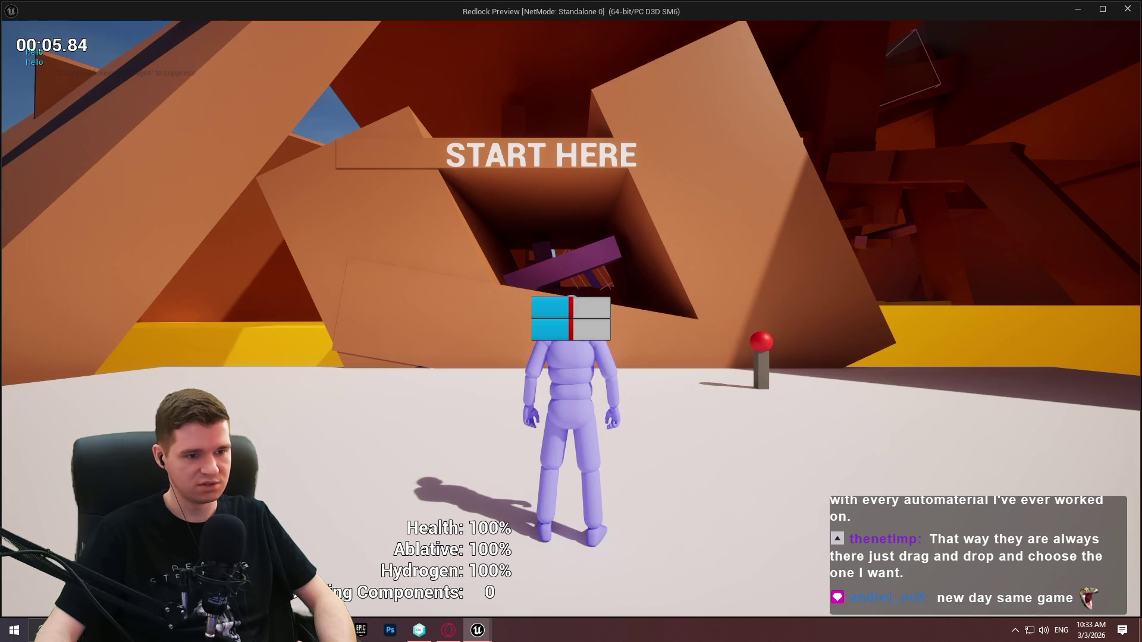
key("Escape")
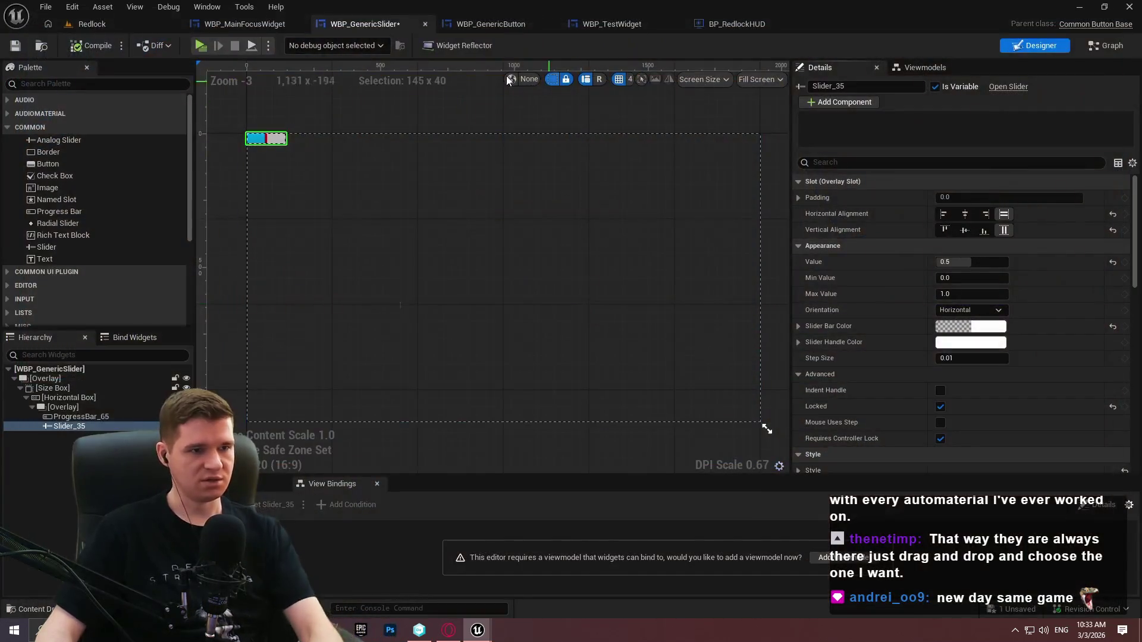
Add the On Input Method Changed event to the widget's event graph
left_click(1094, 44)
left_click(291, 71)
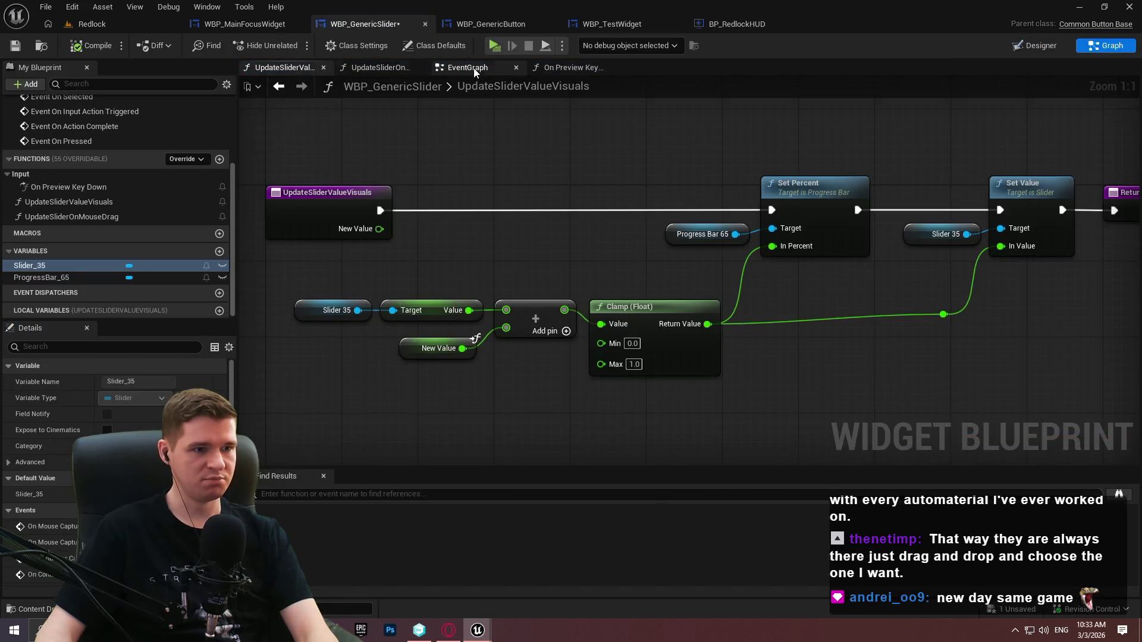
left_click(467, 67)
left_click(173, 176)
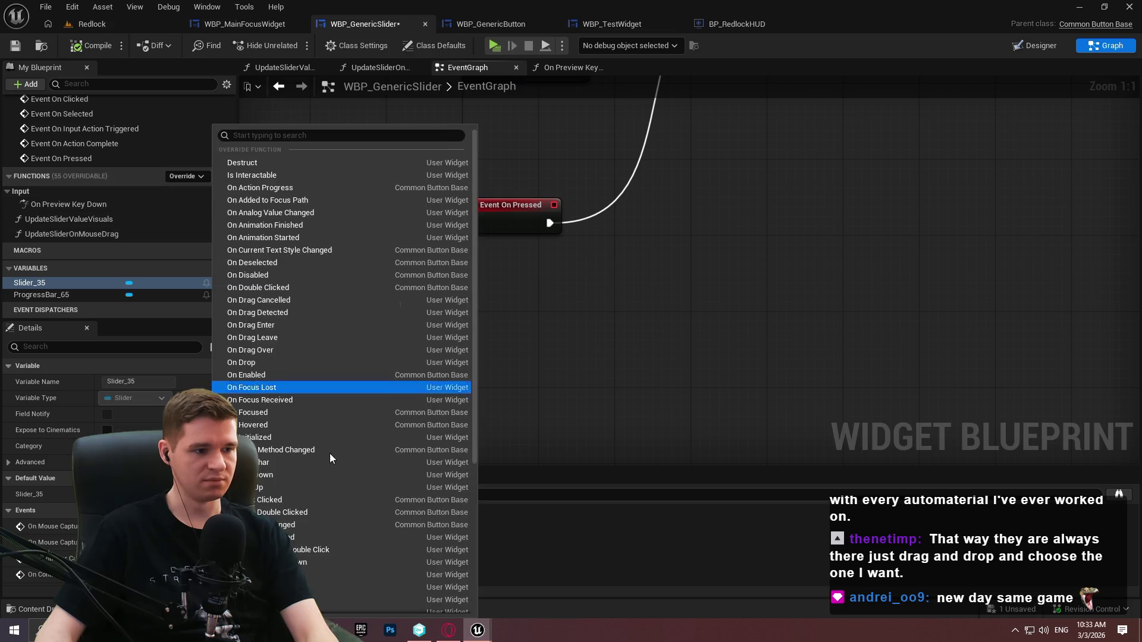
left_click(327, 451)
scroll(785, 282, "down", 2)
scroll(546, 368, "down", 1)
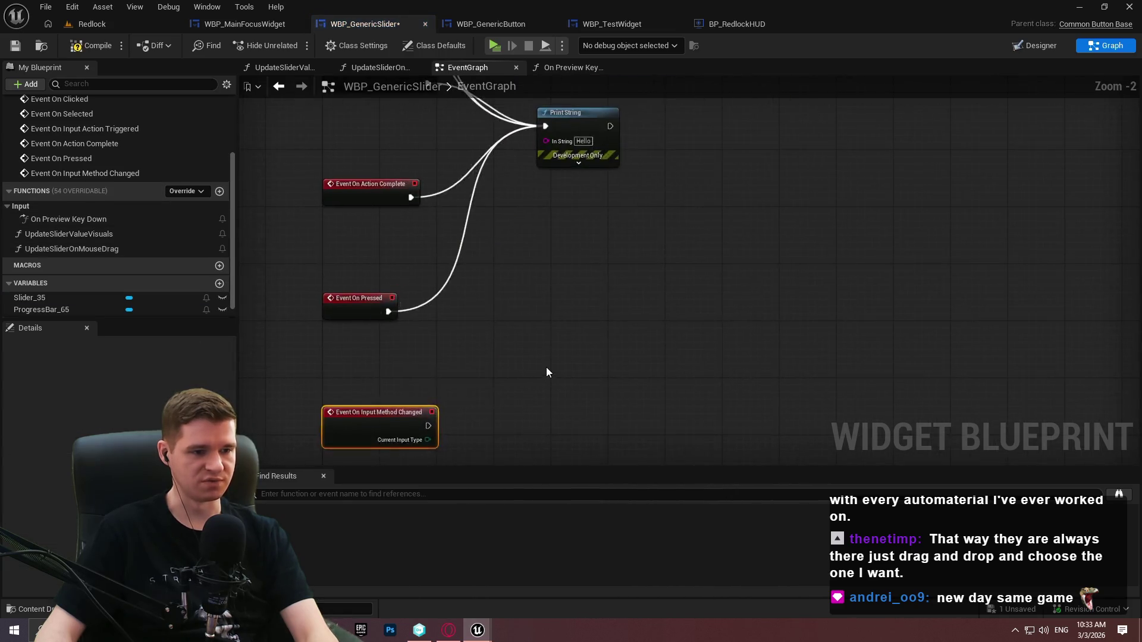
Branch Current Input Type into a Switch on ECommonInputType and delete the old Hello-print test events
left_click_drag(440, 432, 481, 426)
type("sw")
left_click(532, 263)
key("Home")
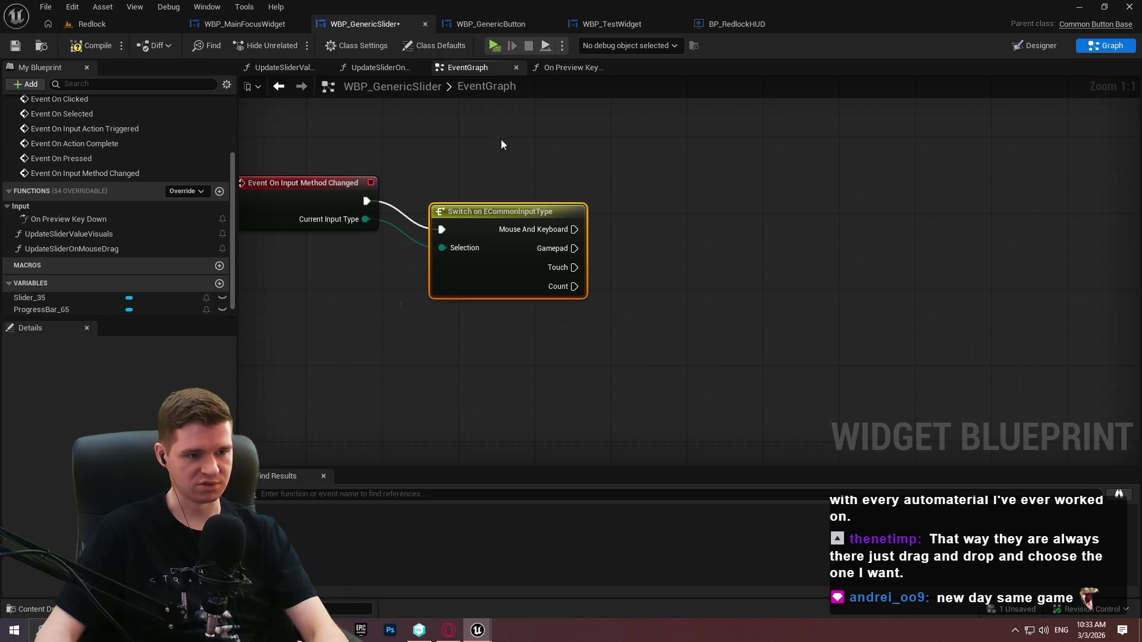
left_click_drag(478, 212, 461, 185)
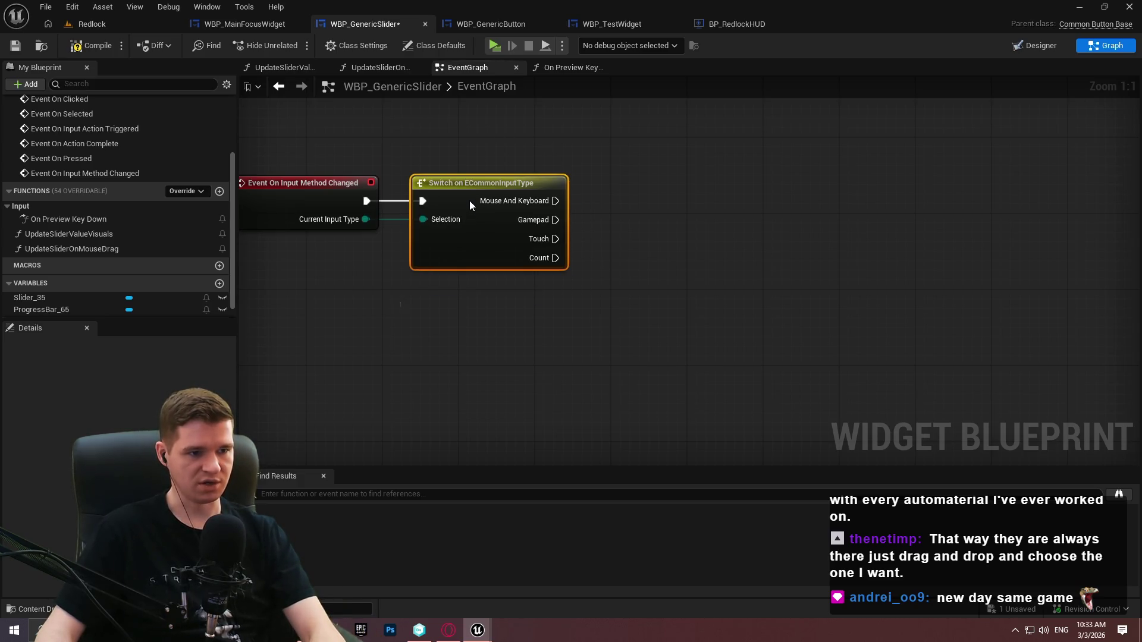
left_click(588, 153)
scroll(604, 301, "down", 7)
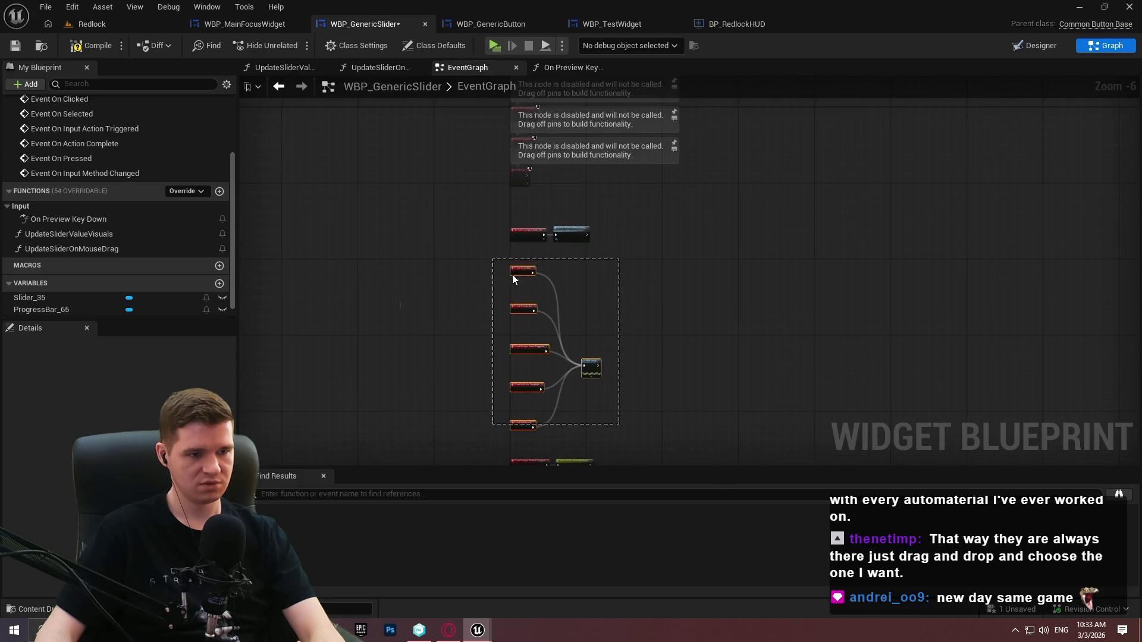
key("Delete")
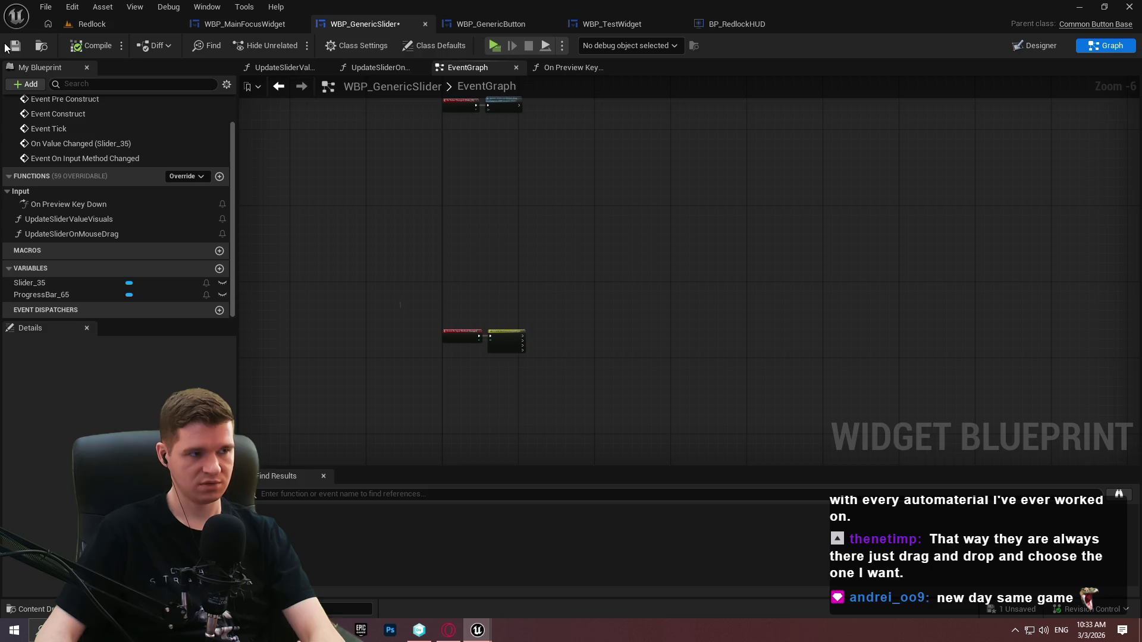
scroll(484, 355, "up", 7)
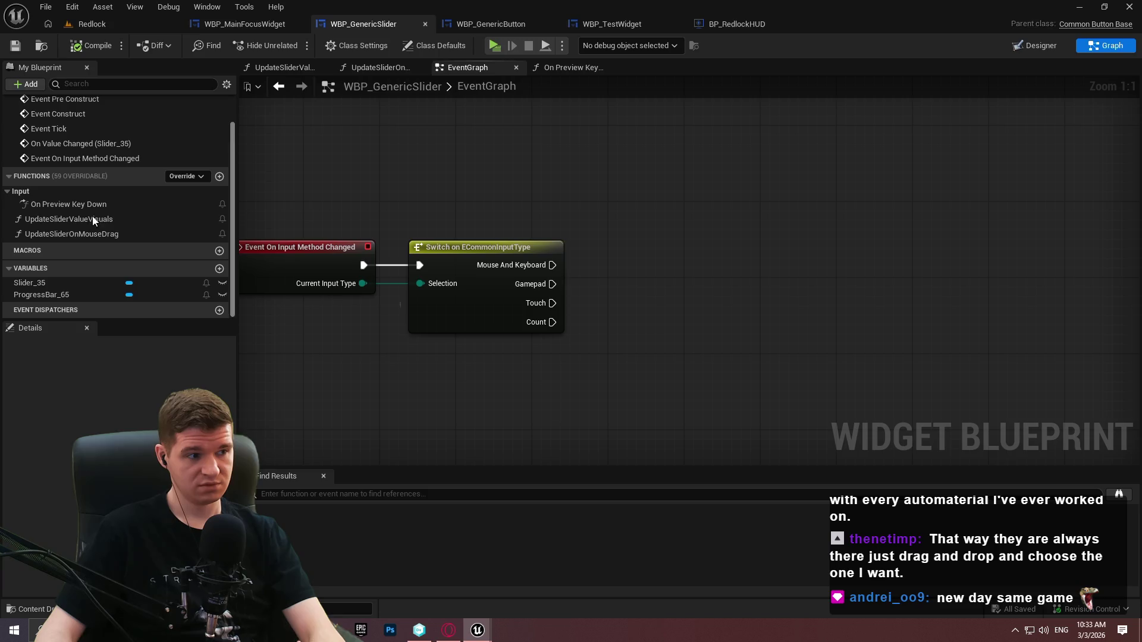
Add a Slider_35 getter with a Set Locked node and remove the Switch node
mouse_move(30, 283)
left_mouse_down()
mouse_move(286, 333)
mouse_move(586, 358)
mouse_move(676, 341)
left_mouse_up()
left_click(621, 370)
type("locked")
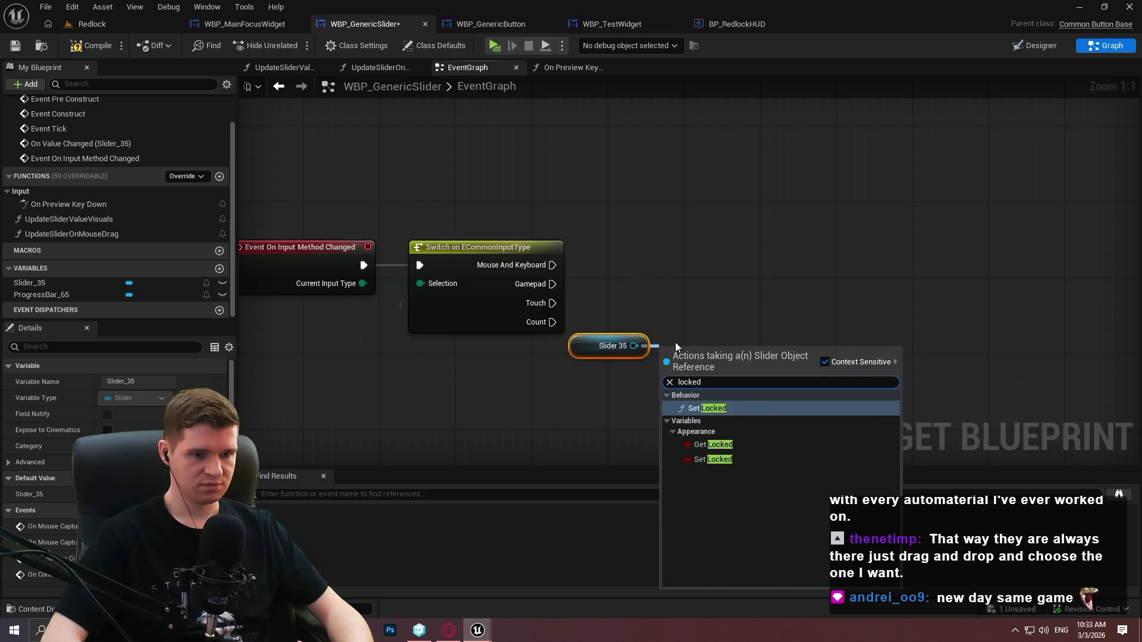
key("Return")
mouse_move(704, 361)
left_mouse_down()
mouse_move(746, 305)
mouse_move(729, 343)
mouse_move(668, 405)
left_mouse_up()
left_click(535, 247)
key("Delete")
Feed In Value from a Select on Current Input Type returning true for Gamepad, wire the event, and save
type("select")
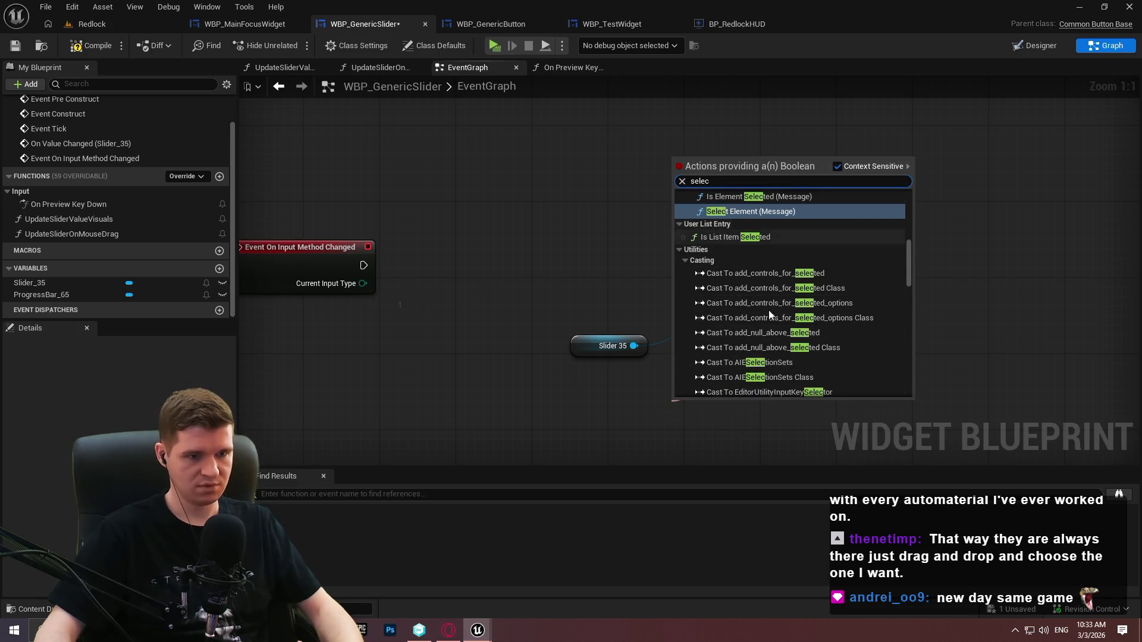
left_click_drag(905, 254, 906, 360)
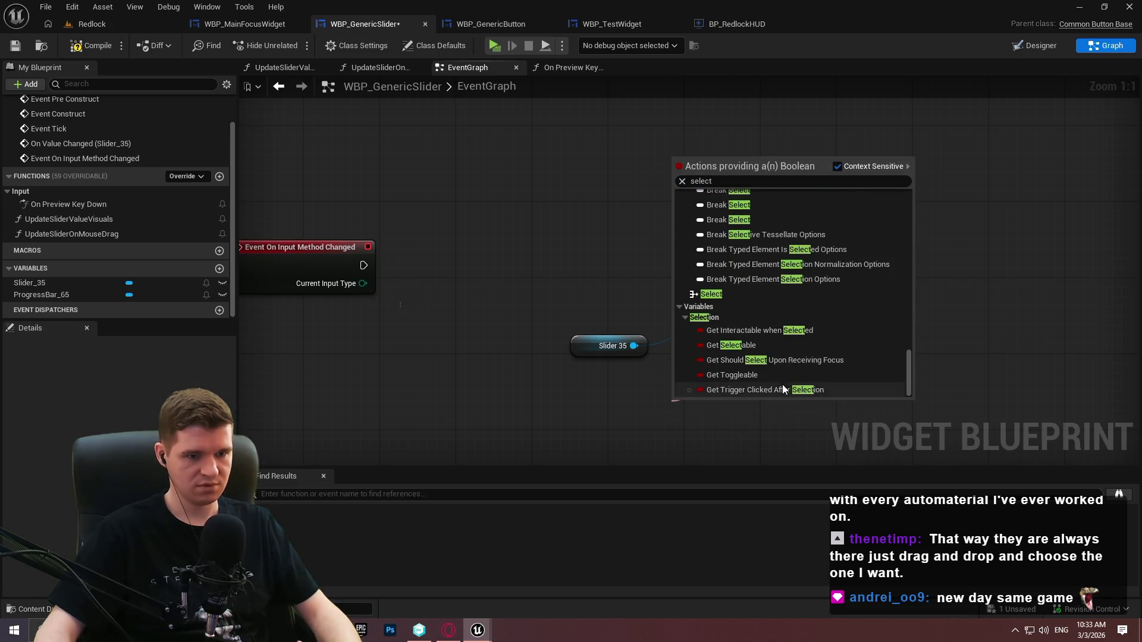
left_click(723, 299)
mouse_move(677, 463)
left_mouse_down()
mouse_move(688, 458)
mouse_move(363, 283)
left_mouse_up()
mouse_move(691, 269)
left_mouse_down()
mouse_move(544, 259)
mouse_move(491, 241)
mouse_move(498, 250)
left_mouse_up()
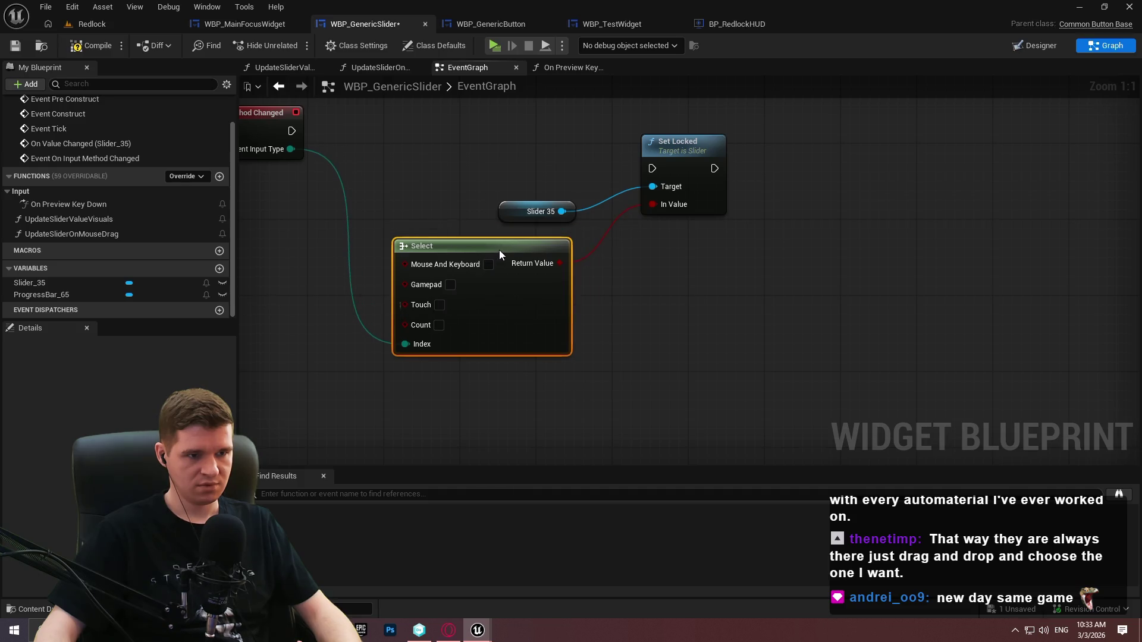
mouse_move(652, 169)
left_mouse_down()
mouse_move(362, 151)
mouse_move(294, 134)
left_mouse_up()
left_click_drag(652, 253, 672, 345)
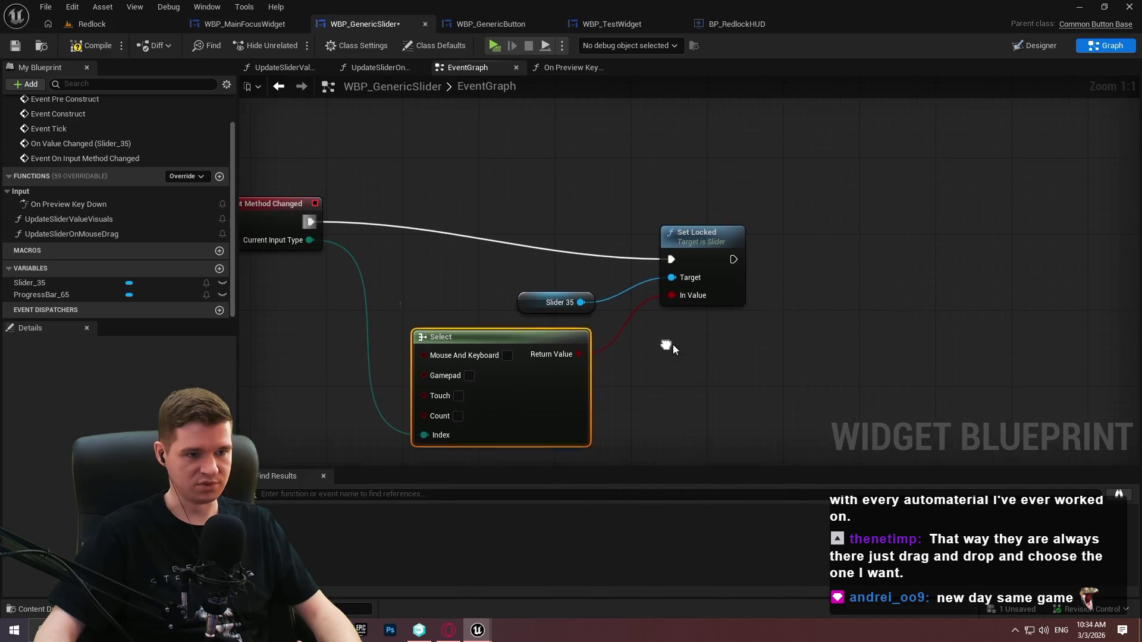
left_click(470, 376)
mouse_move(788, 392)
left_mouse_down()
mouse_move(537, 306)
mouse_move(516, 225)
mouse_move(503, 254)
mouse_move(525, 266)
left_mouse_up()
left_click(619, 352)
scroll(619, 352, "down", 2)
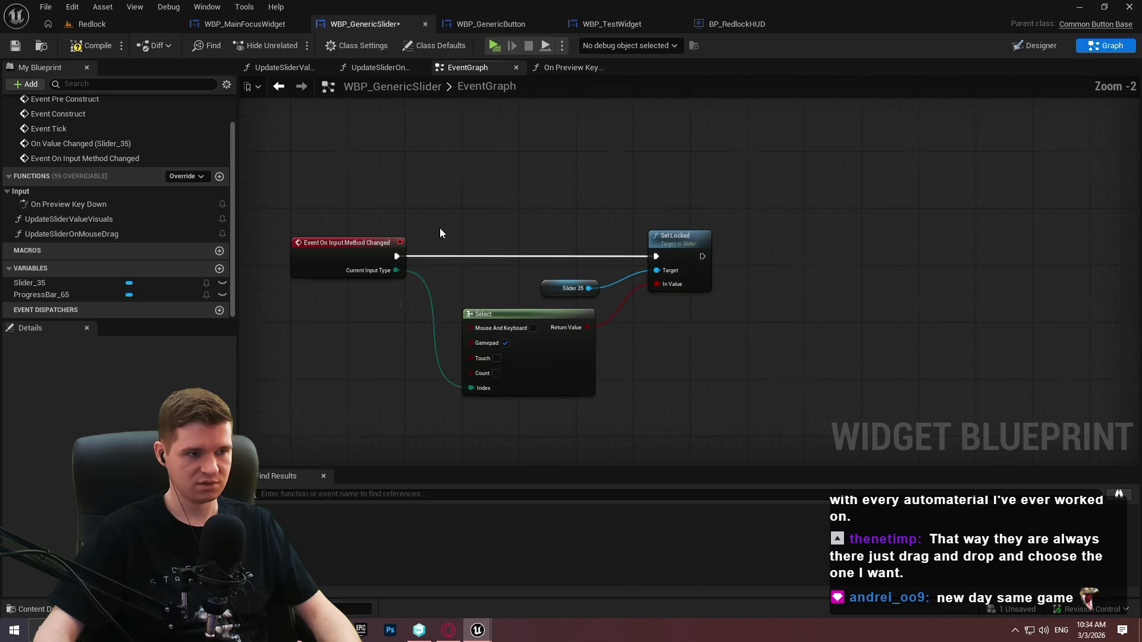
left_click(13, 50)
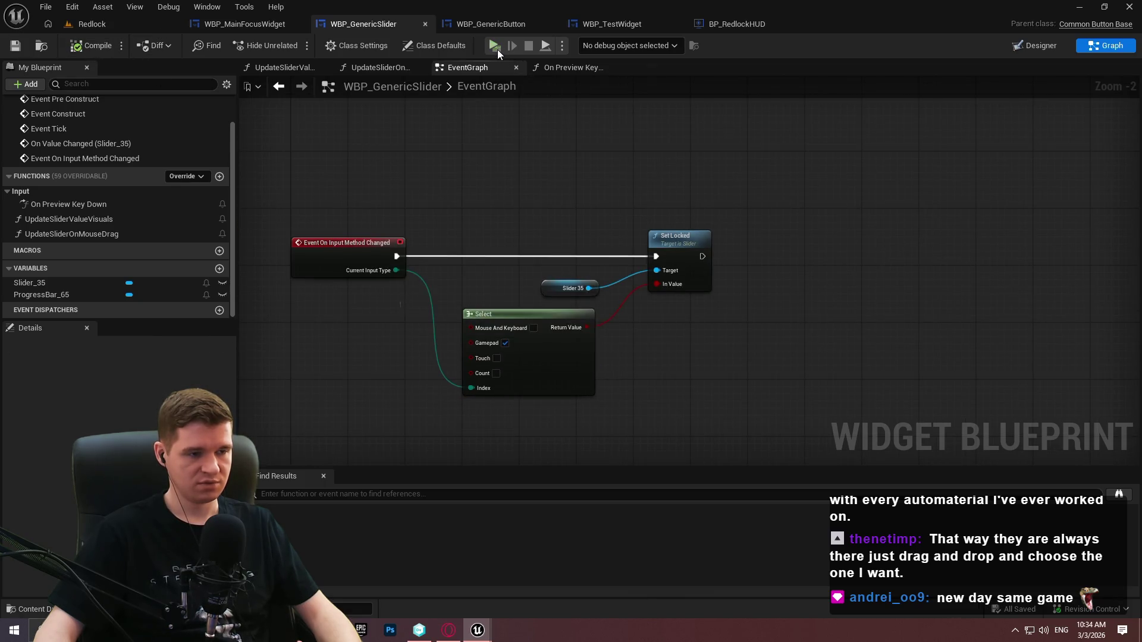
Insert a Print String before Set Locked that prints the current input type
left_click_drag(396, 256, 458, 126)
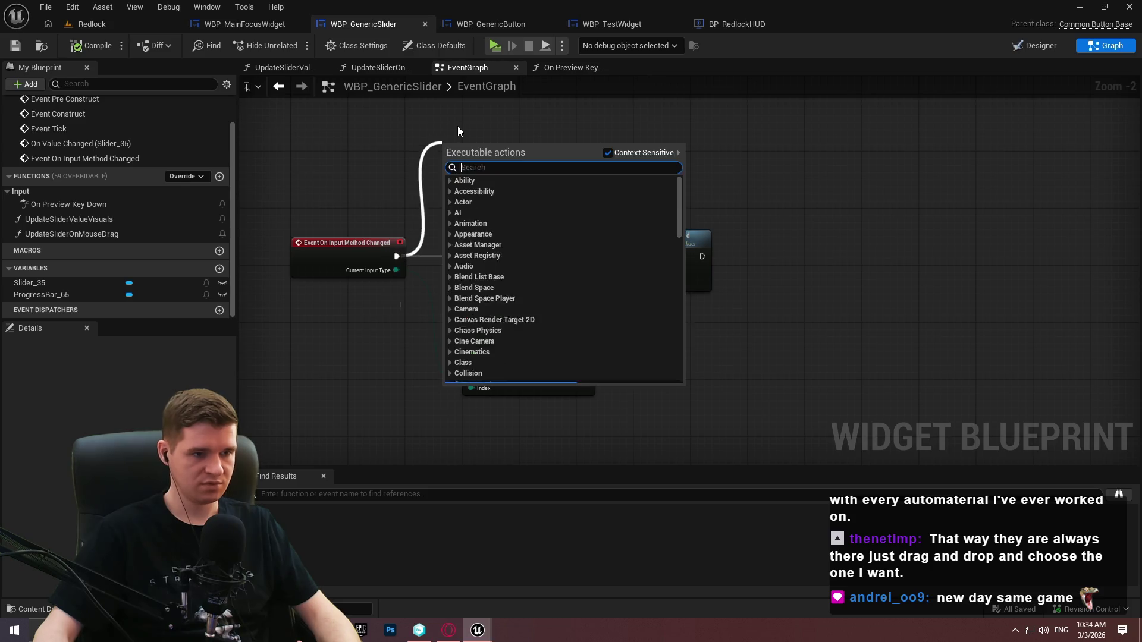
type("print")
key("Return")
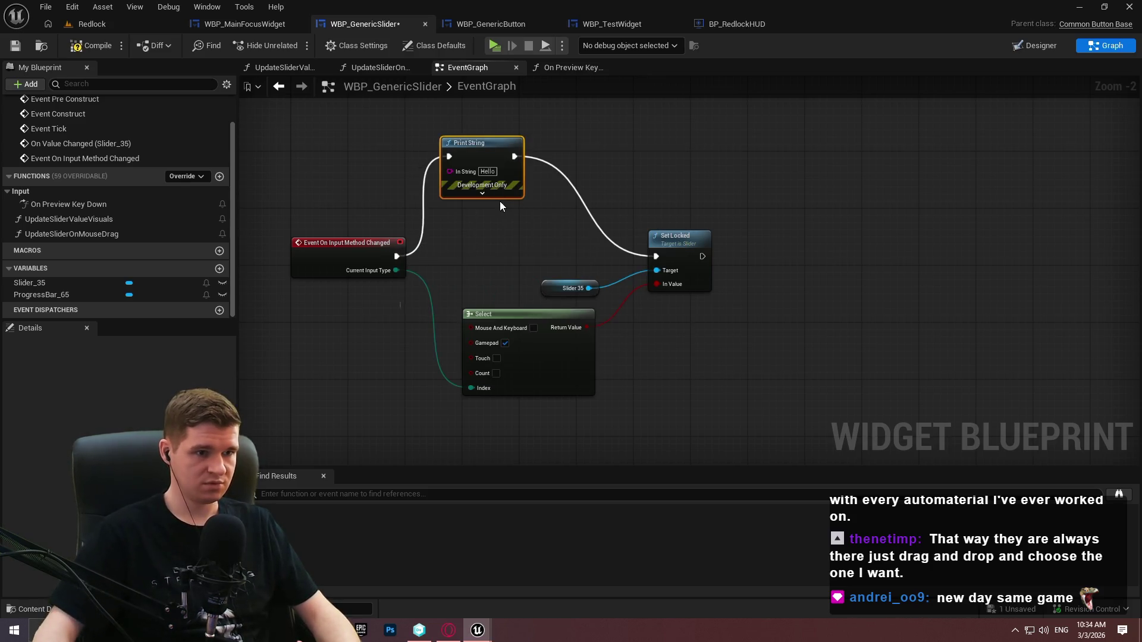
left_click(483, 194)
mouse_move(394, 264)
left_mouse_down()
mouse_move(479, 170)
mouse_move(492, 194)
left_mouse_up()
mouse_move(396, 270)
left_mouse_down()
mouse_move(470, 166)
mouse_move(451, 171)
left_mouse_up()
Compile and play-test, dragging the top slider left and right, then stop the game
left_click(97, 45)
left_click(495, 45)
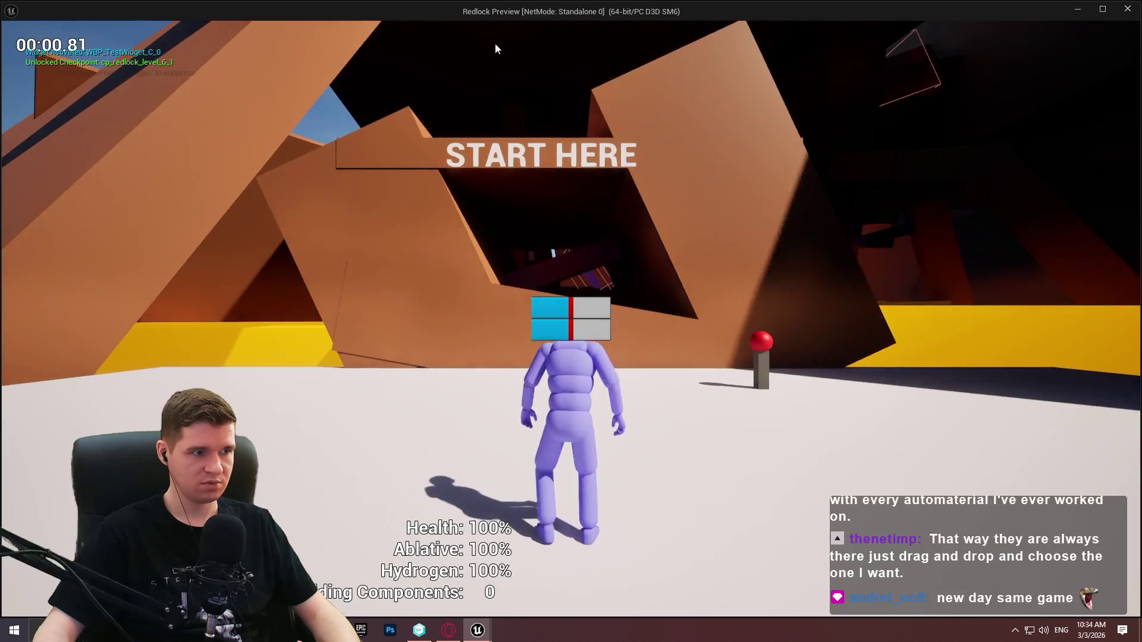
left_click(563, 309)
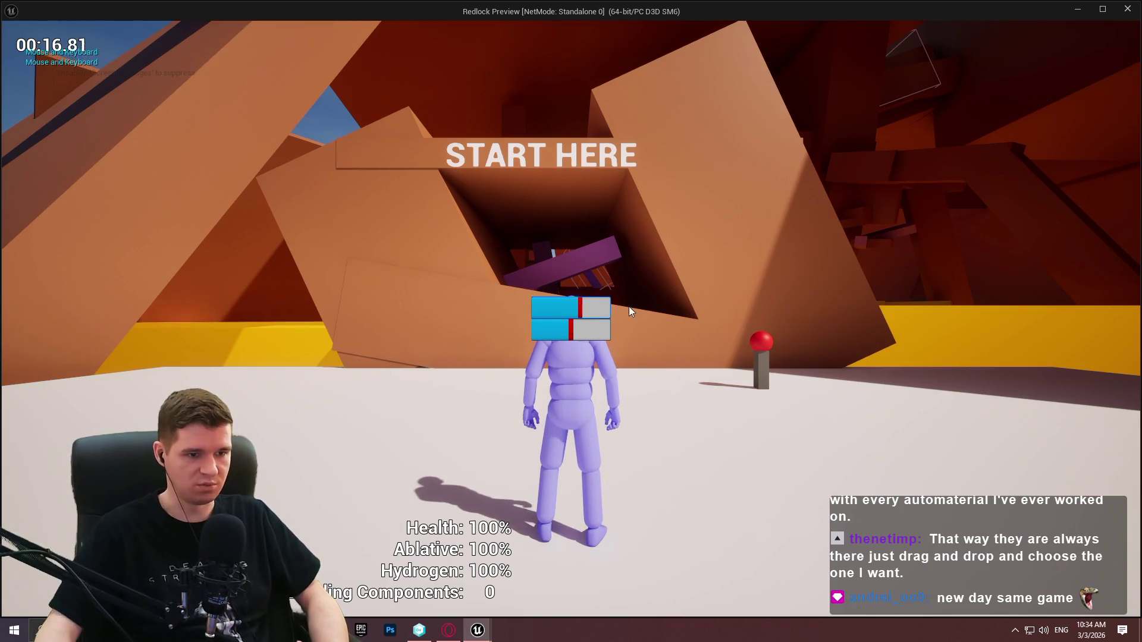
left_click_drag(582, 314, 564, 313)
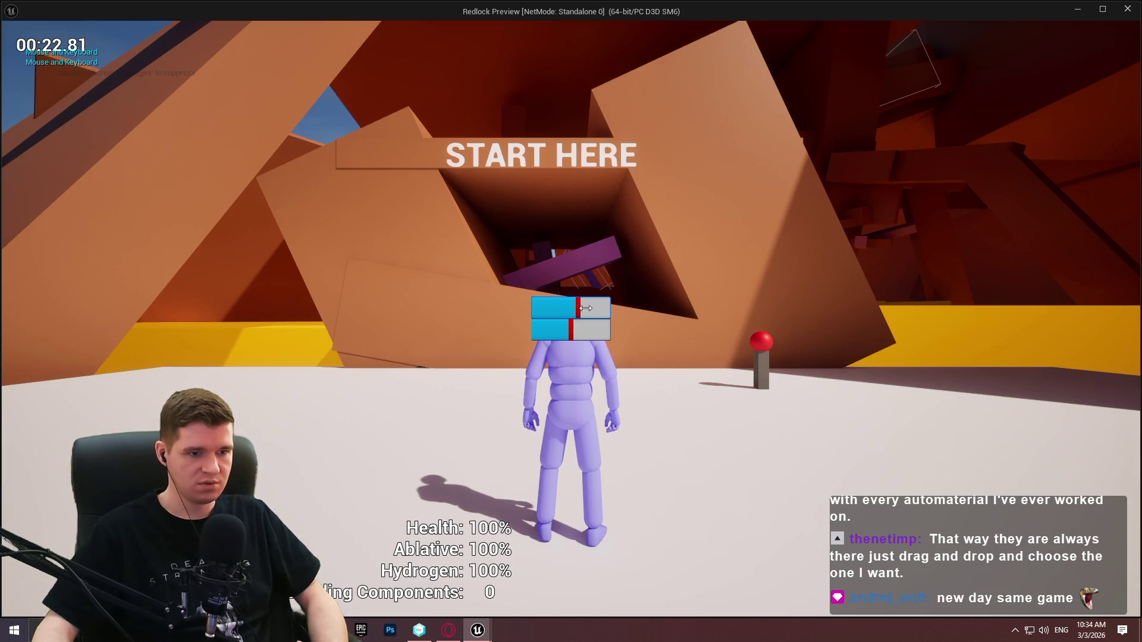
left_click_drag(582, 307, 594, 307)
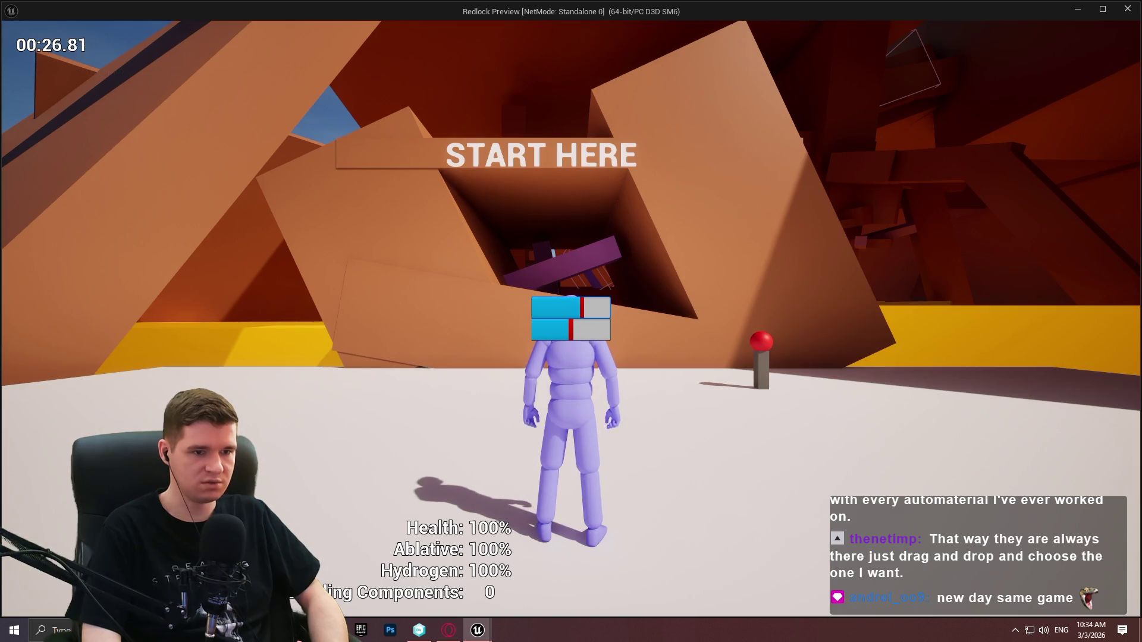
key("Escape")
Delete the debug Print String nodes and wire On Input Method Changed directly to Set Locked
left_click_drag(569, 196, 353, 198)
key("Delete")
mouse_move(657, 256)
left_mouse_down()
mouse_move(384, 256)
mouse_move(395, 256)
left_mouse_up()
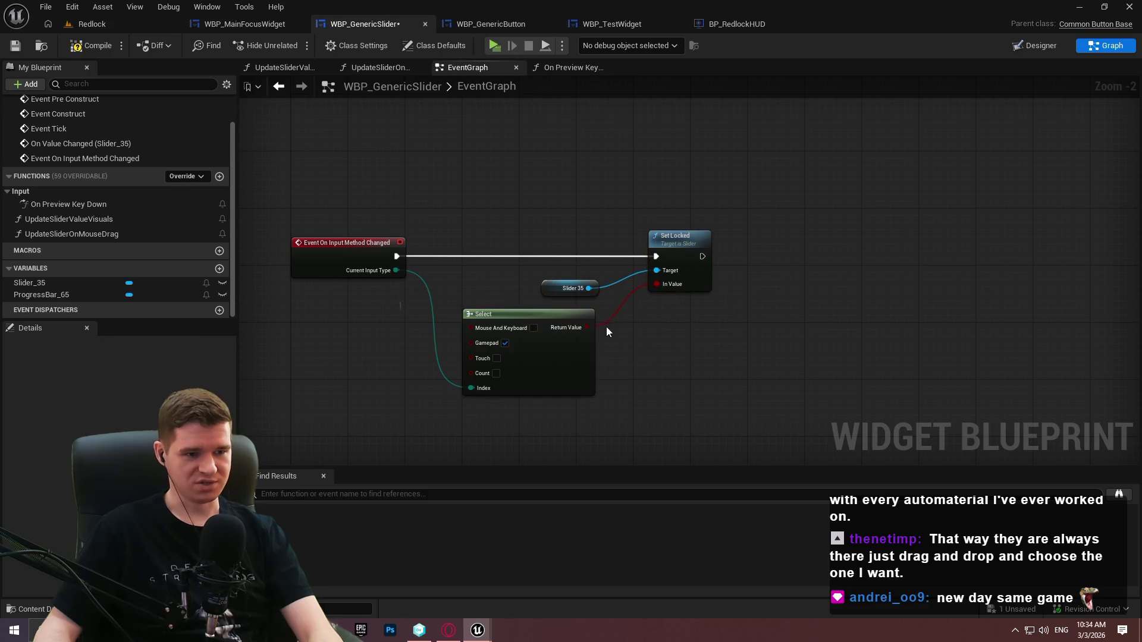
Line up the Select node with Slider 35 and save the widget blueprint
left_click_drag(592, 318, 591, 312)
mouse_move(576, 367)
left_mouse_down()
mouse_move(511, 283)
mouse_move(558, 374)
mouse_move(541, 366)
left_mouse_up()
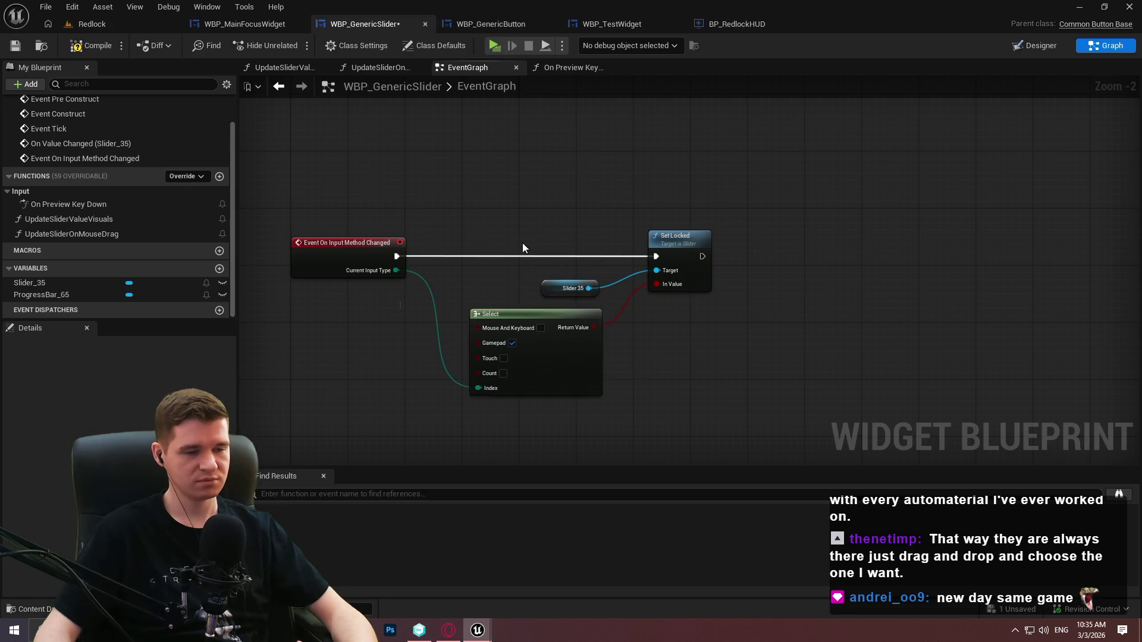
left_click_drag(540, 255, 544, 310)
left_click(538, 301)
scroll(744, 226, "down", 5)
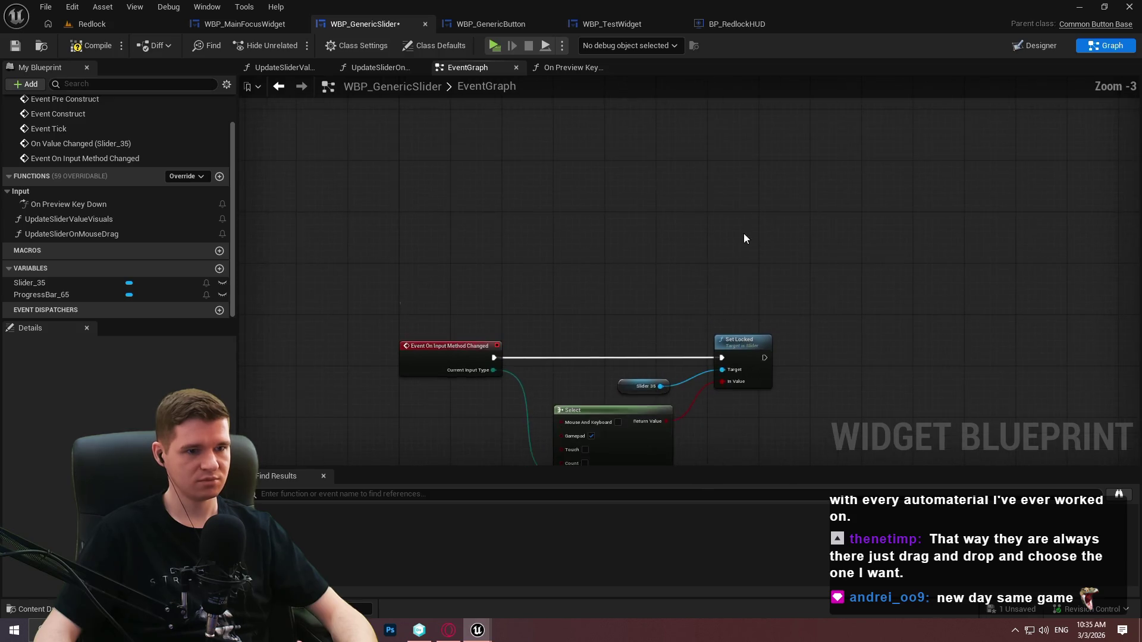
left_click(15, 45)
Compile and save the slider graph, then return through WBP_TestWidget to the Redlock level editor
scroll(684, 321, "up", 1)
left_click_drag(671, 289, 478, 216)
scroll(503, 249, "up", 3)
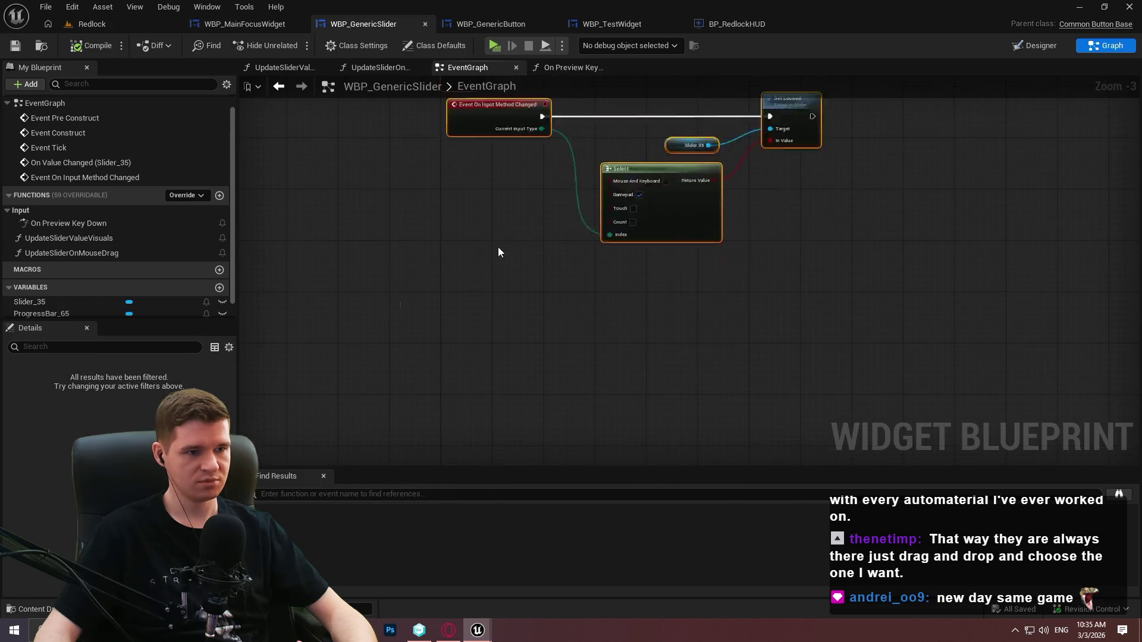
mouse_move(473, 318)
left_mouse_down()
mouse_move(470, 279)
mouse_move(483, 357)
mouse_move(514, 416)
mouse_move(494, 390)
left_mouse_up()
left_click(706, 316)
left_click_drag(706, 316, 649, 253)
left_click(80, 52)
left_click(14, 47)
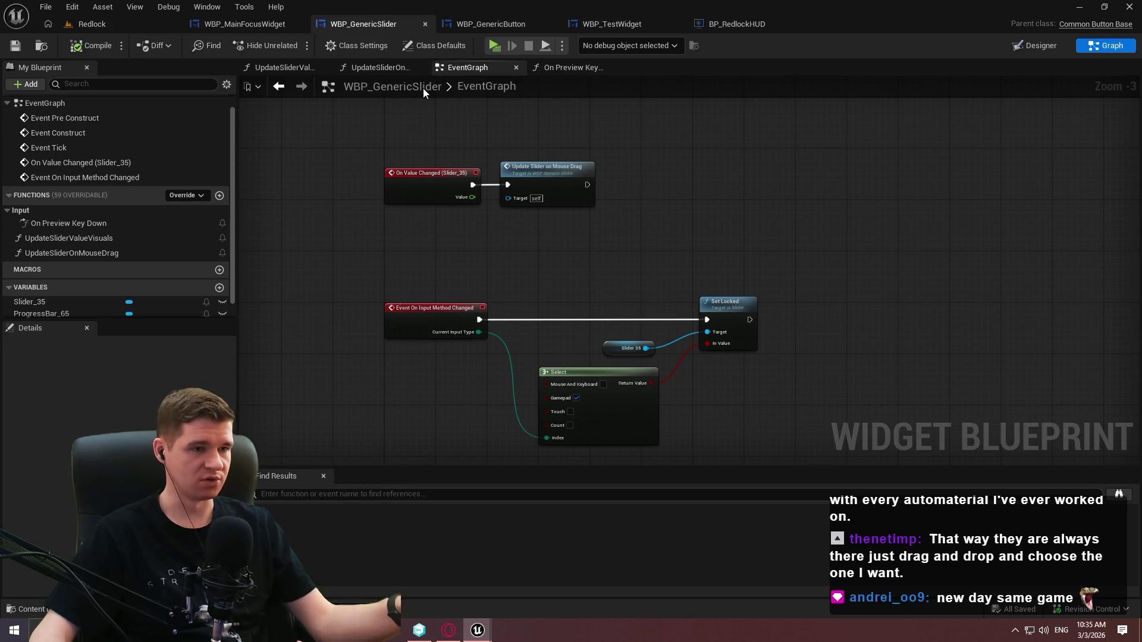
left_click(619, 28)
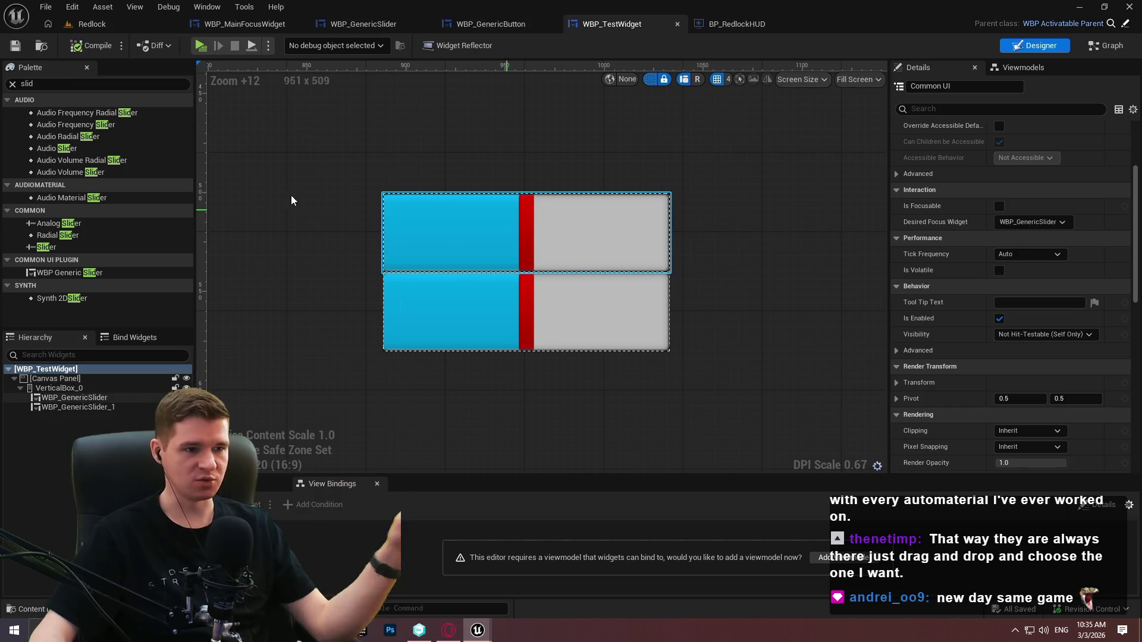
left_click(122, 30)
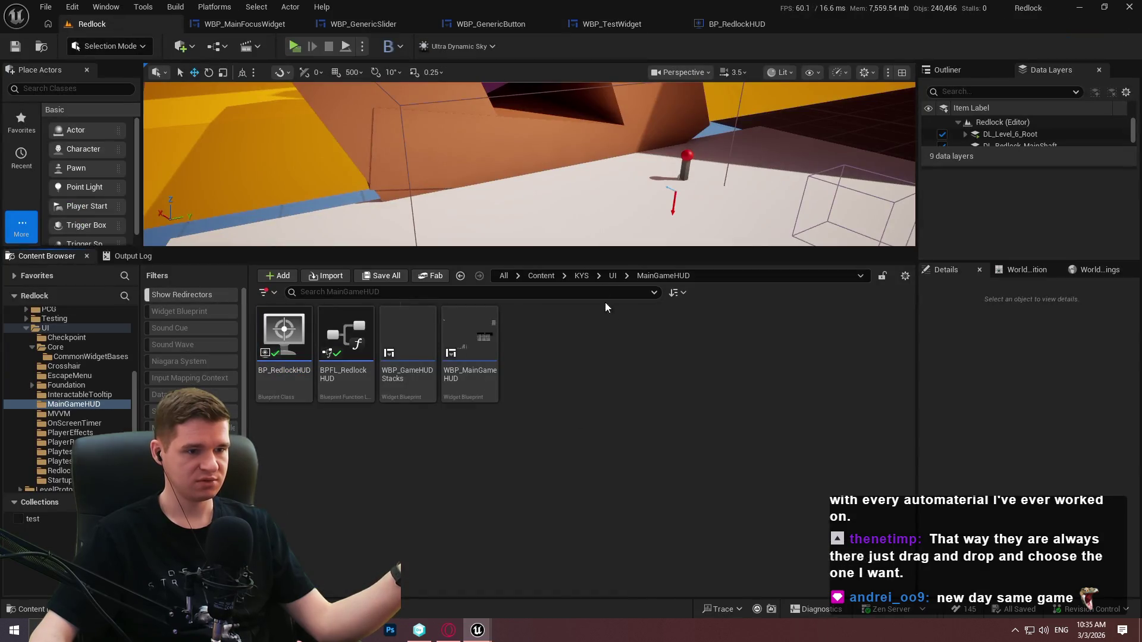
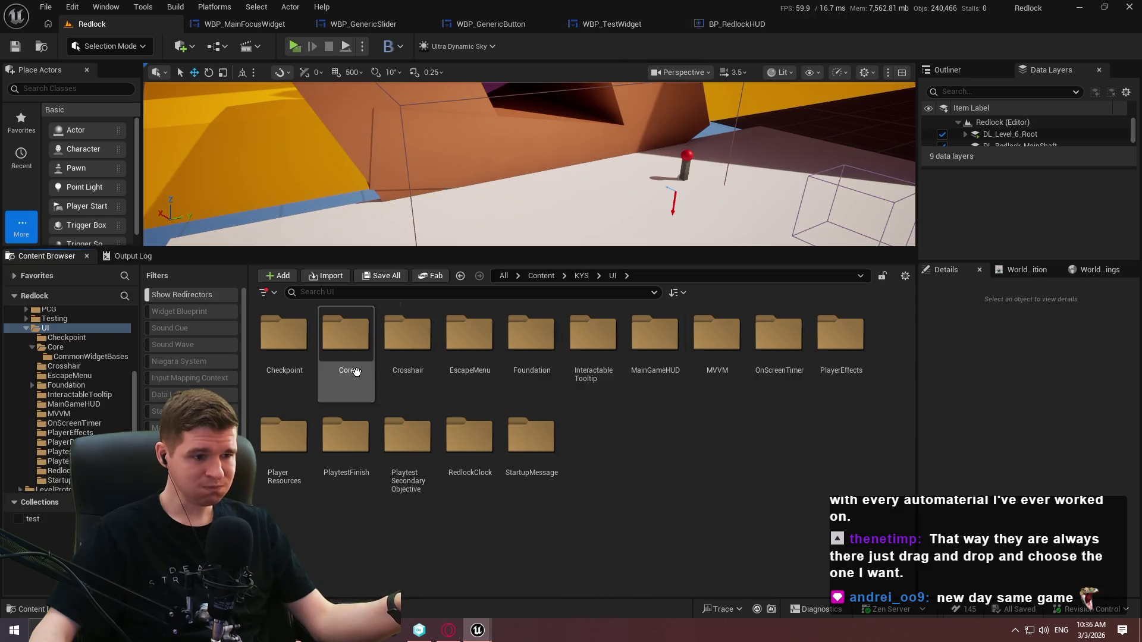
Inside UI/Core, add a folder named CommonWidgets and open it
double_click(351, 357)
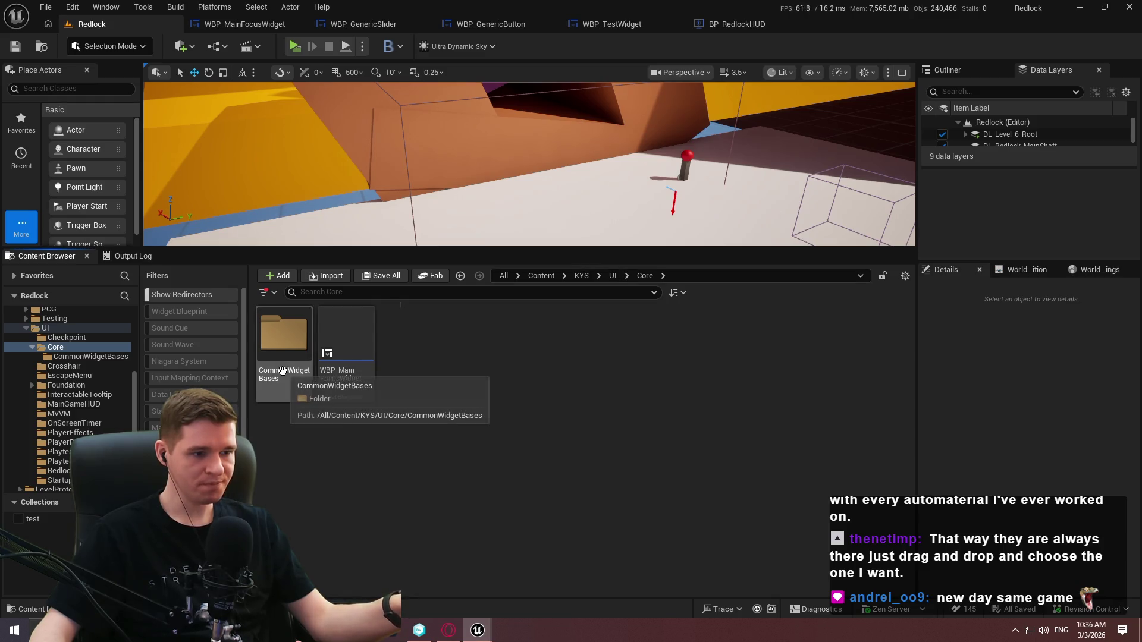
right_click(458, 377)
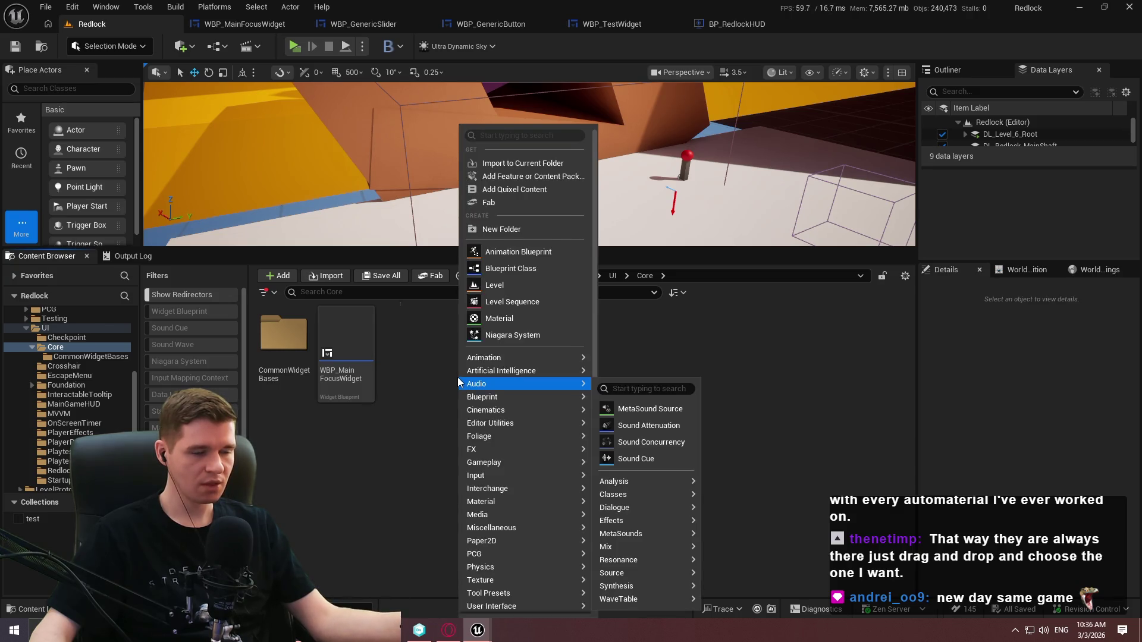
left_click(511, 231)
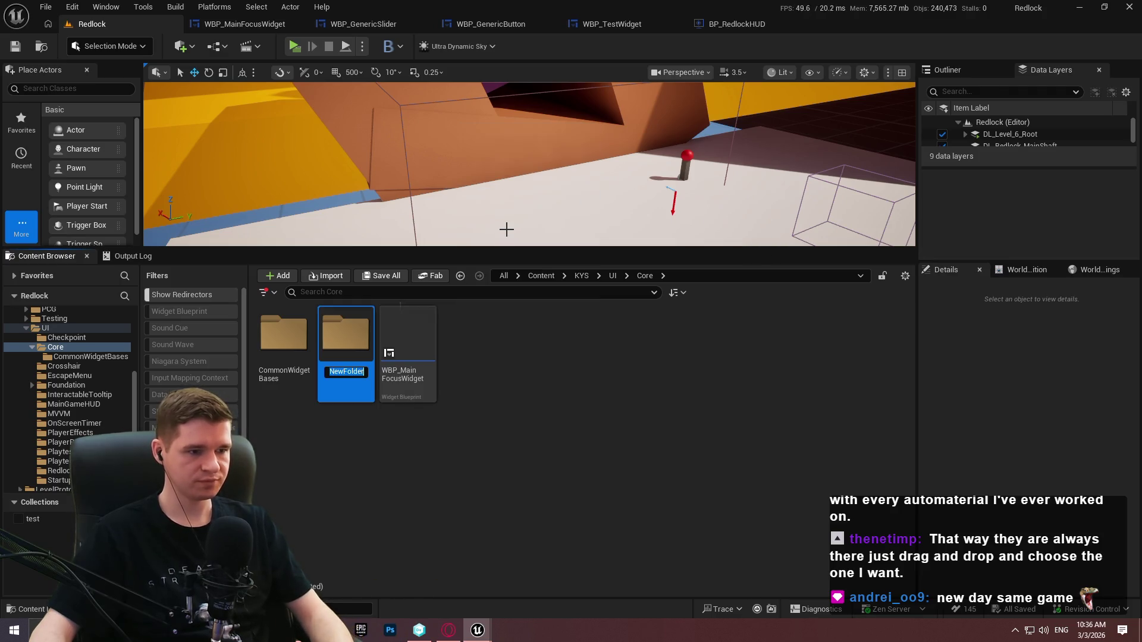
type("CommonWidgets")
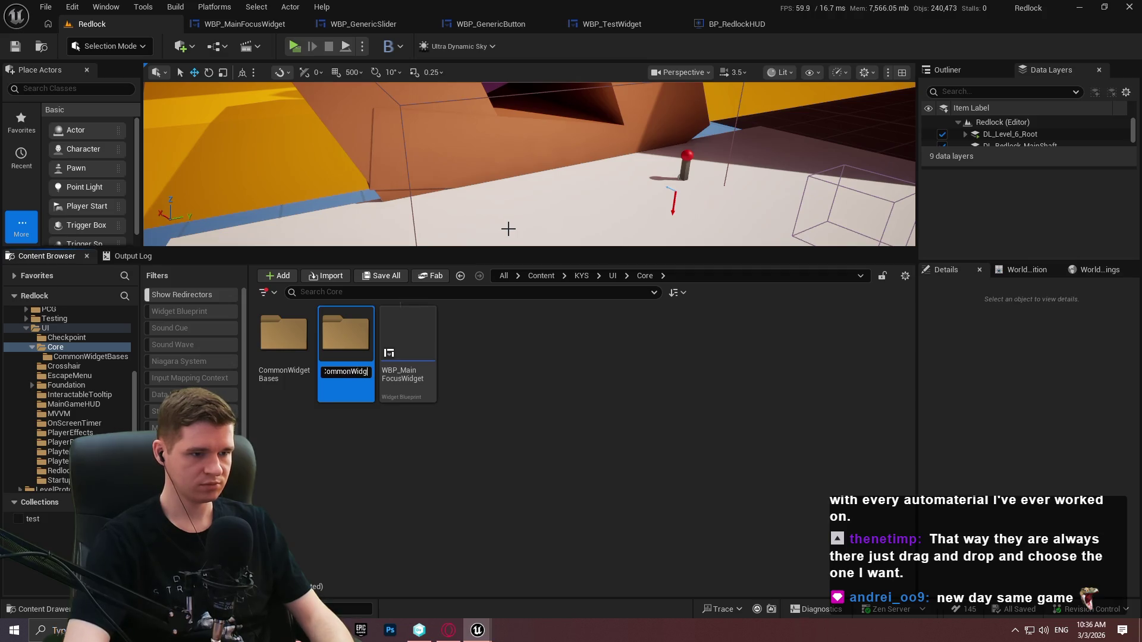
key("Return")
double_click(347, 356)
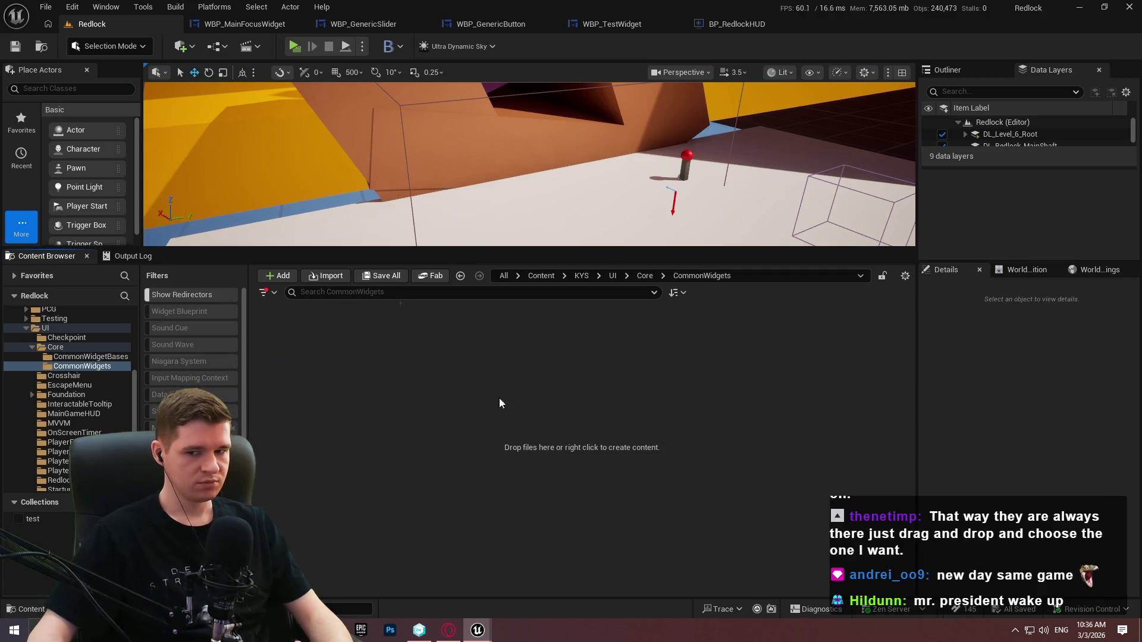
Leave the empty CommonWidgets folder, go back to Core and open CommonWidgetBases
right_click(509, 404)
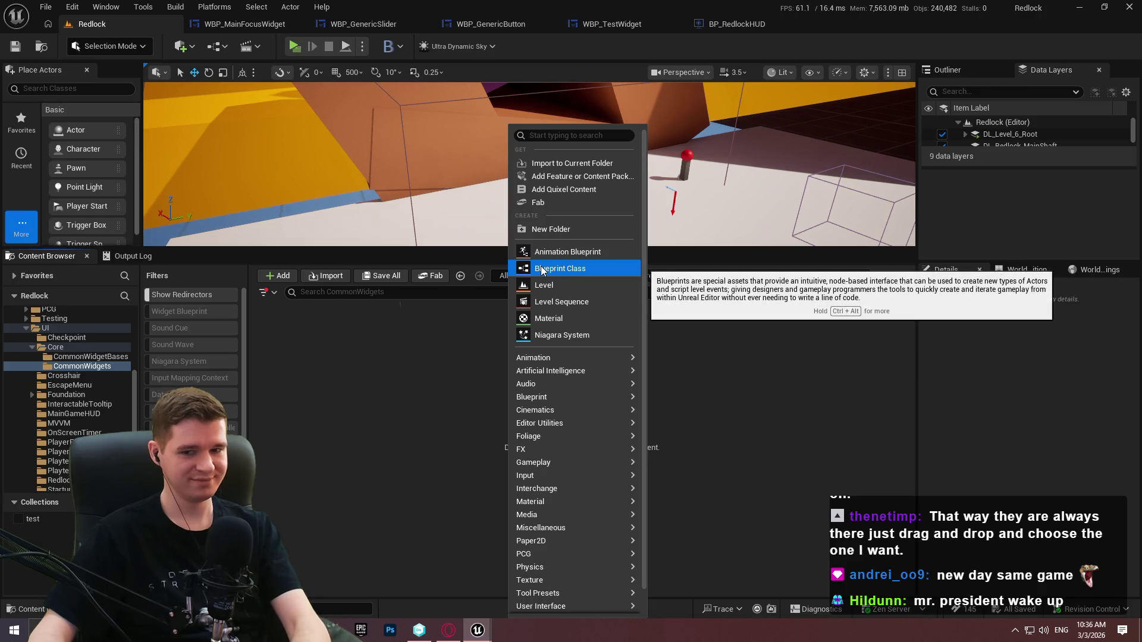
scroll(572, 576, "down", 2)
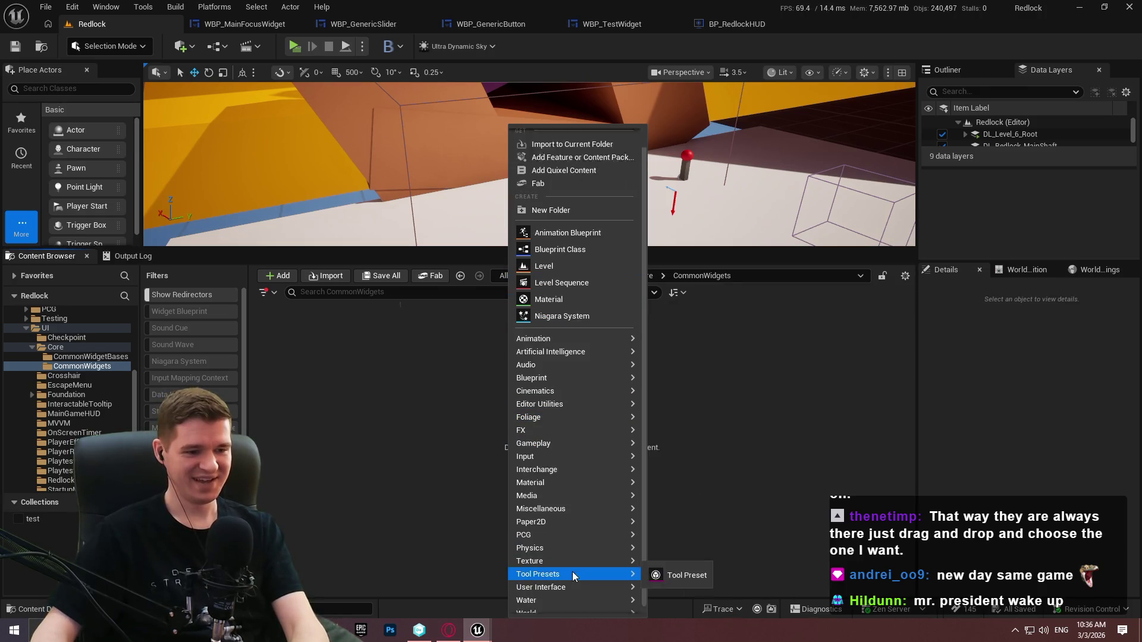
mouse_move(595, 581)
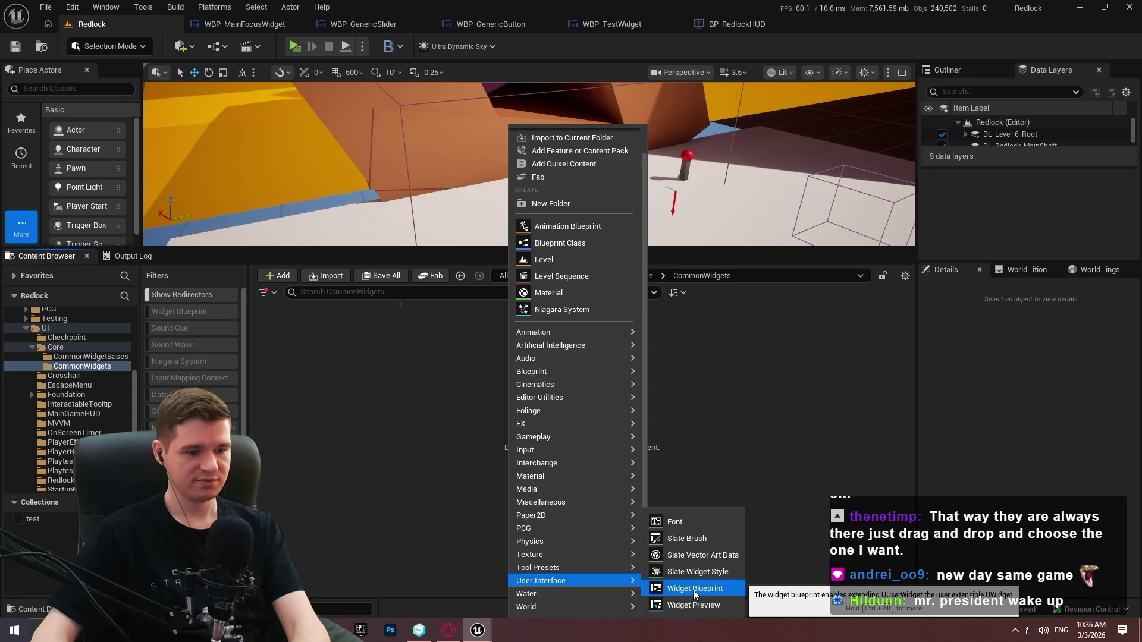
left_click(711, 315)
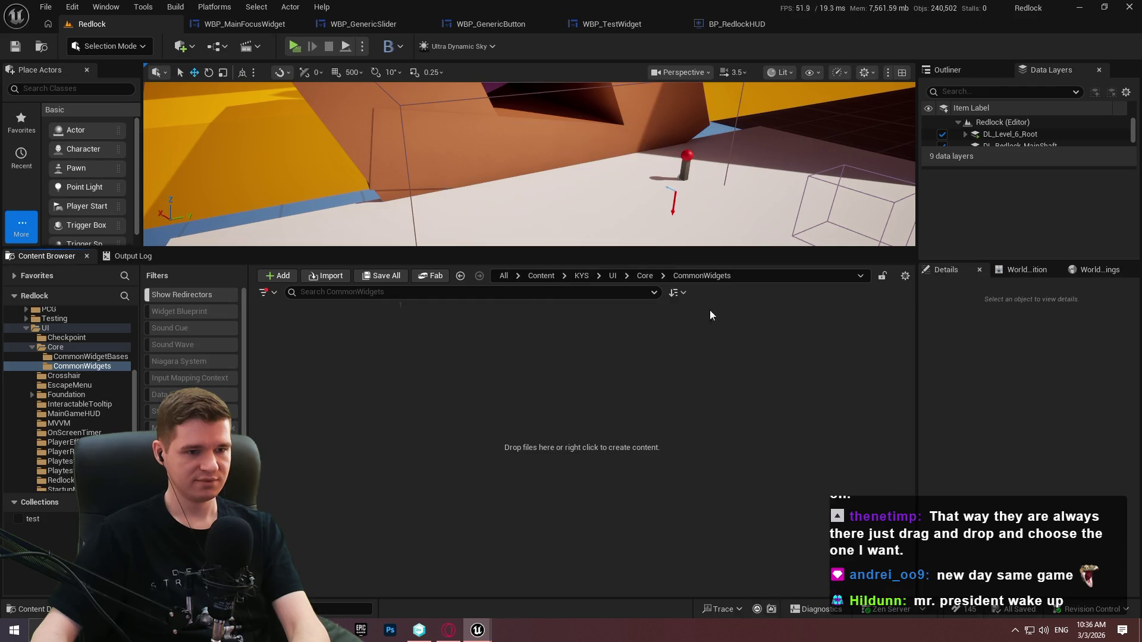
left_click(644, 275)
double_click(283, 345)
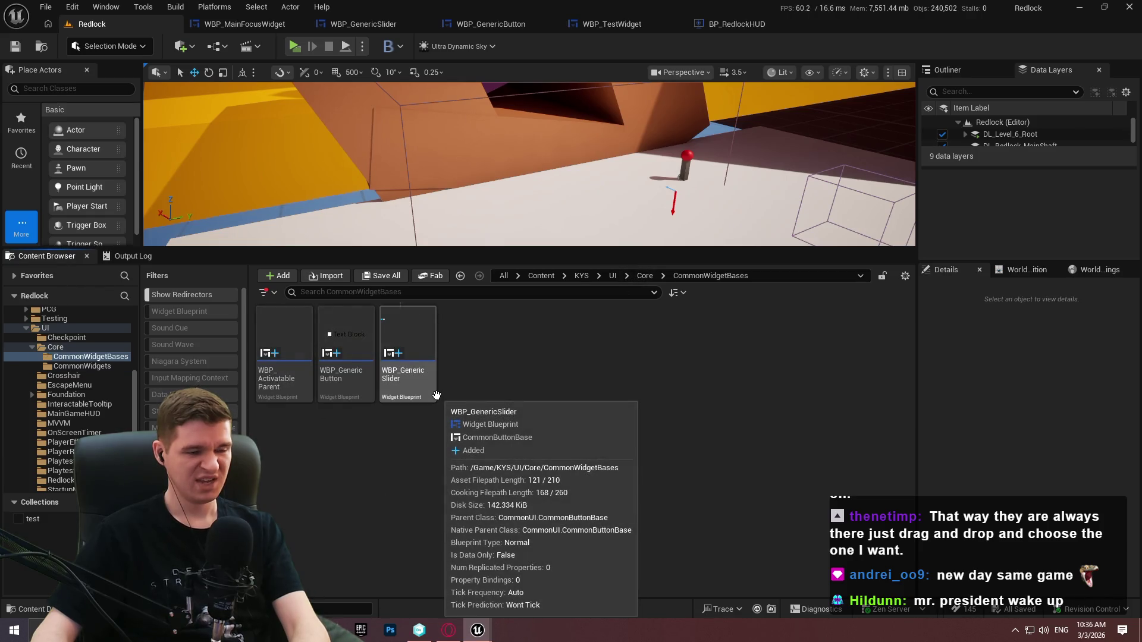
In CommonWidgetBases, browse the User Interface creation options and start a new Widget Blueprint
right_click(486, 382)
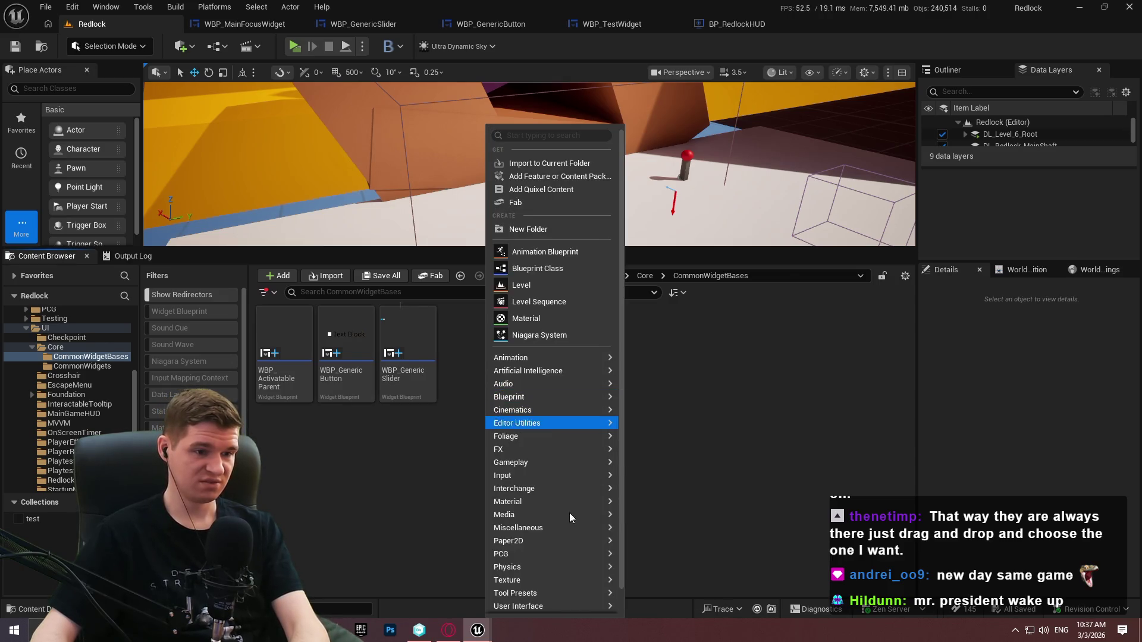
mouse_move(566, 607)
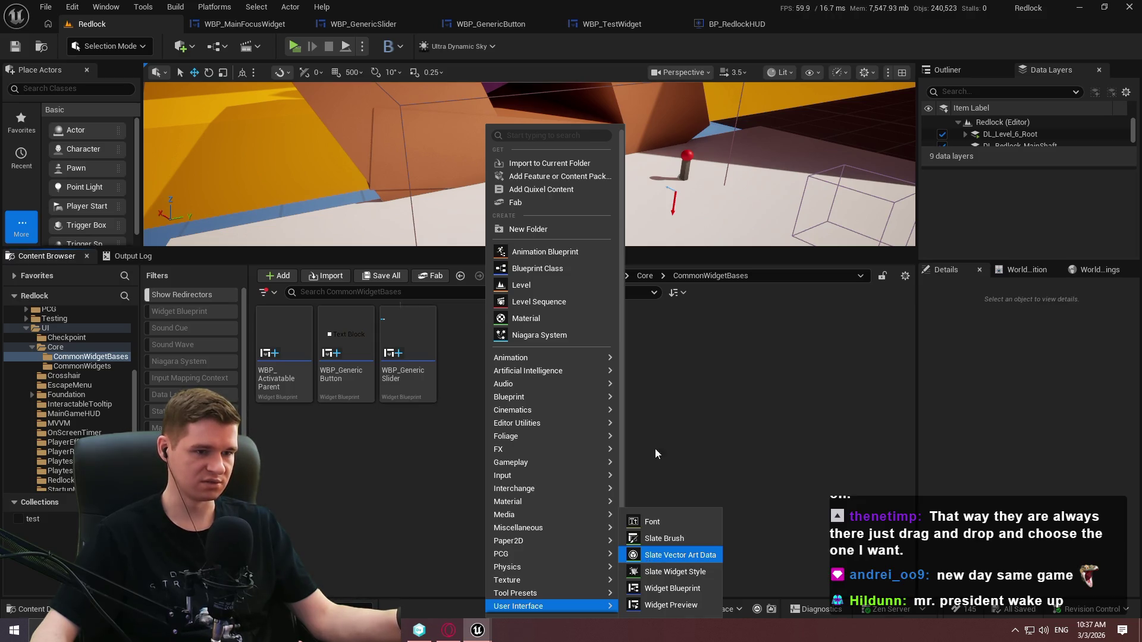
left_click(643, 372)
right_click(411, 368)
mouse_move(507, 375)
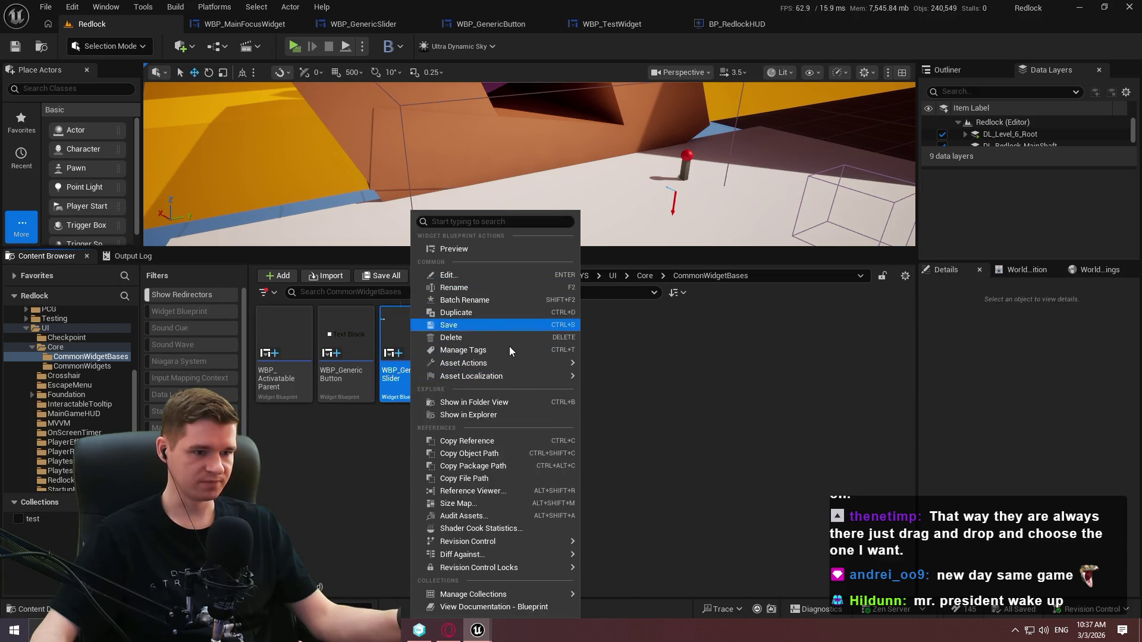
left_click(711, 376)
right_click(506, 381)
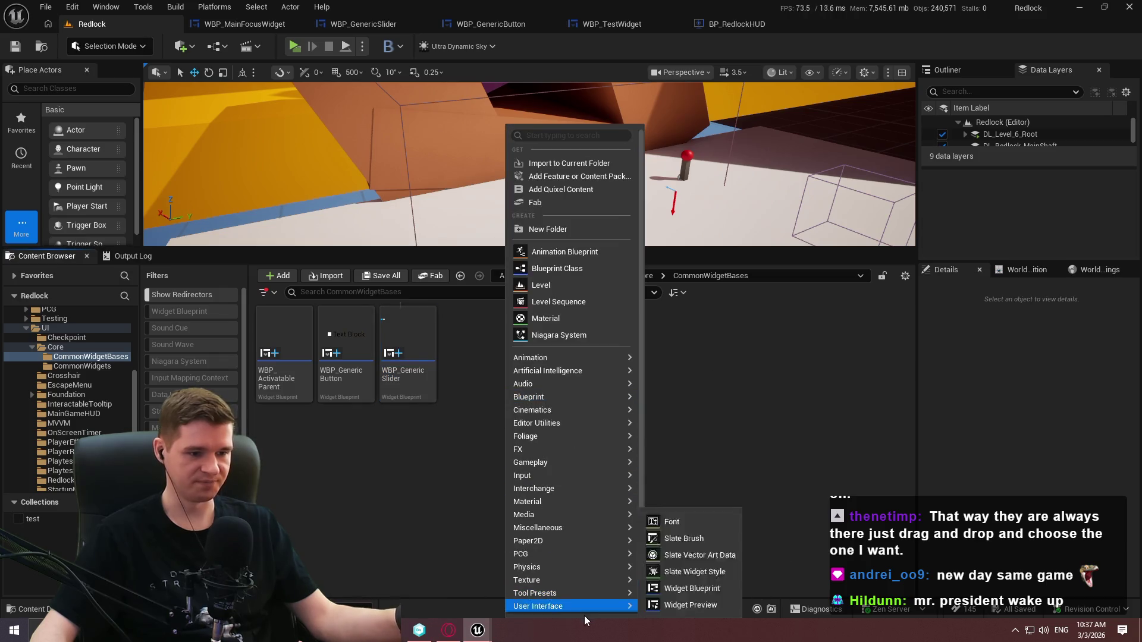
left_click(714, 588)
type("sl")
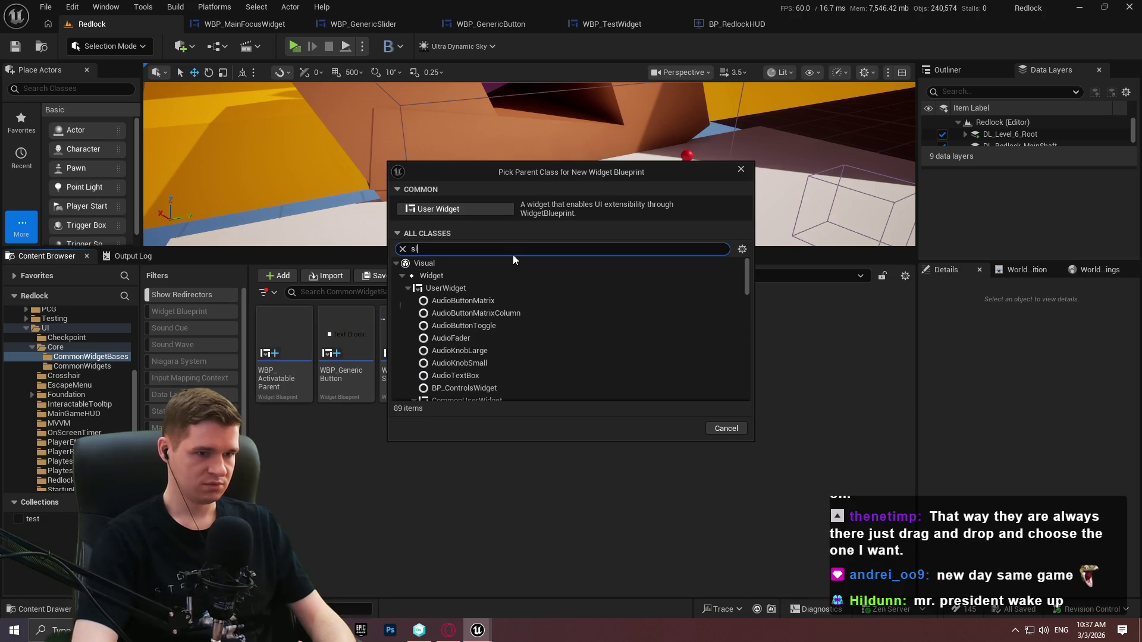
Base the new Widget Blueprint on WBP_GenericSlider and name it WBP_SliderWithLabel
type("ider")
left_click(473, 326)
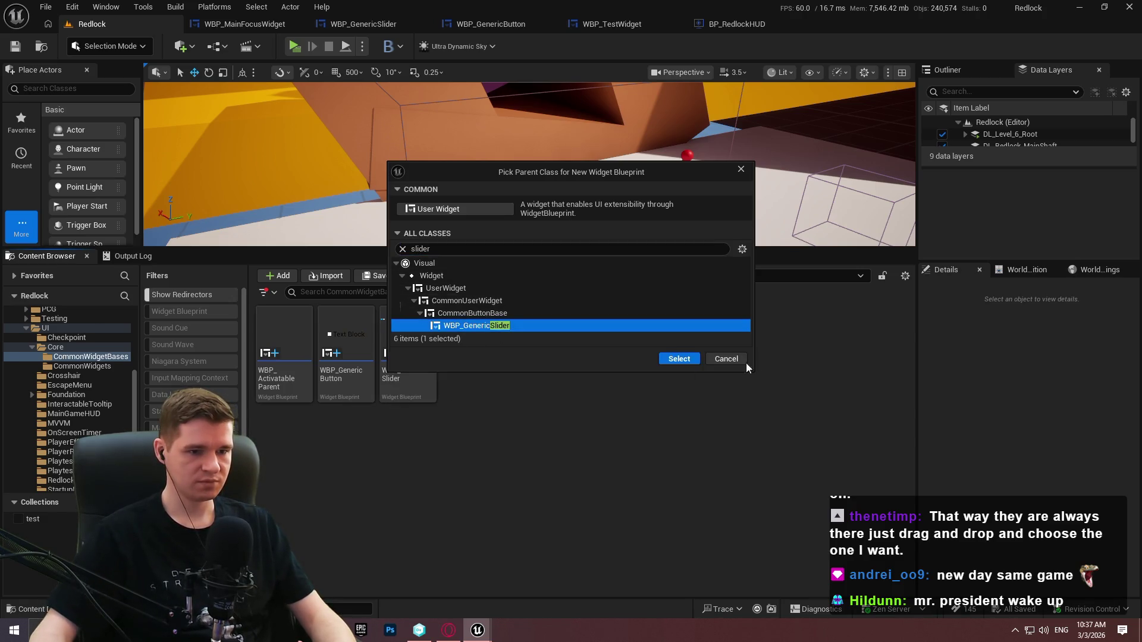
left_click(678, 358)
type("WithLa")
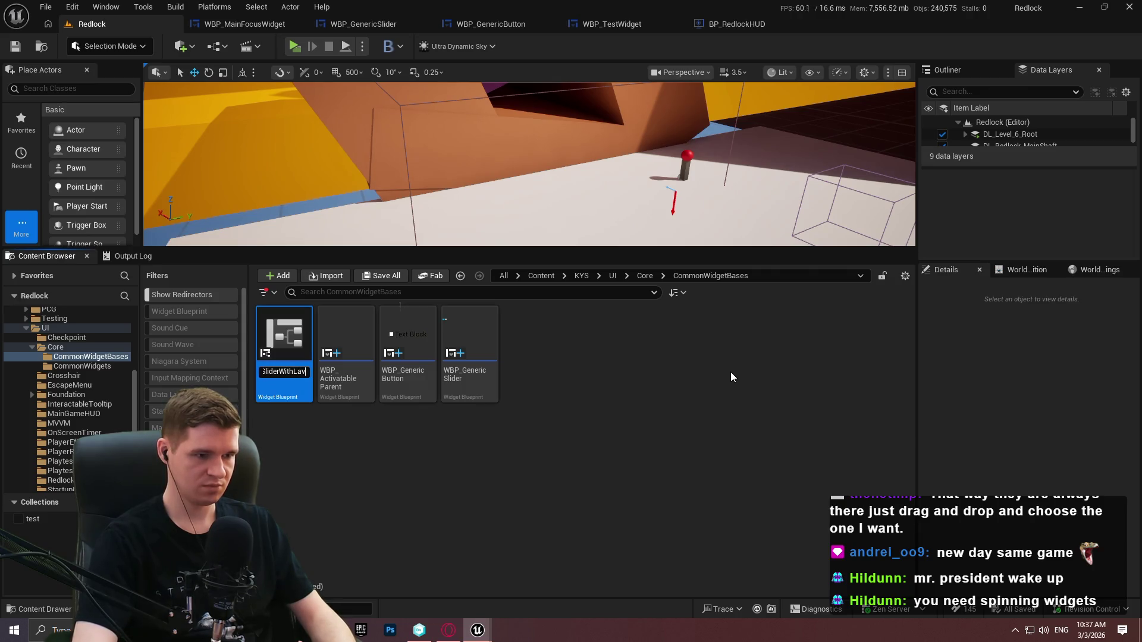
type("bel")
key("Return")
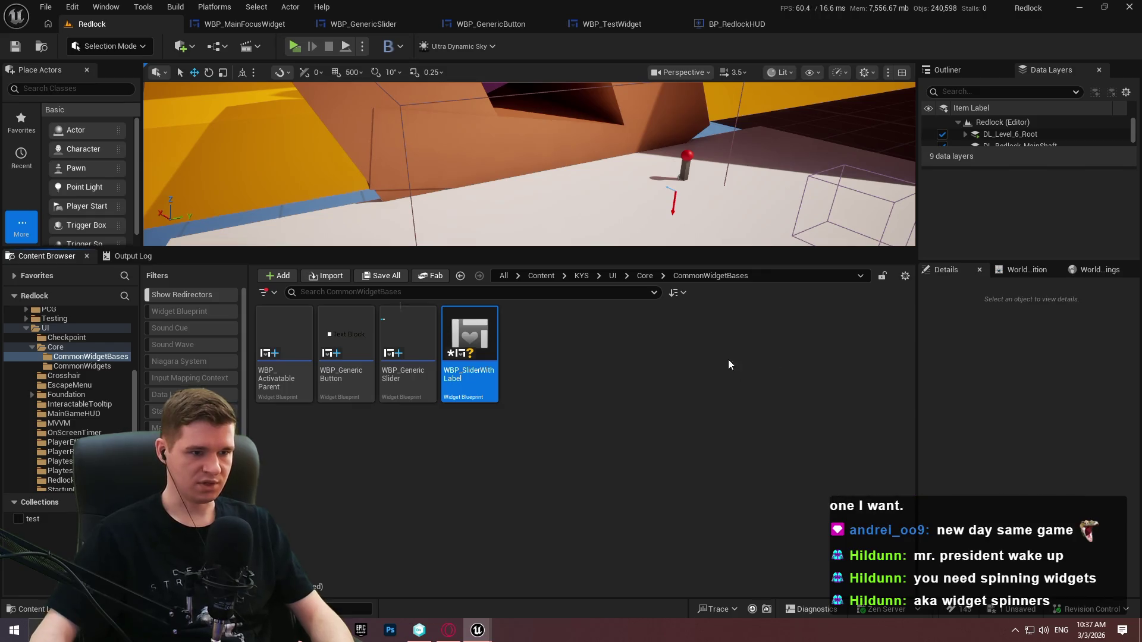
left_click(480, 387)
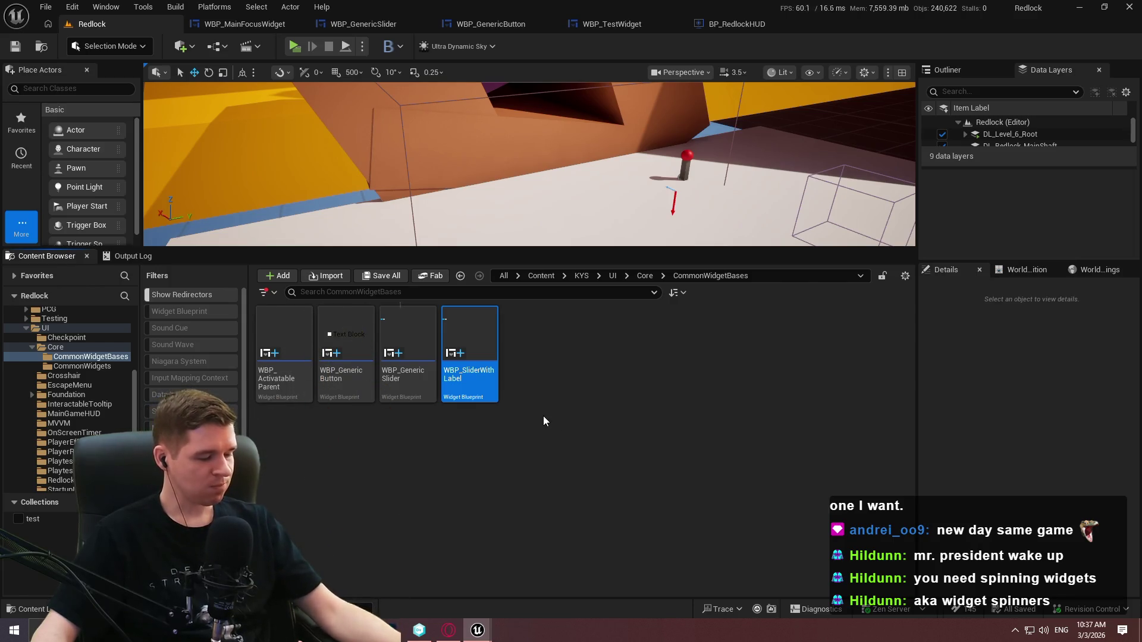
double_click(476, 390)
scroll(252, 161, "up", 3)
scroll(269, 111, "up", 3)
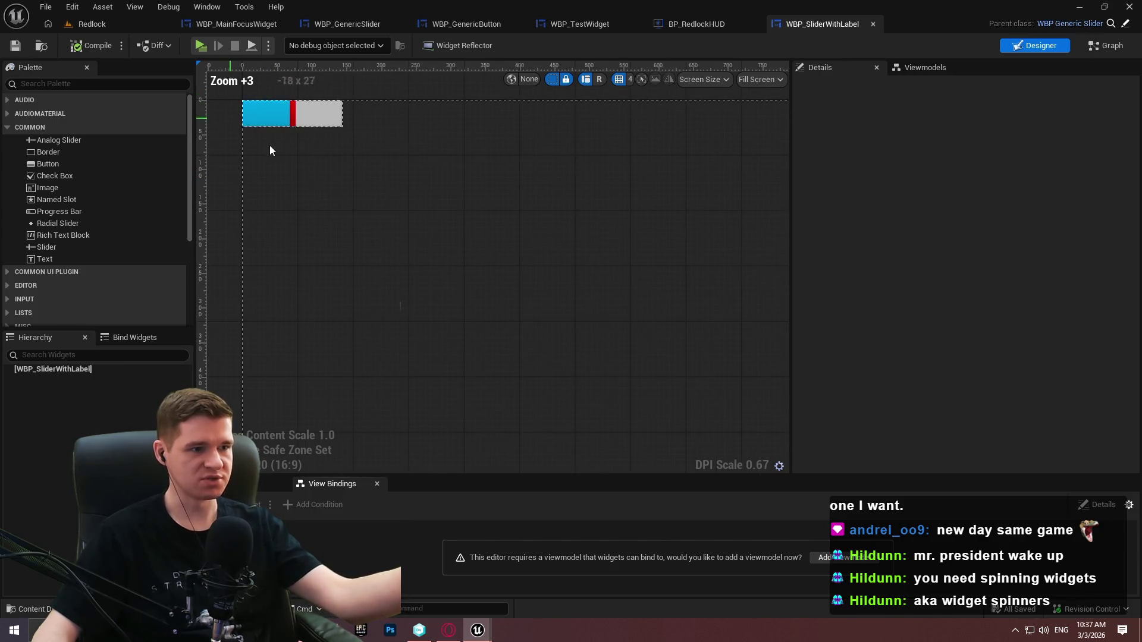
left_click_drag(266, 144, 384, 243)
scroll(383, 240, "down", 1)
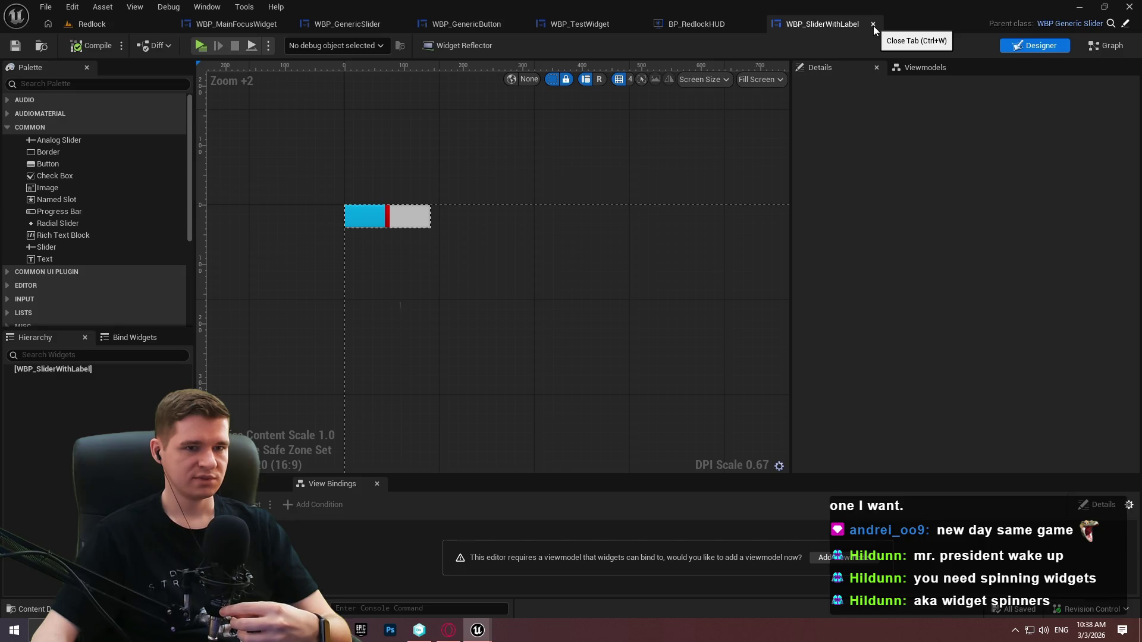
left_click(873, 26)
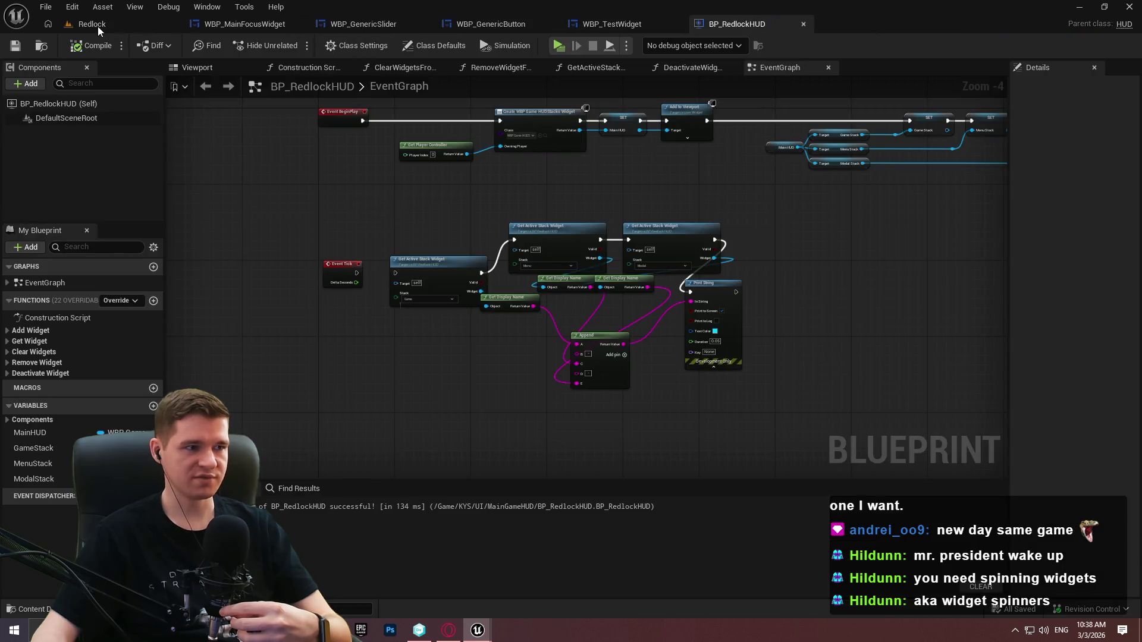
left_click(98, 27)
left_click(648, 387)
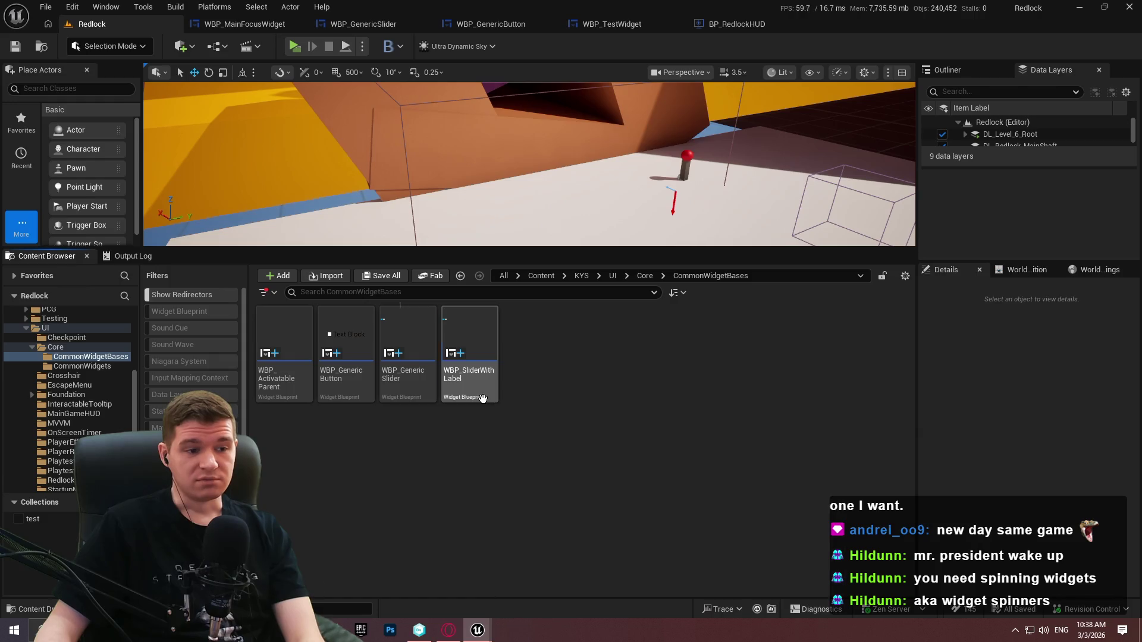
Delete the existing WBP_SliderWithLabel asset
left_click(482, 398)
key("F2")
left_click(548, 398)
left_click(479, 392)
key("Delete")
left_click(525, 509)
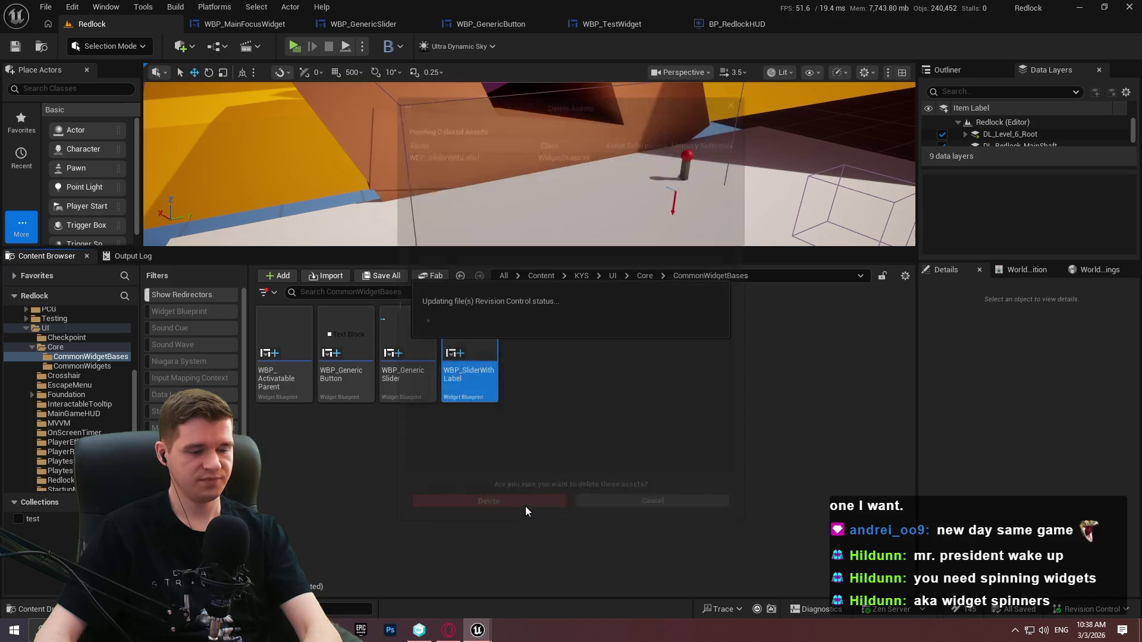
Start a new Widget Blueprint in CommonWidgetBases from the User Interface menu
right_click(519, 378)
mouse_move(576, 607)
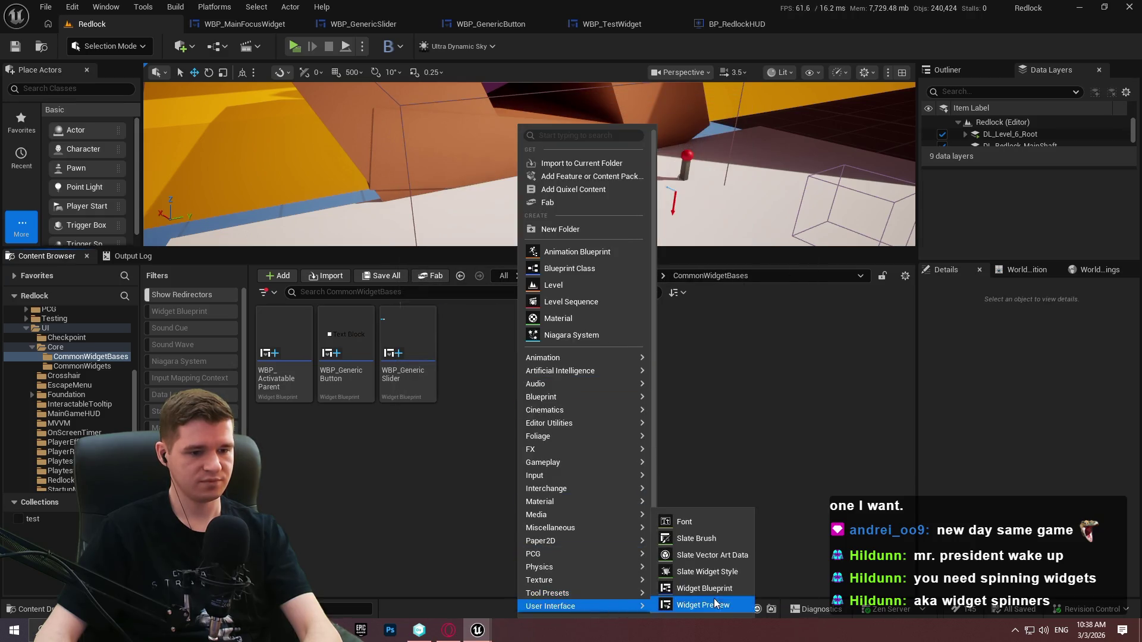
left_click(696, 586)
type("parent")
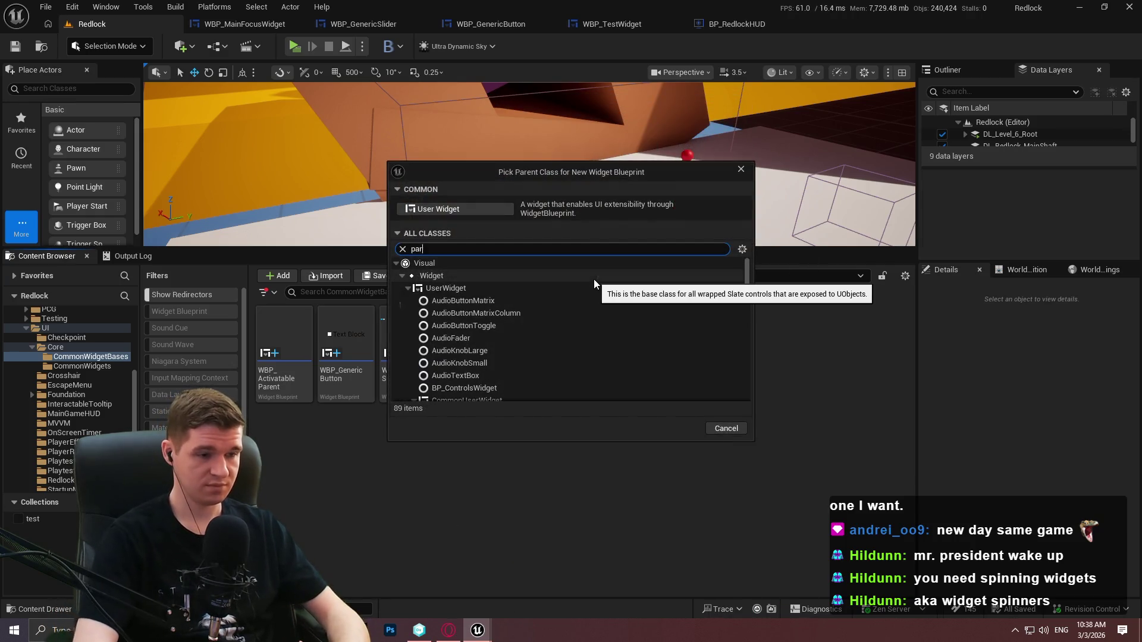
left_click(514, 417)
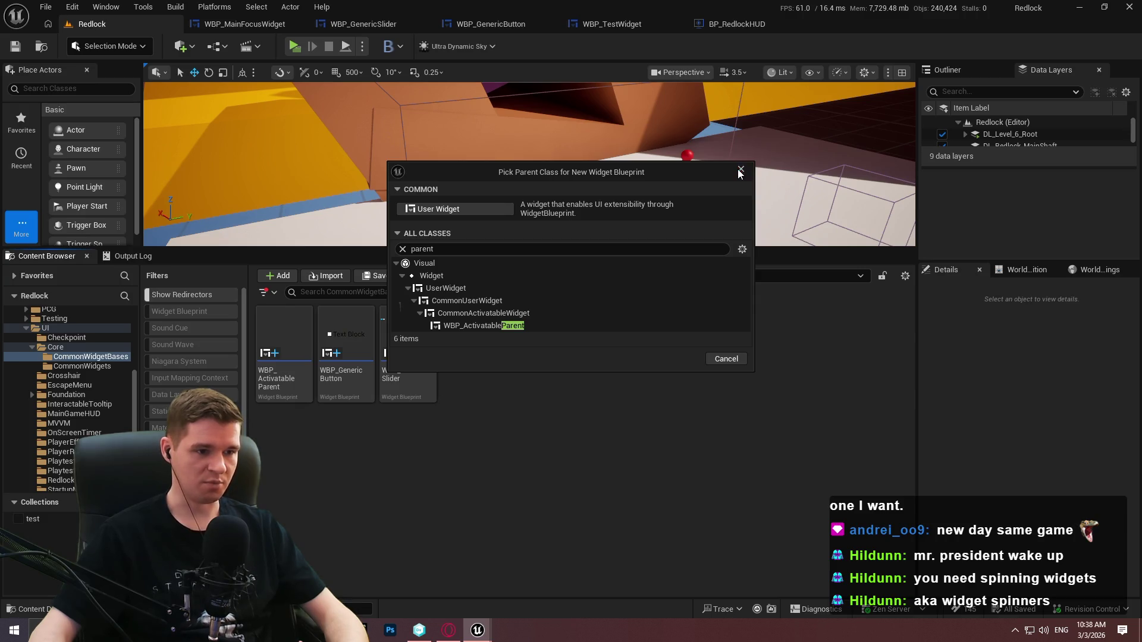
left_click(740, 171)
right_click(523, 362)
mouse_move(582, 397)
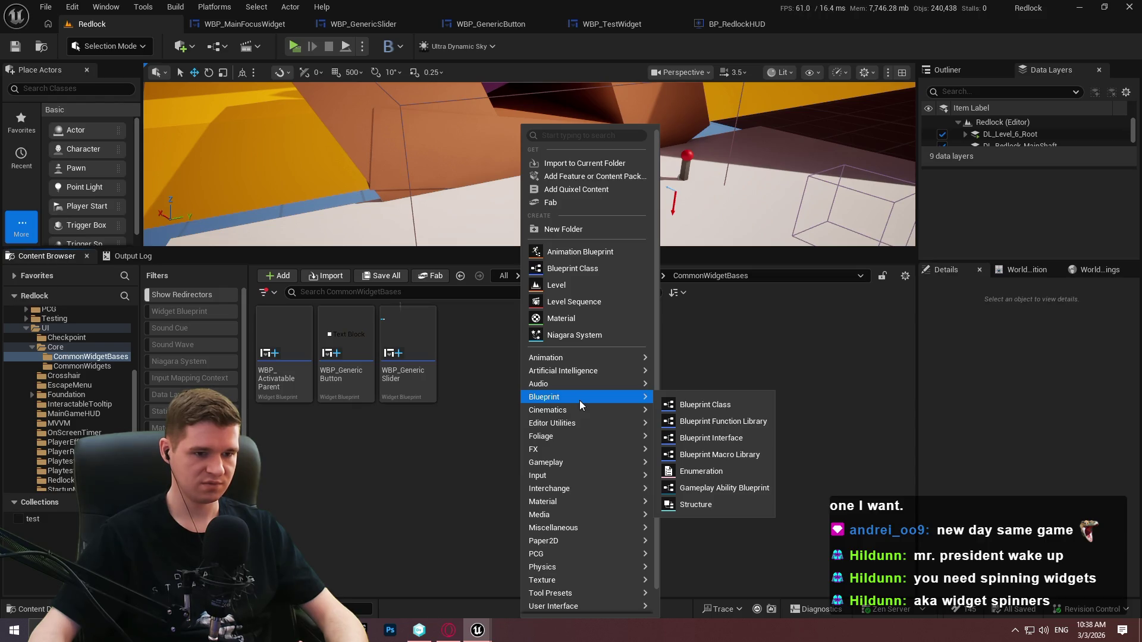
mouse_move(589, 606)
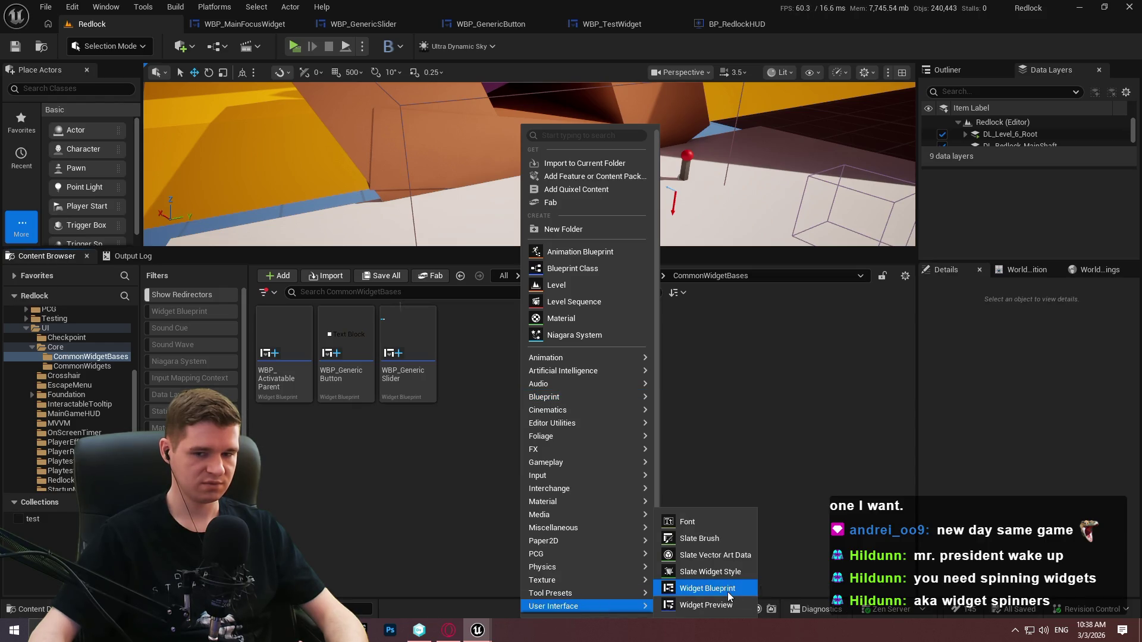
left_click(733, 585)
Base it on CommonUserWidget, name it WBP_SliderWithLabel and open it
type("common")
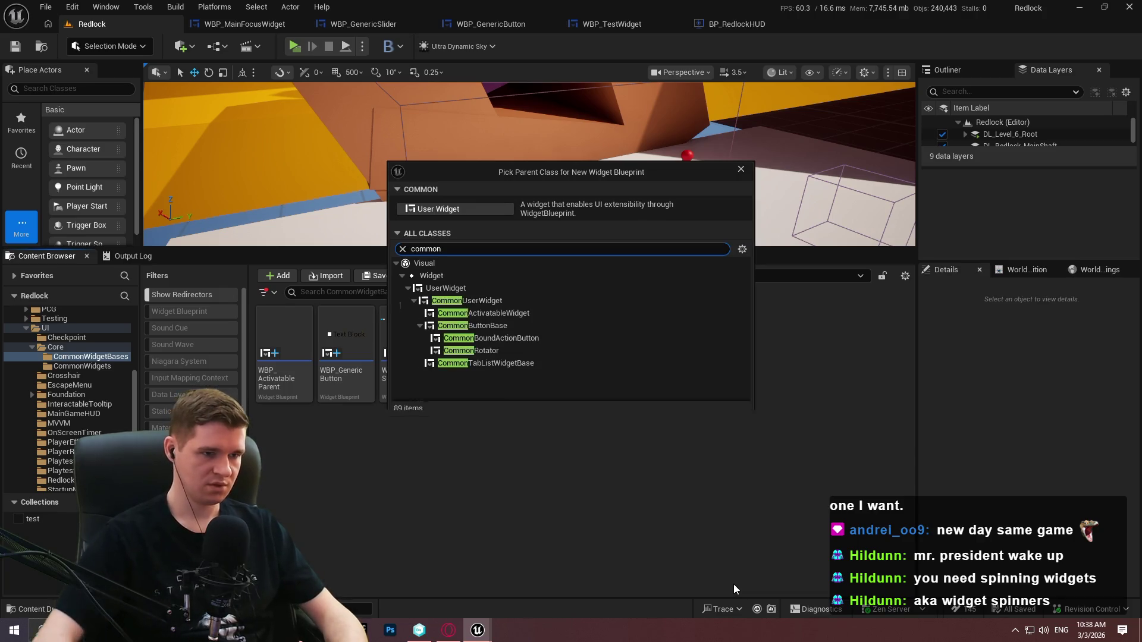
left_click(565, 313)
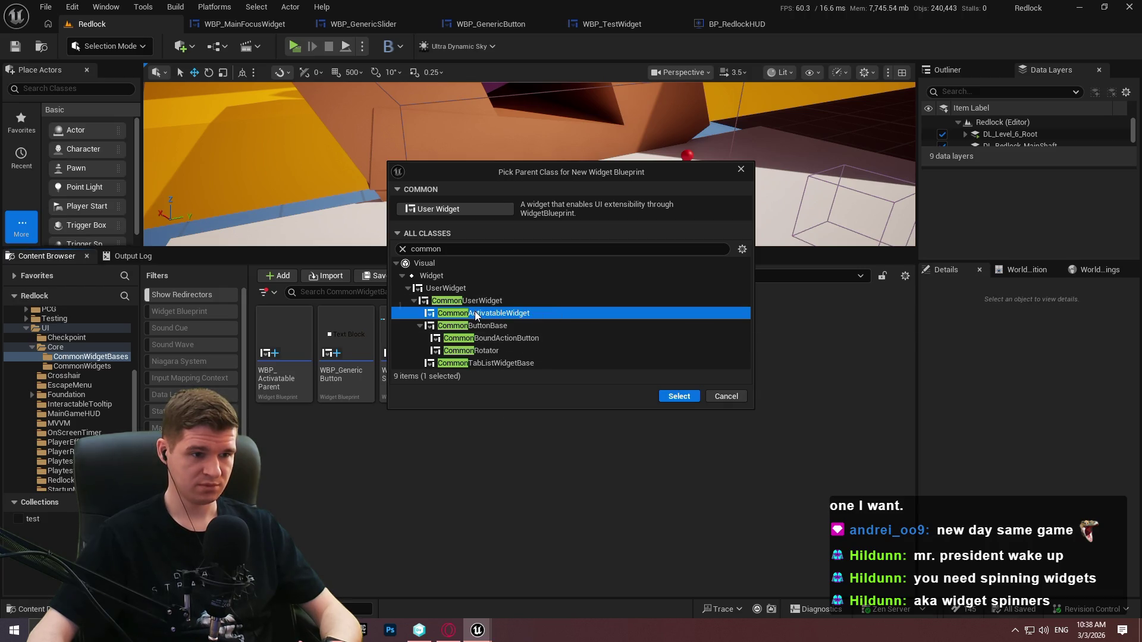
mouse_move(476, 316)
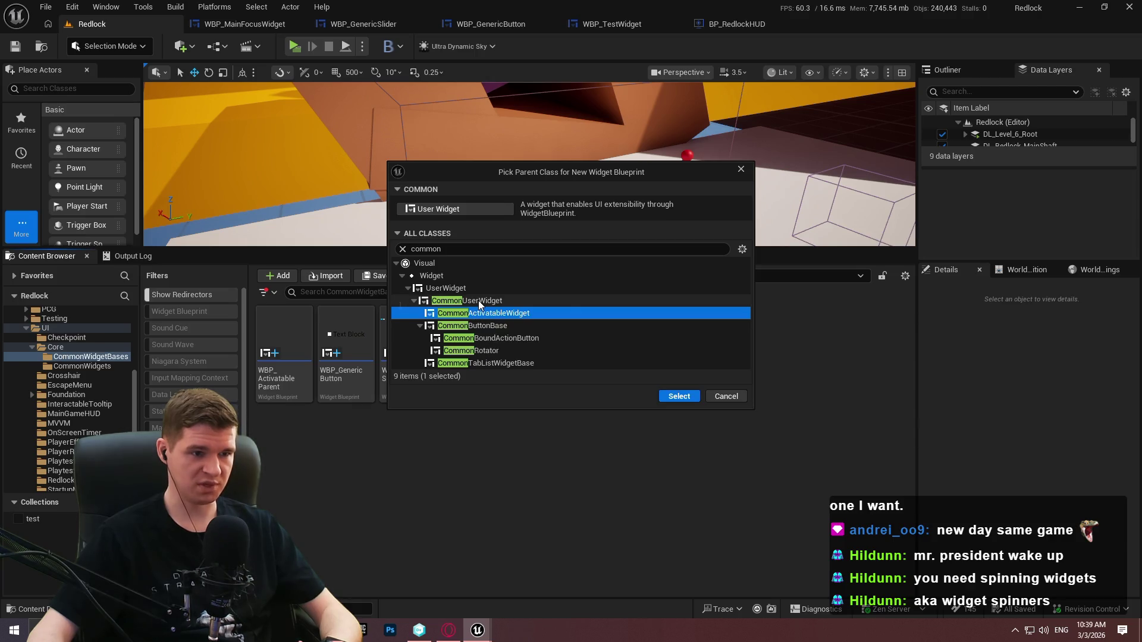
key("Up")
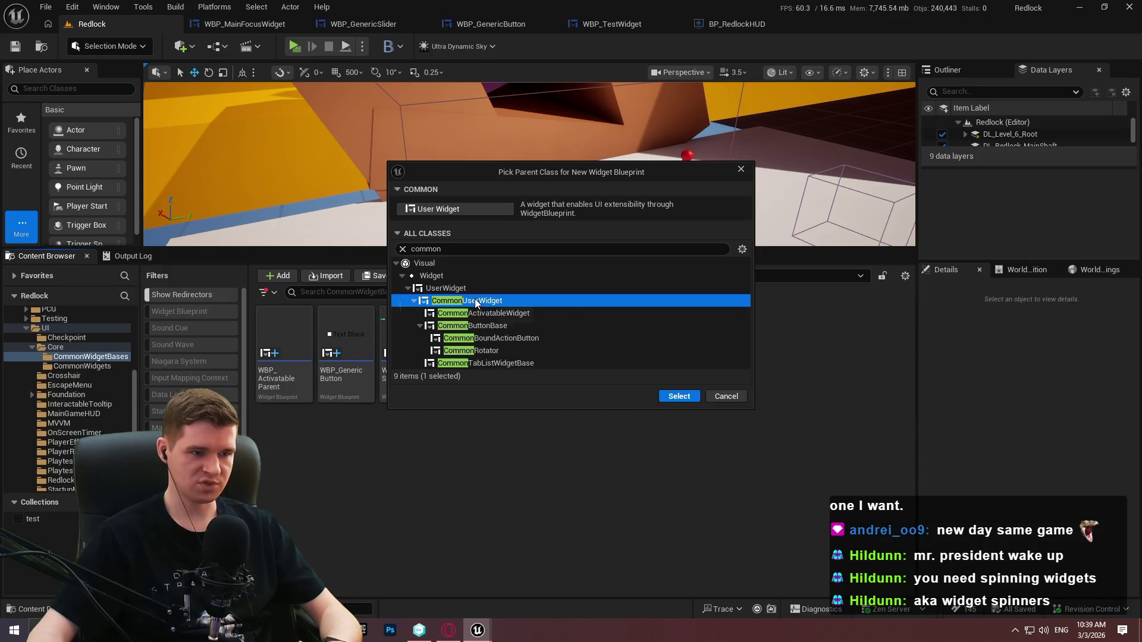
double_click(483, 301)
left_click(677, 335)
type("WBP_SliderWithLabel")
key("Return")
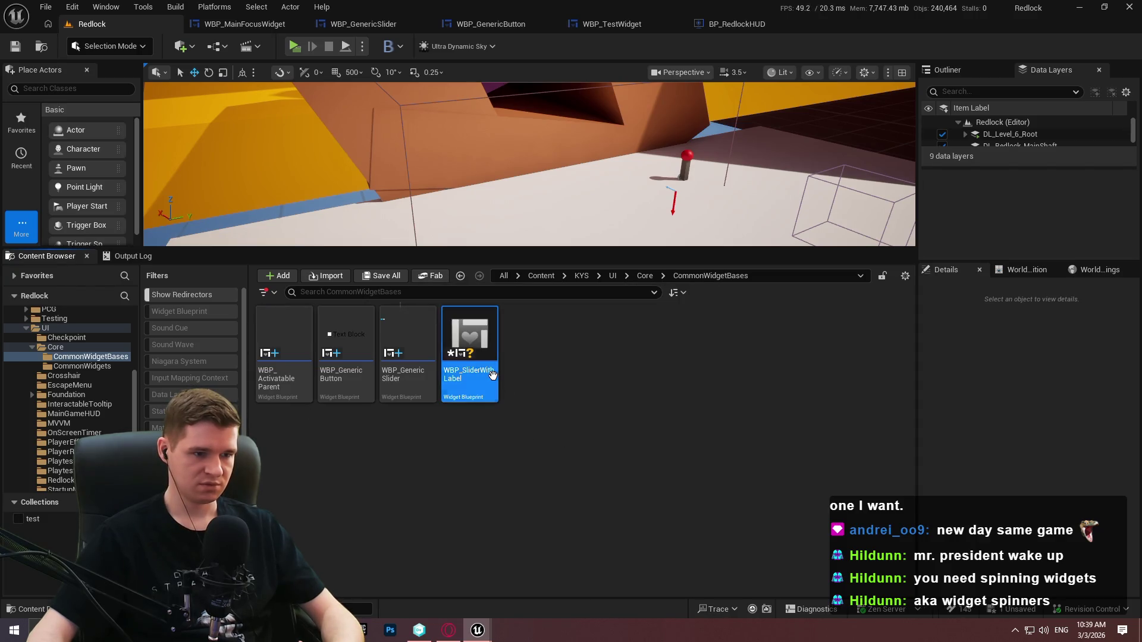
double_click(485, 371)
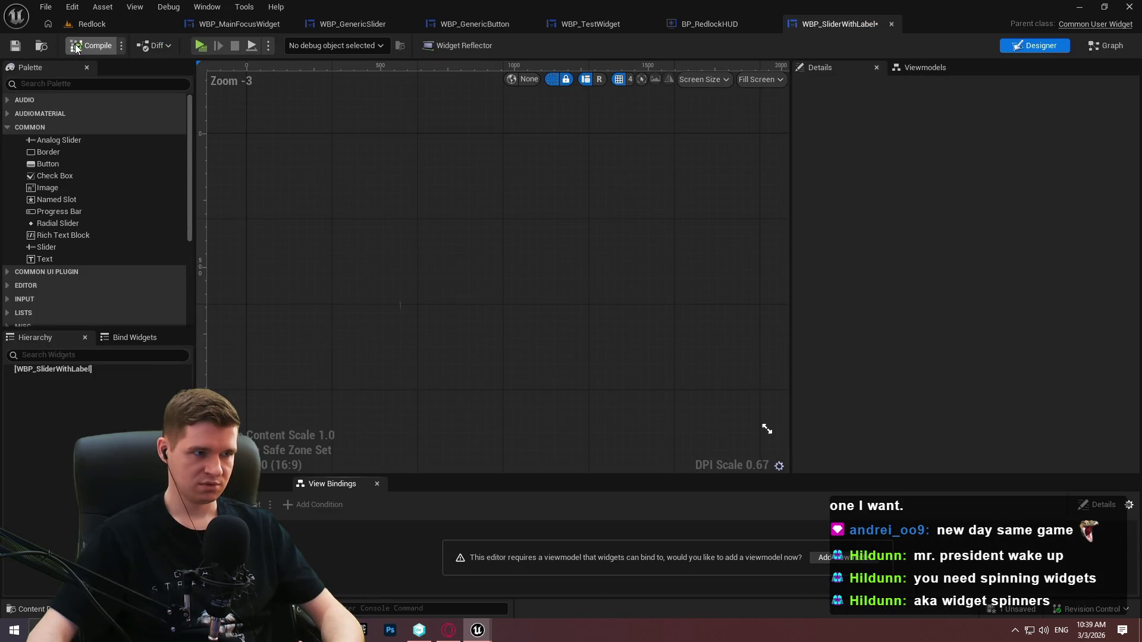
Save the blueprint and add a Horizontal Box as its root widget
key("ctrl+s")
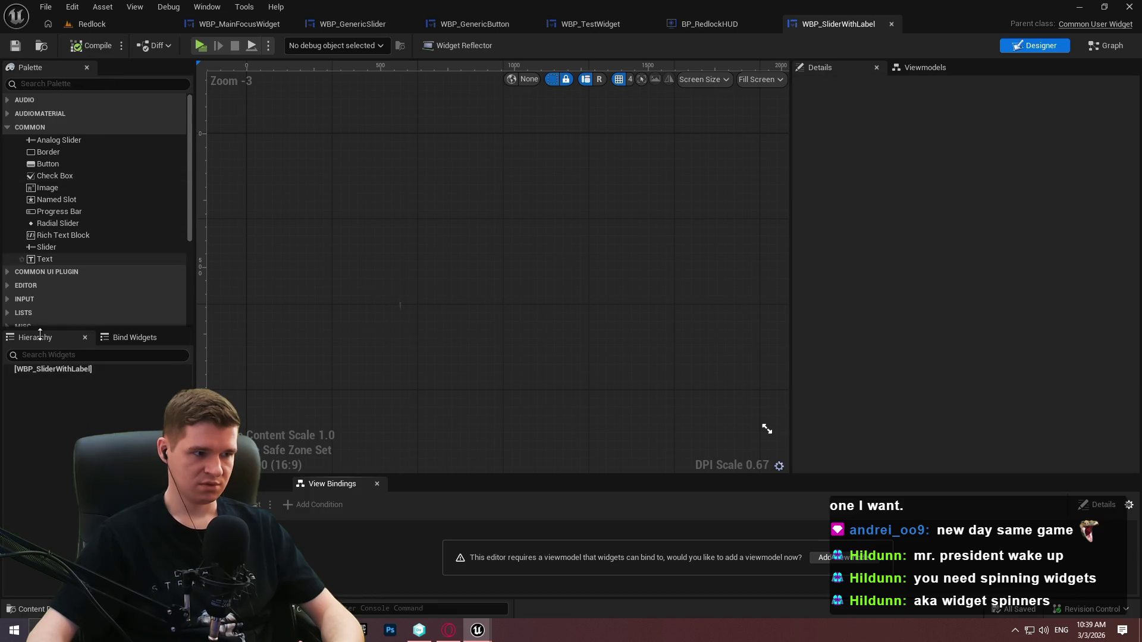
left_click(56, 83)
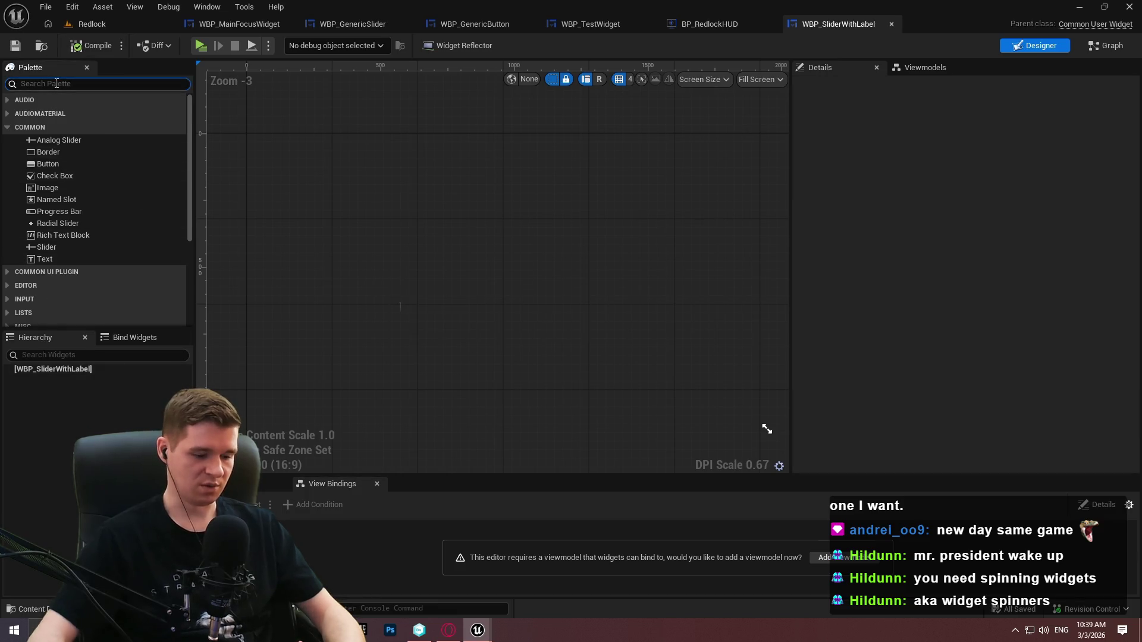
type("horiz")
mouse_move(65, 113)
left_mouse_down()
mouse_move(38, 383)
mouse_move(50, 381)
left_mouse_up()
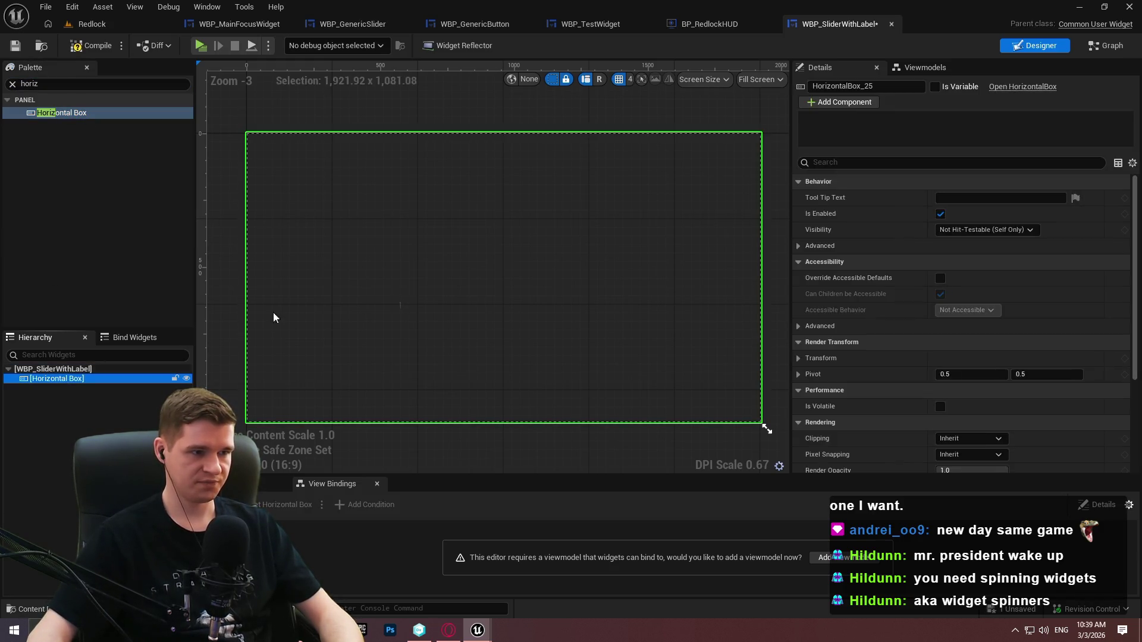
Preview the widget at Desired size and search the palette for text widgets
left_click(758, 79)
left_click(771, 144)
scroll(313, 184, "up", 4)
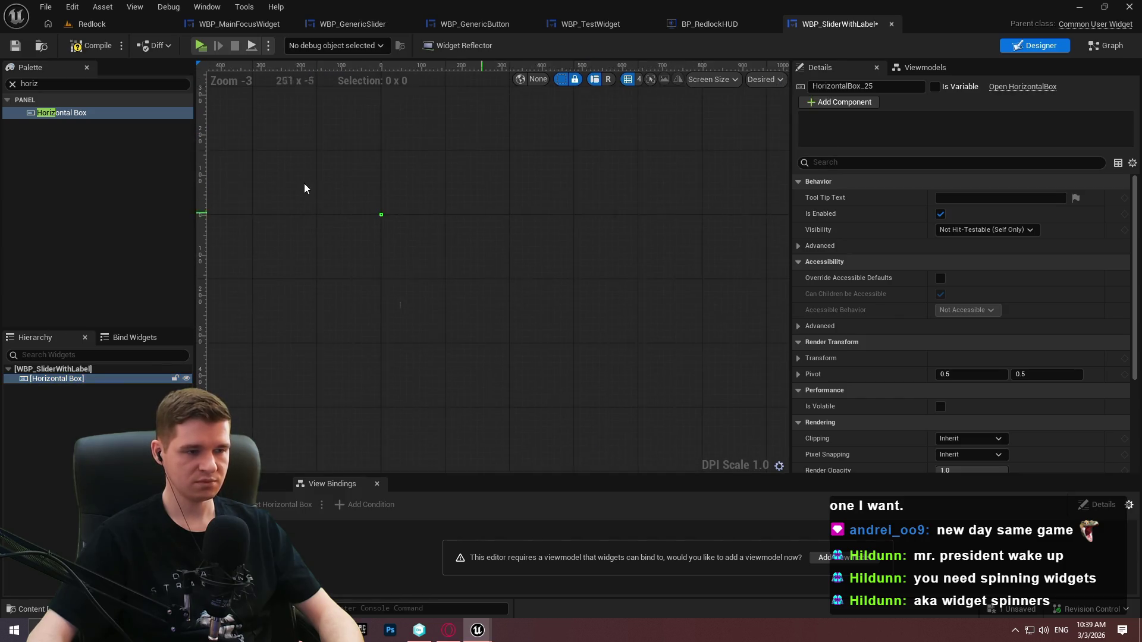
left_click(12, 83)
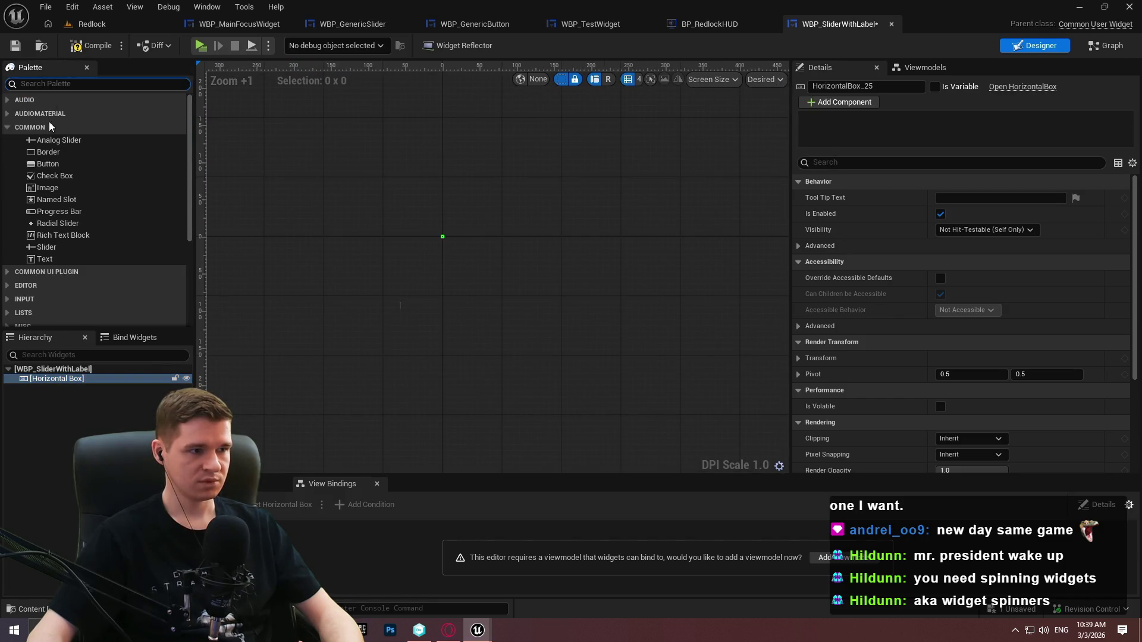
type("text")
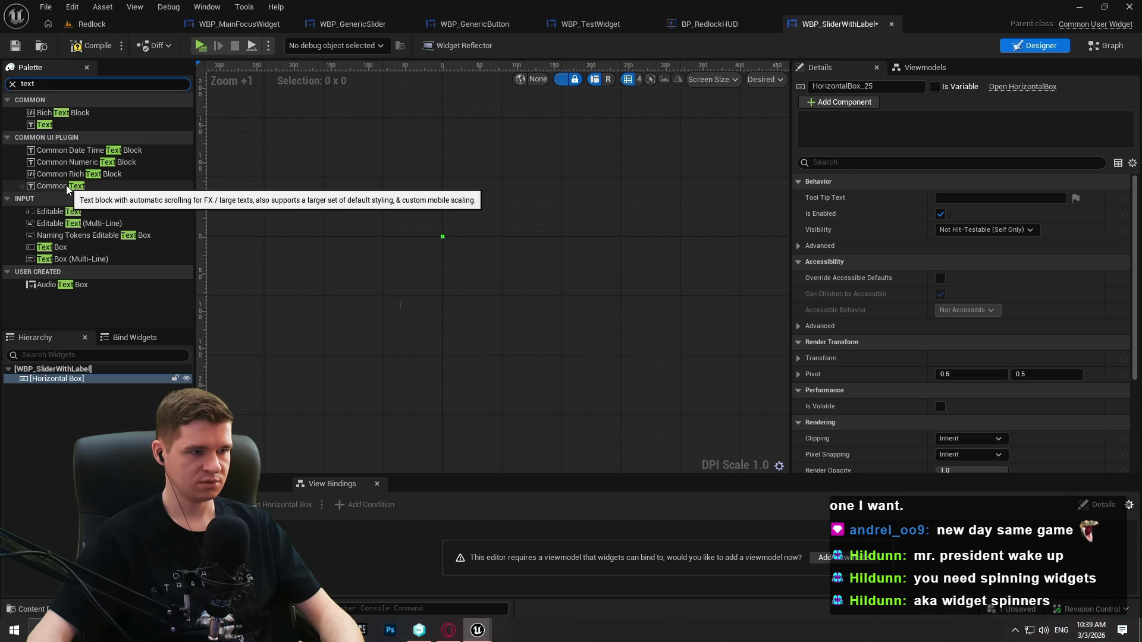
Place a Common Text block and then WBP Generic Slider inside the Horizontal Box
left_click_drag(67, 186, 41, 377)
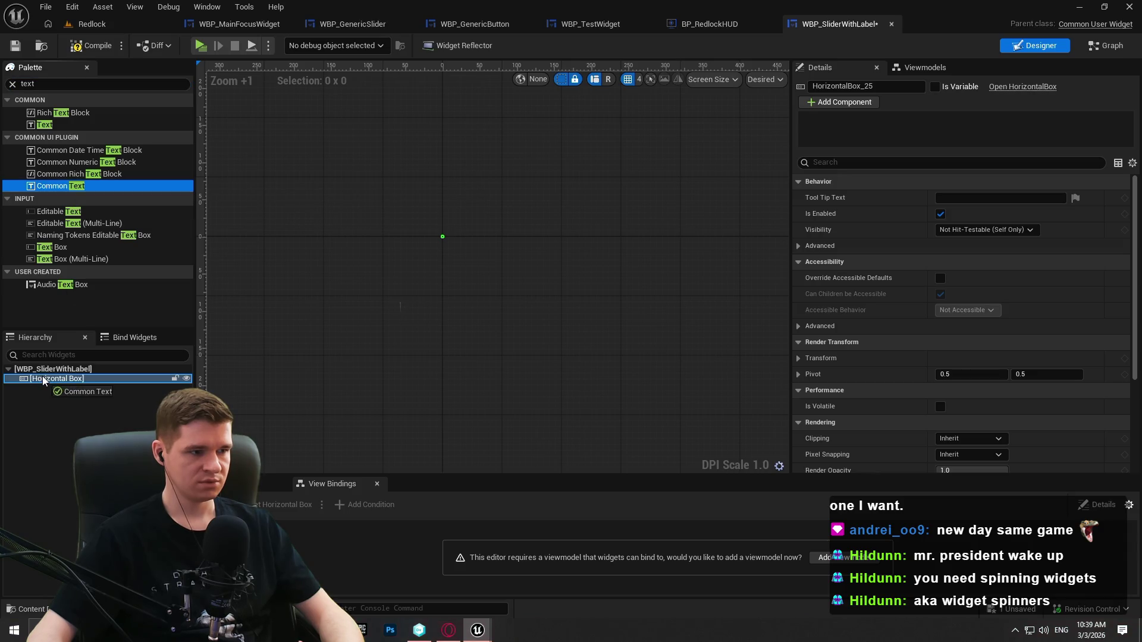
left_click(624, 285)
left_click_drag(569, 140, 507, 139)
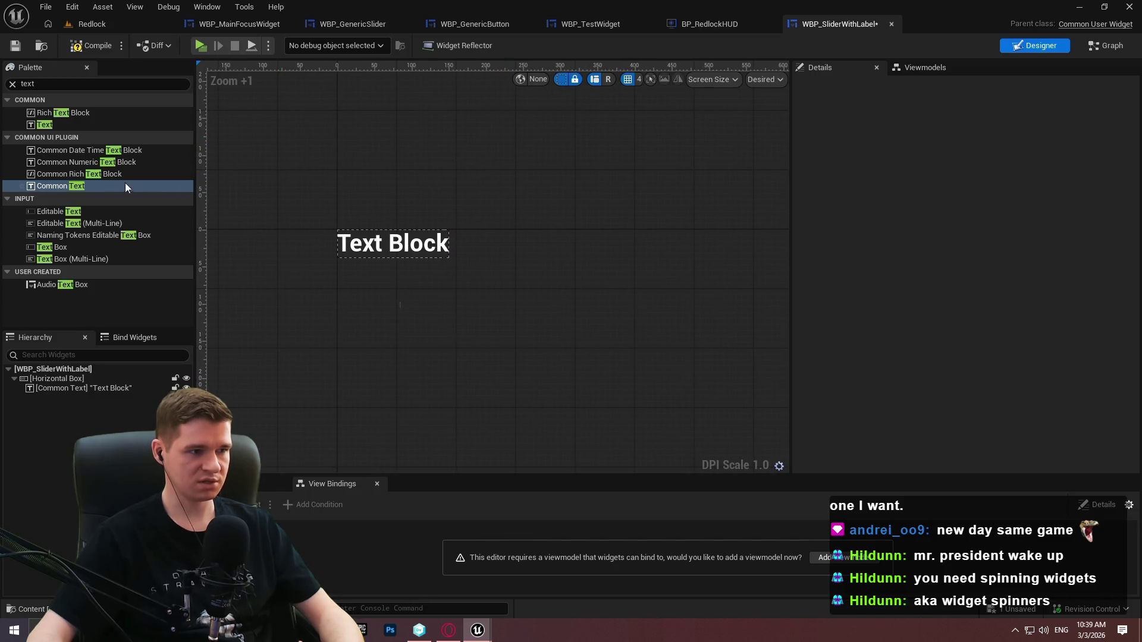
left_click(77, 84)
type("slider")
mouse_move(55, 276)
left_mouse_down()
mouse_move(72, 390)
mouse_move(62, 391)
left_mouse_up()
Search the palette for rich text and delete the plain Common Text block
left_click(58, 389)
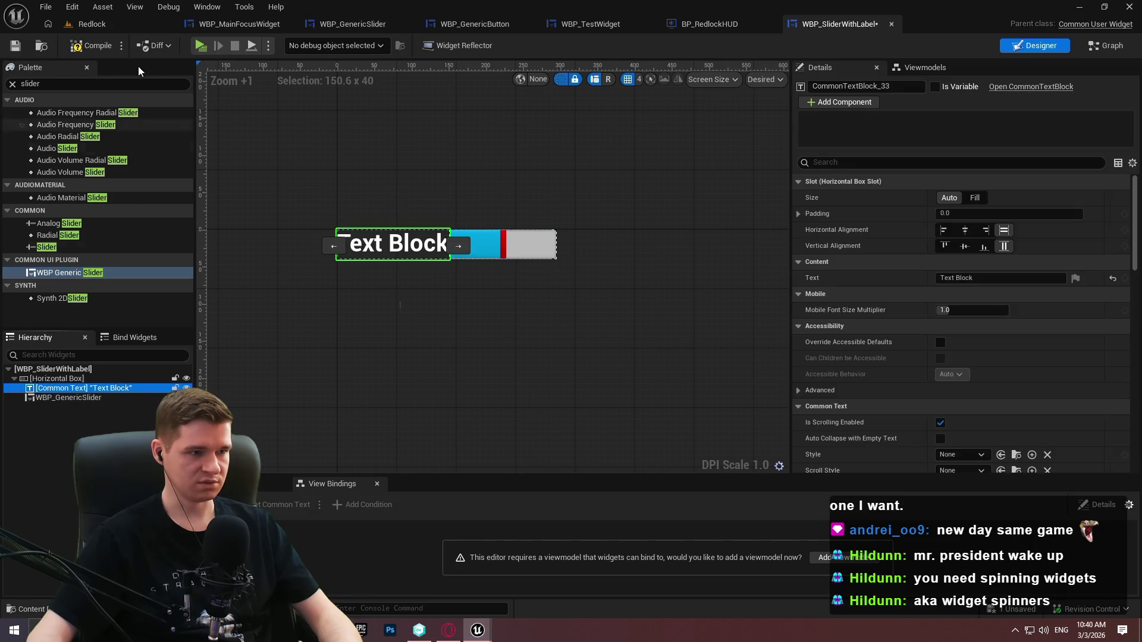
left_click(12, 84)
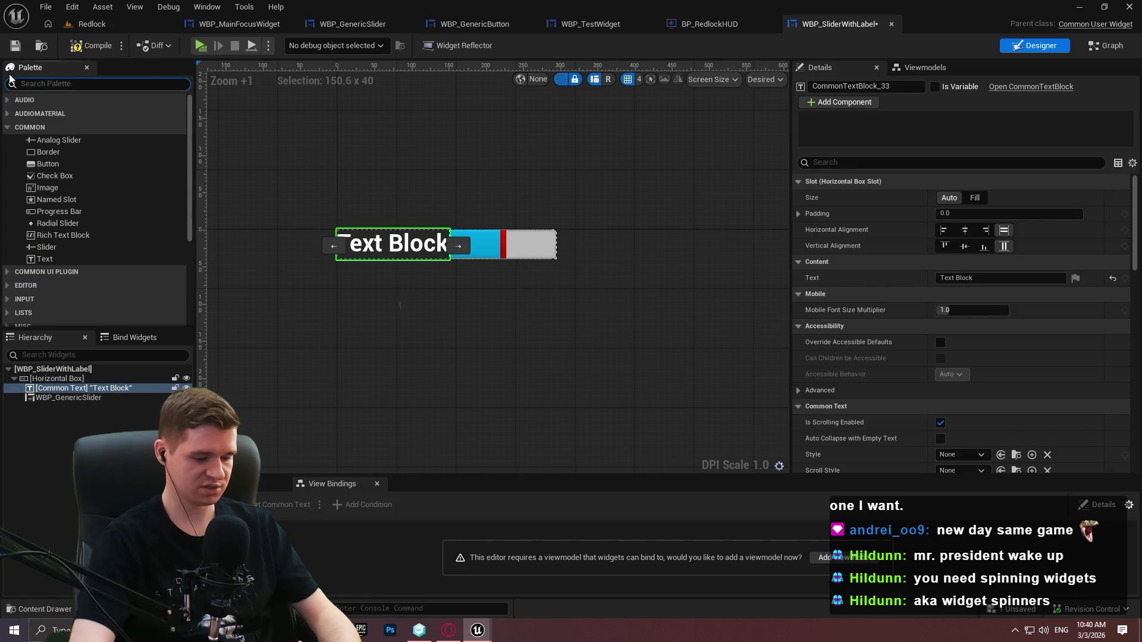
type("com")
key("BackSpace")
key("BackSpace")
key("BackSpace")
type("rich")
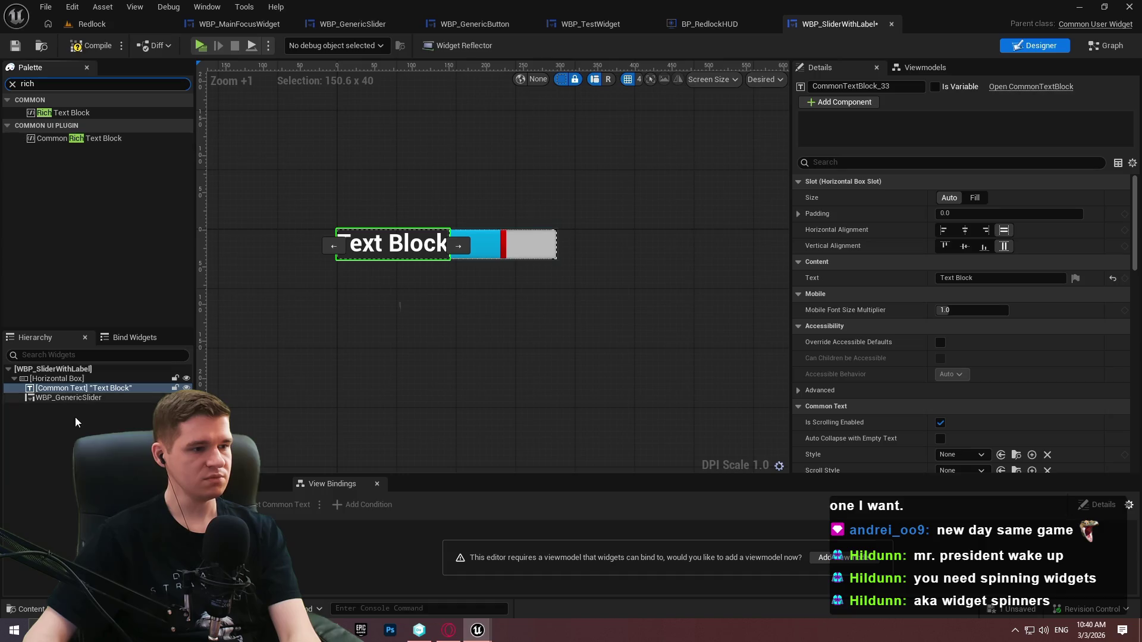
left_click(87, 390)
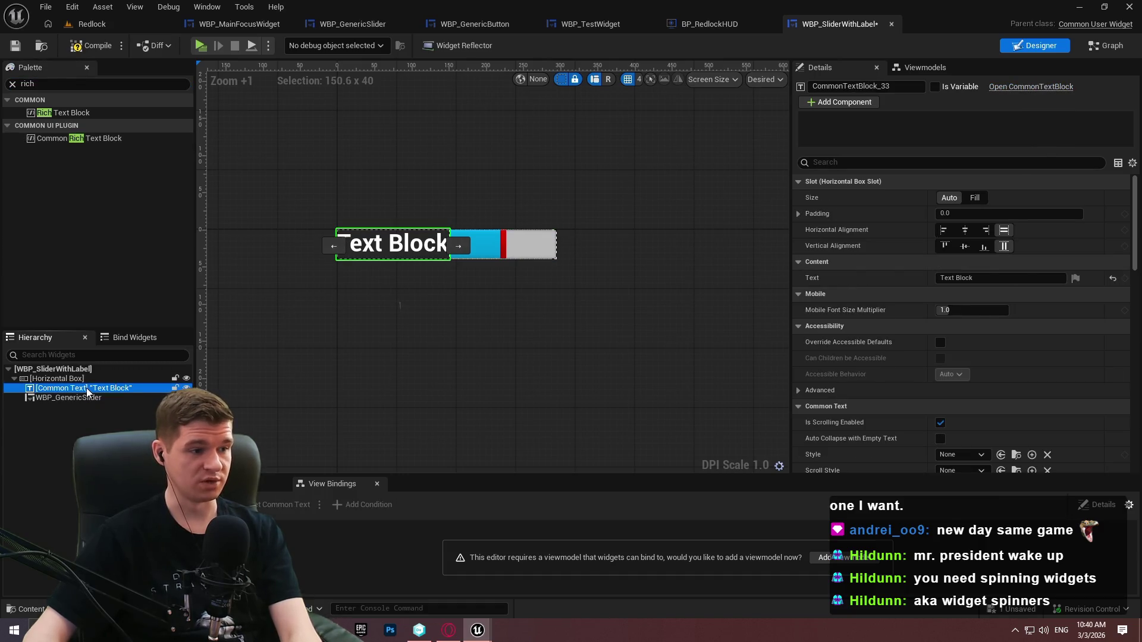
key("Delete")
Add a Common Rich Text Block before the slider with text 'Option Label'
left_click_drag(77, 138, 56, 384)
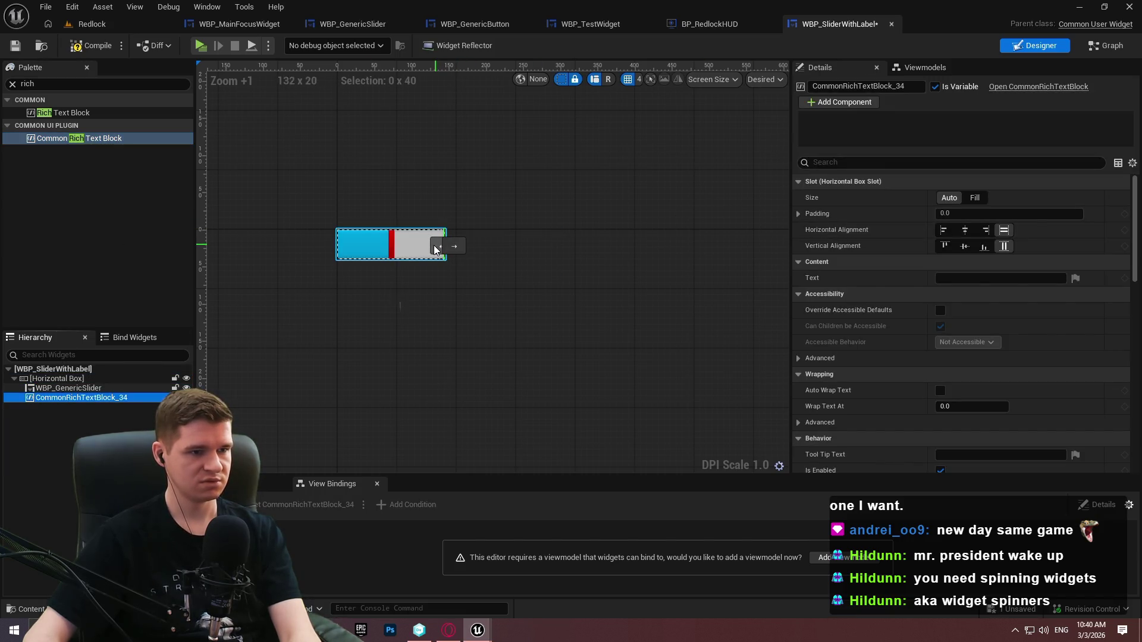
left_click(435, 245)
left_click(954, 277)
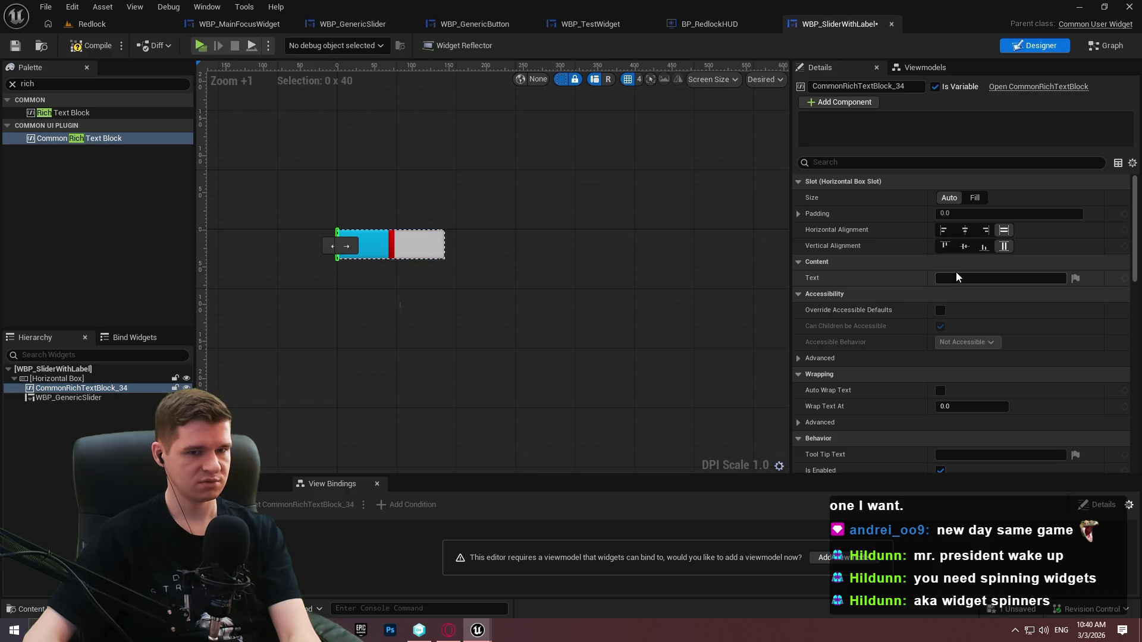
type("Option")
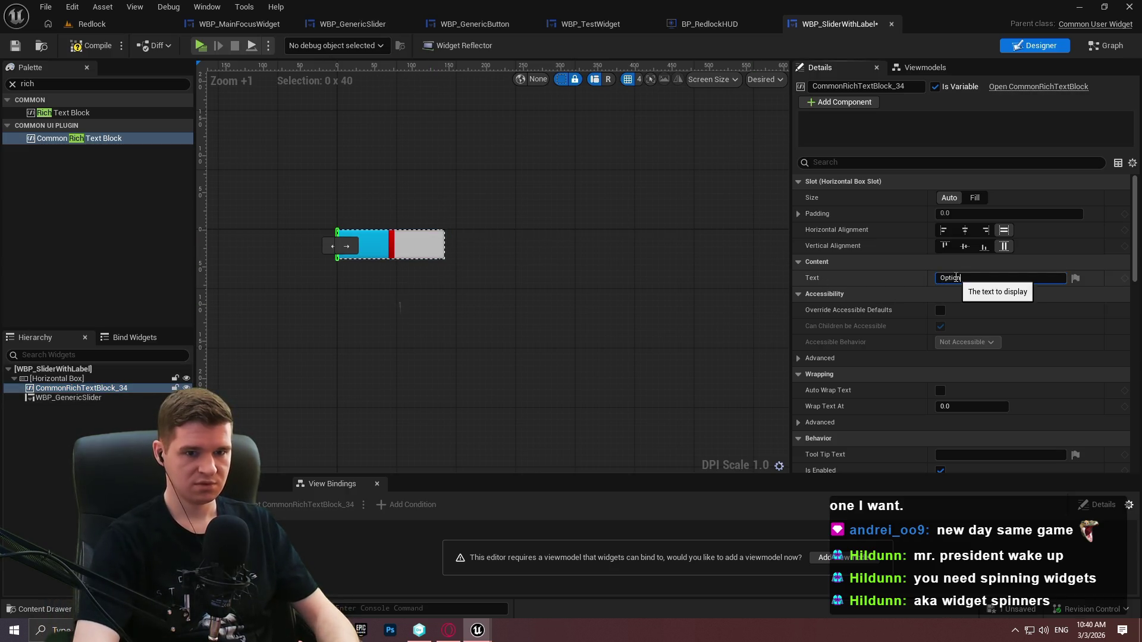
type(" Label")
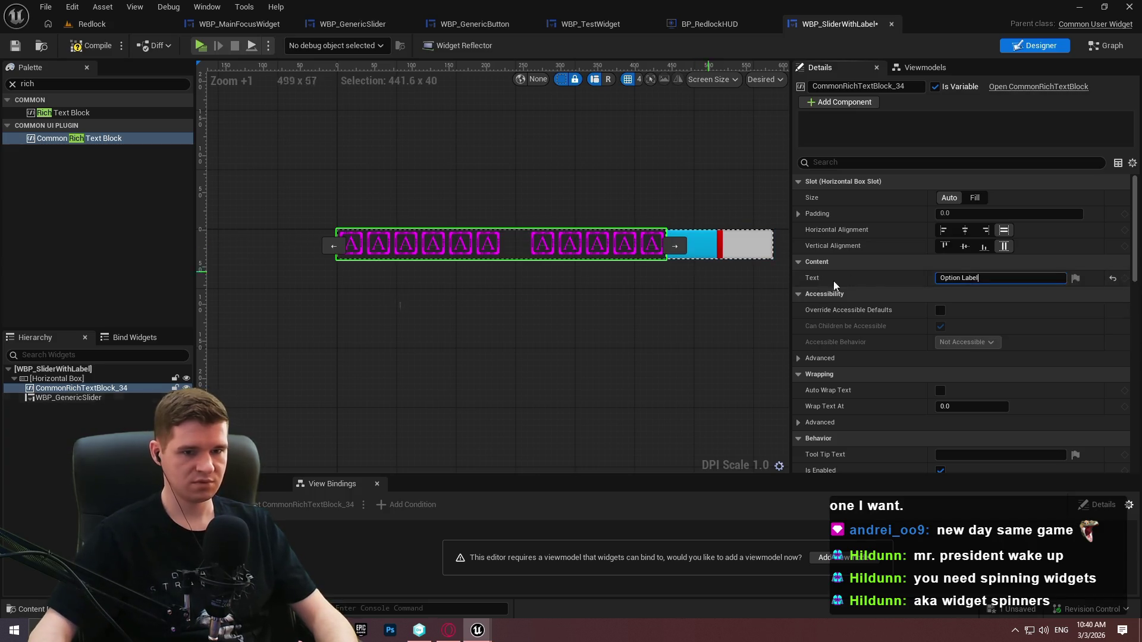
left_click(12, 57)
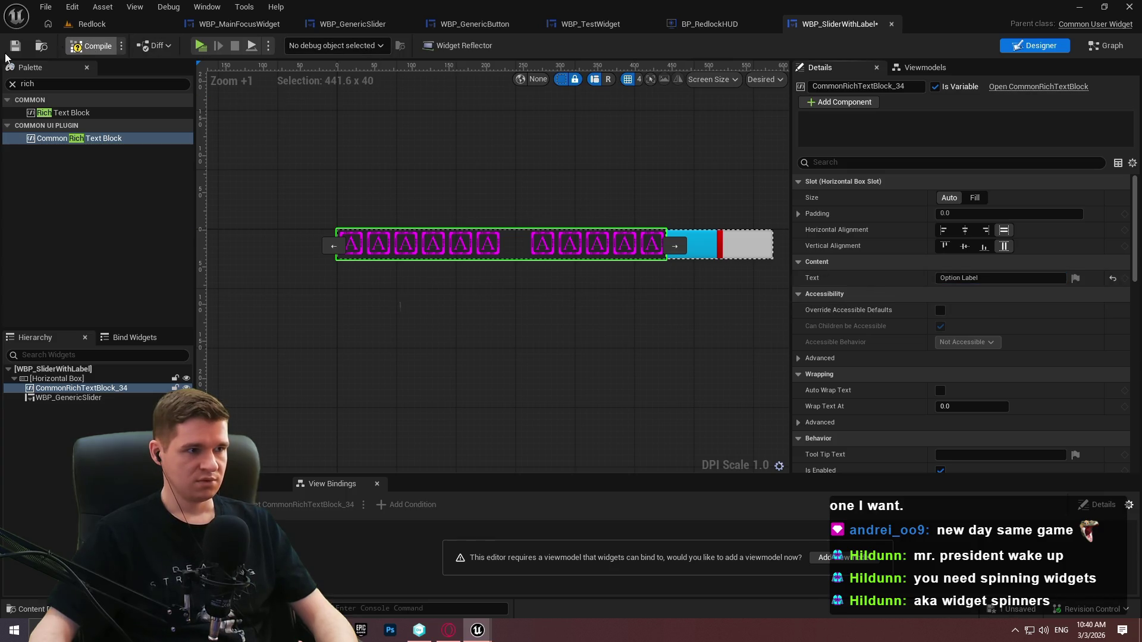
Compile and save the widget, then return to the Redlock level
left_click(15, 46)
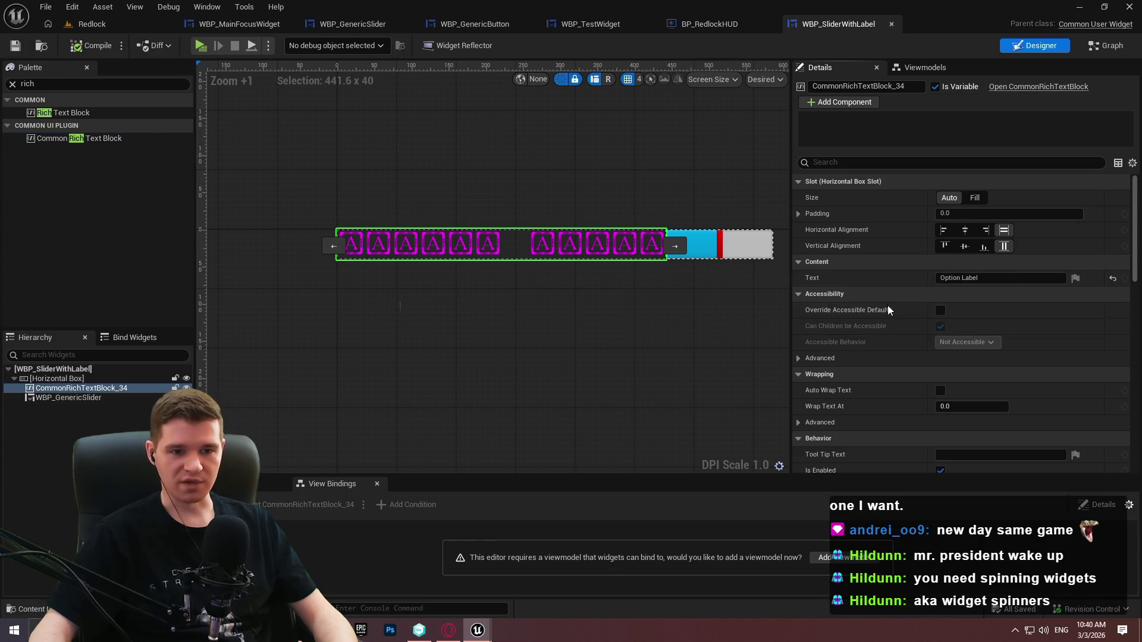
scroll(888, 307, "down", 3)
scroll(880, 269, "down", 4)
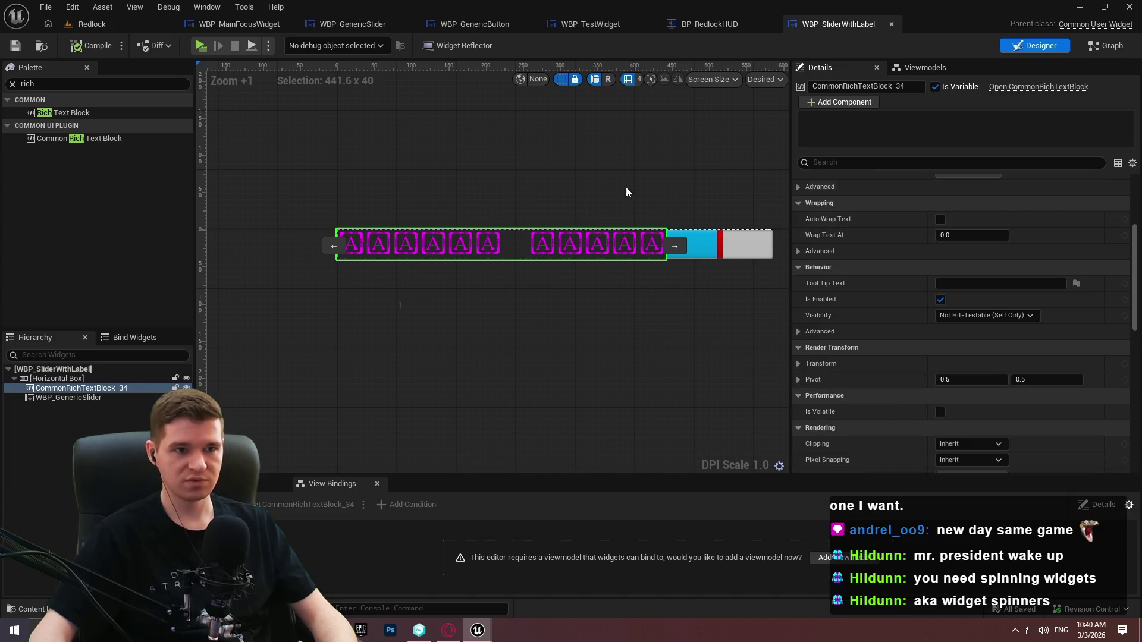
left_click(86, 24)
Create and open a RichText folder inside KYS/CommonUI
left_click(645, 276)
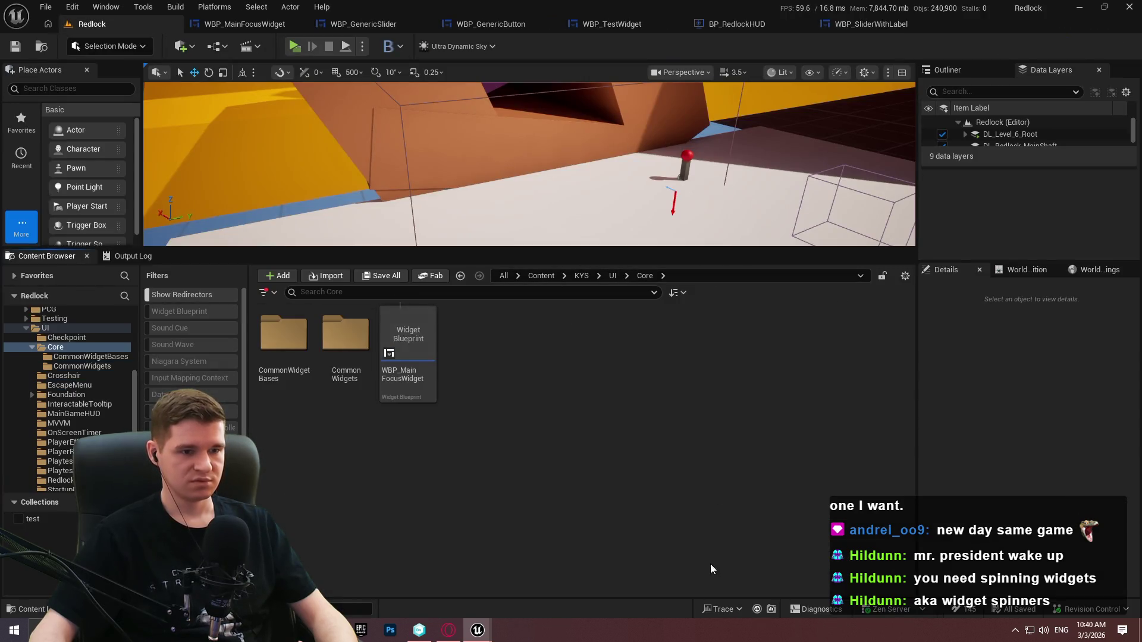
key("alt+Up")
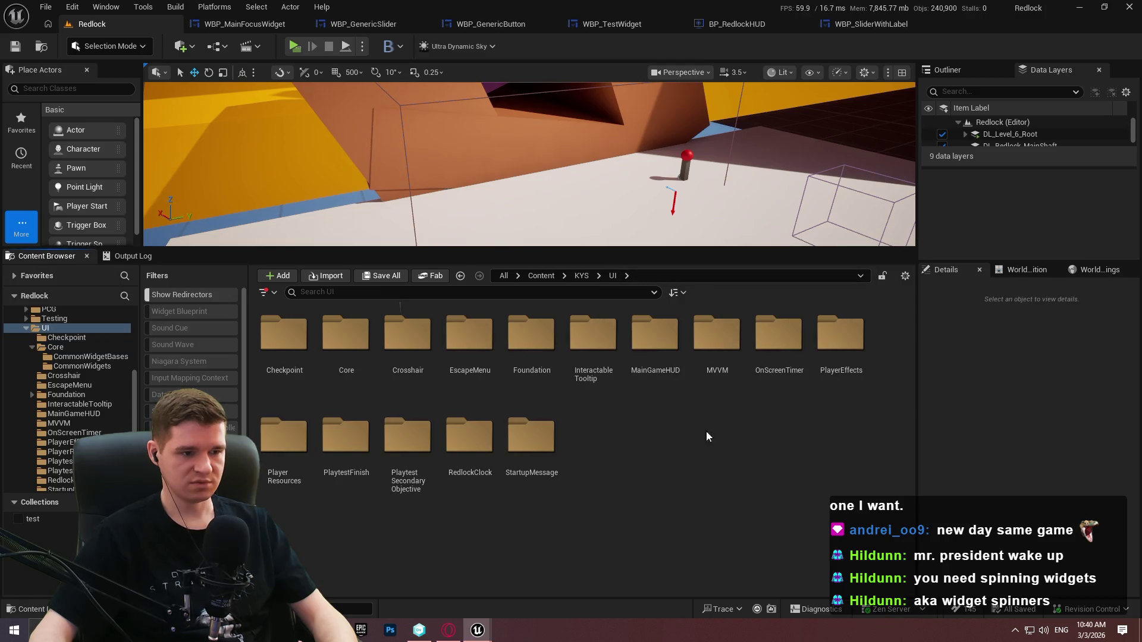
right_click(663, 446)
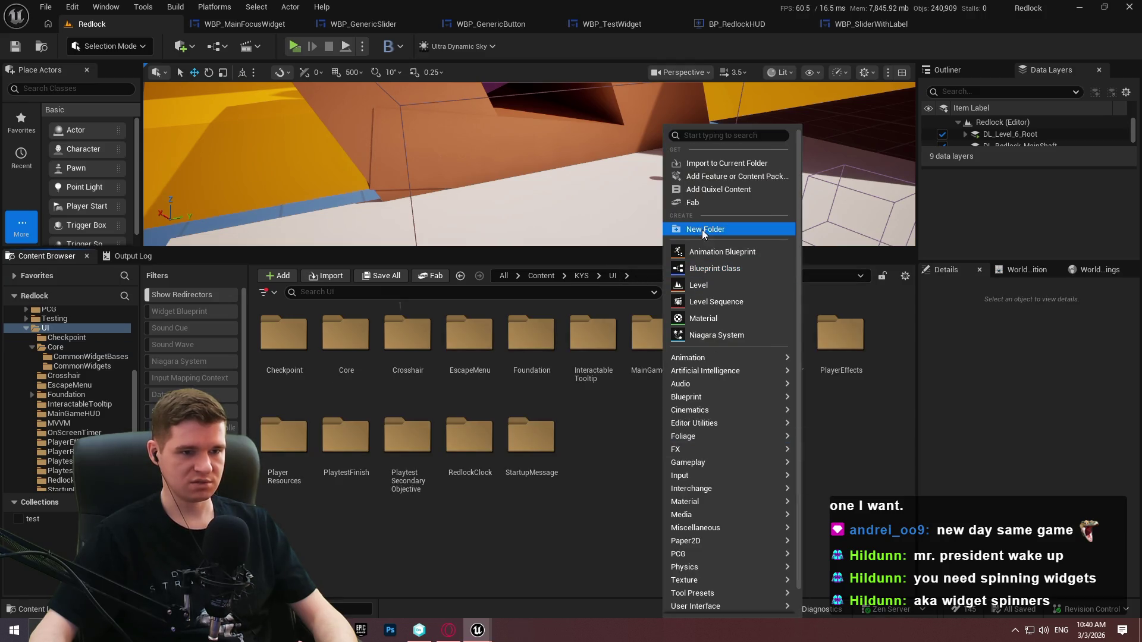
left_click(581, 276)
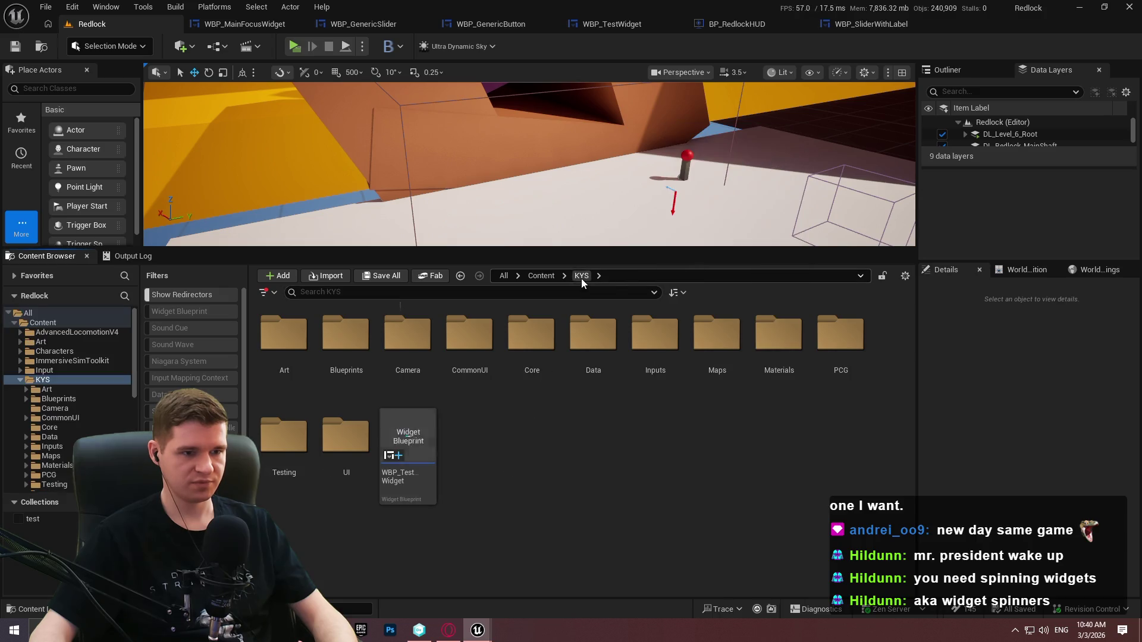
double_click(478, 359)
right_click(455, 410)
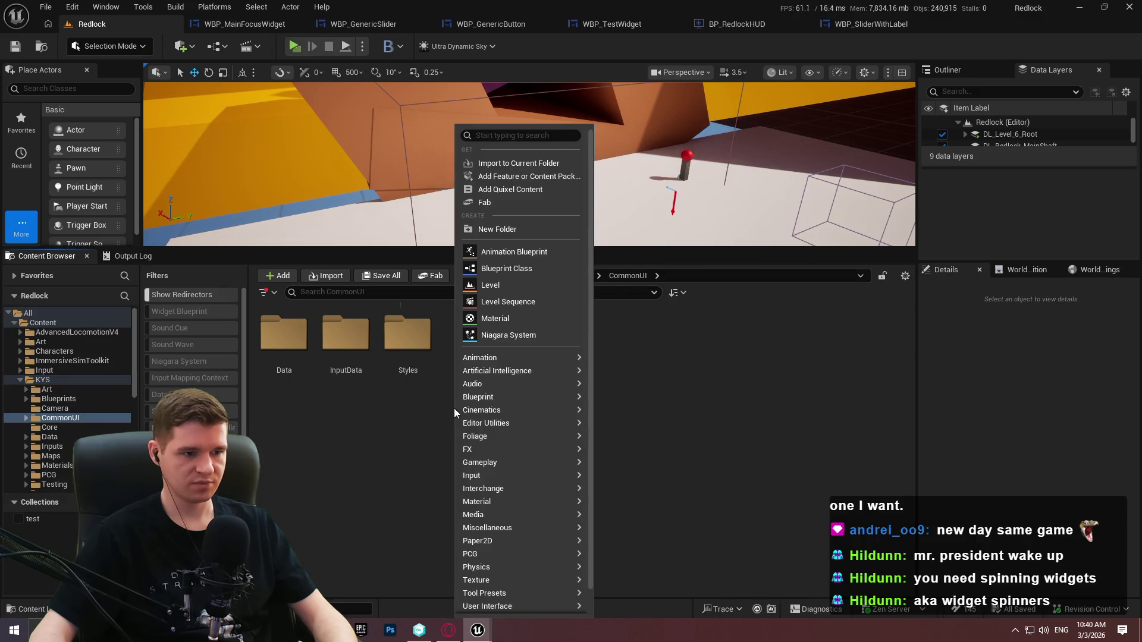
left_click(507, 230)
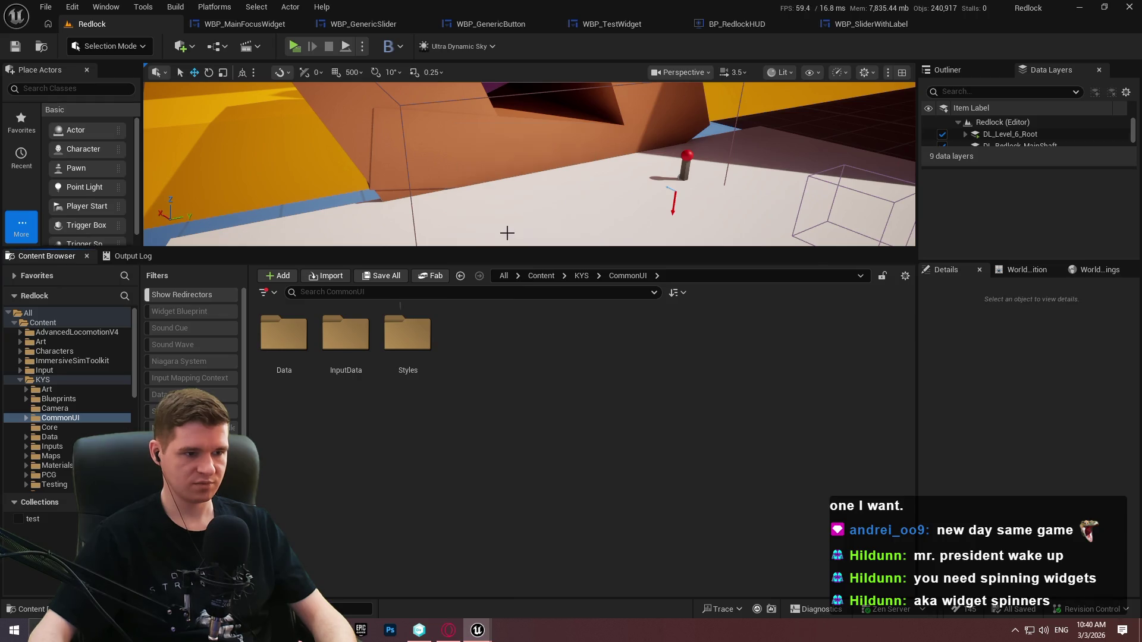
type("RichText")
left_click(469, 413)
double_click(429, 400)
Create the RichTextStyleRow data table DT_CoreRichText there and open it
right_click(431, 408)
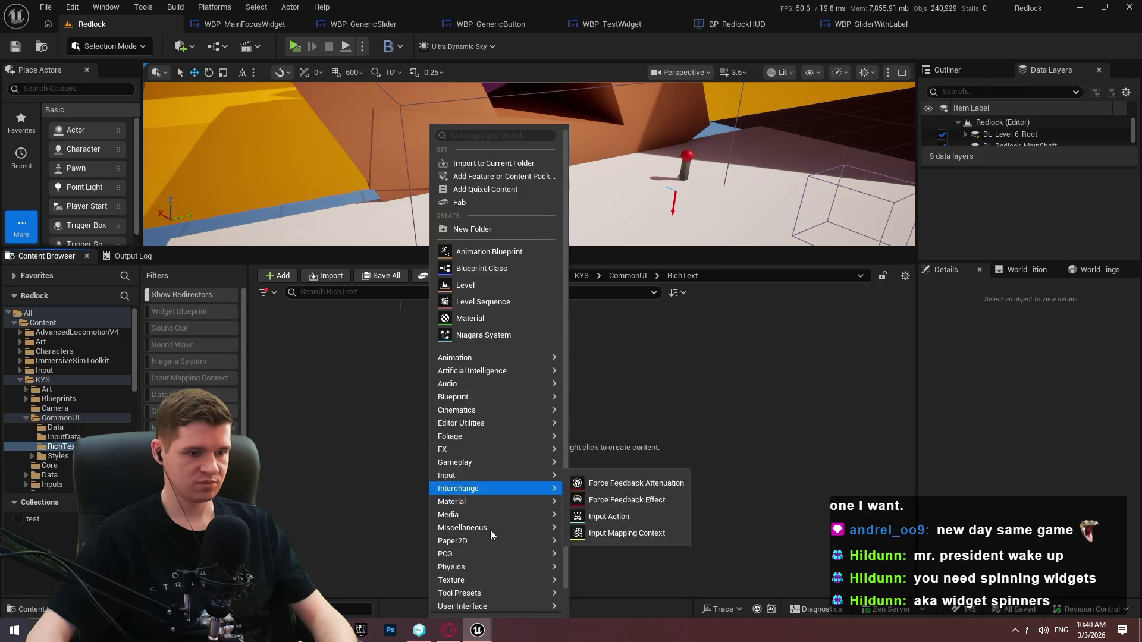
mouse_move(497, 409)
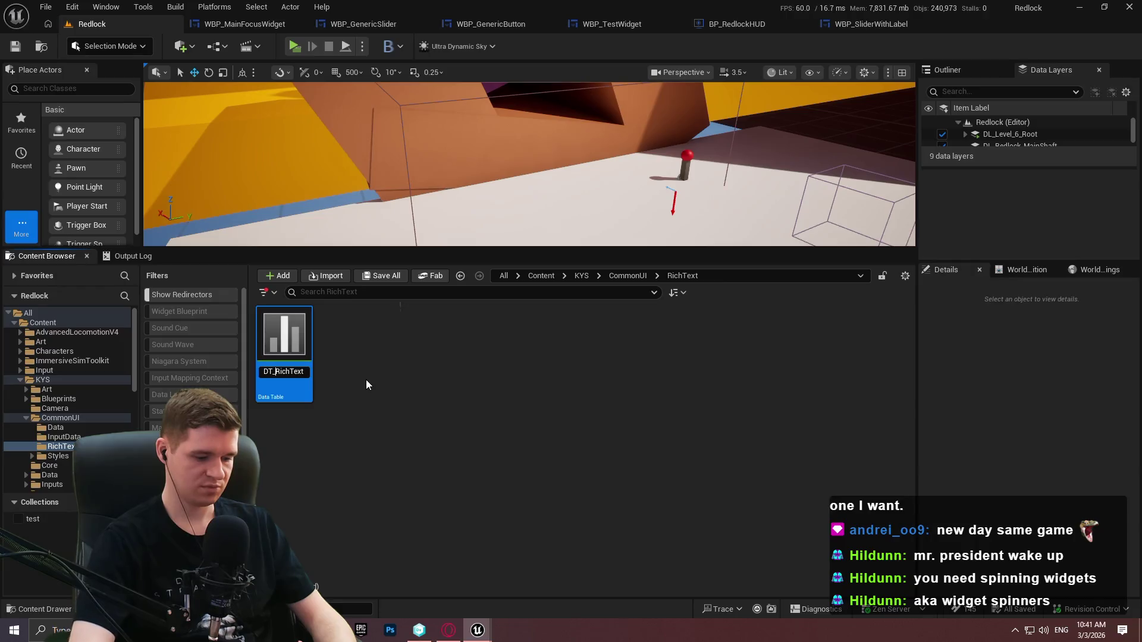
type("Core")
key("Return")
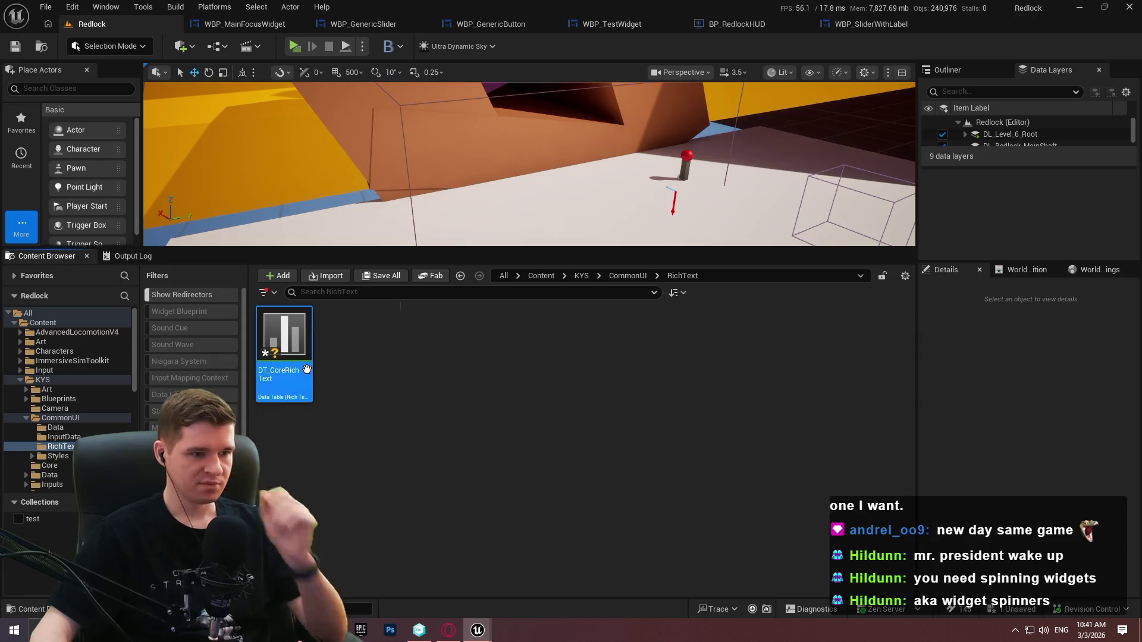
double_click(303, 351)
Add a new table row and rename it to default
left_click(152, 45)
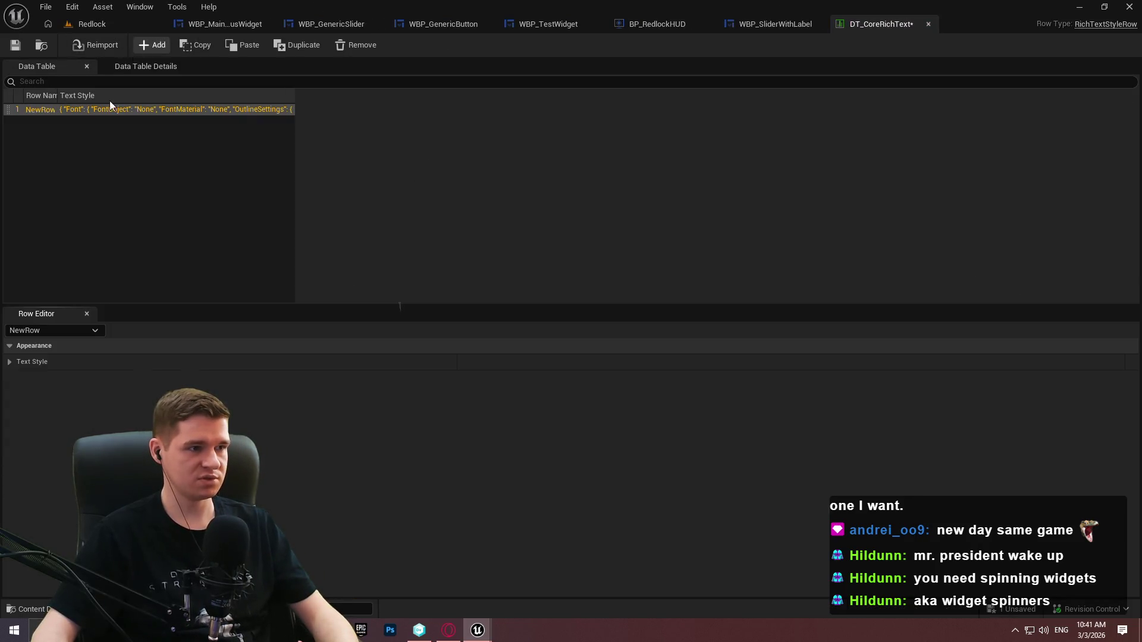
double_click(45, 111)
type("default")
key("Return")
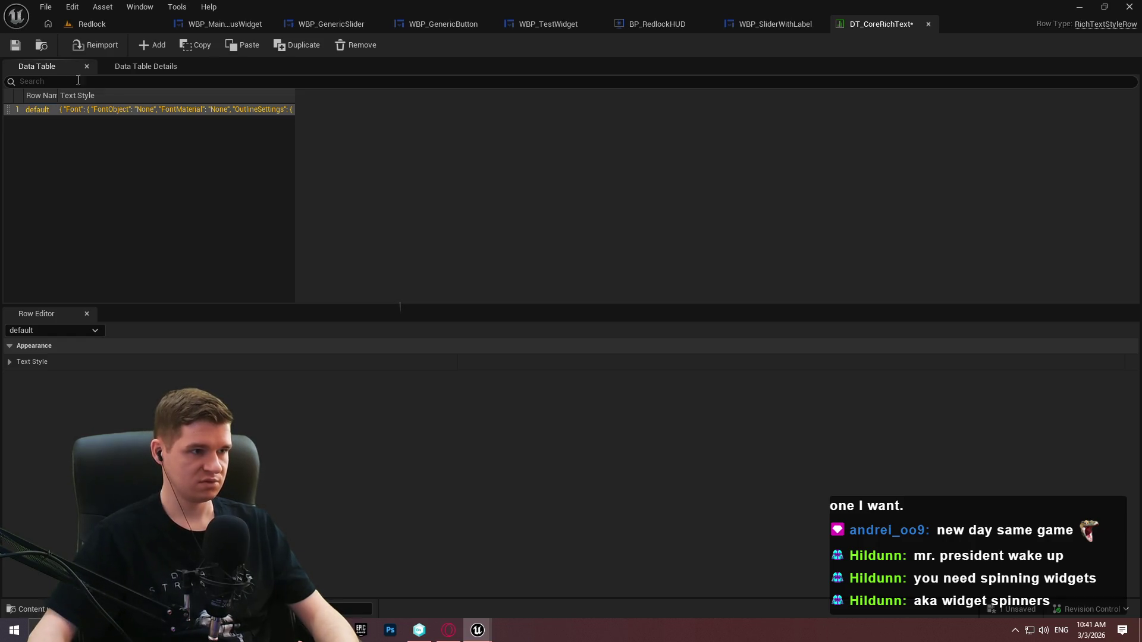
left_click_drag(120, 99, 156, 99)
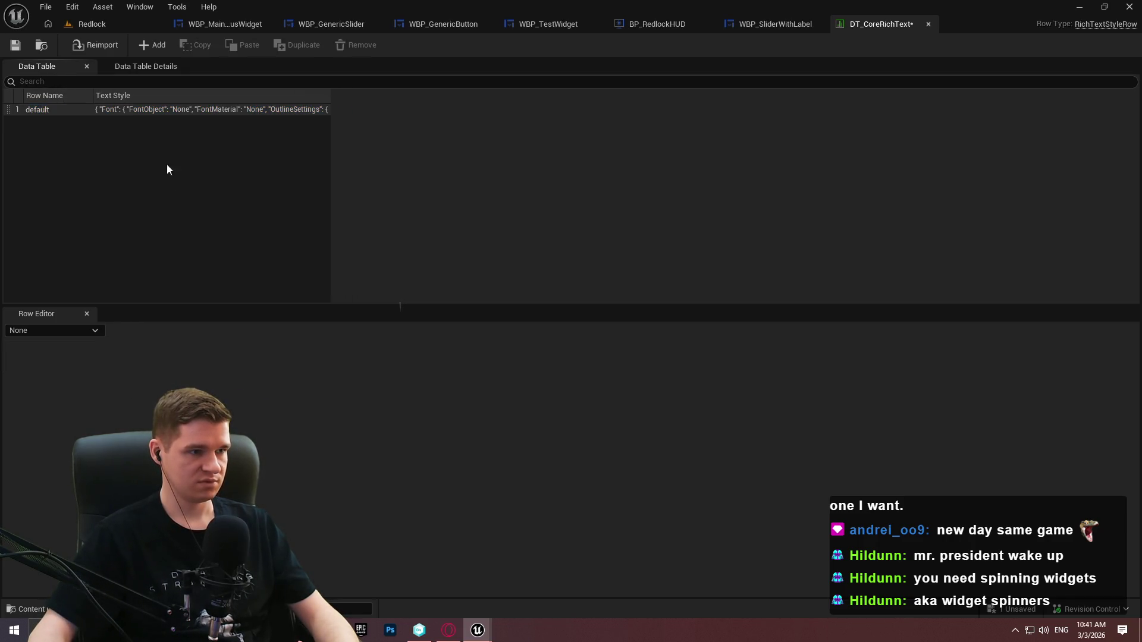
Set the default row's text style font family to Roboto
left_click(11, 362)
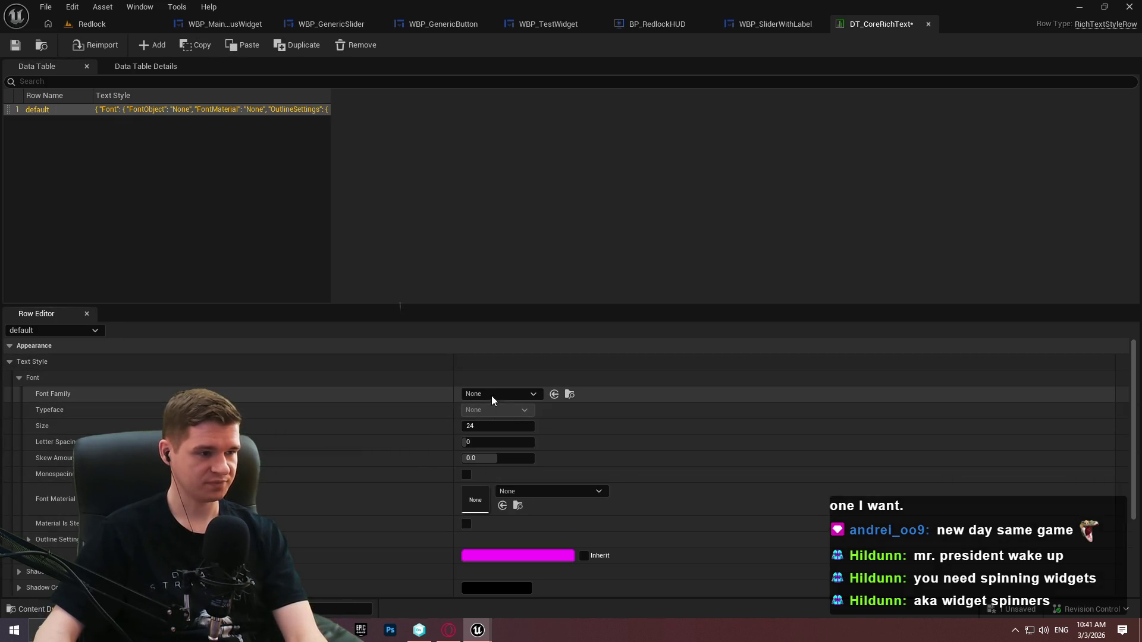
left_click(500, 394)
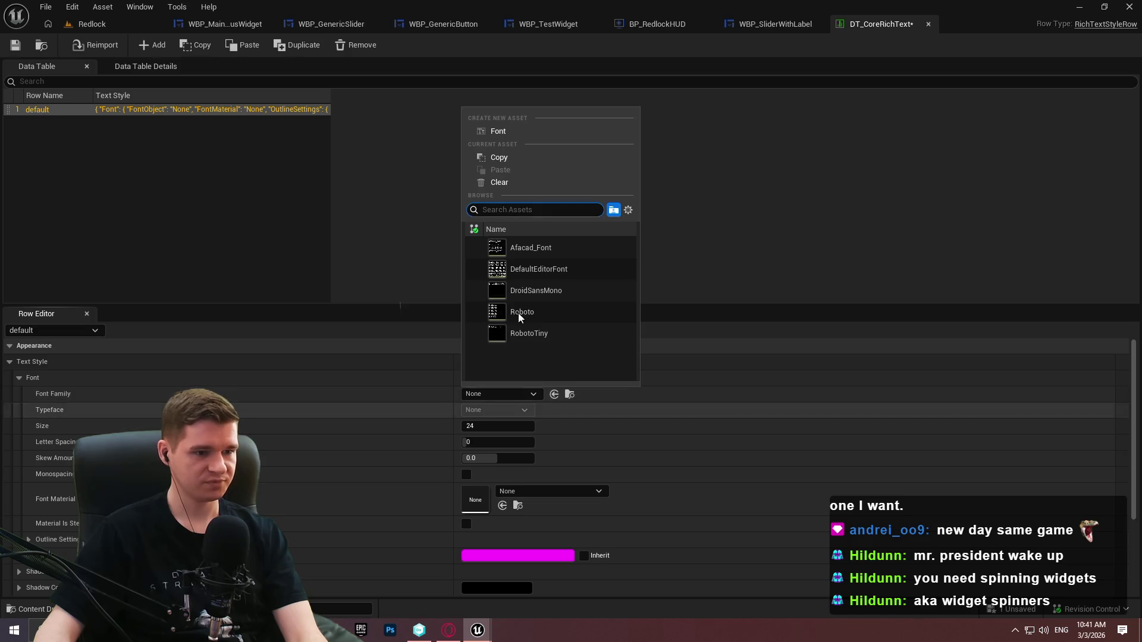
left_click(557, 322)
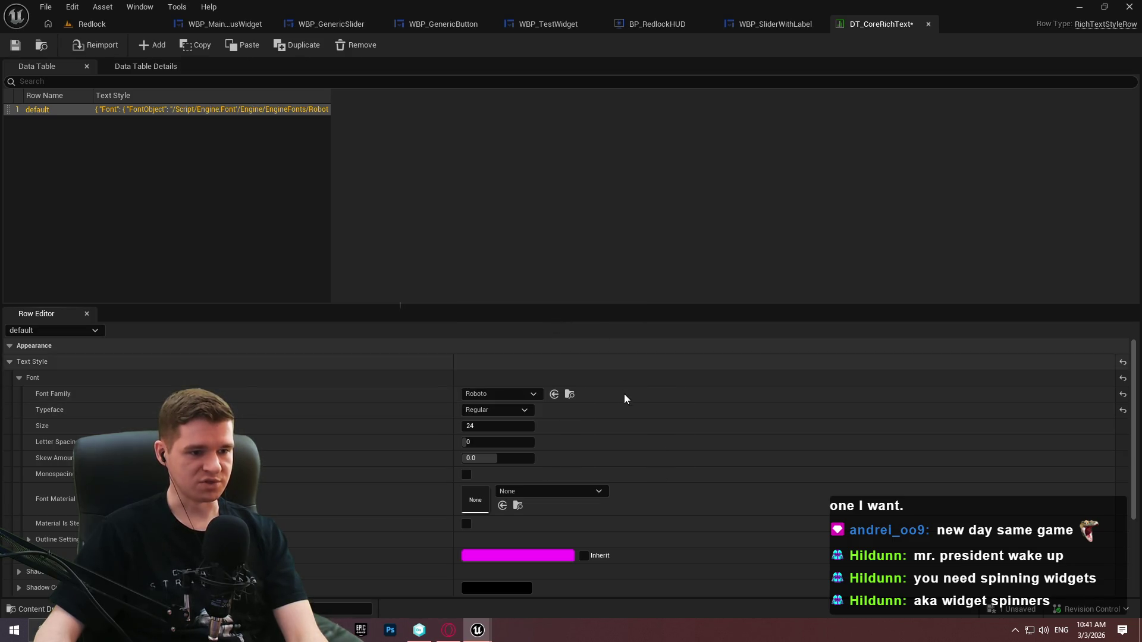
scroll(496, 361, "down", 3)
left_click(494, 366)
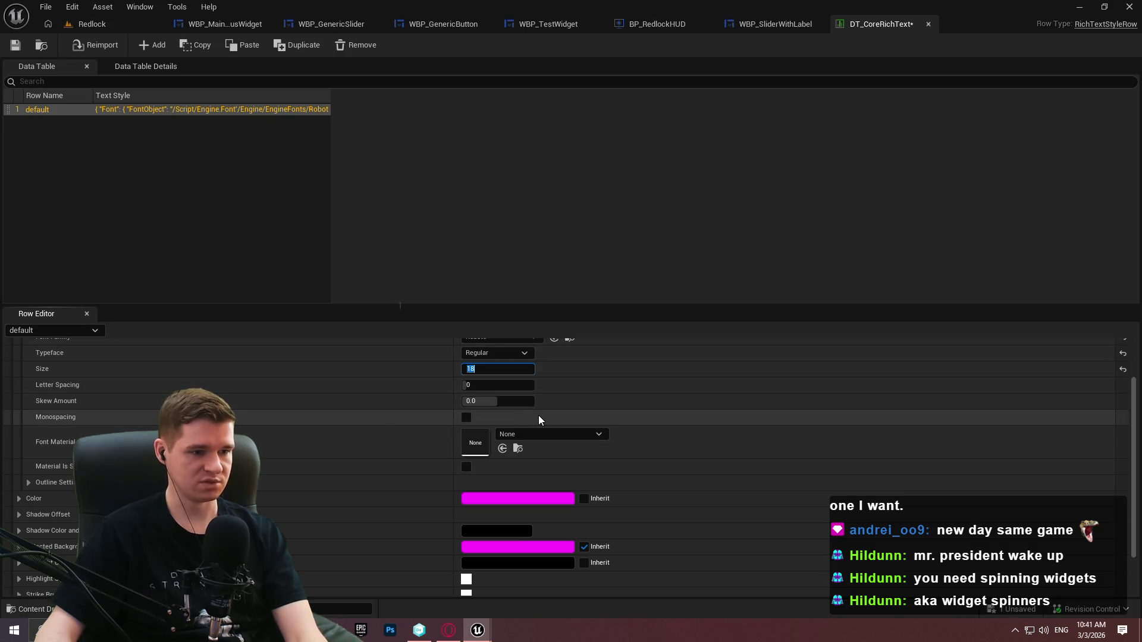
Set the default row's text colour to black
scroll(656, 404, "down", 2)
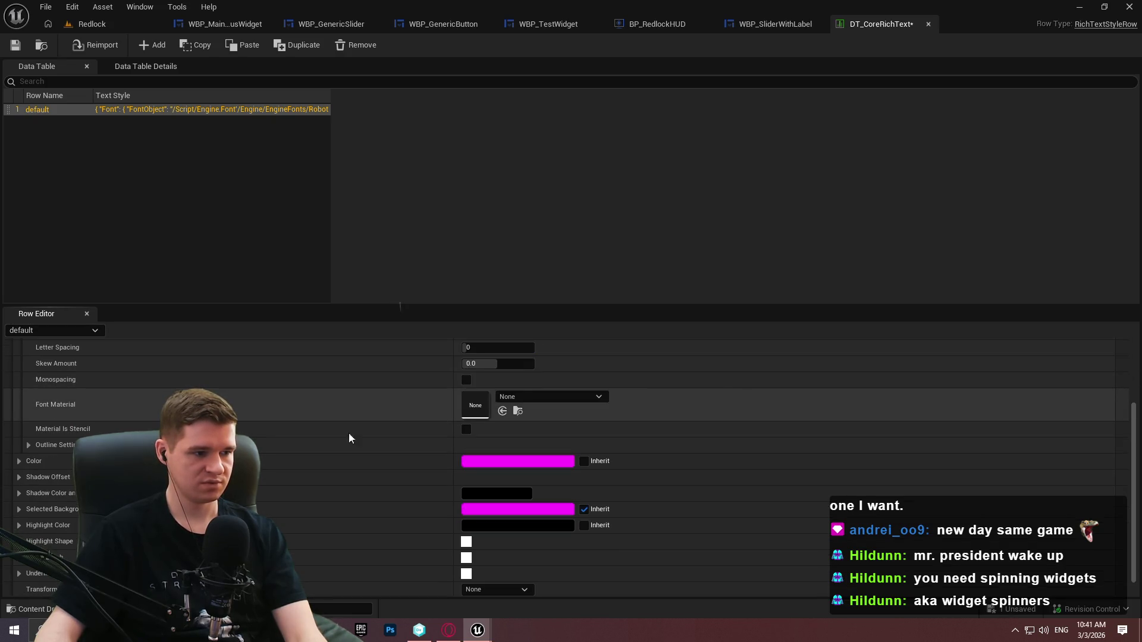
left_click(487, 461)
left_click_drag(641, 376, 635, 424)
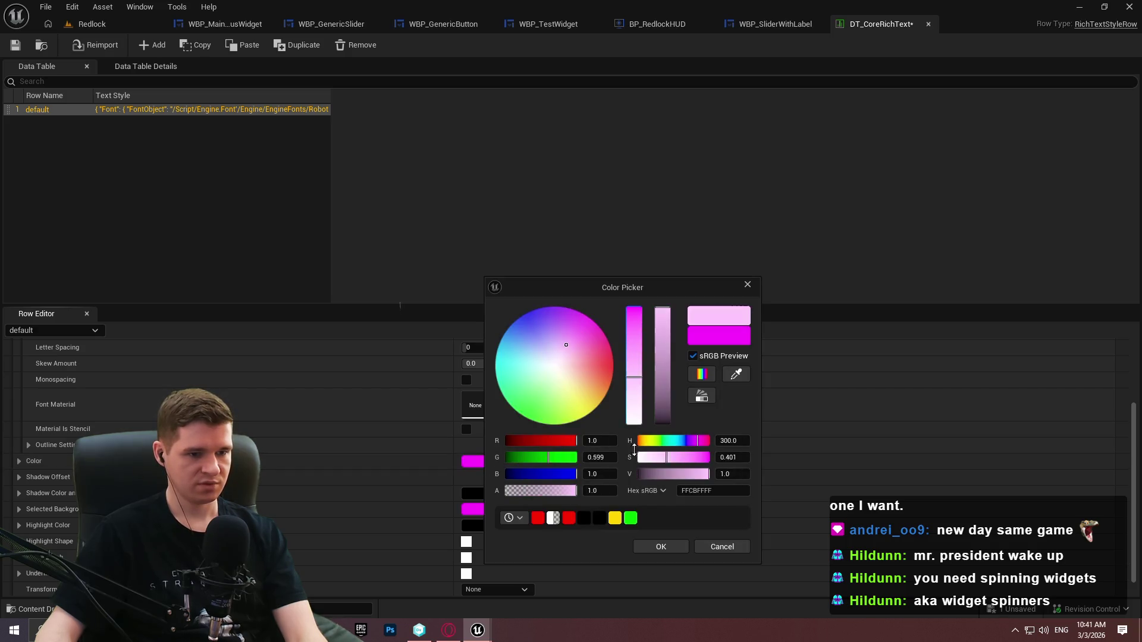
left_click(671, 548)
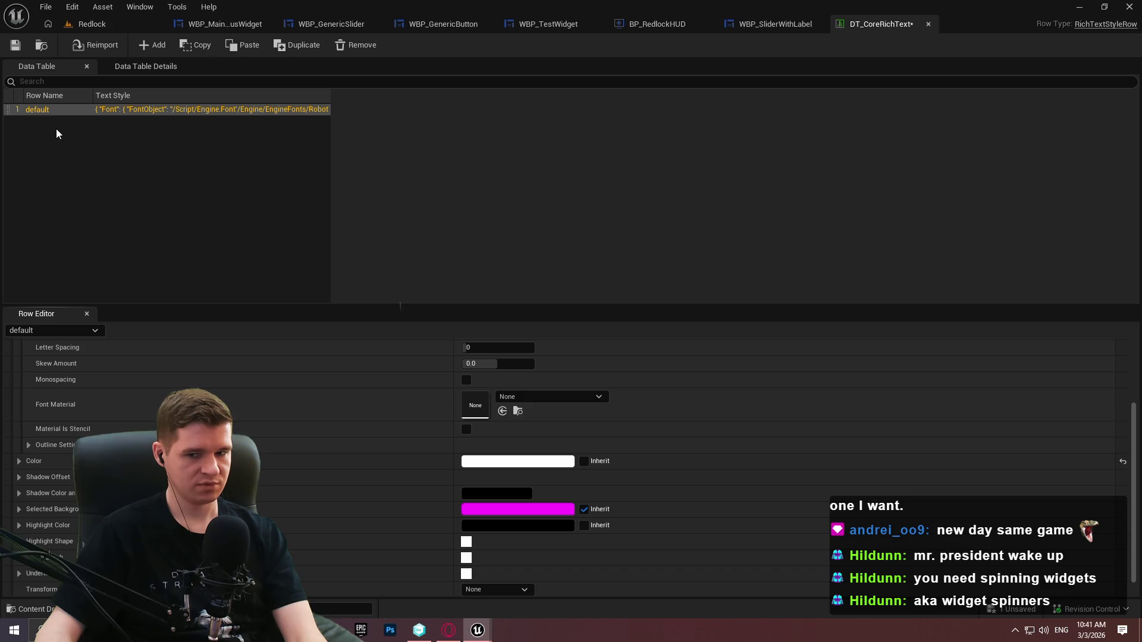
left_click(523, 462)
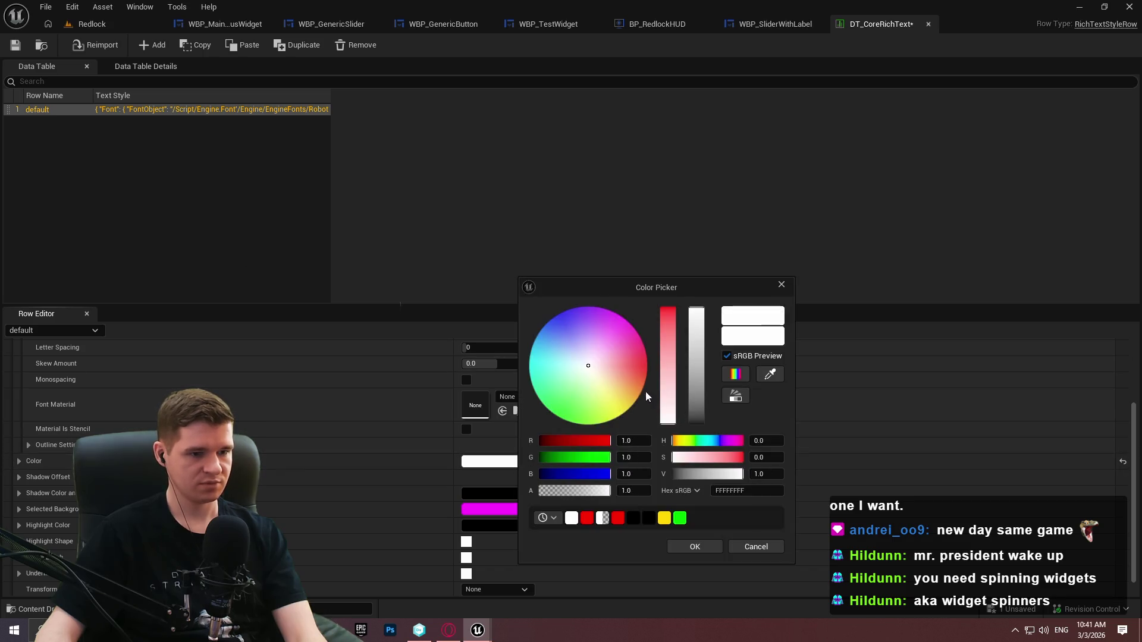
left_click_drag(692, 375, 712, 534)
left_click(694, 547)
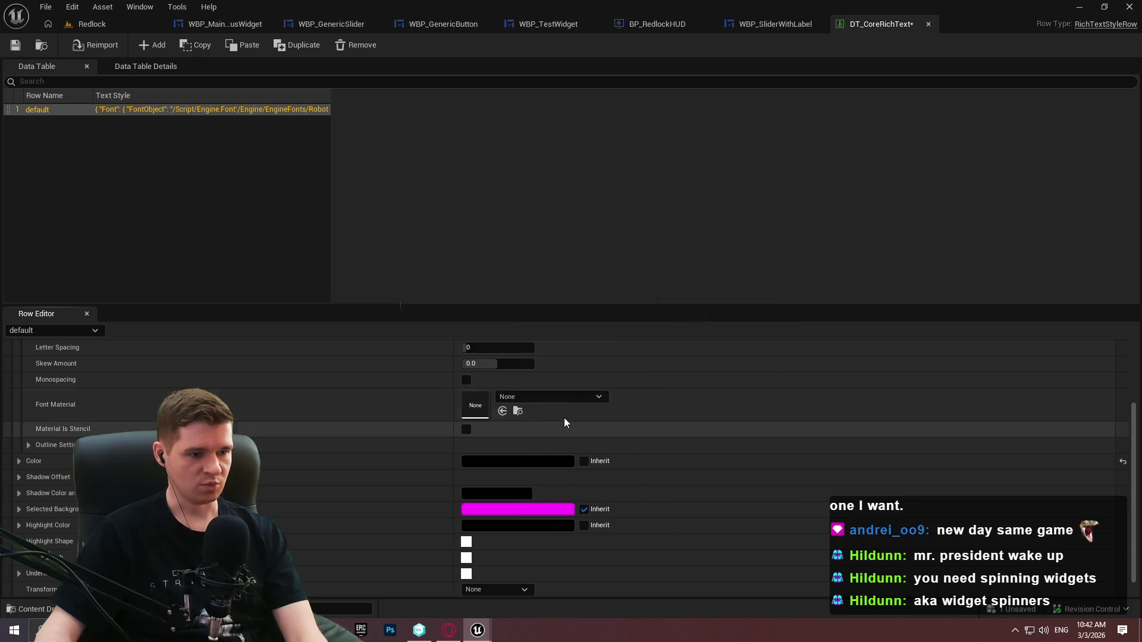
scroll(740, 440, "down", 1)
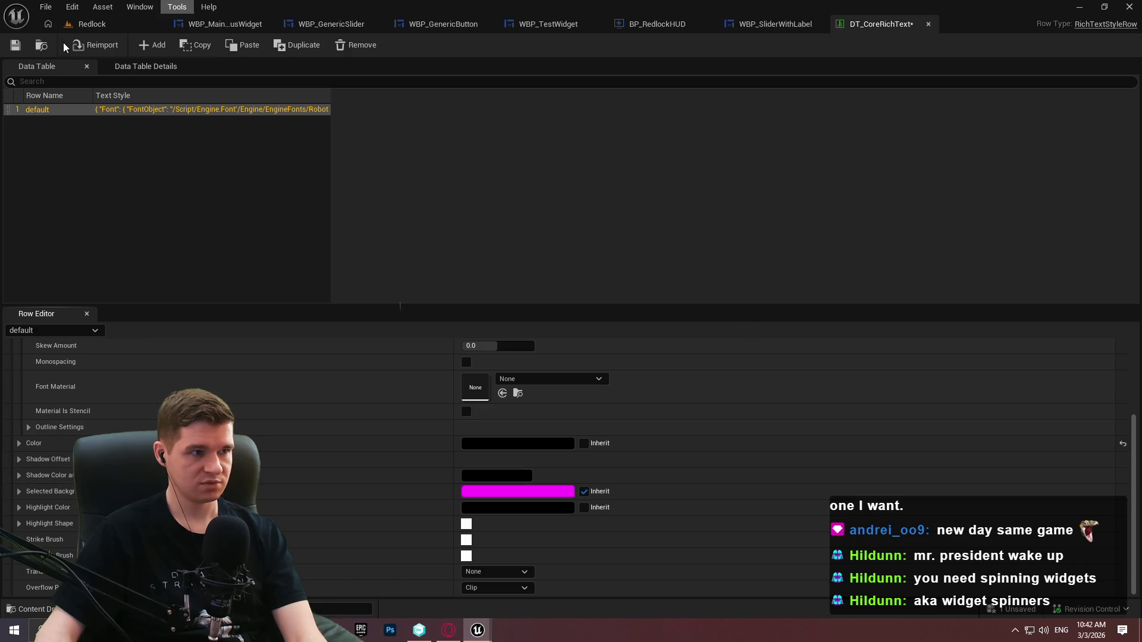
left_click(775, 24)
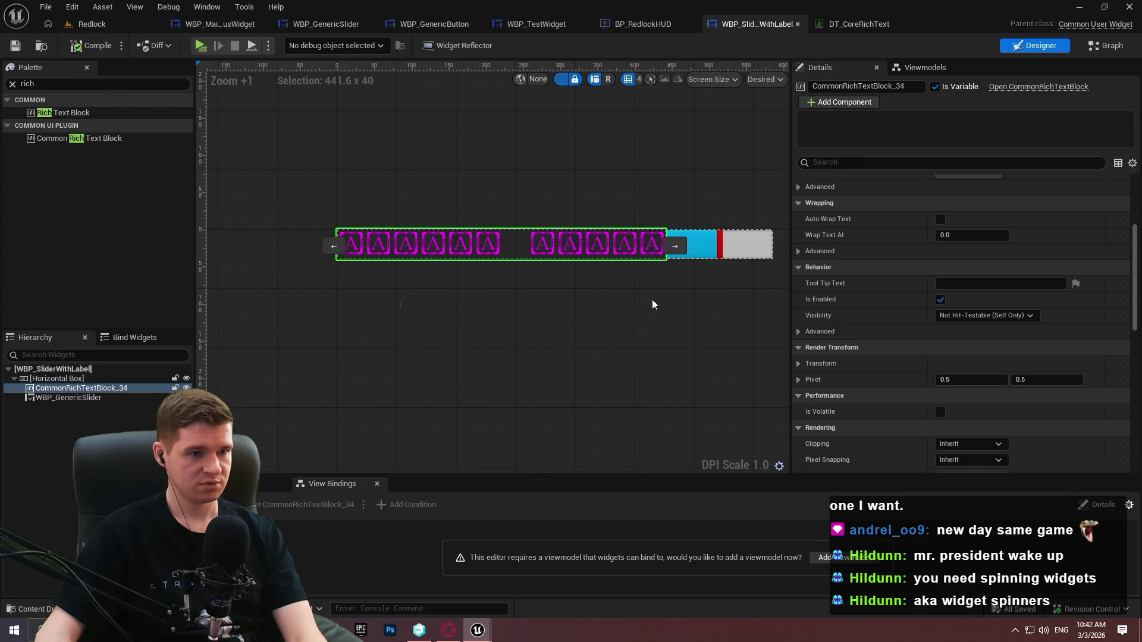
Scroll the Details panel to the Common Rich Text Block's Appearance options
scroll(886, 267, "up", 4)
scroll(901, 271, "up", 3)
left_click_drag(1135, 179, 1133, 306)
scroll(895, 265, "down", 5)
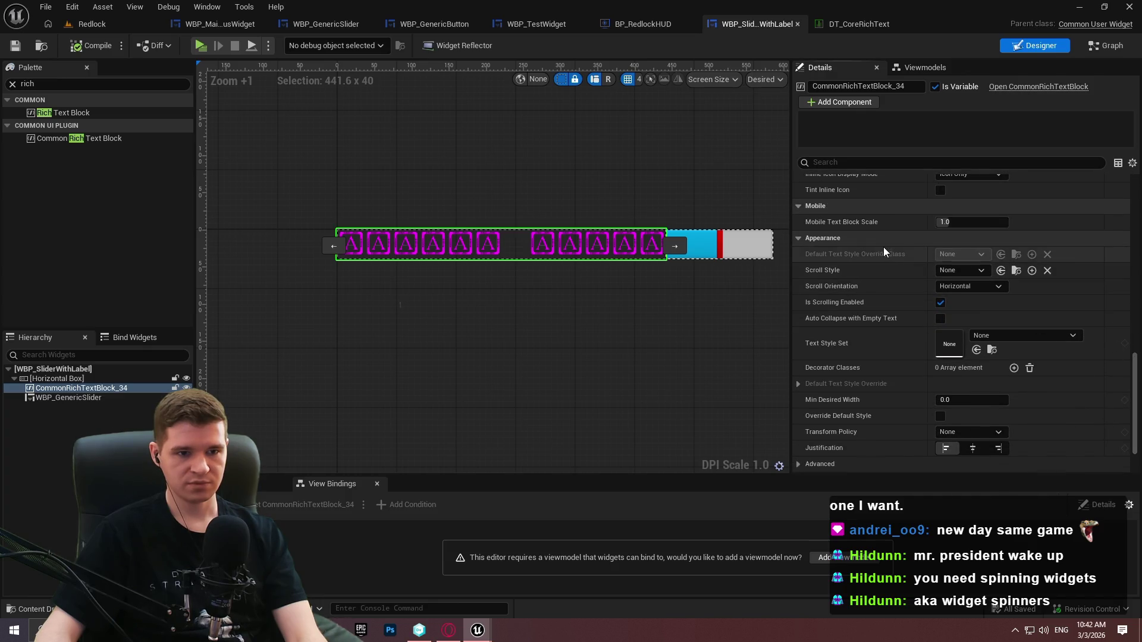
scroll(872, 271, "down", 2)
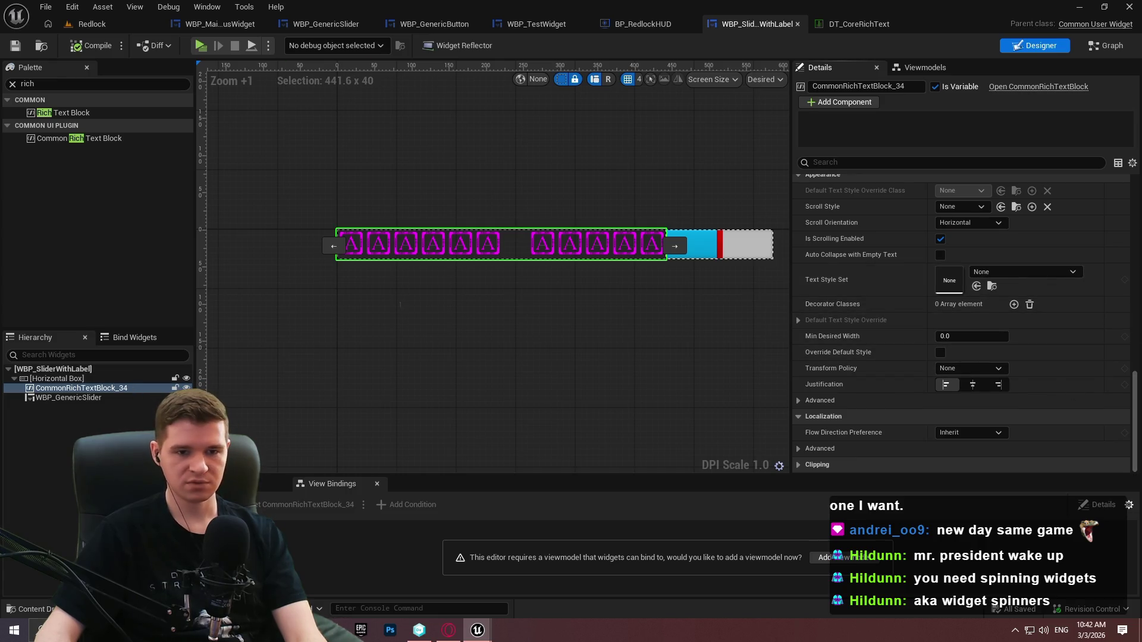
left_click_drag(1136, 390, 1132, 175)
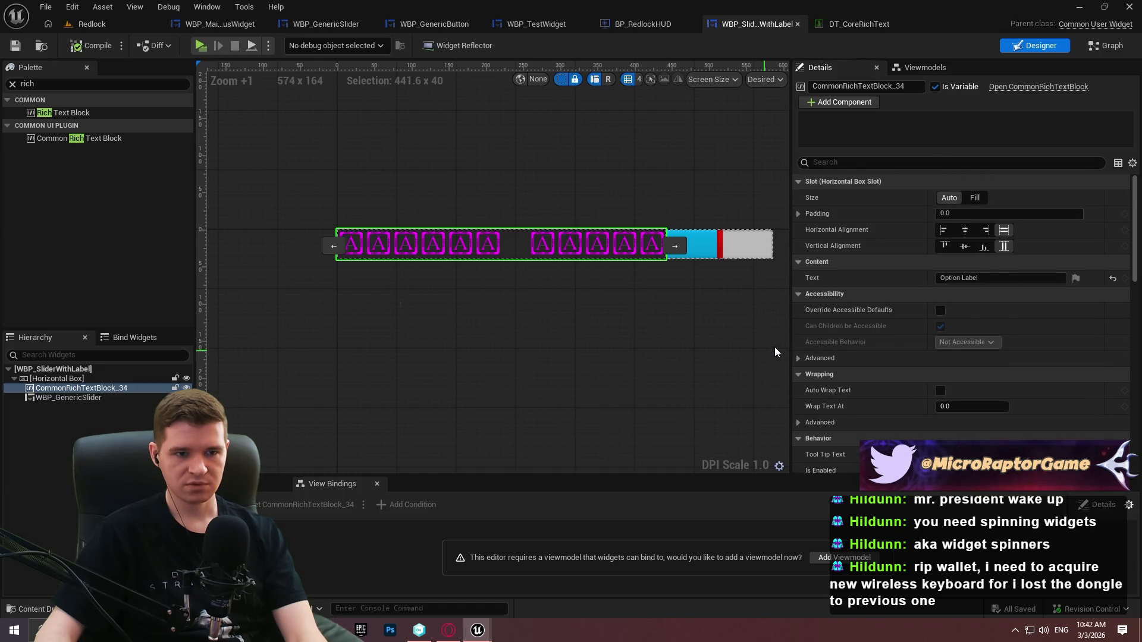
scroll(858, 333, "down", 3)
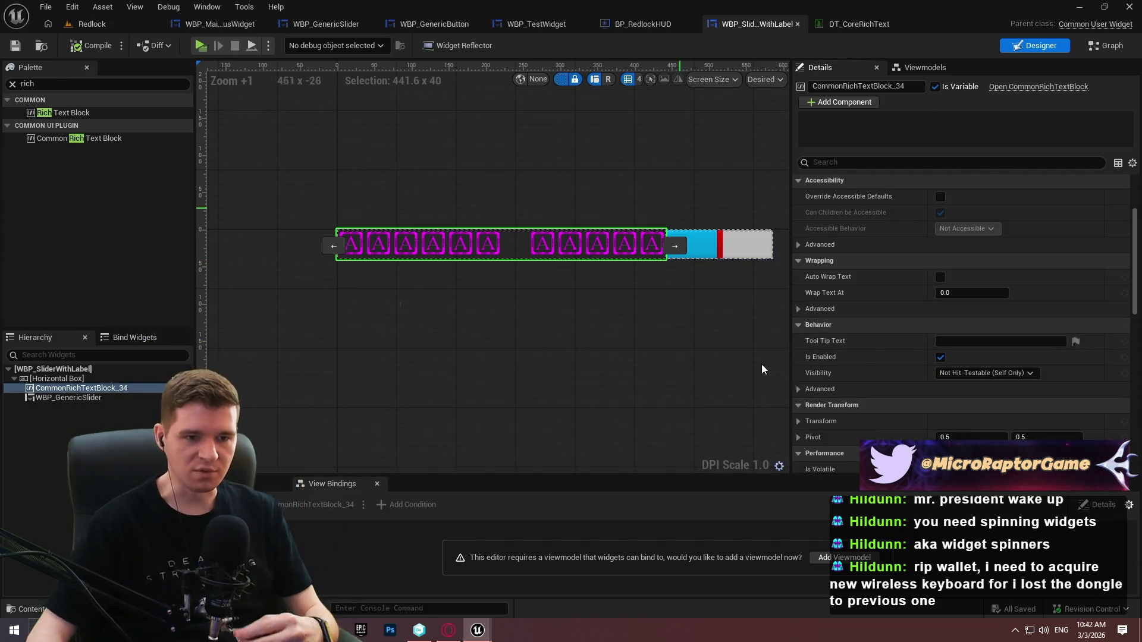
scroll(821, 302, "down", 5)
Give the Option Label the DT_CoreRichText text style set, then compile and save WBP_SliderWithLabel
scroll(854, 330, "down", 8)
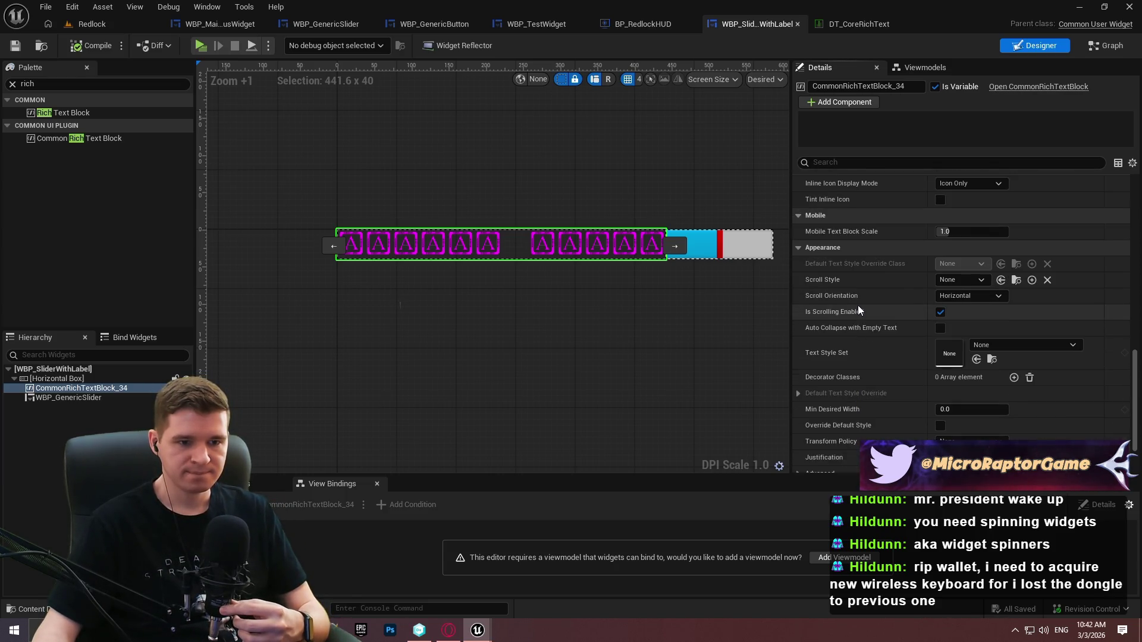
scroll(858, 305, "down", 2)
left_click(984, 275)
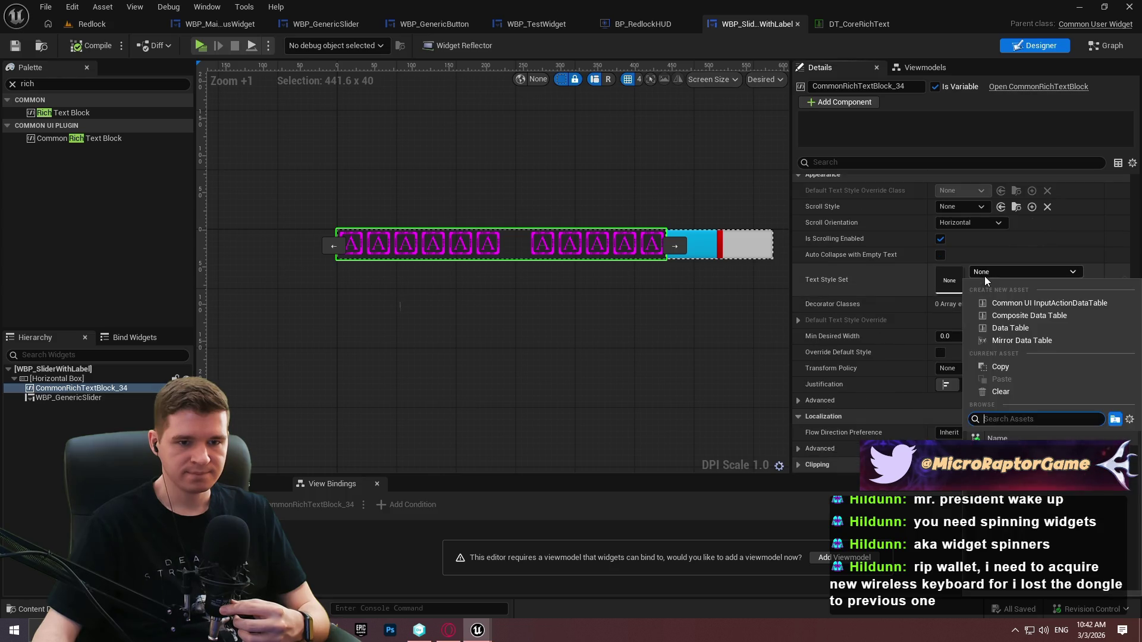
left_click(1011, 452)
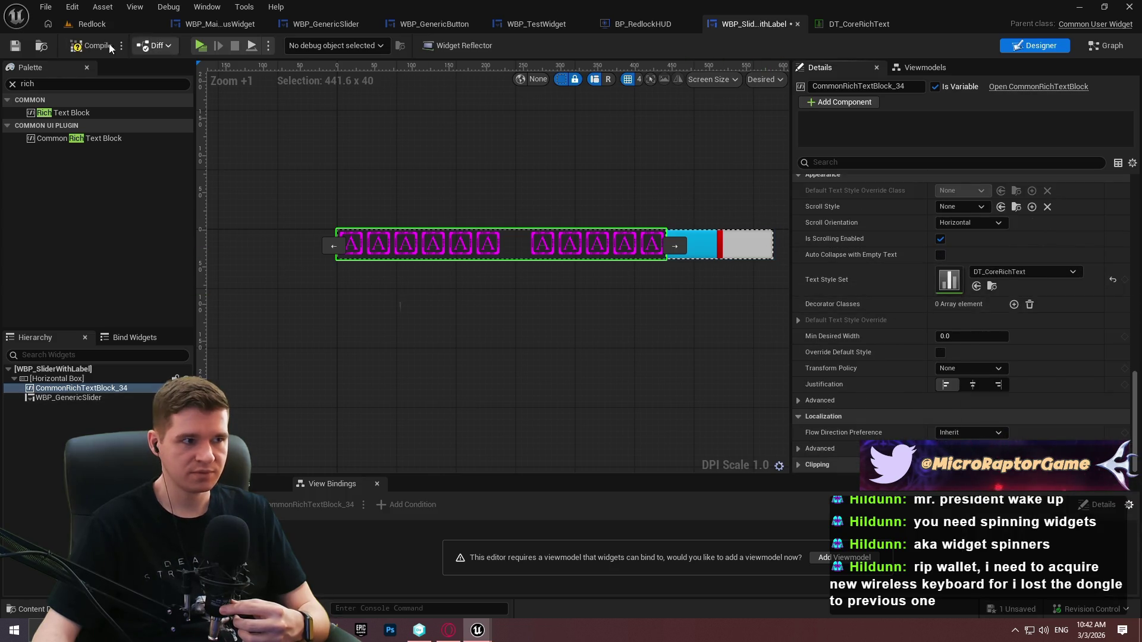
left_click(83, 47)
left_click(16, 45)
scroll(404, 244, "up", 3)
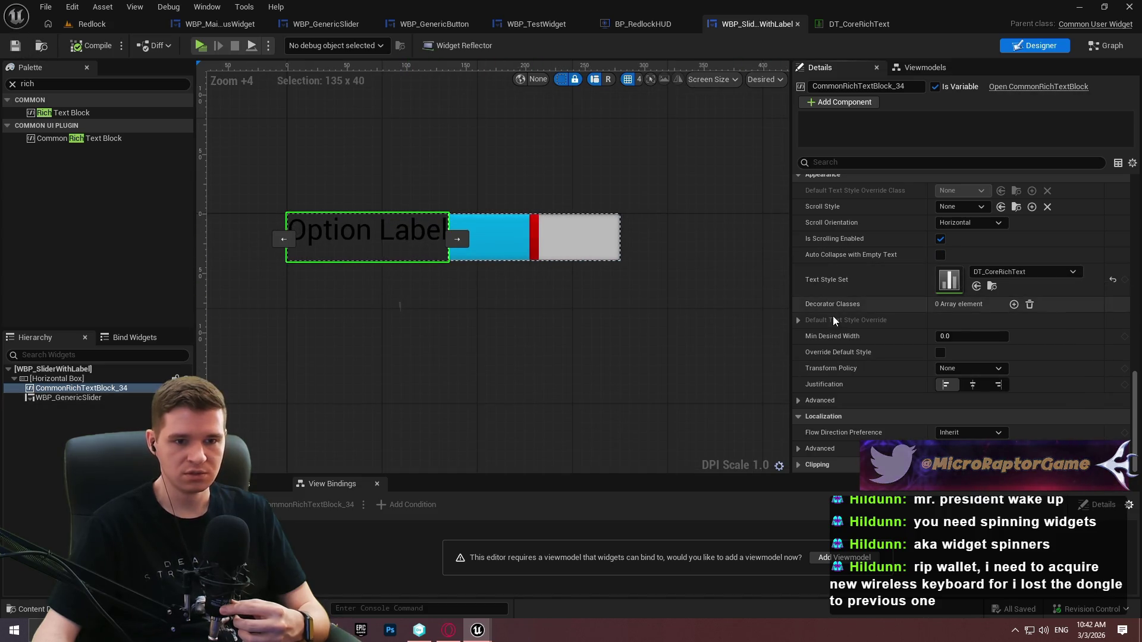
scroll(559, 261, "down", 4)
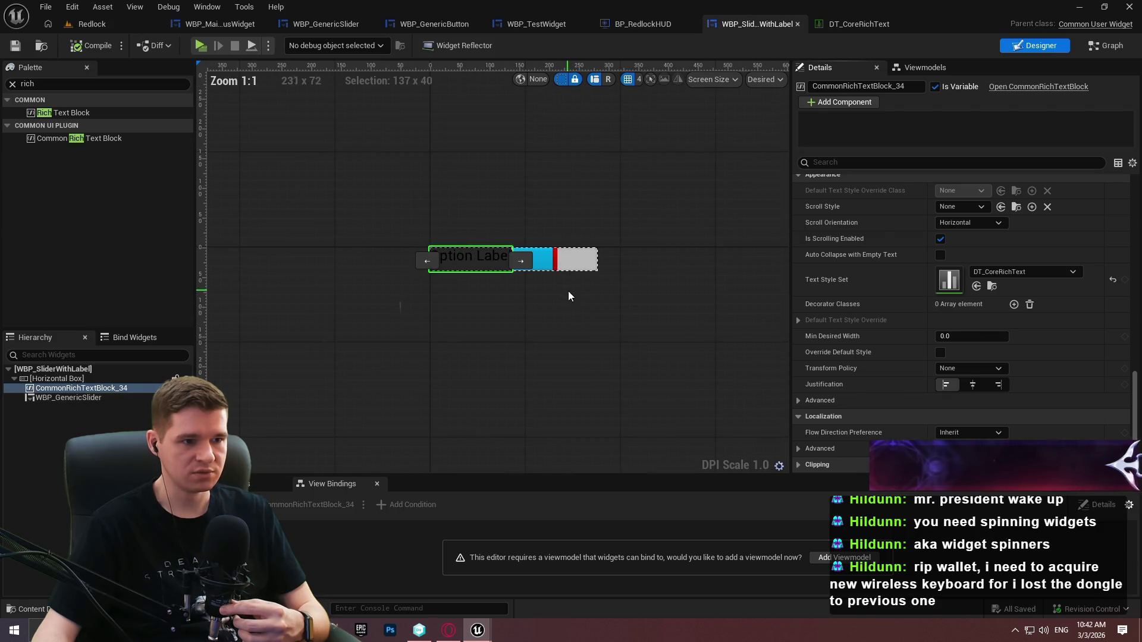
scroll(563, 293, "up", 3)
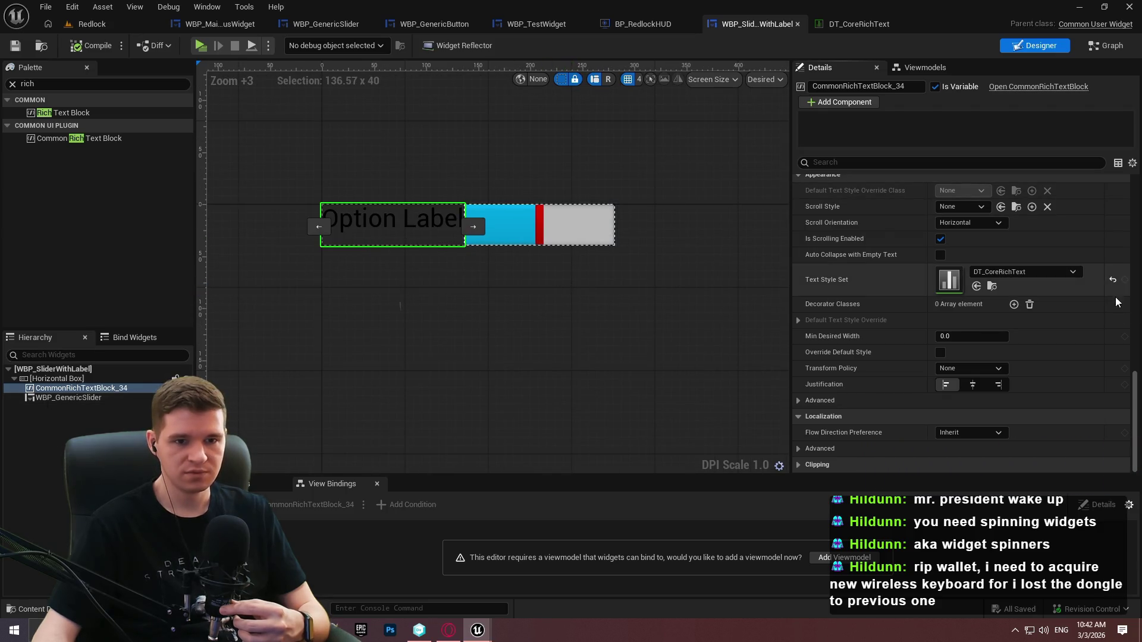
left_click_drag(1138, 390, 1118, 139)
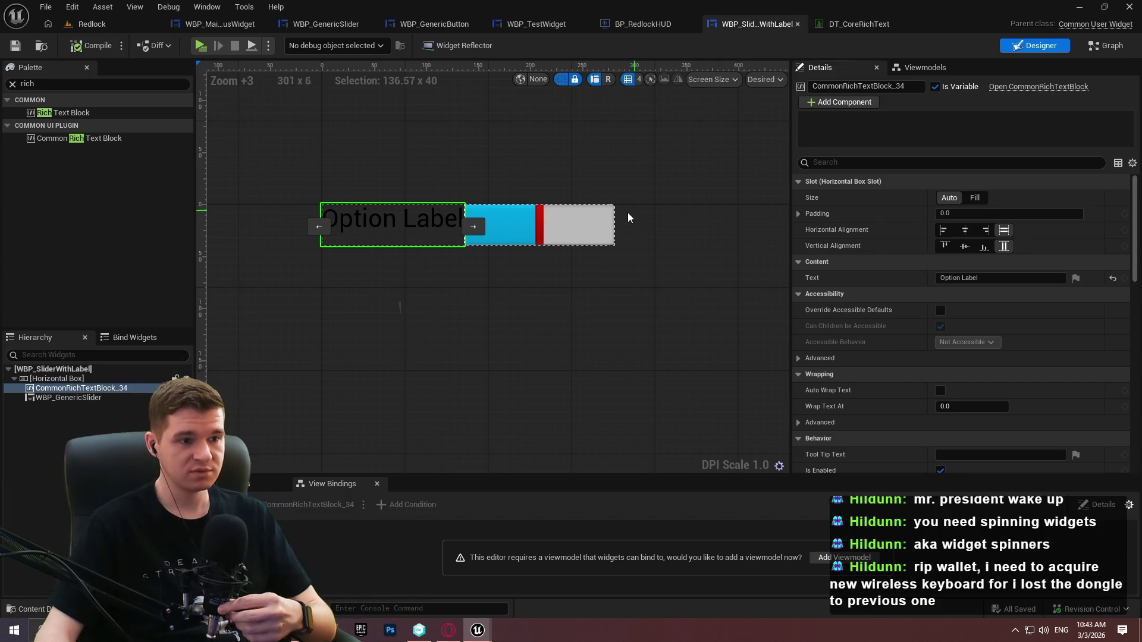
Centre the label text vertically and save the widget blueprint
left_click(965, 248)
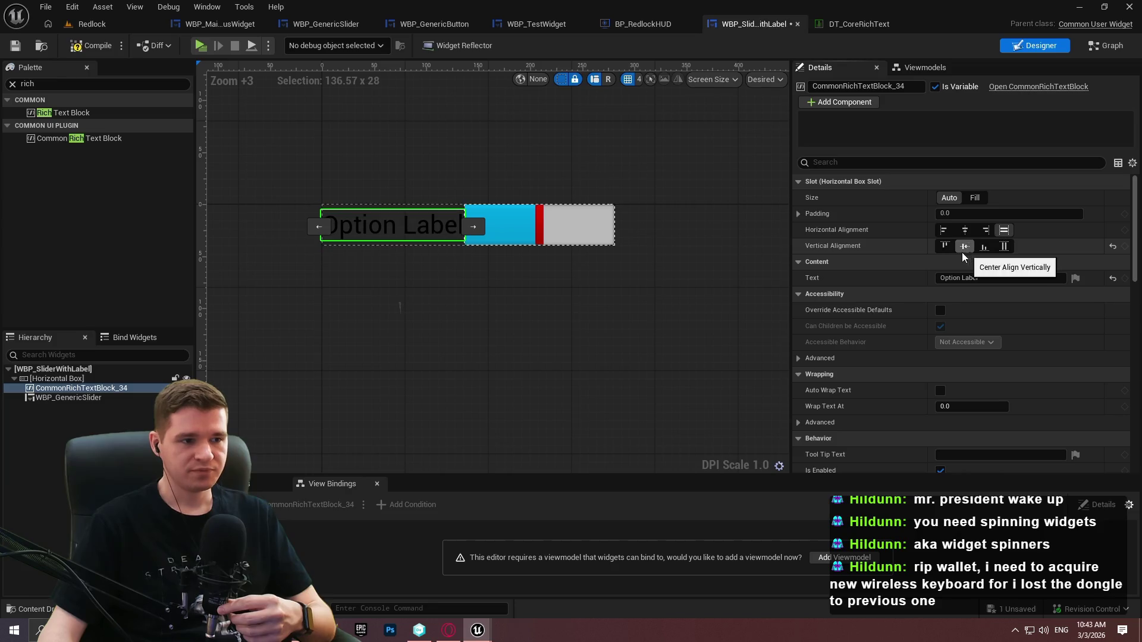
left_click(344, 152)
left_click(14, 50)
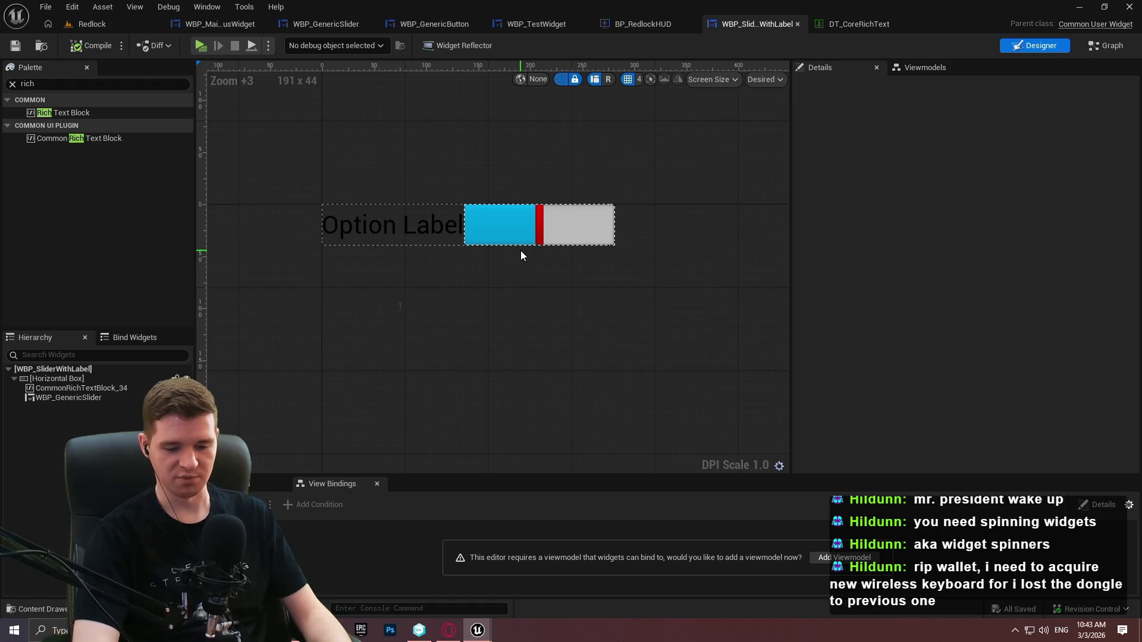
Rename the label's text block to T_LabelText and save the widget
left_click(455, 238)
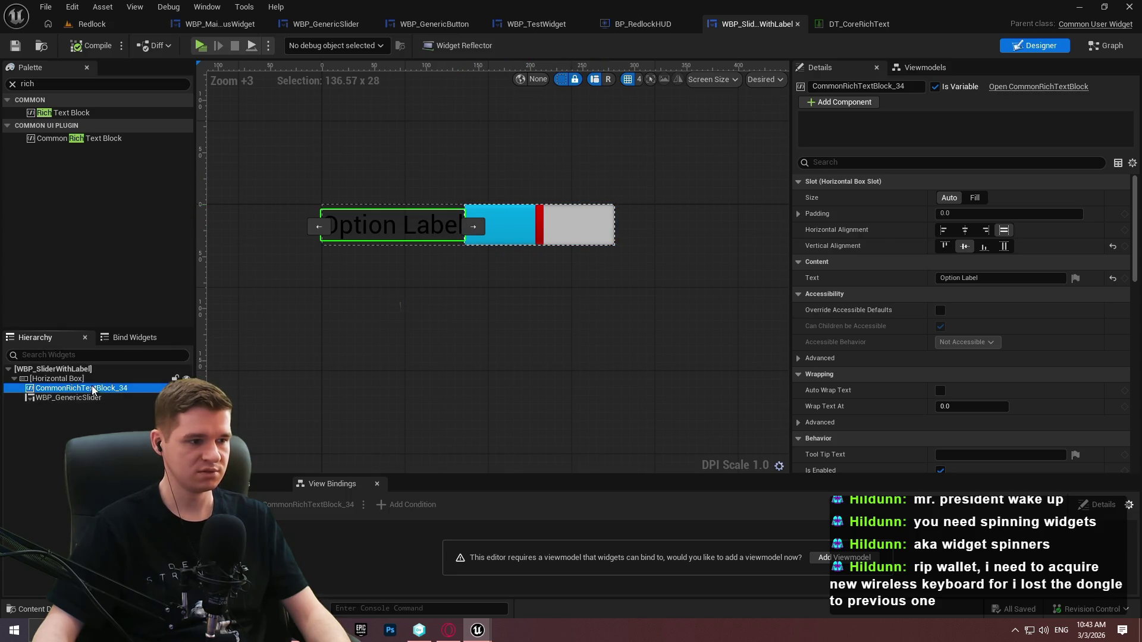
key("F2")
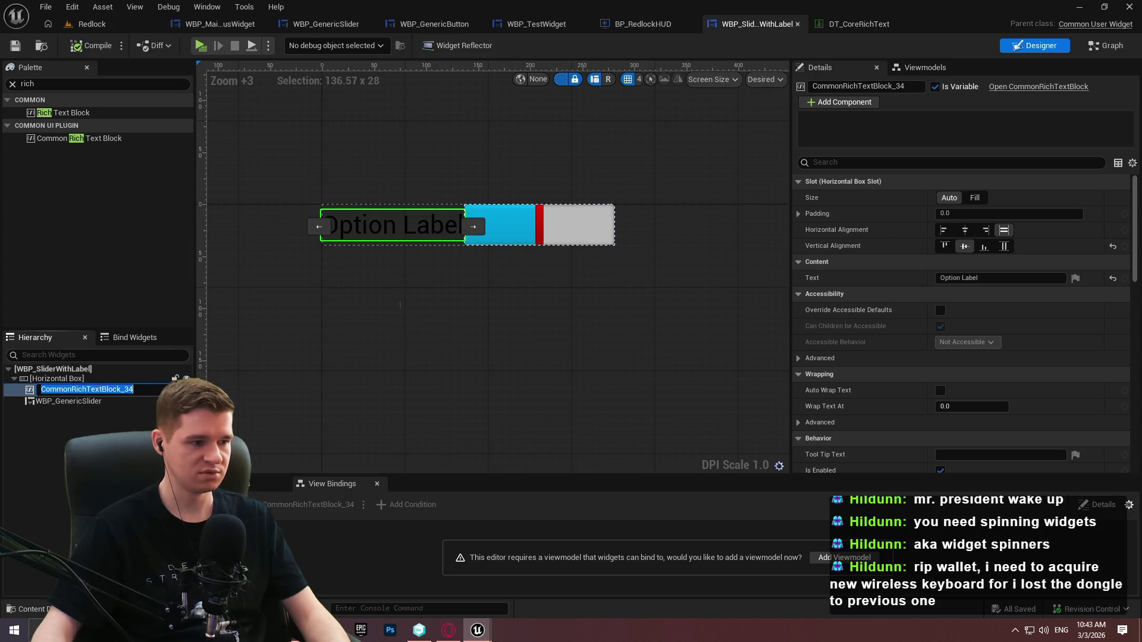
type("T_LabelText")
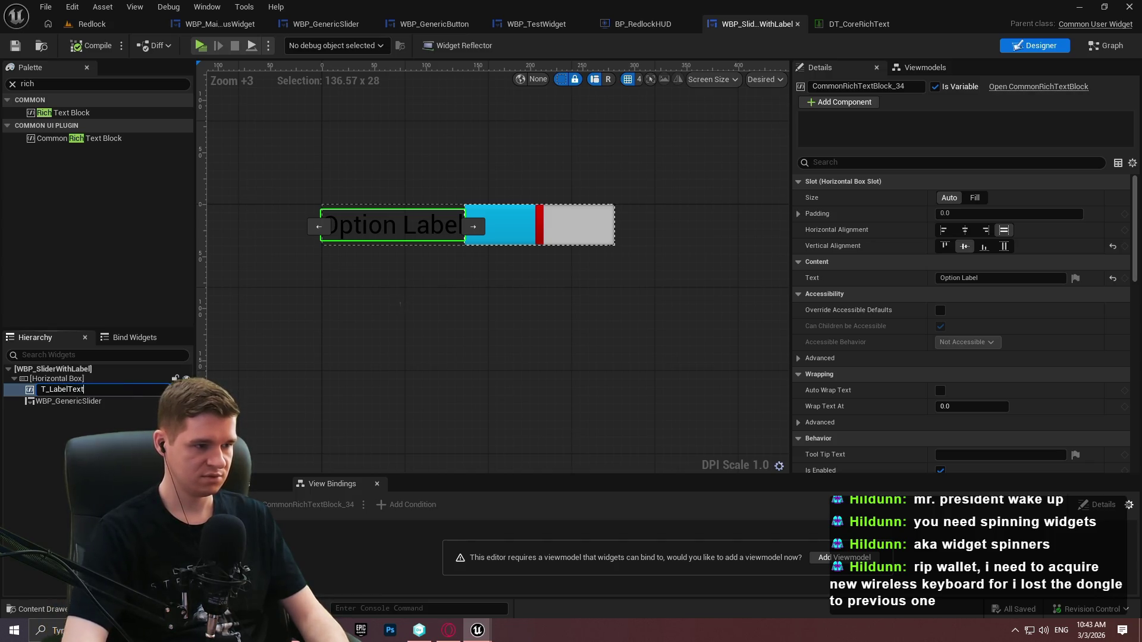
key("Return")
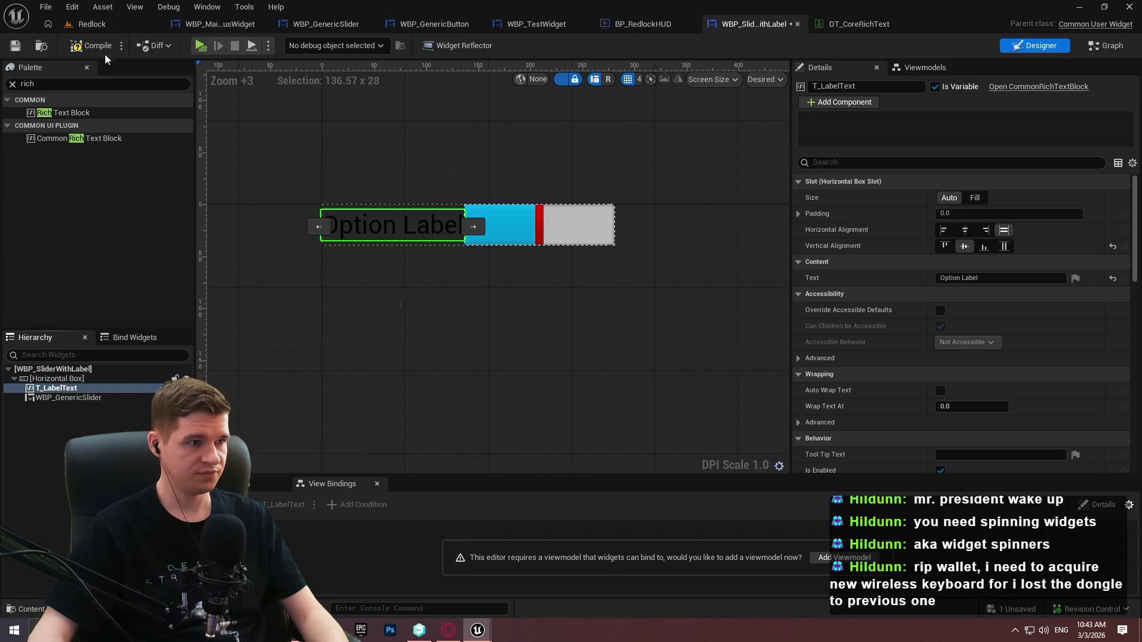
left_click(15, 48)
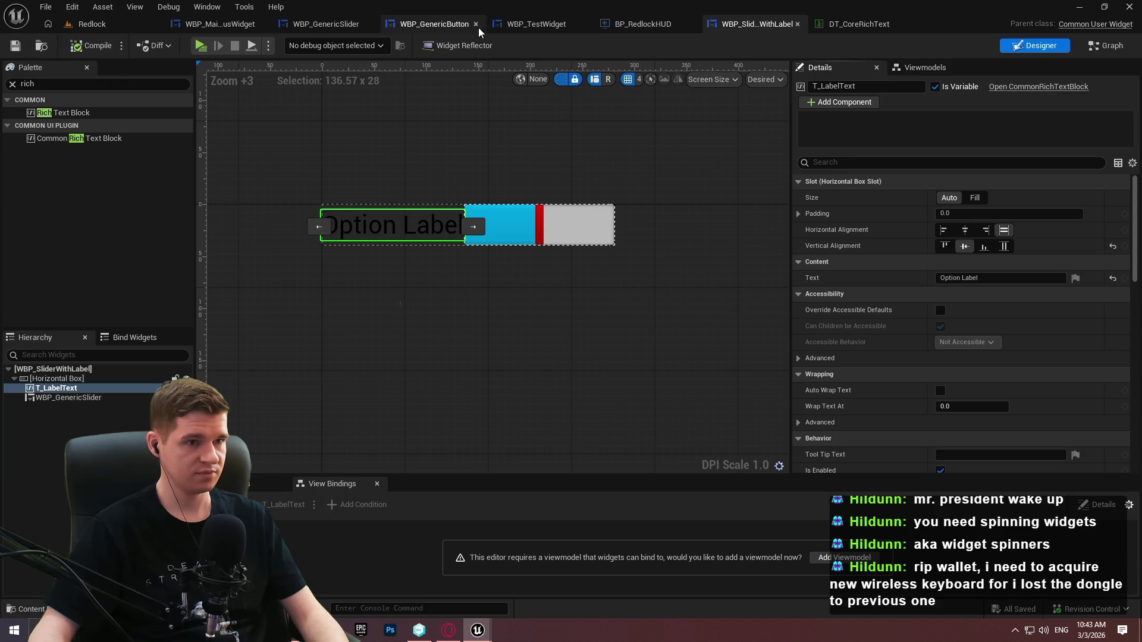
Delete both WBP_GenericSliders from WBP_TestWidget
left_click(567, 27)
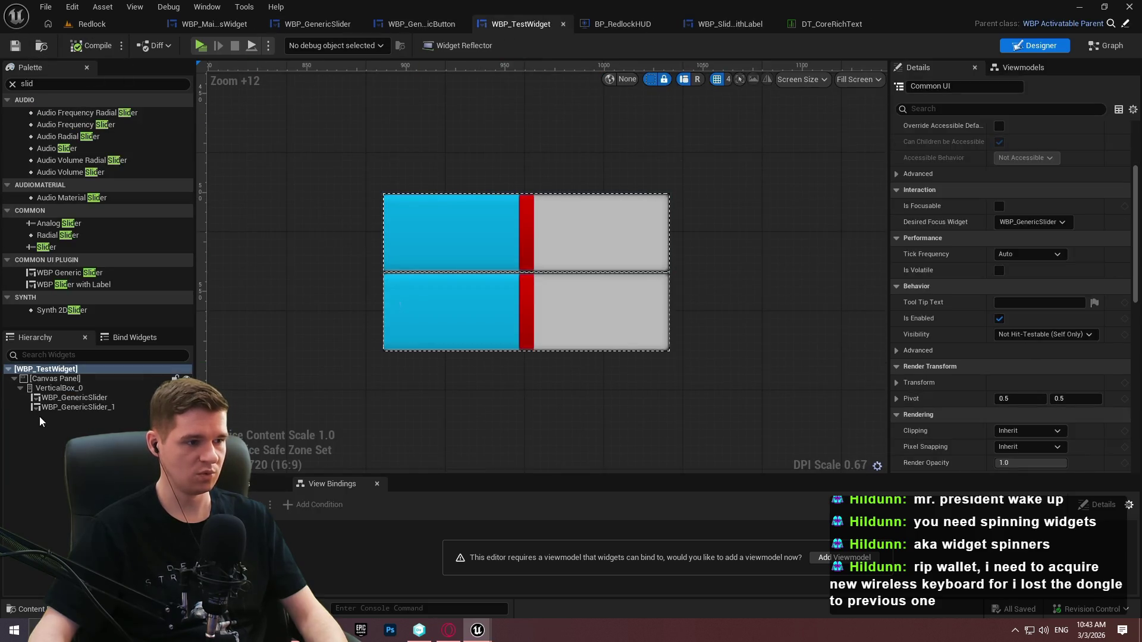
left_click(63, 399)
key("Delete")
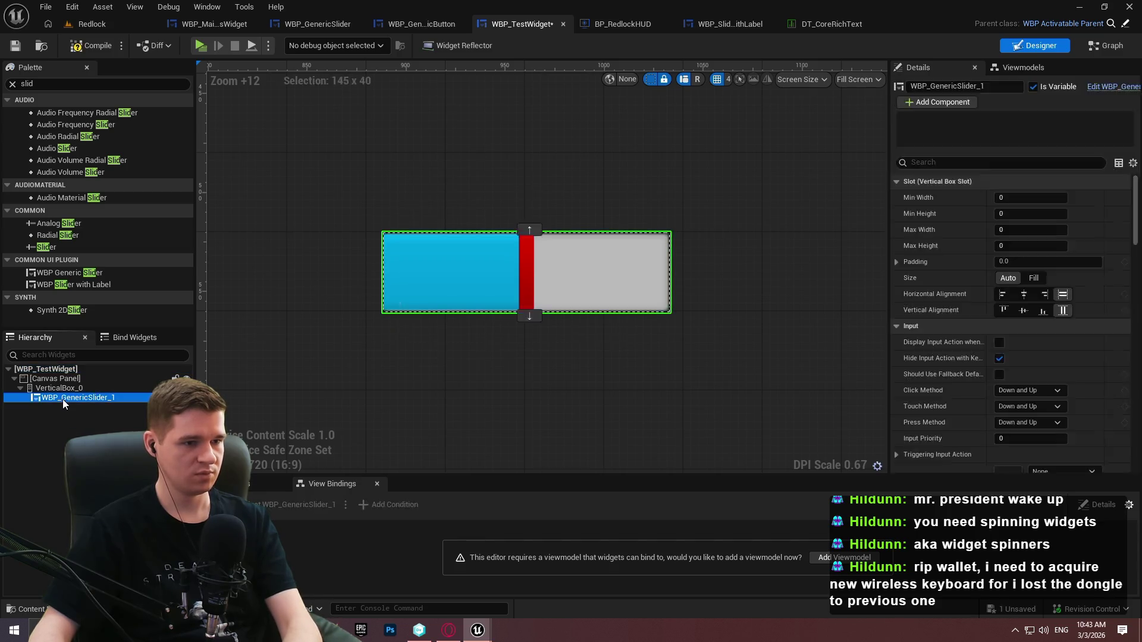
key("Delete")
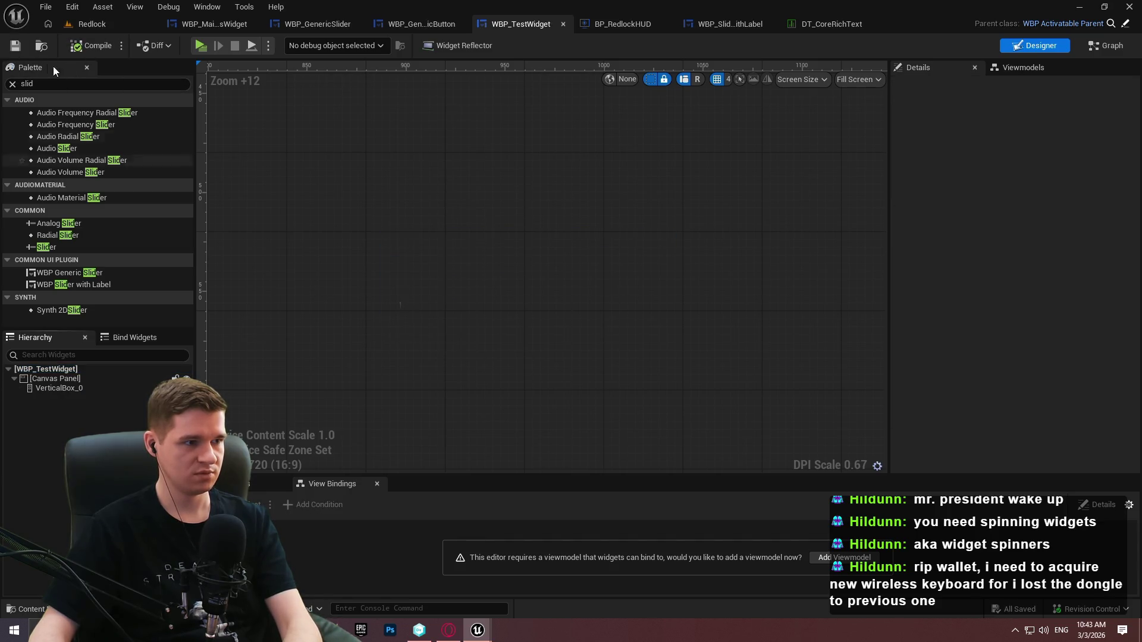
Put three WBP_SliderWithLabel rows into VerticalBox_0, then compile and save the test widget
left_click(11, 84)
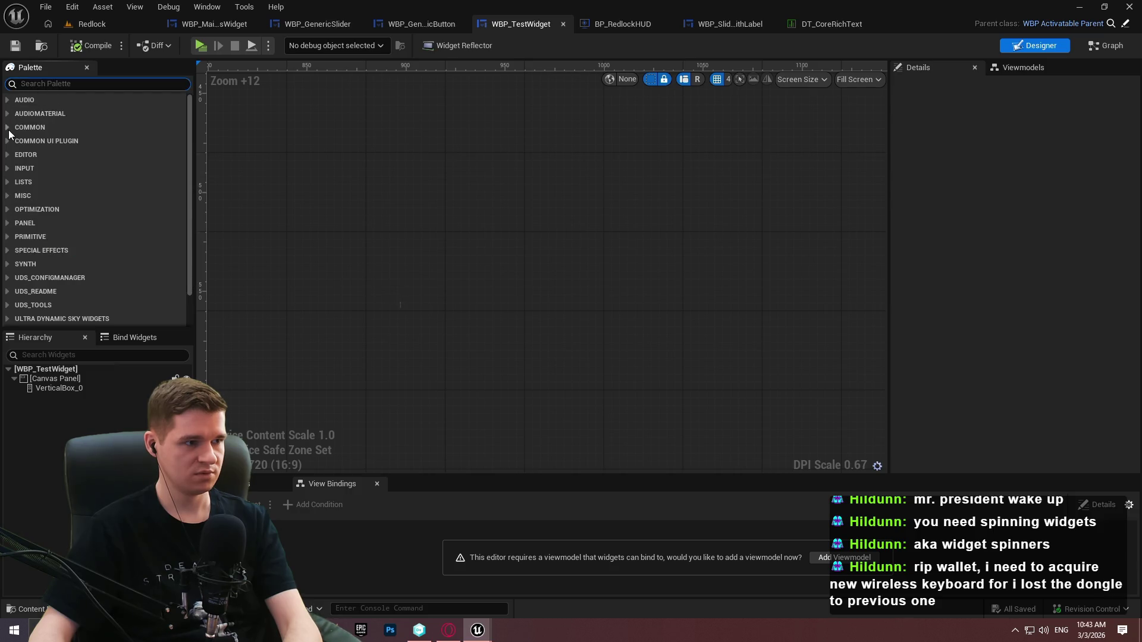
left_click(7, 128)
left_click(60, 84)
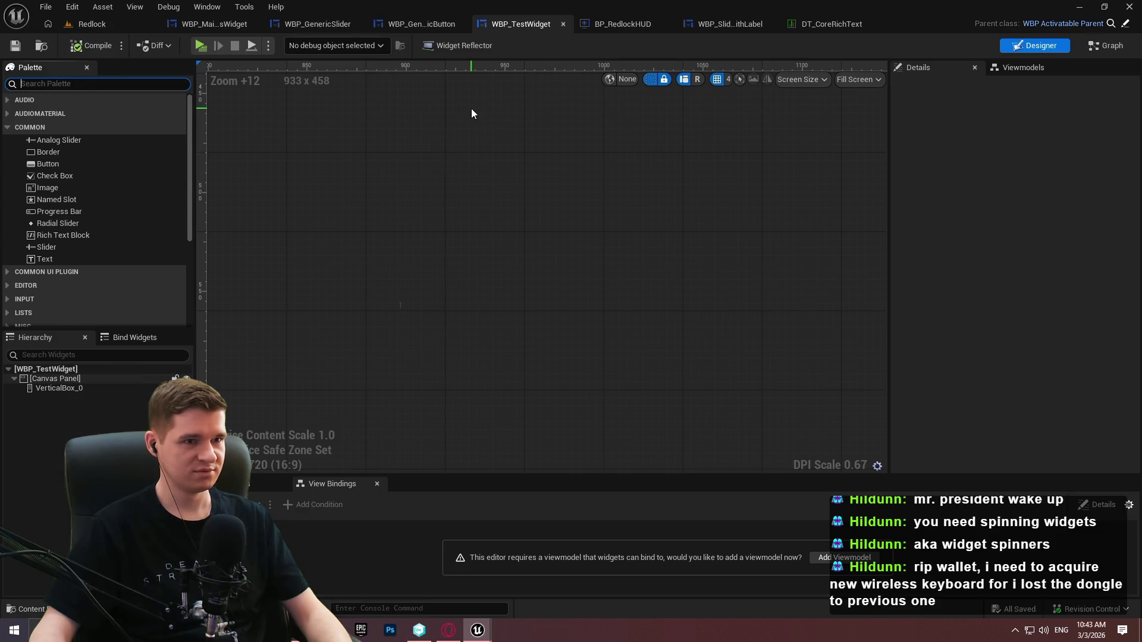
type("s")
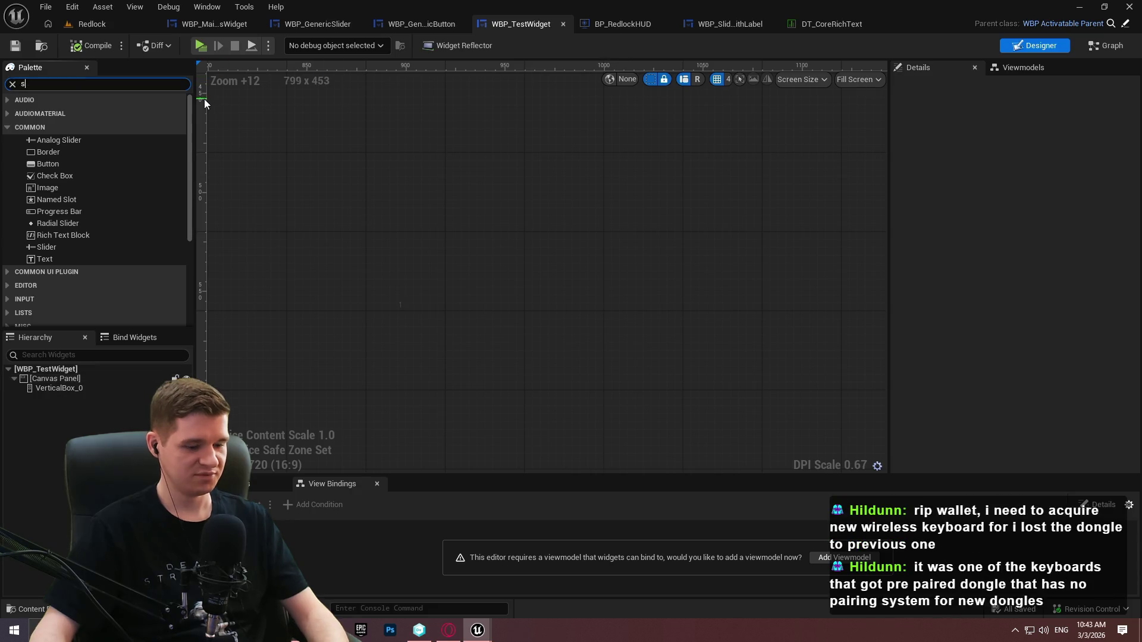
type("lider")
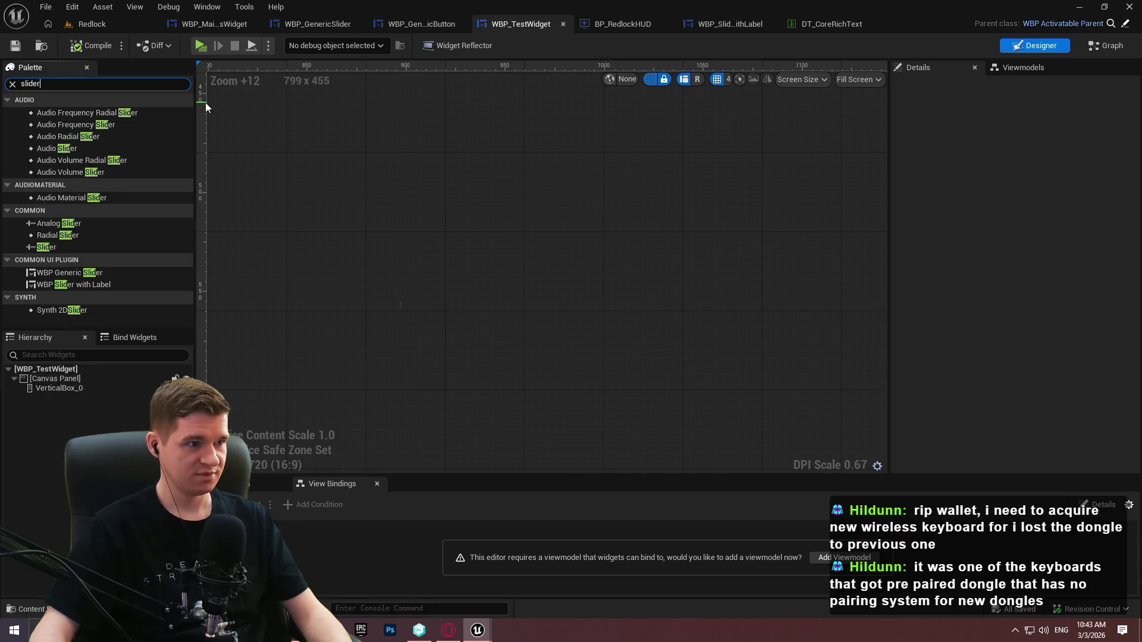
mouse_move(77, 283)
left_mouse_down()
mouse_move(15, 359)
mouse_move(44, 390)
left_mouse_up()
key("ctrl+d")
key("ctrl+d")
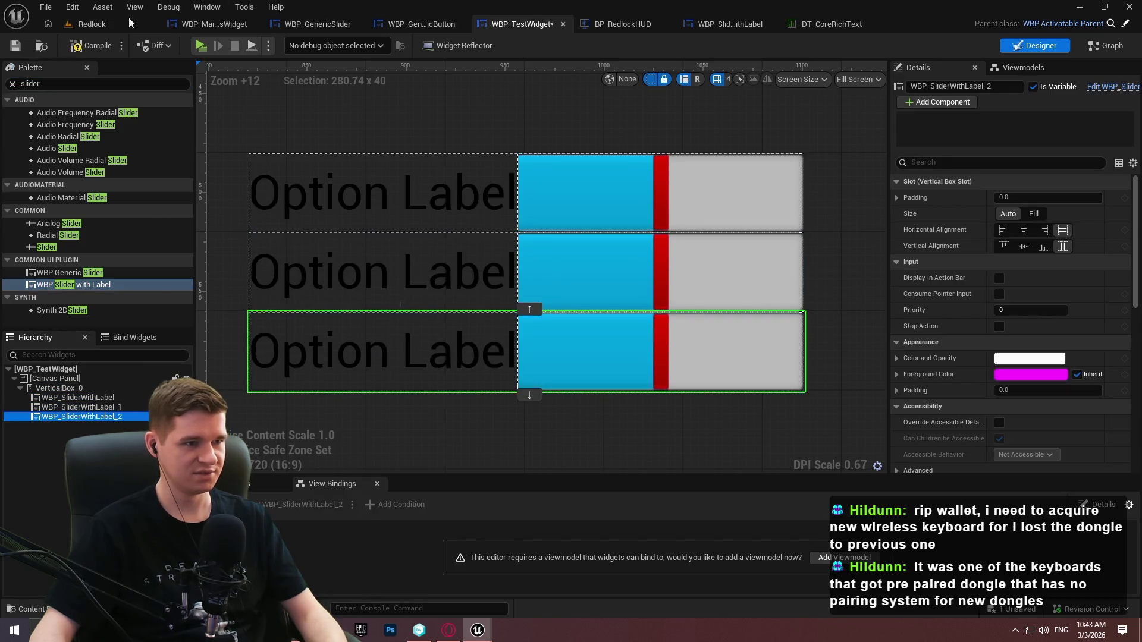
left_click(76, 45)
left_click(642, 123)
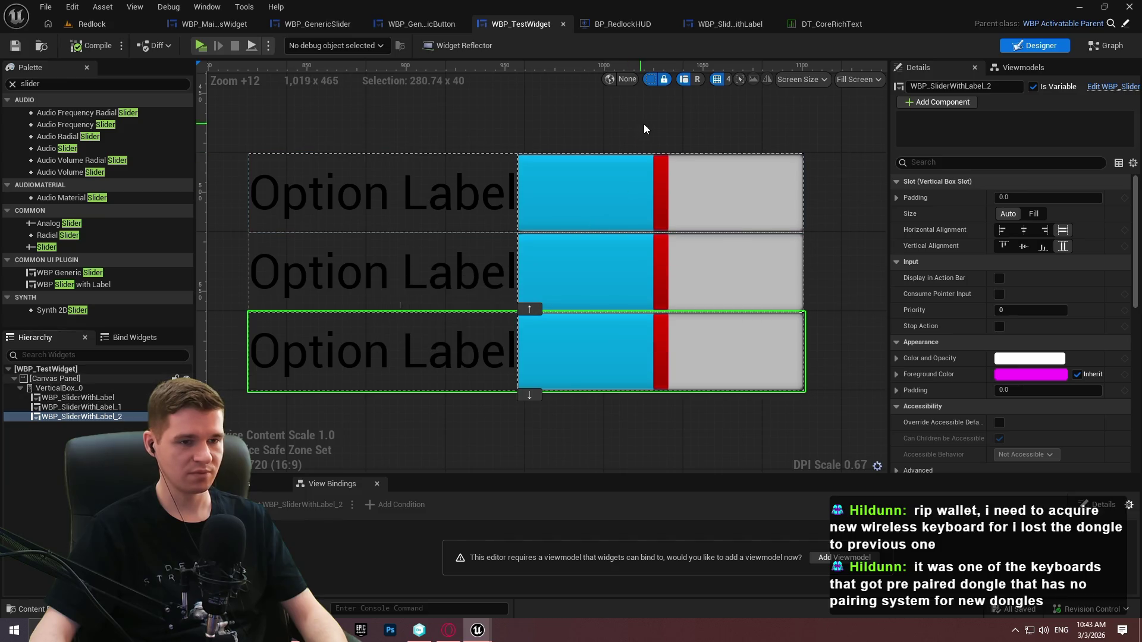
scroll(641, 124, "down", 1)
scroll(811, 126, "down", 4)
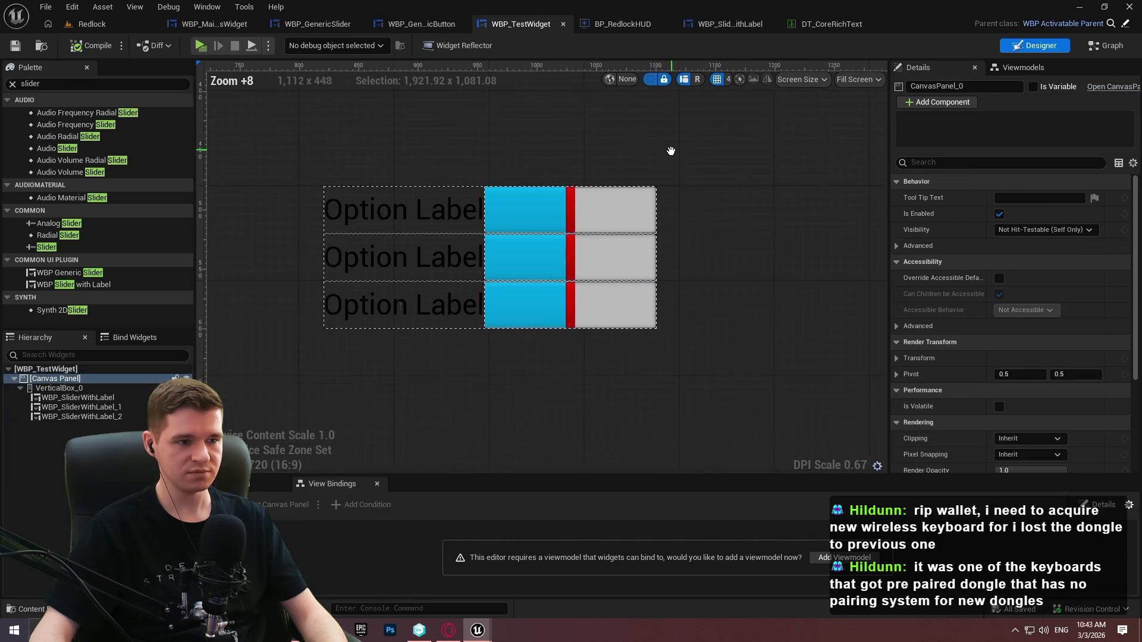
scroll(763, 106, "up", 1)
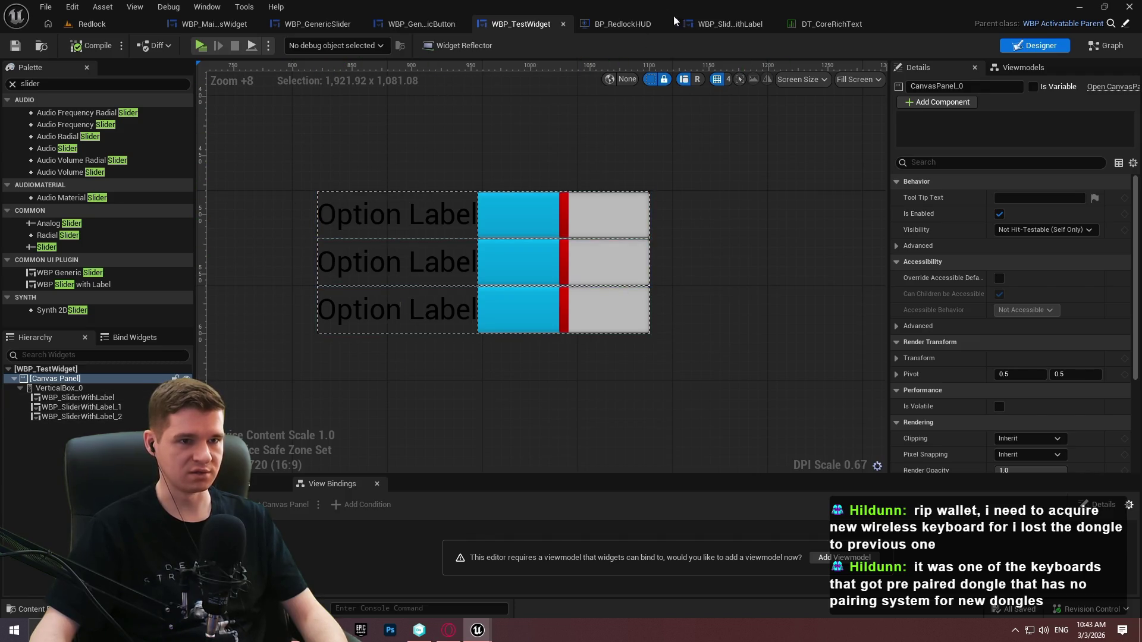
left_click(730, 27)
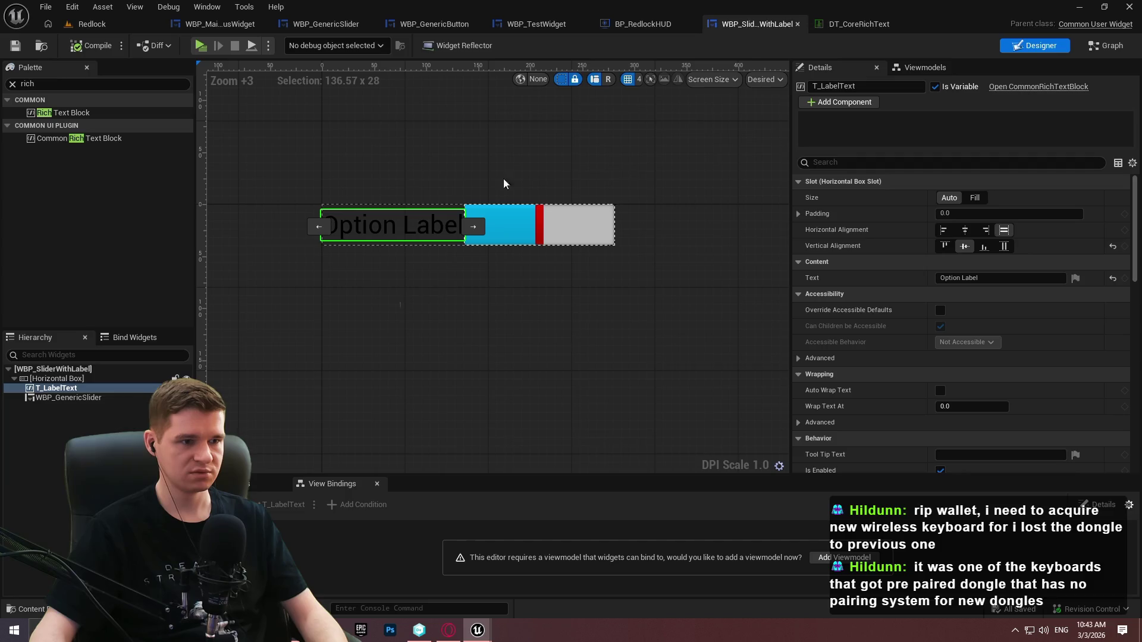
Wrap the Horizontal Box in a Border with 5.0 padding
right_click(56, 384)
mouse_move(89, 392)
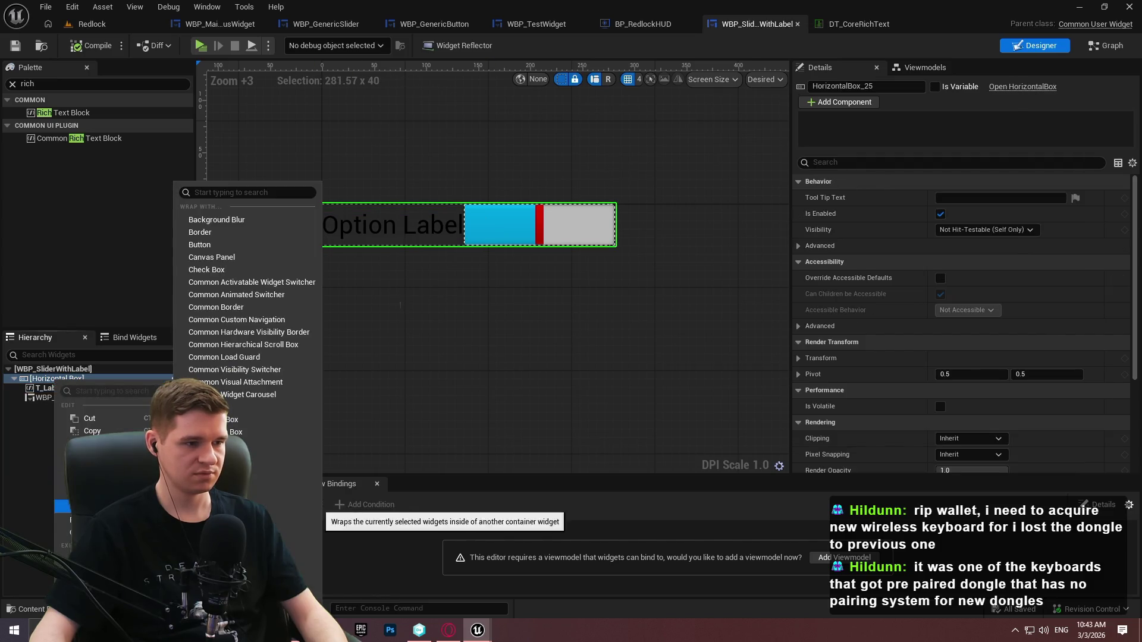
left_click(197, 235)
left_click(42, 379)
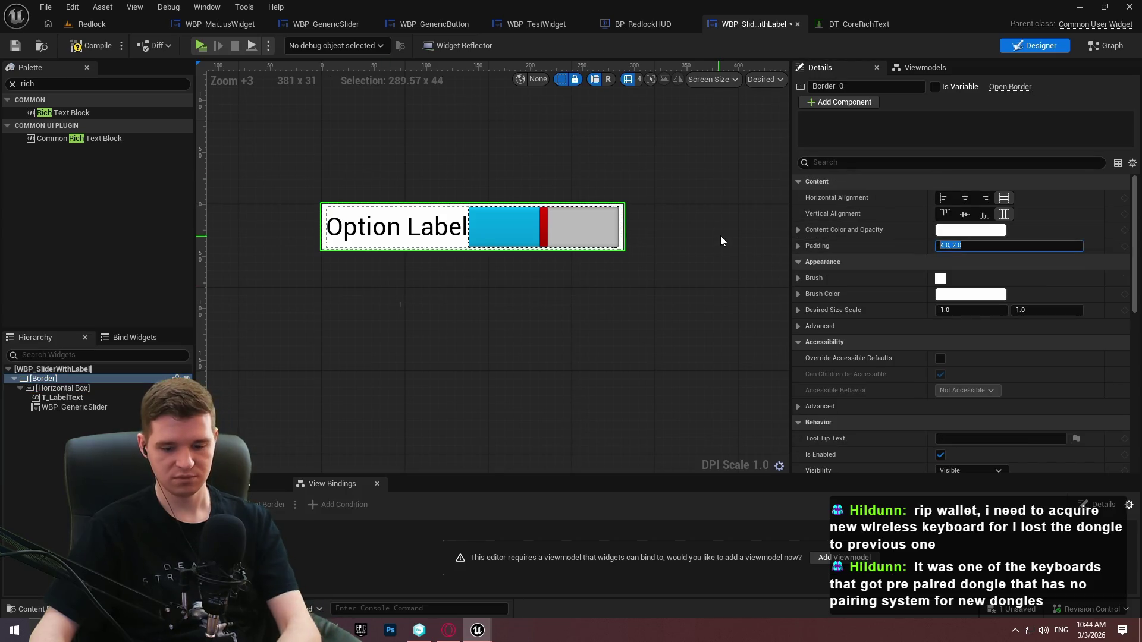
left_click(975, 245)
type("5")
key("Return")
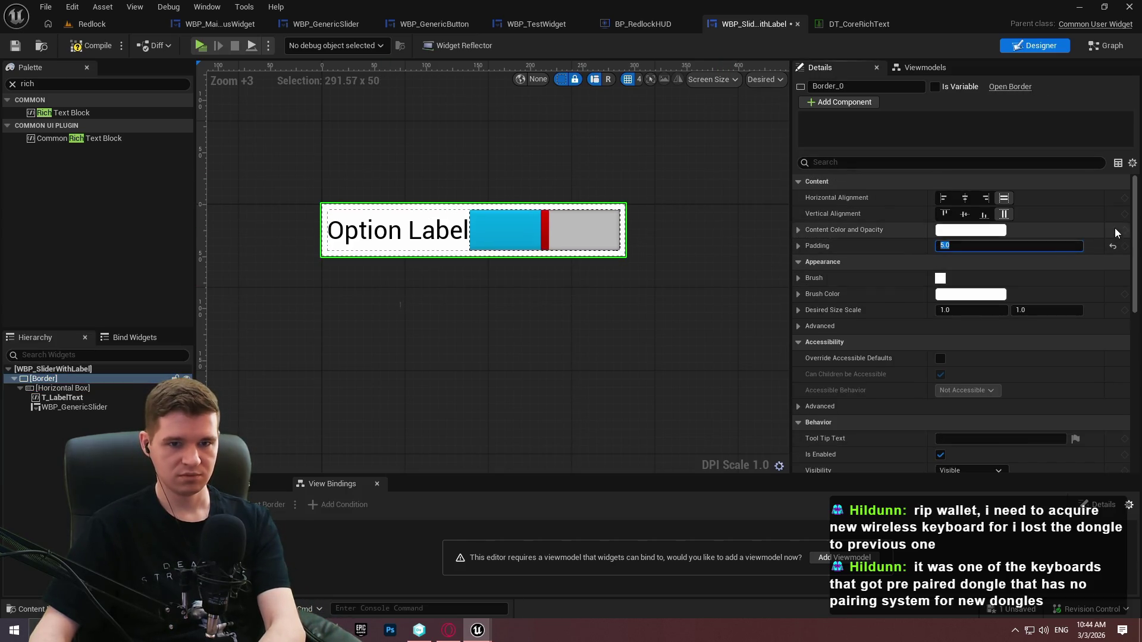
scroll(964, 270, "down", 5)
scroll(963, 270, "up", 2)
scroll(963, 323, "down", 4)
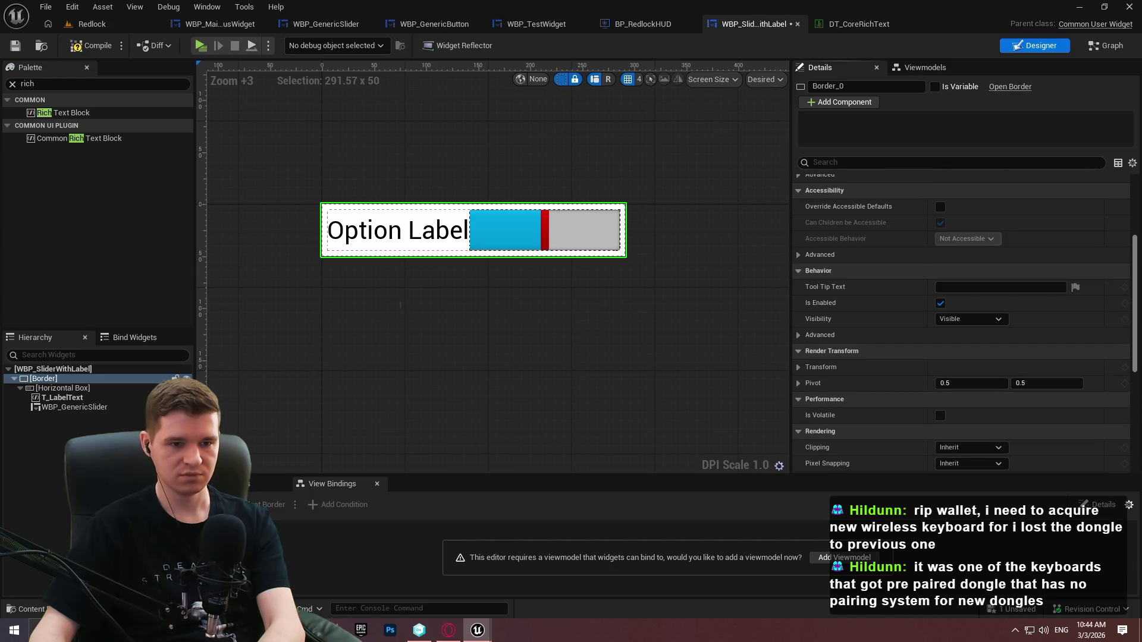
scroll(944, 278, "up", 5)
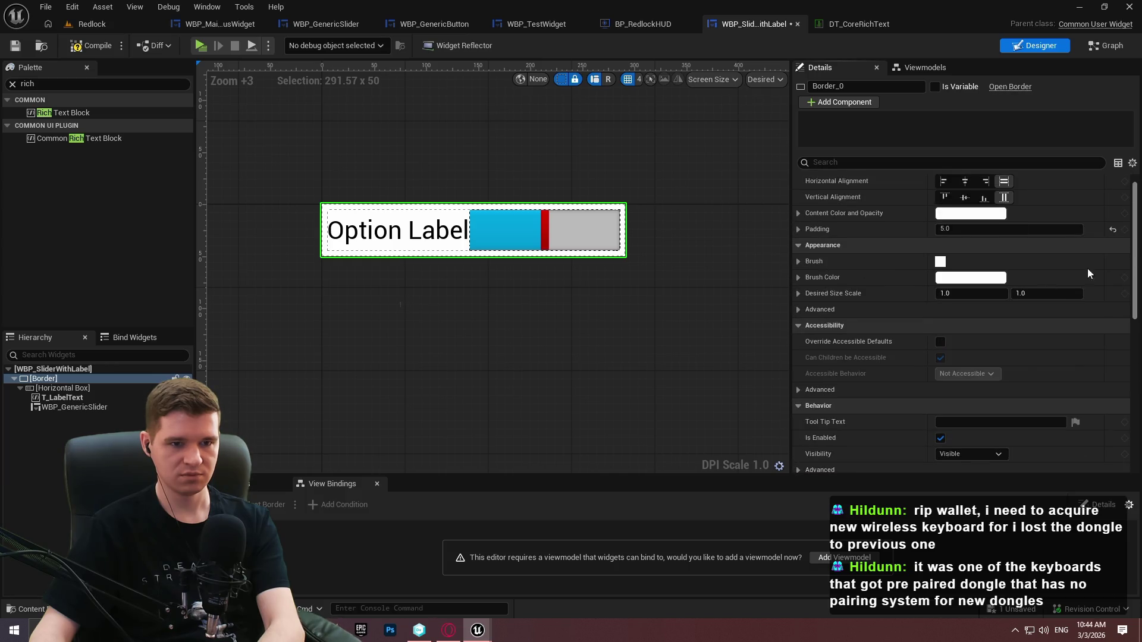
Set the Border's brush colour alpha to 0, then compile and save
left_click(968, 214)
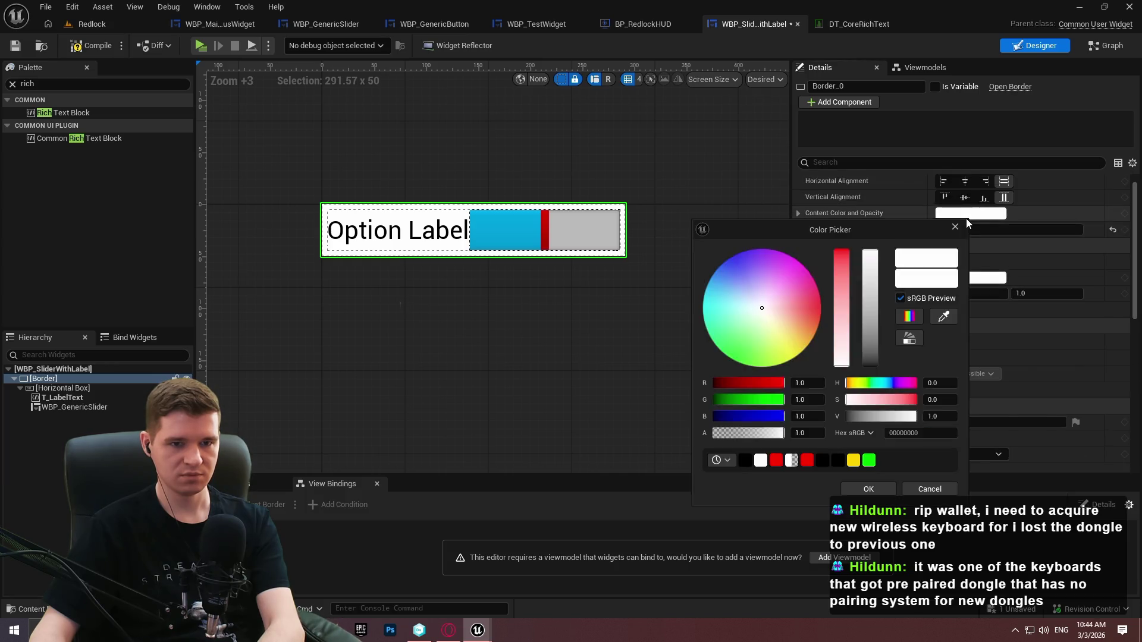
left_click(967, 282)
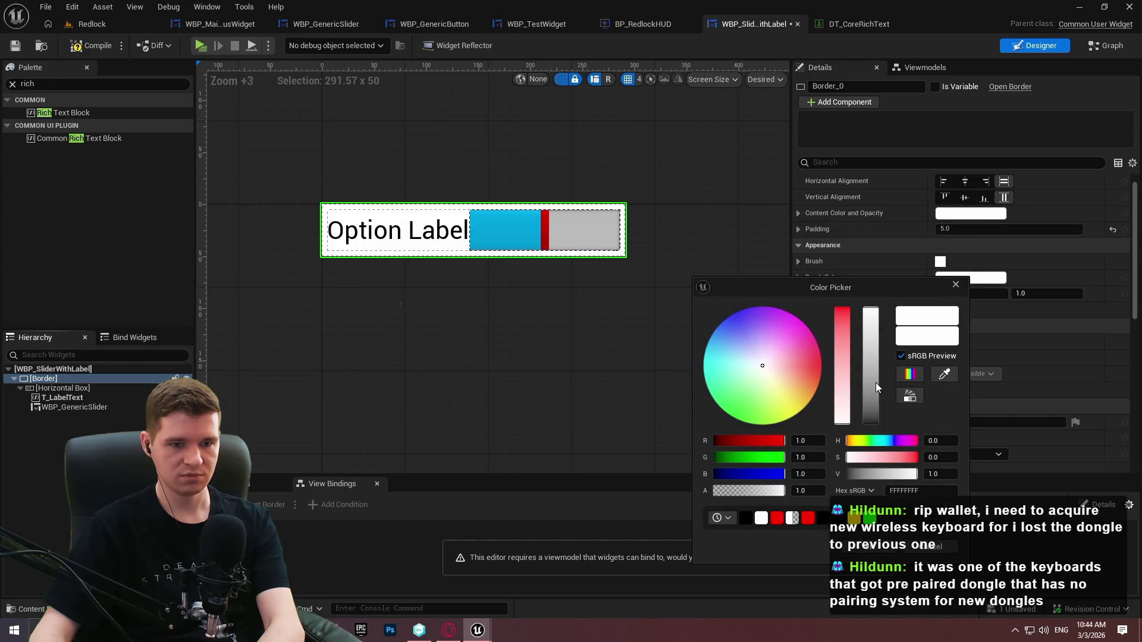
left_click_drag(743, 494, 565, 533)
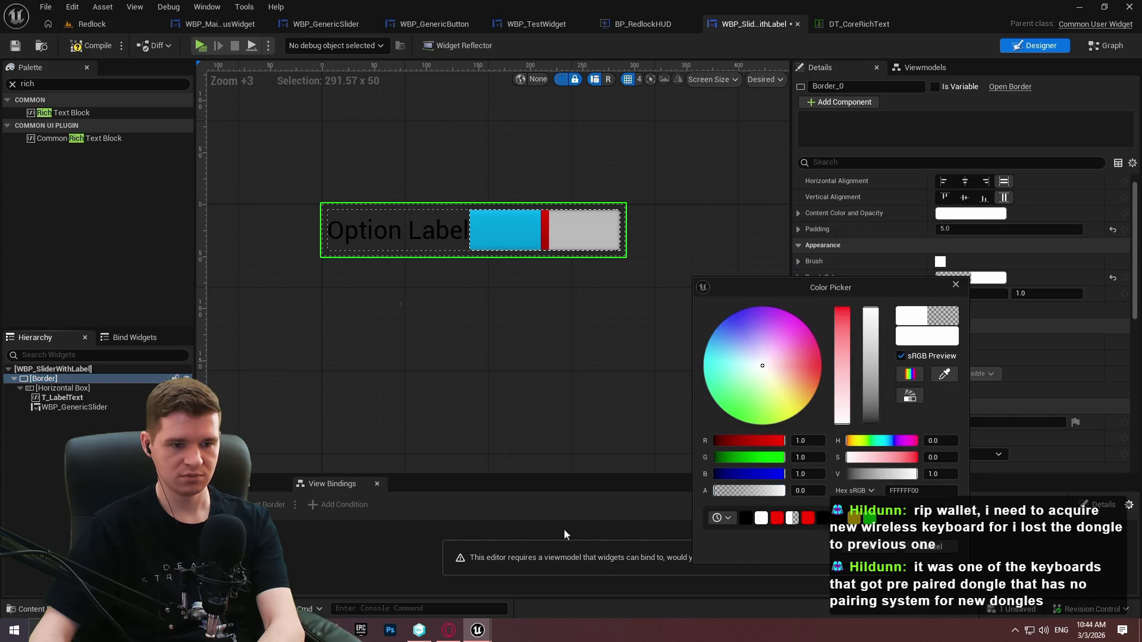
left_click(865, 551)
left_click(84, 45)
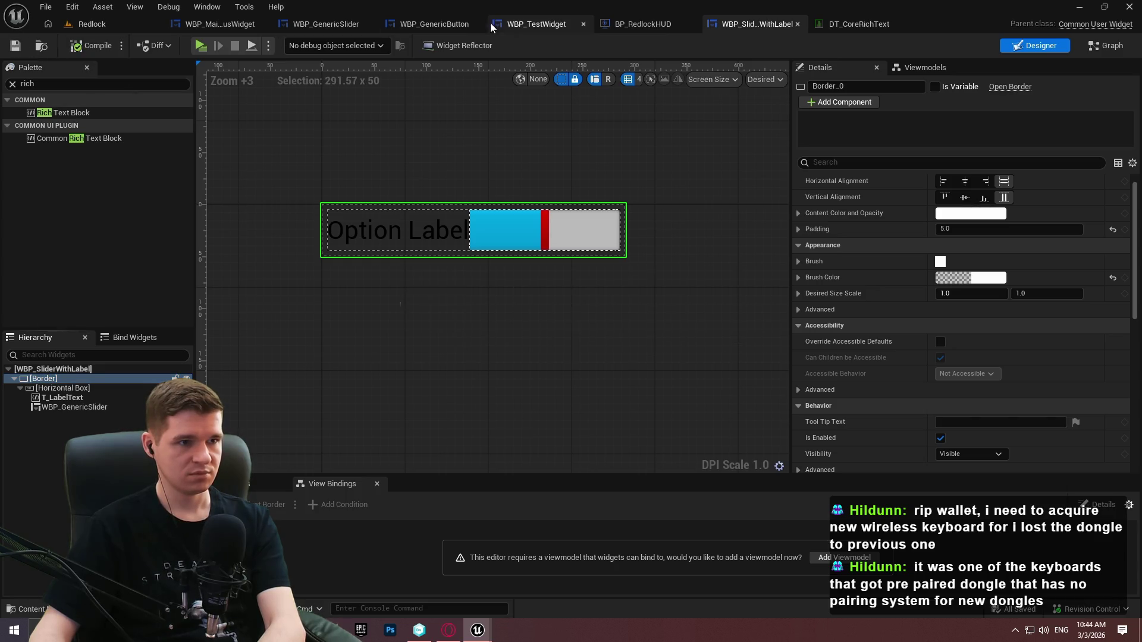
left_click(559, 27)
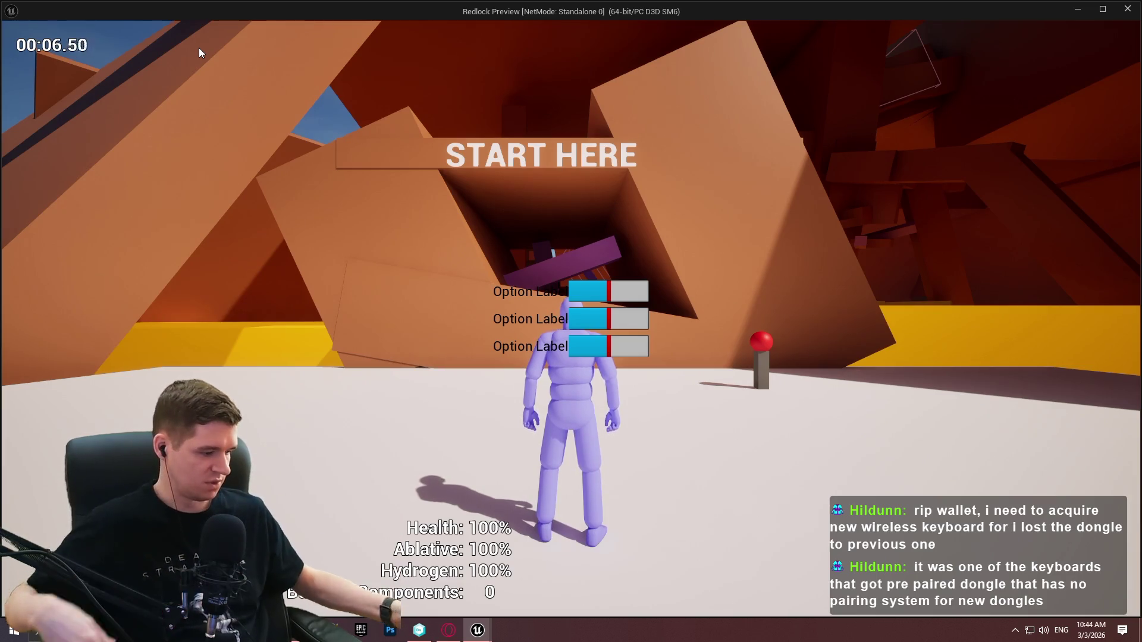
key("Escape")
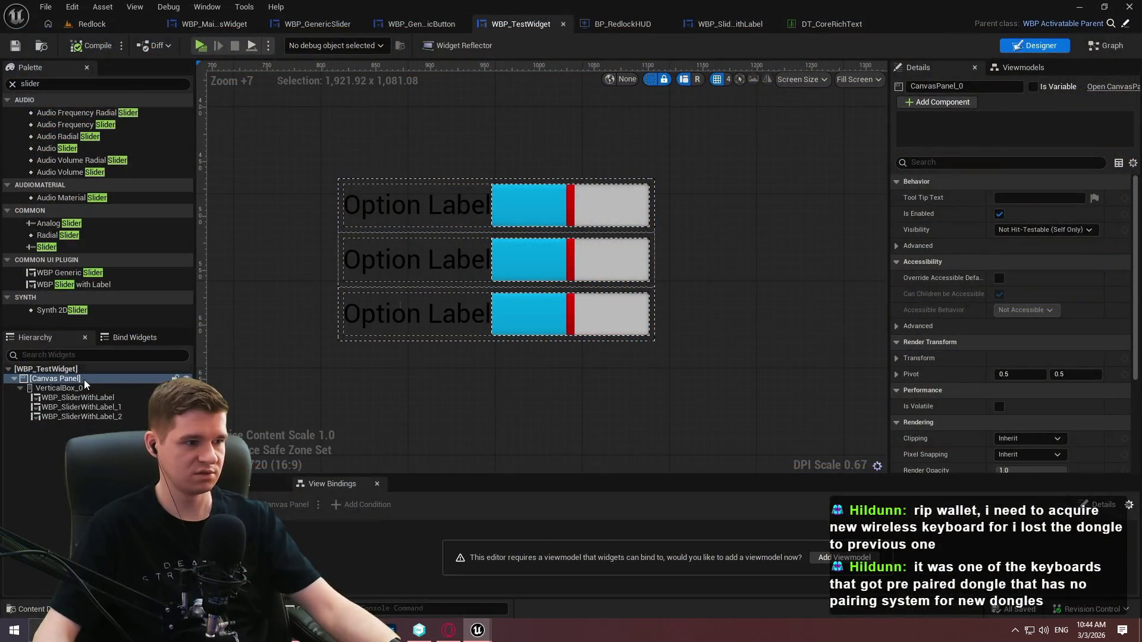
Set WBP_TestWidget's Desired Focus Widget to WBP_SliderWithLabel, save, and start a Play preview
left_click(46, 369)
scroll(1055, 360, "down", 1)
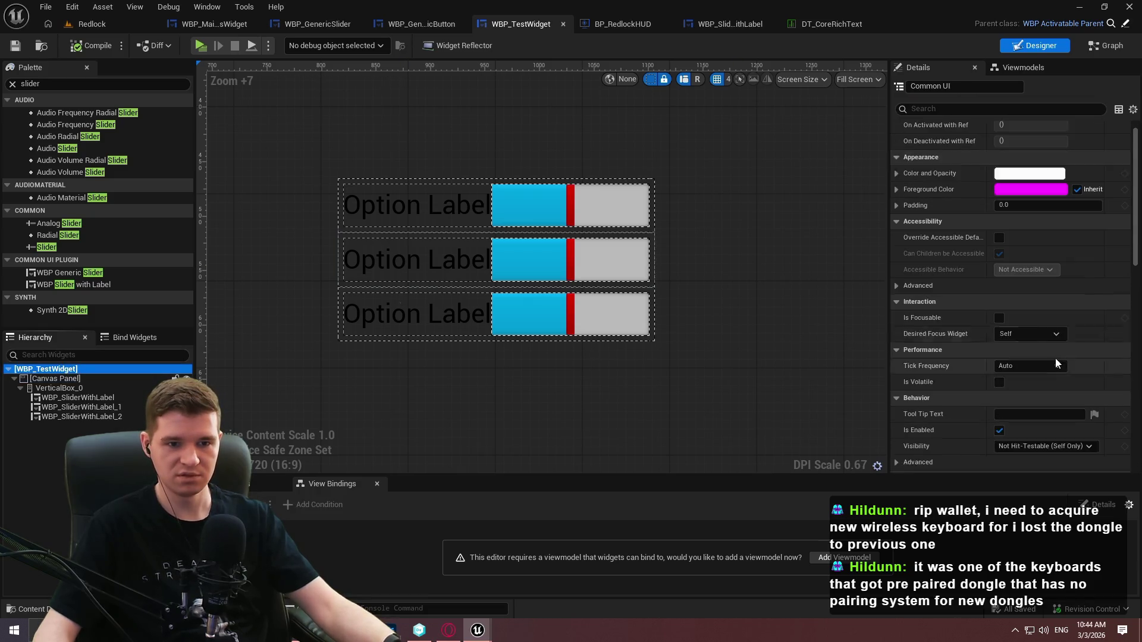
scroll(1055, 359, "down", 1)
left_click(1027, 319)
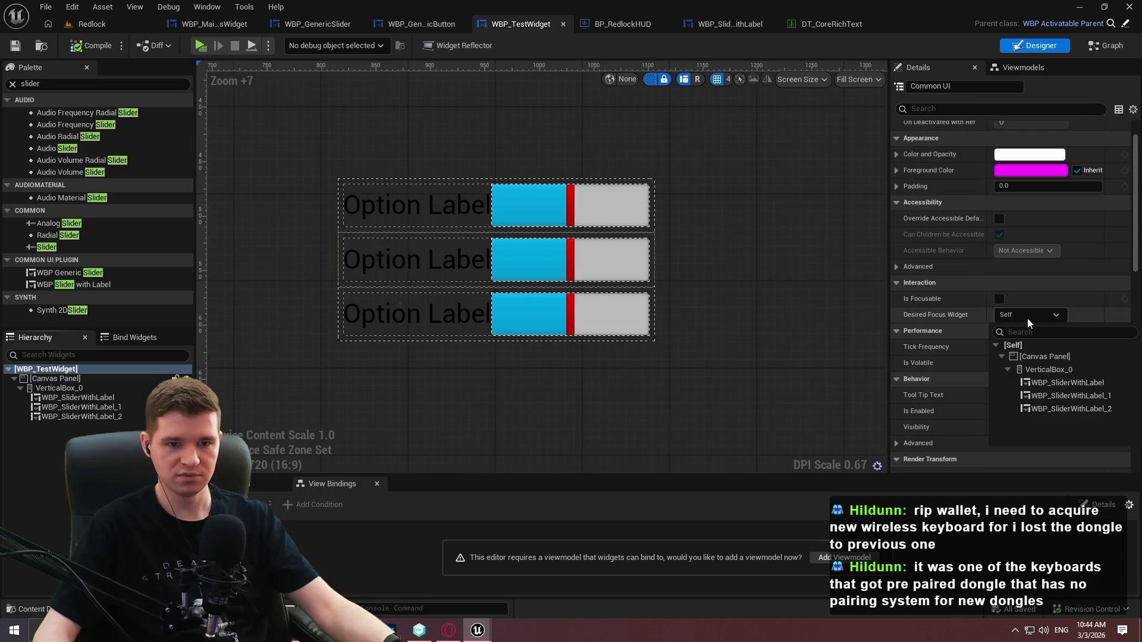
left_click(1072, 386)
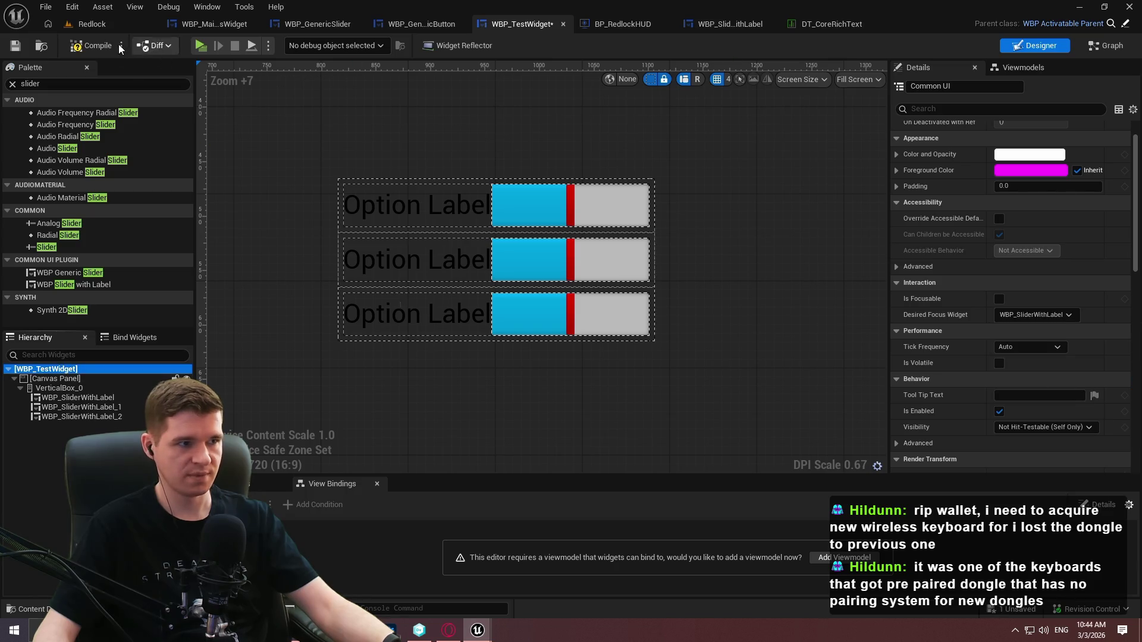
key("ctrl+s")
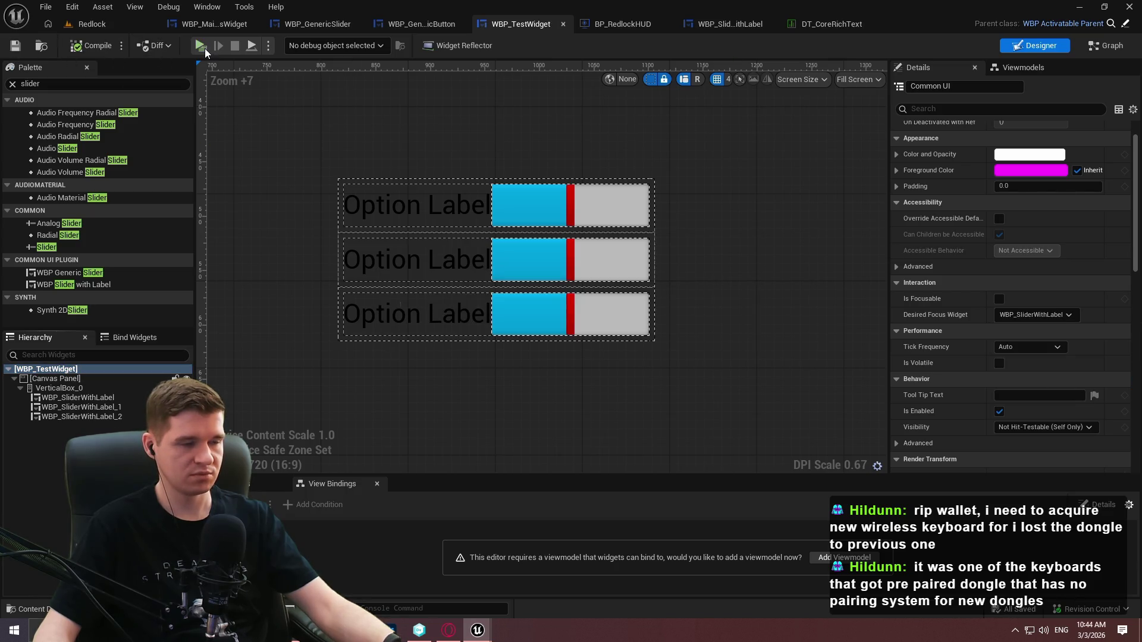
left_click(209, 48)
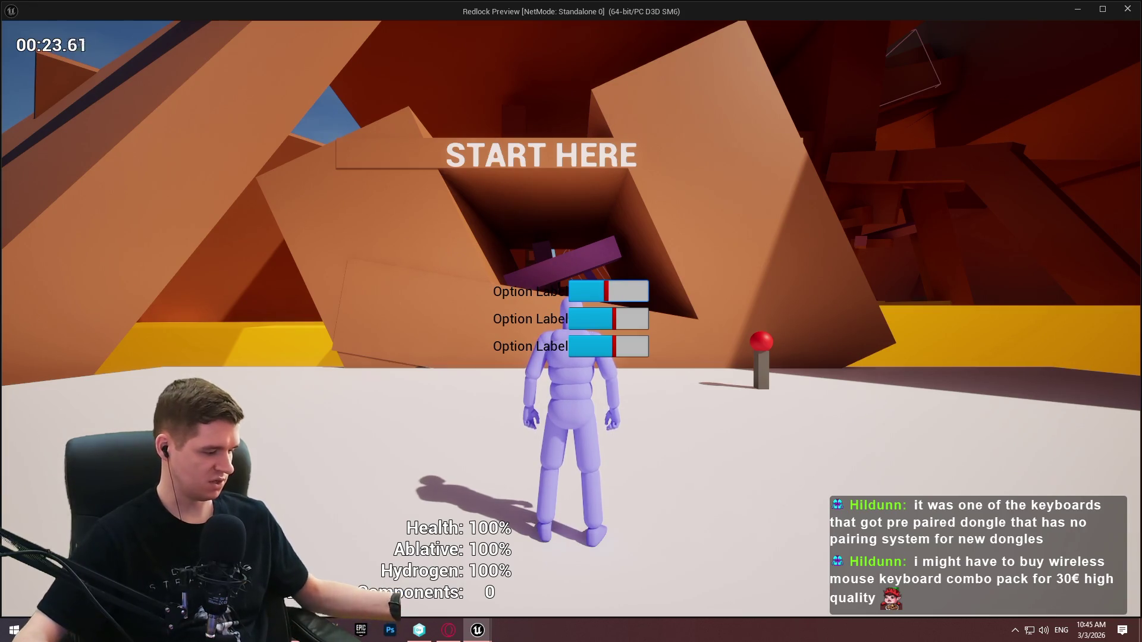
Playtest the three option sliders over two more preview runs, stopping each one afterwards
key("Escape")
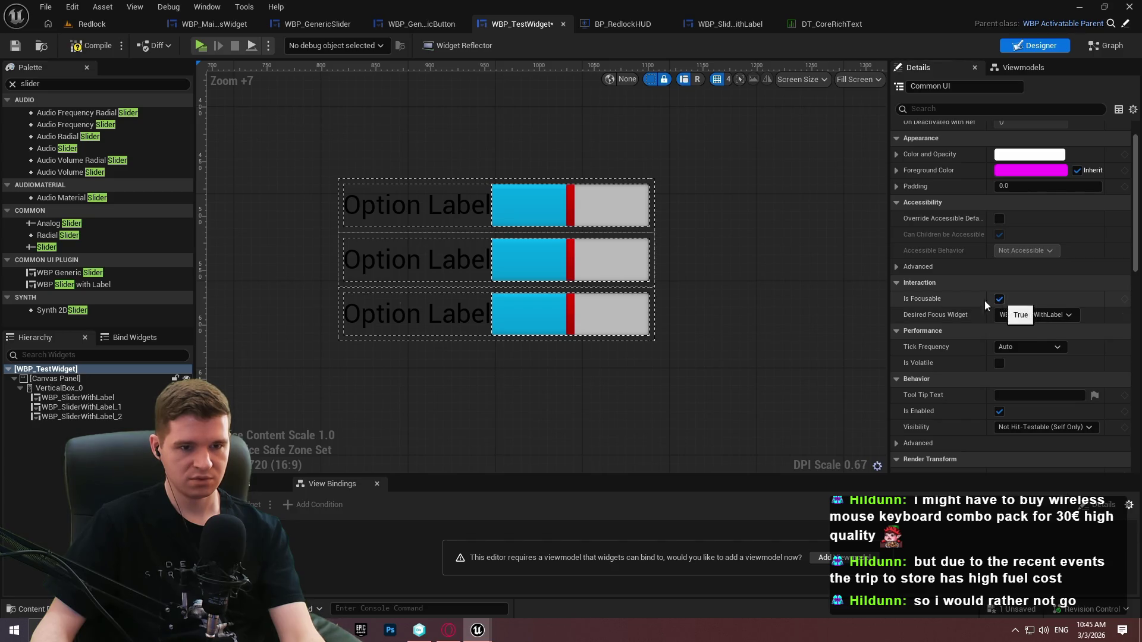
left_click(201, 45)
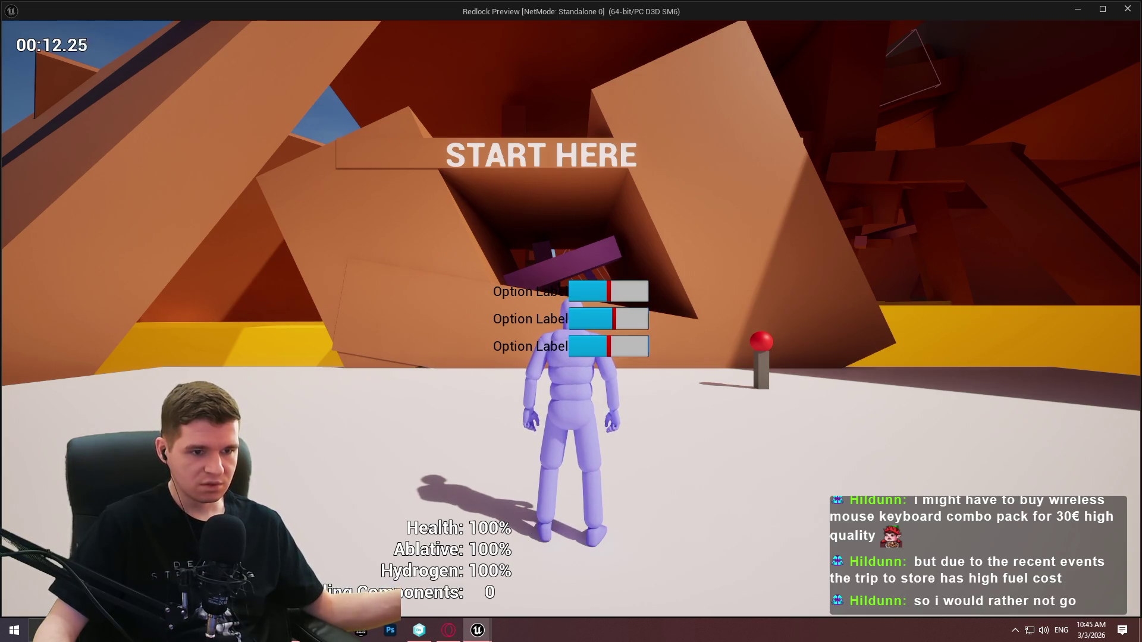
key("Escape")
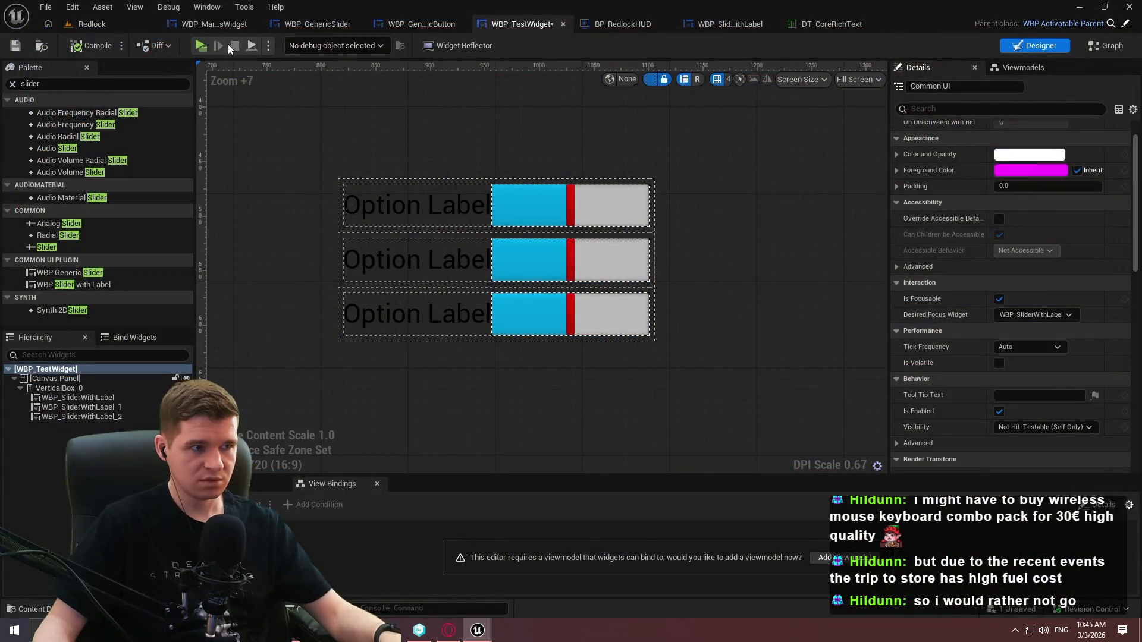
left_click(200, 46)
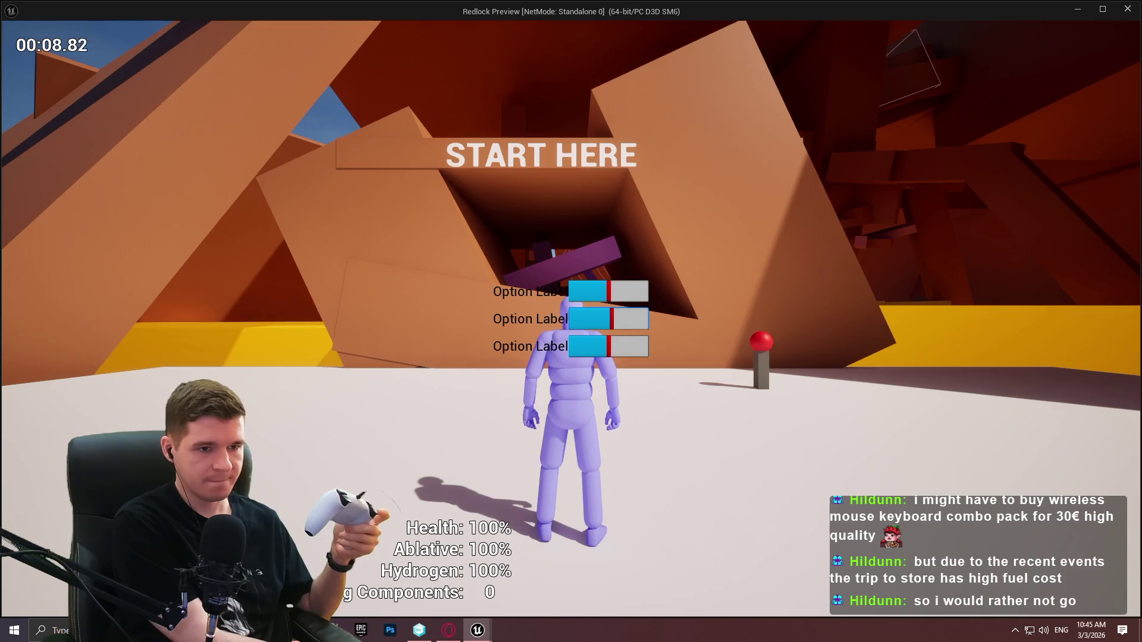
key("Escape")
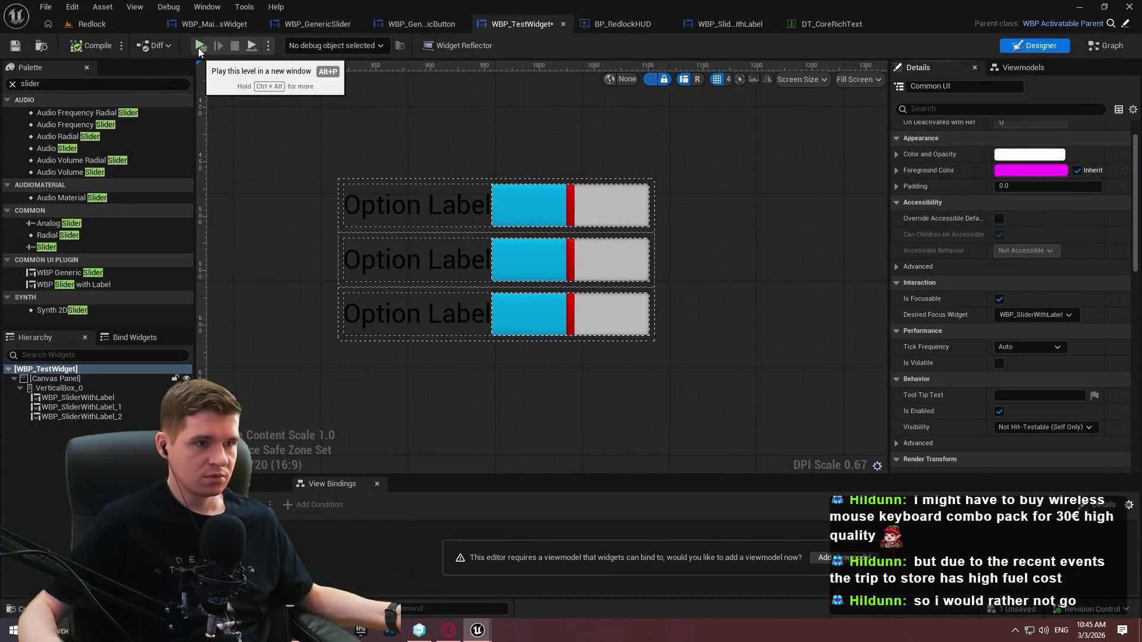
left_click(419, 24)
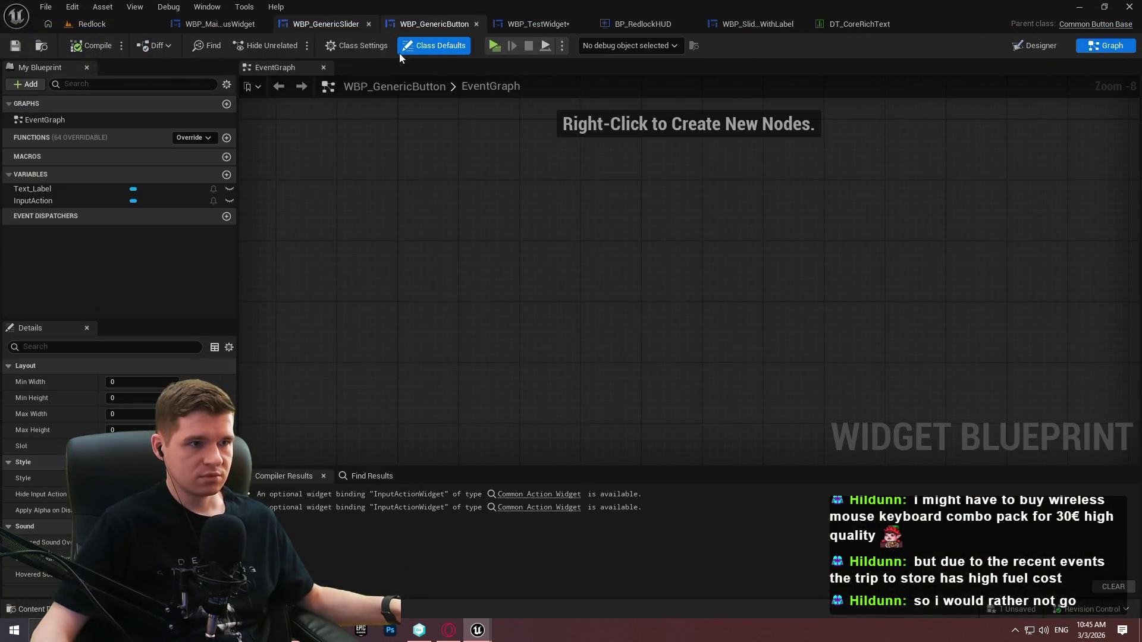
Override On Focus Received in WBP_GenericSlider and move its Return Node to the right
left_click(298, 23)
scroll(514, 195, "down", 2)
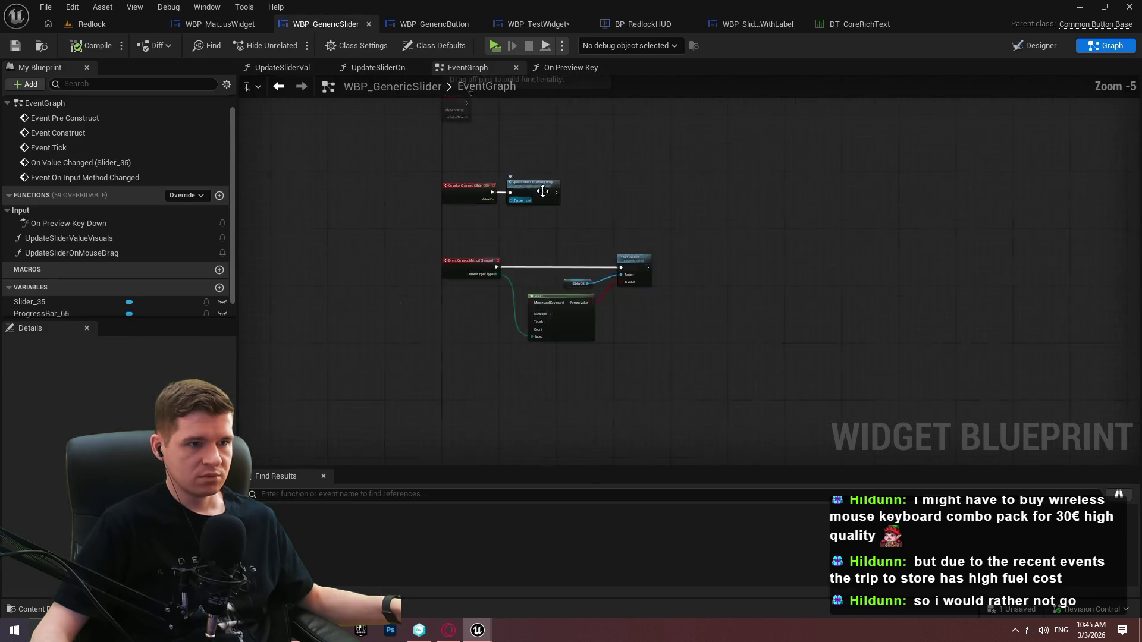
scroll(487, 262, "up", 2)
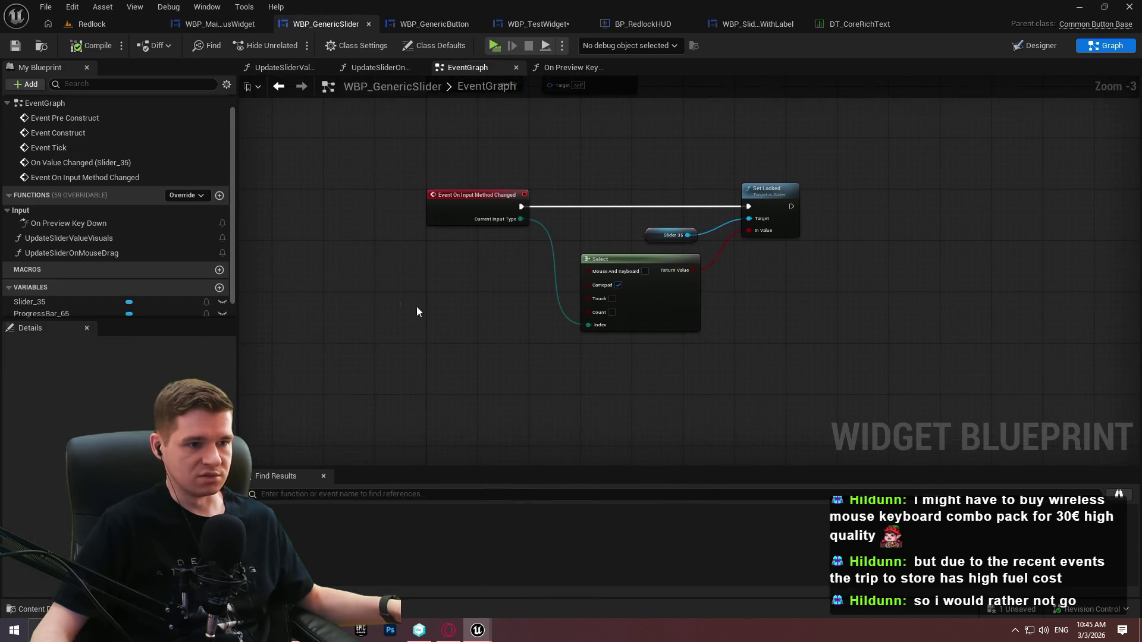
right_click(421, 326)
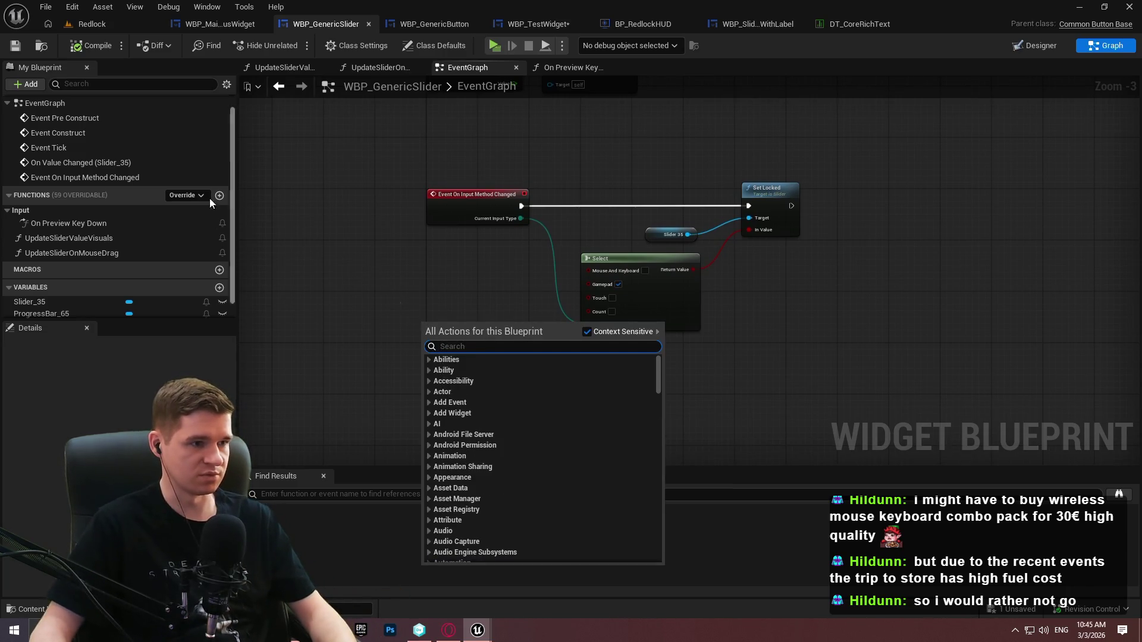
left_click(195, 195)
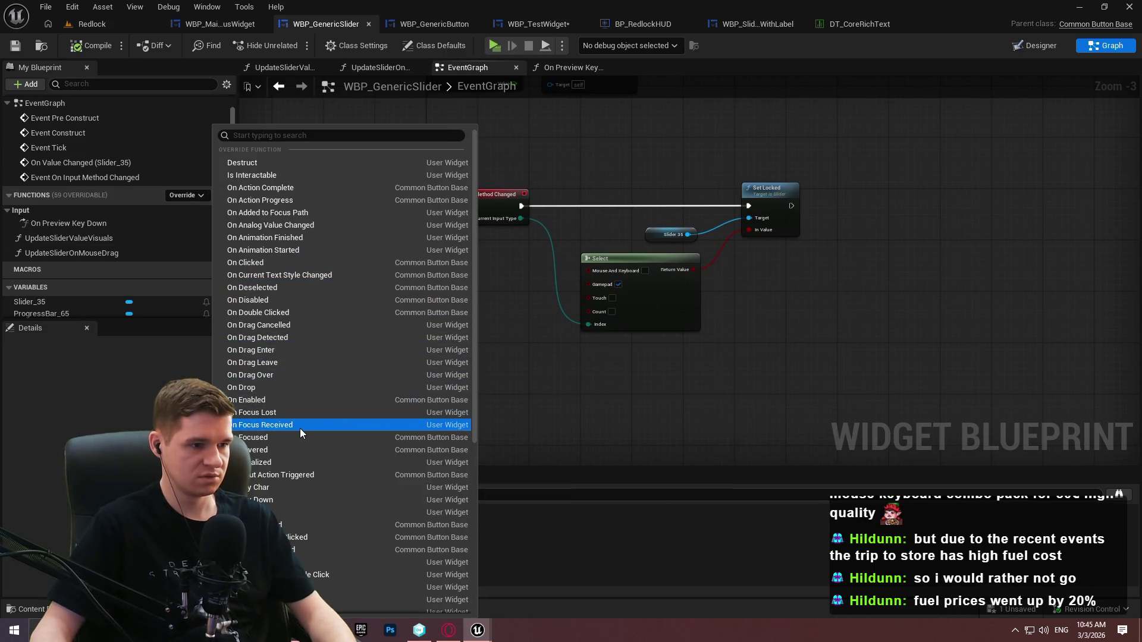
left_click(300, 426)
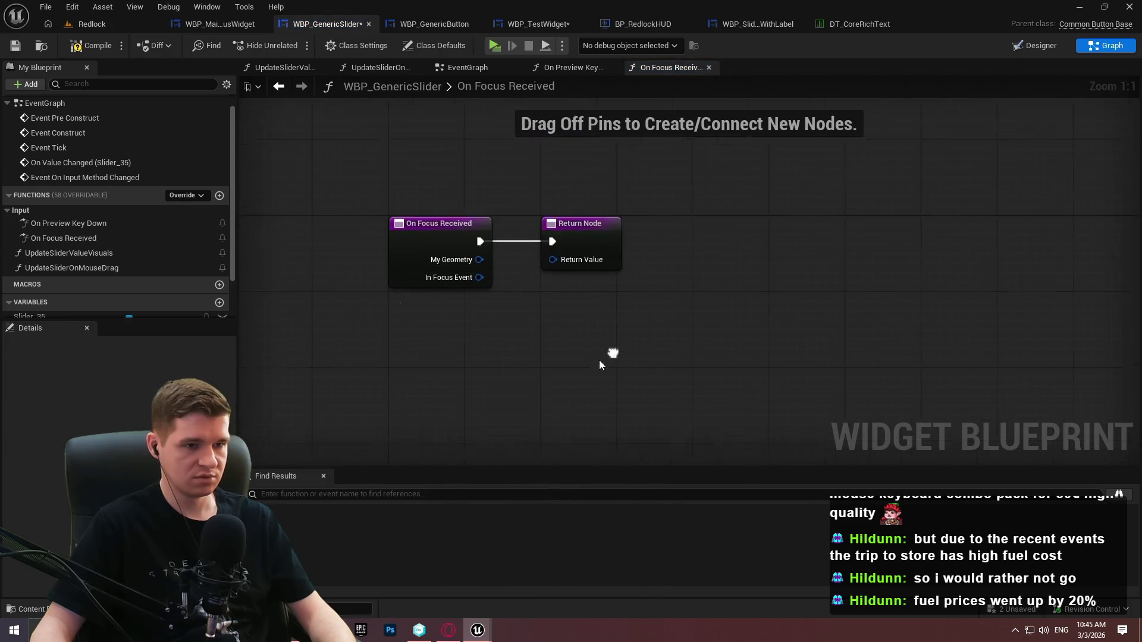
mouse_move(562, 249)
left_mouse_down()
mouse_move(825, 268)
mouse_move(861, 250)
left_mouse_up()
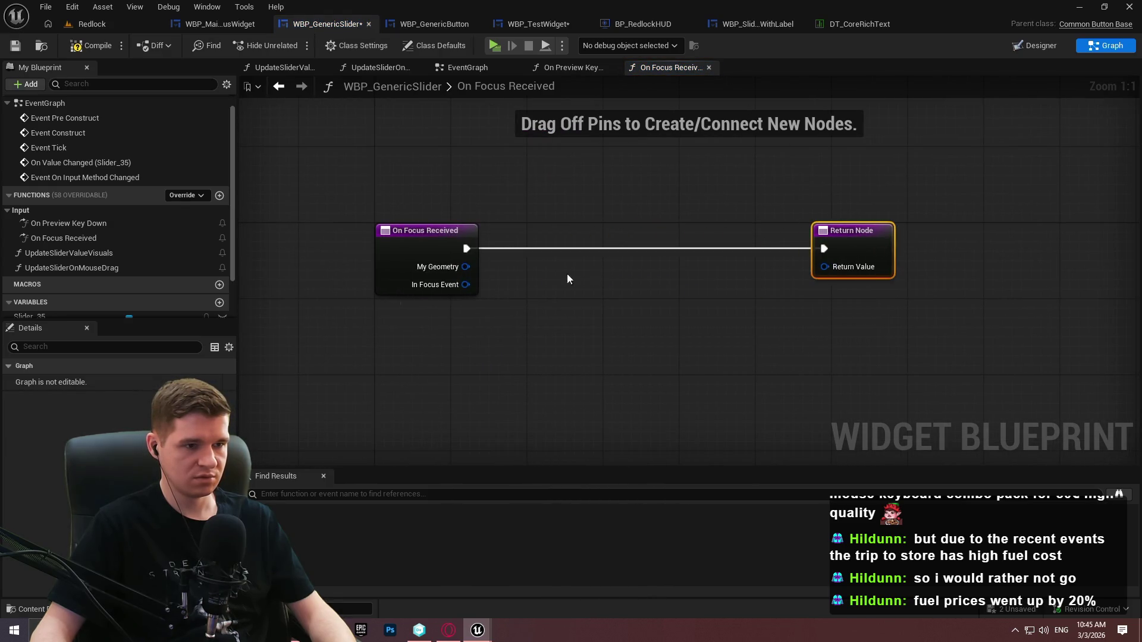
Call the parent's On Focus Received and follow it with a Print String node
right_click(421, 246)
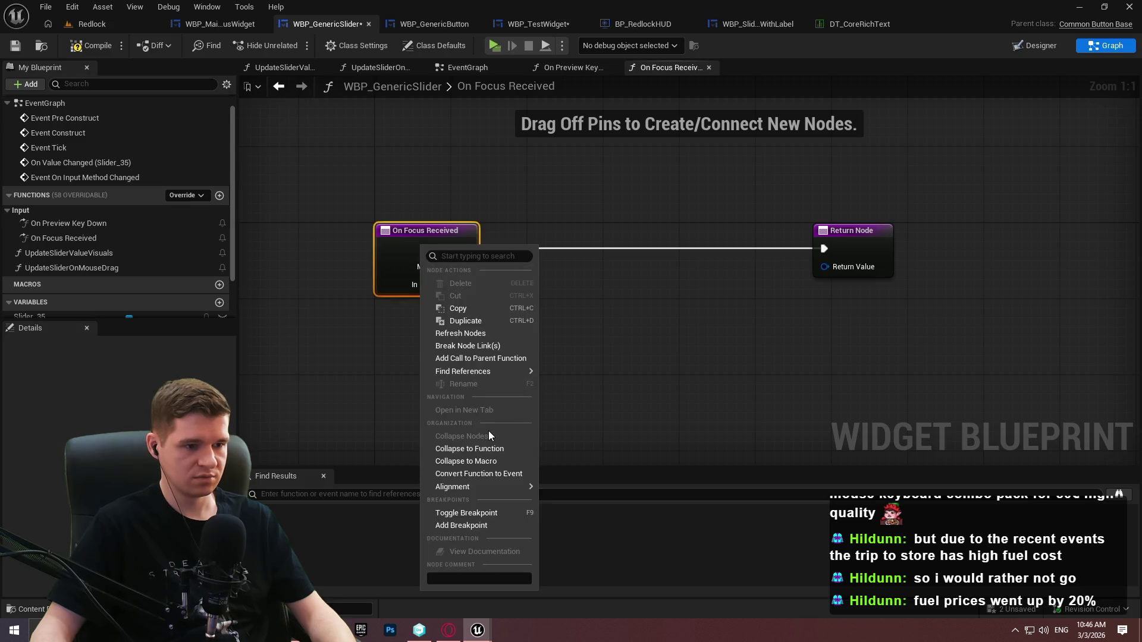
left_click(487, 358)
mouse_move(433, 327)
left_mouse_down()
mouse_move(574, 248)
mouse_move(466, 248)
mouse_move(520, 267)
mouse_move(465, 284)
left_mouse_up()
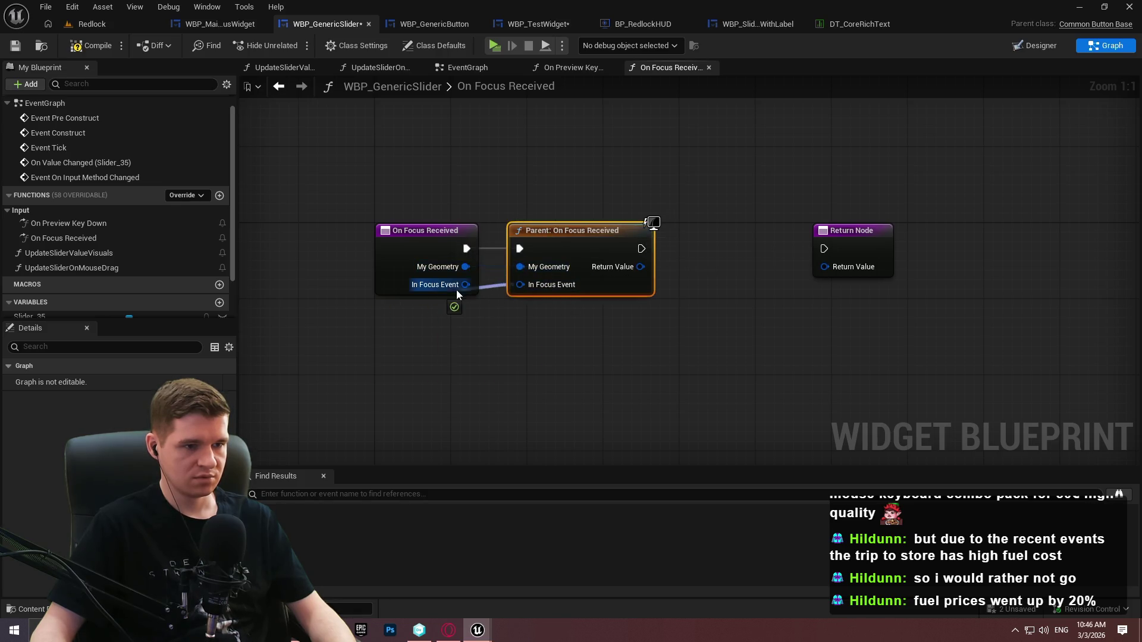
left_click(661, 260)
left_click_drag(641, 249, 690, 276)
type("p")
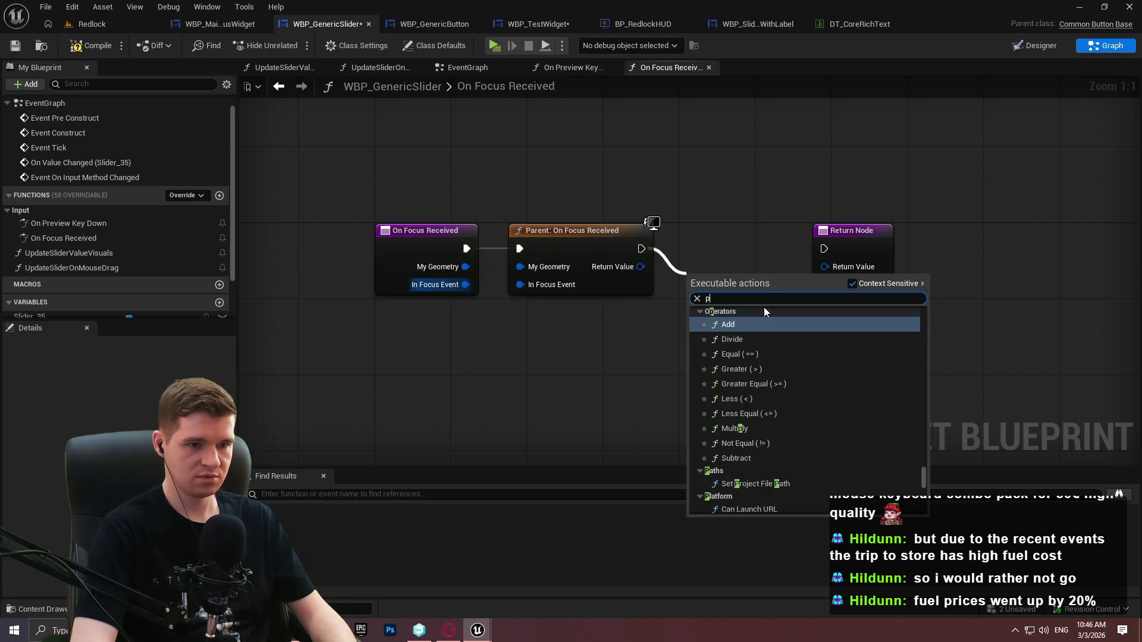
type("rint")
key("Return")
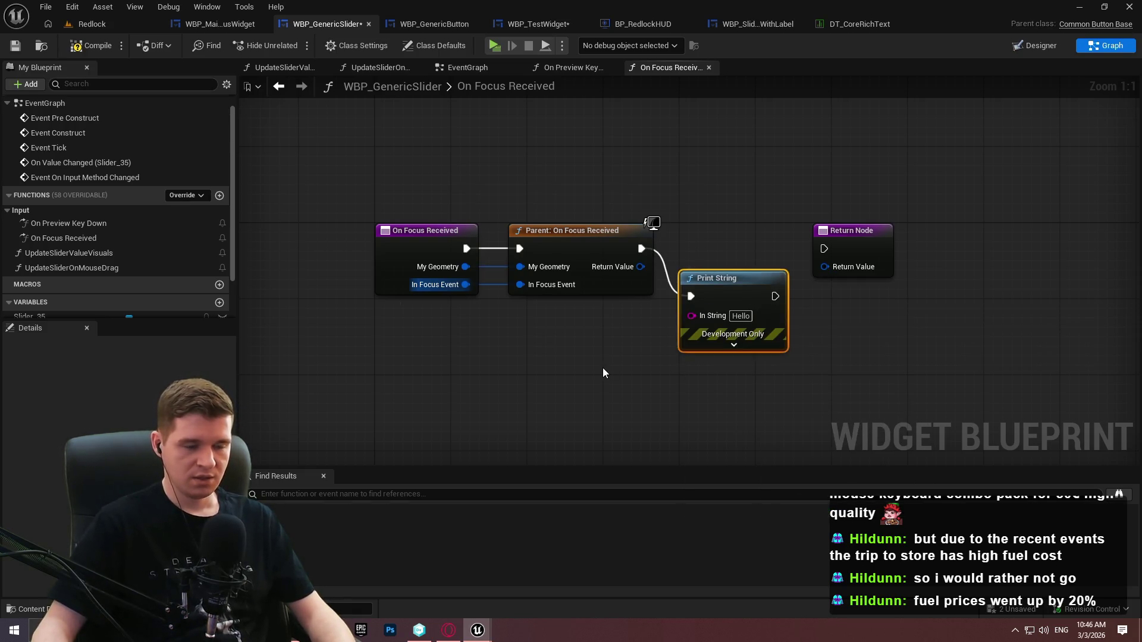
Print the slider's display name using Get Display Name on Self, continuing to the Return Node
right_click(602, 367)
type("get display")
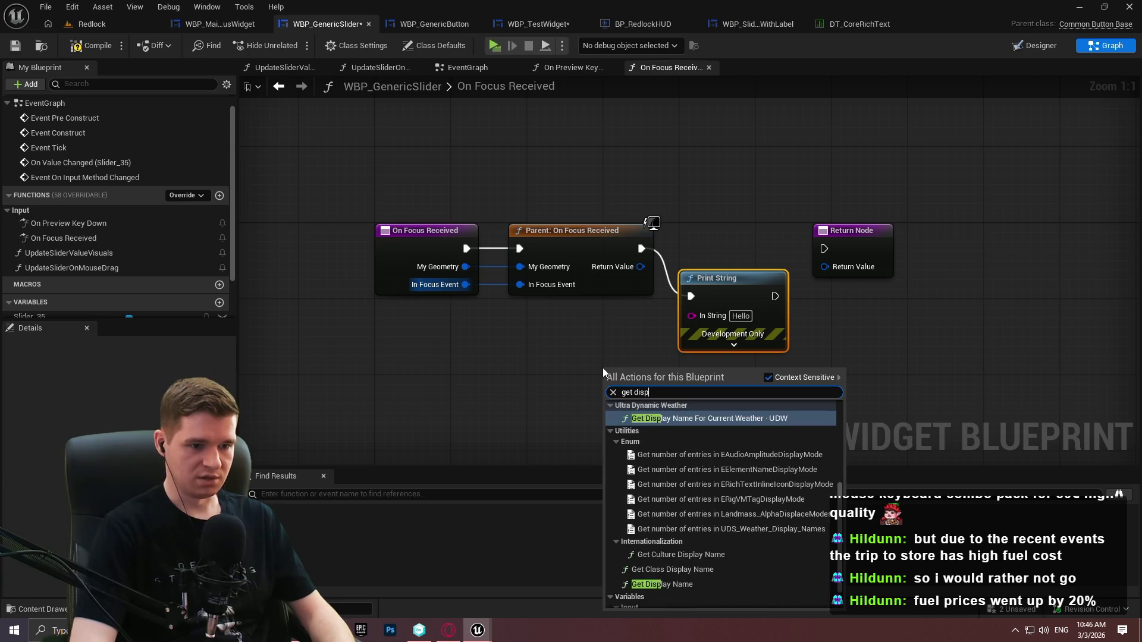
left_click(676, 570)
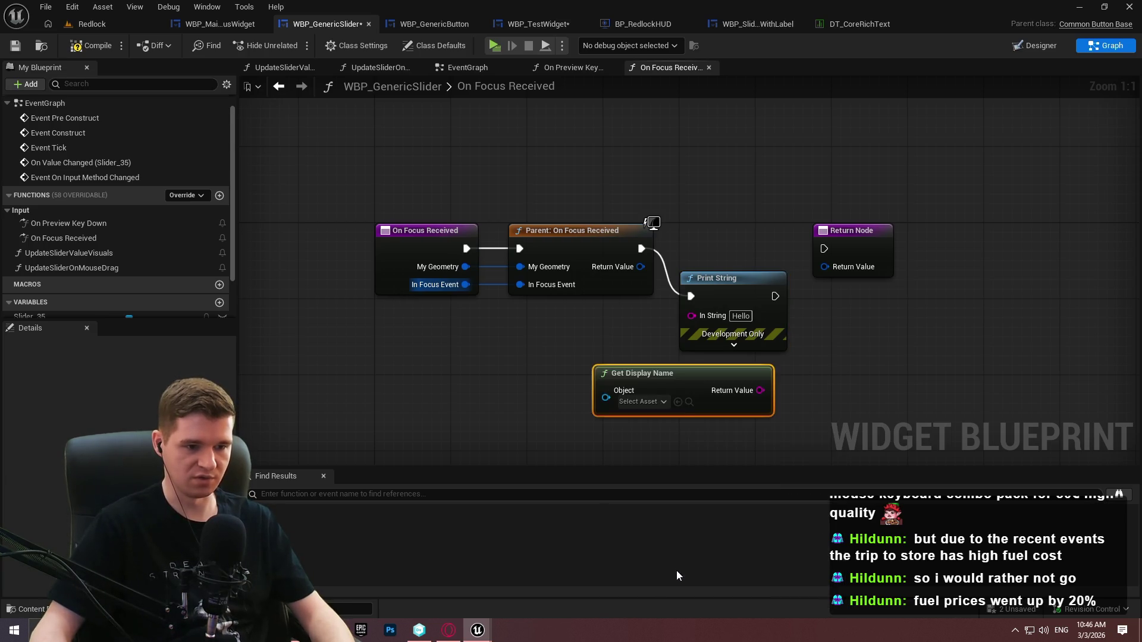
left_click_drag(605, 398, 512, 416)
type("self")
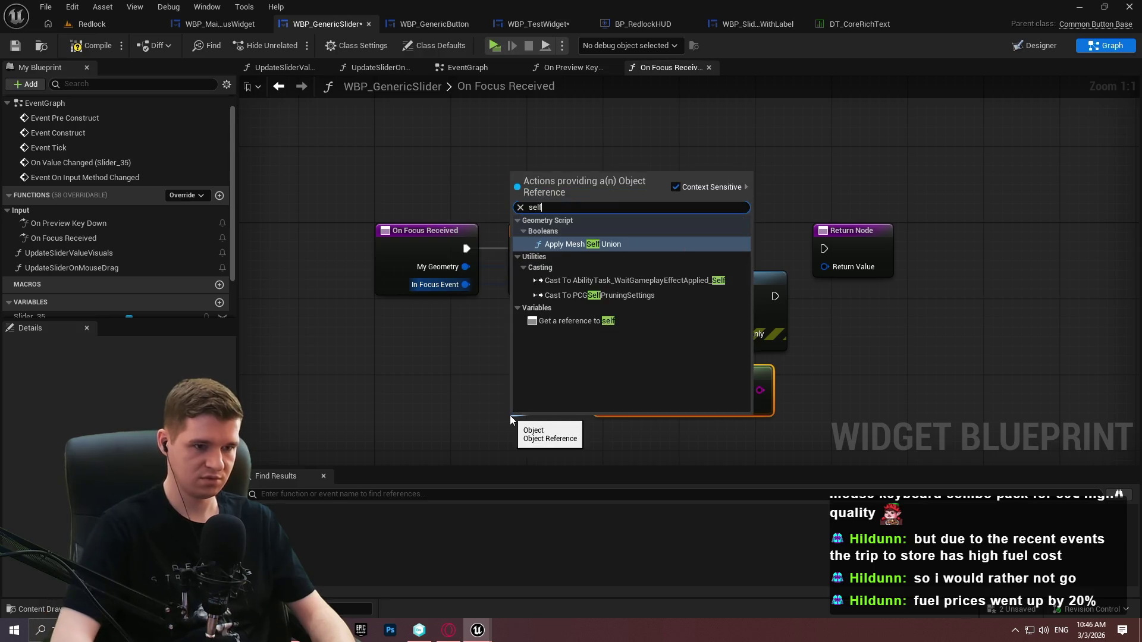
left_click(586, 322)
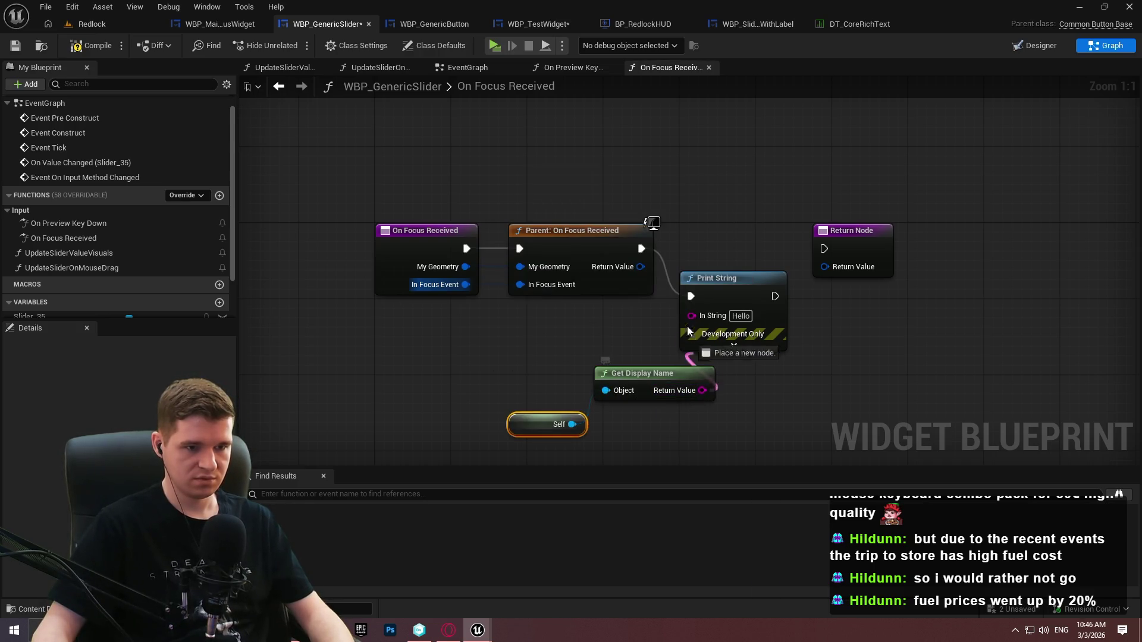
left_click_drag(750, 297, 824, 249)
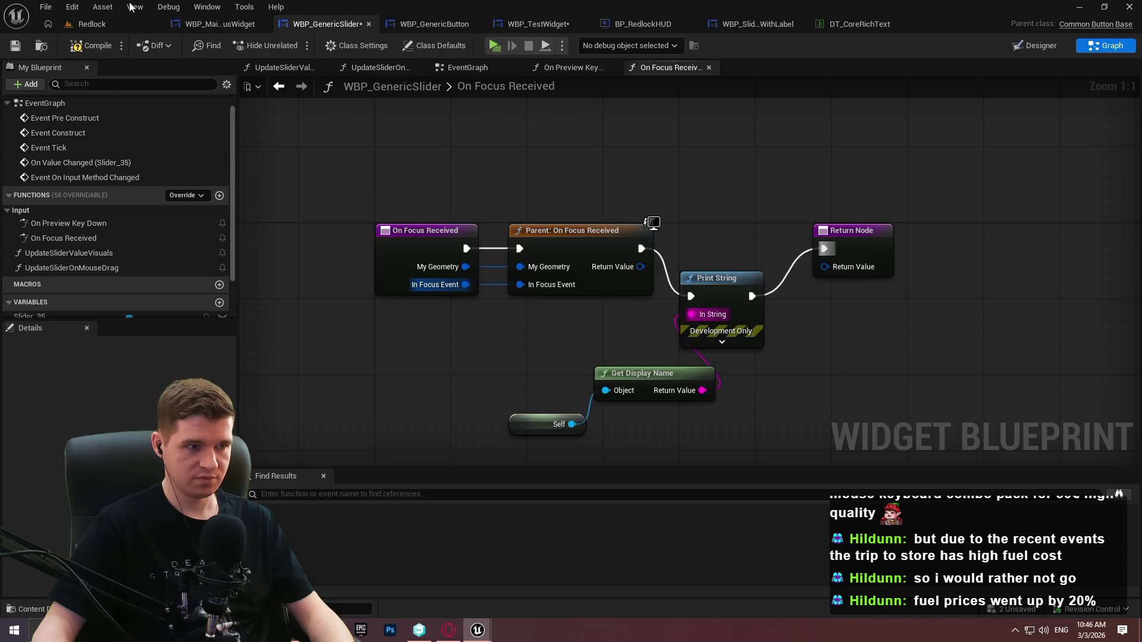
Return the parent call's reply value from the function, recompile, and launch the game
left_click(86, 49)
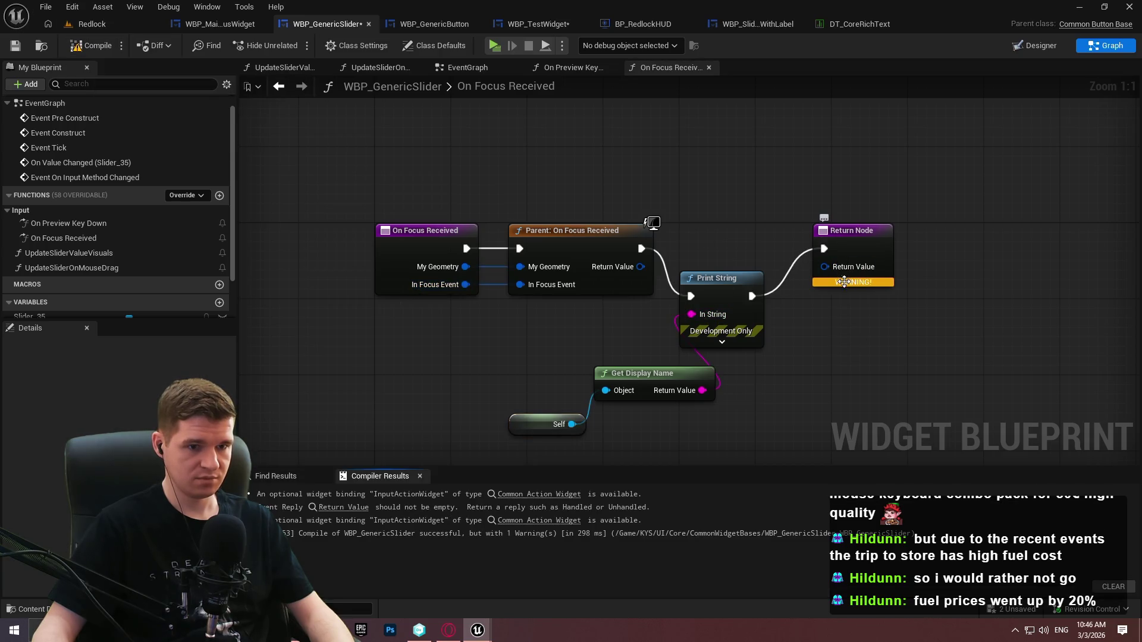
left_click_drag(824, 267, 815, 361)
left_click(866, 416)
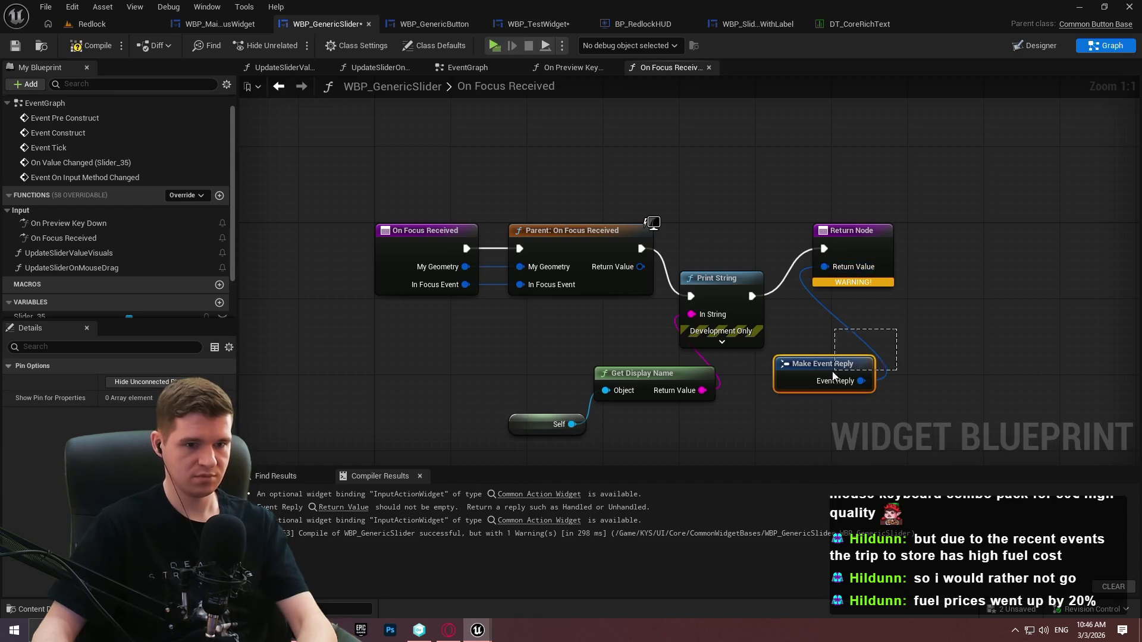
key("Delete")
left_click_drag(825, 266, 640, 267)
left_click(89, 45)
key("alt+p")
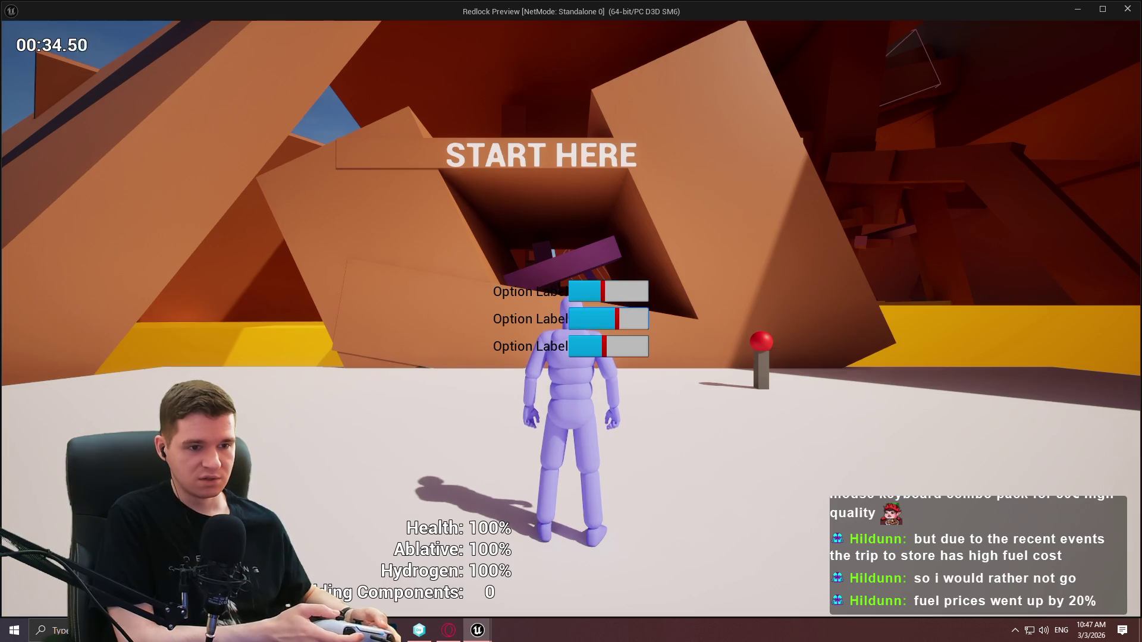
key("Escape")
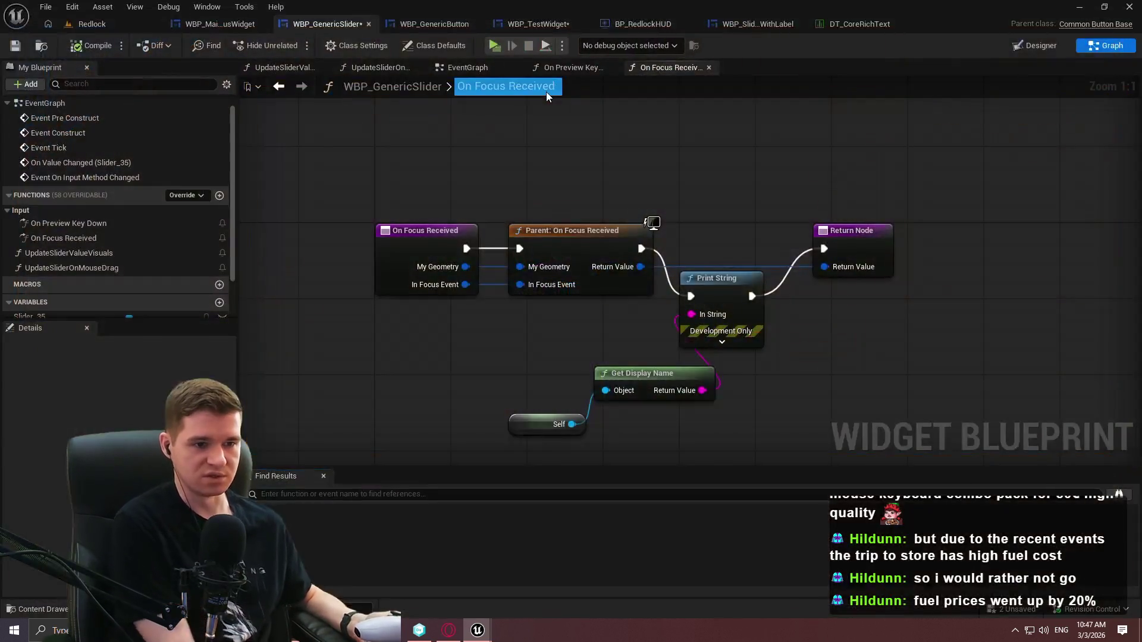
left_click(496, 46)
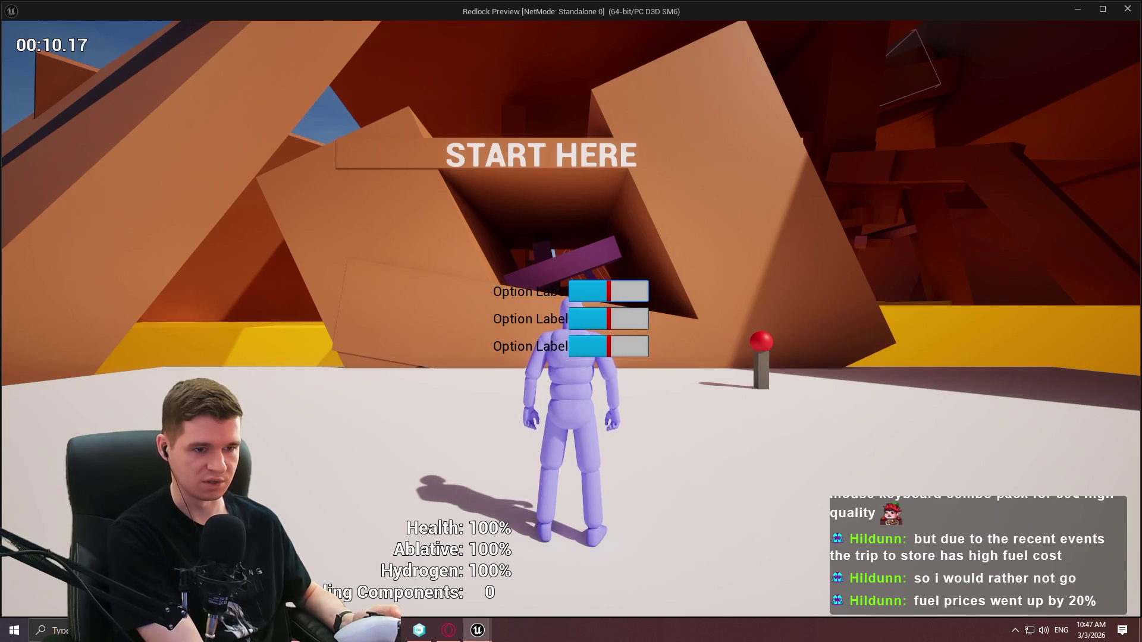
key("Escape")
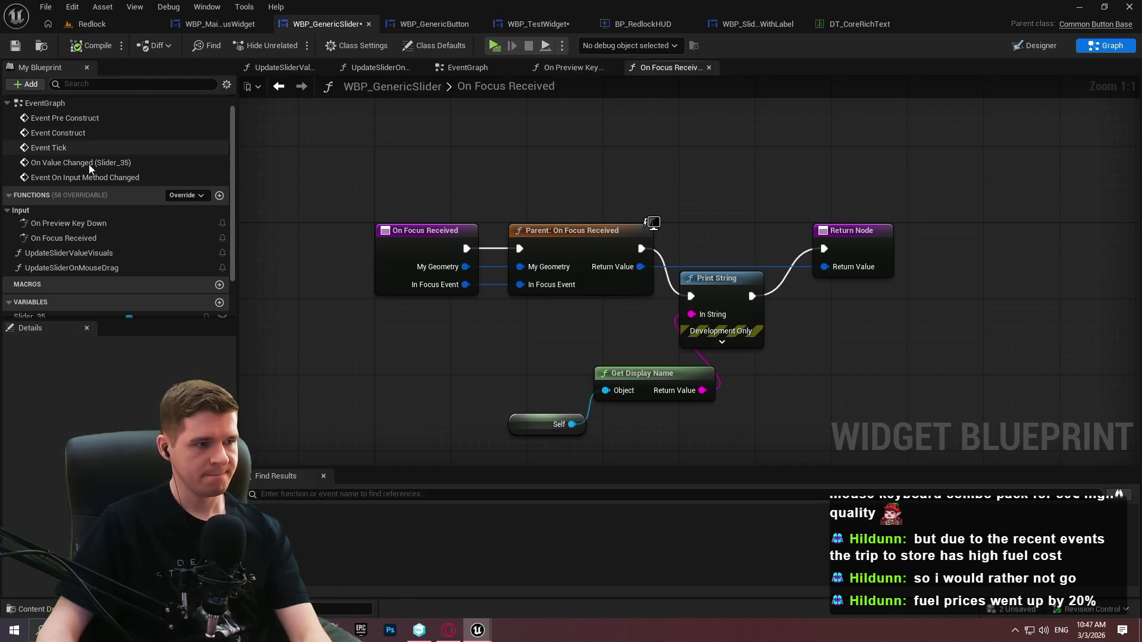
Delete the On Focus Received override and compile the slider blueprint
left_click(87, 237)
key("Delete")
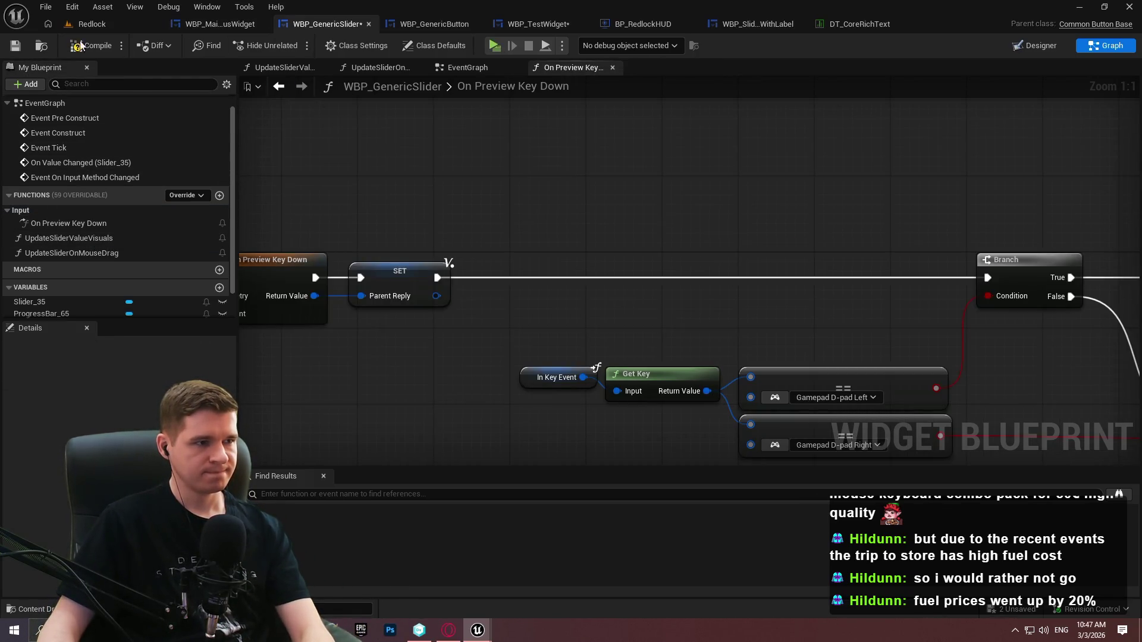
left_click(83, 48)
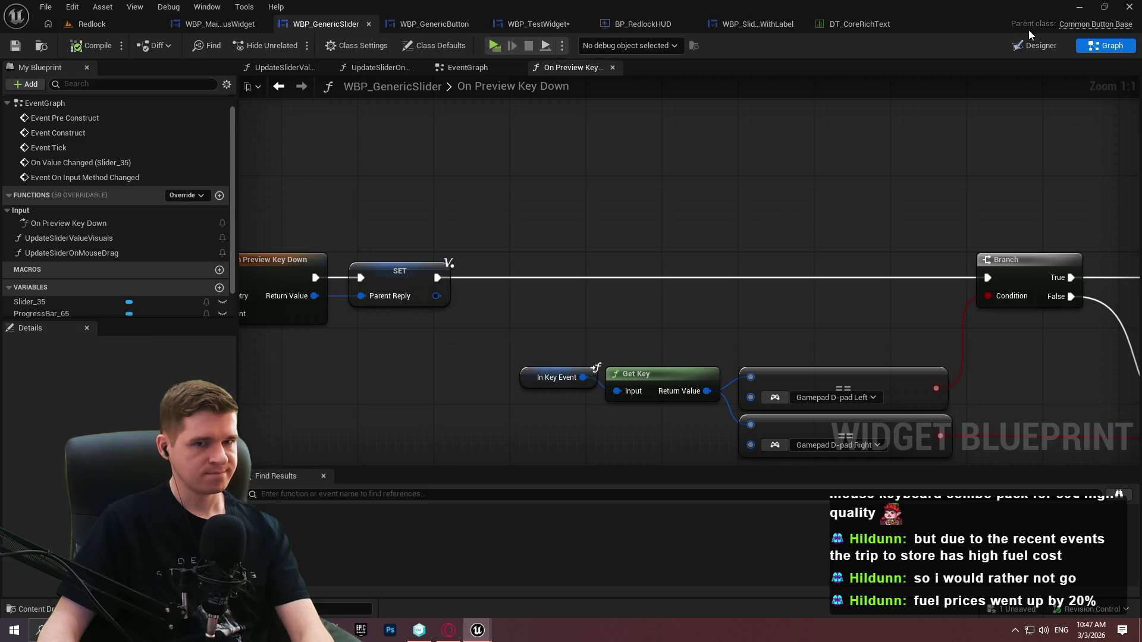
Add an Input Key Selector into the slider's Overlay and centre it on the canvas
left_click(1036, 44)
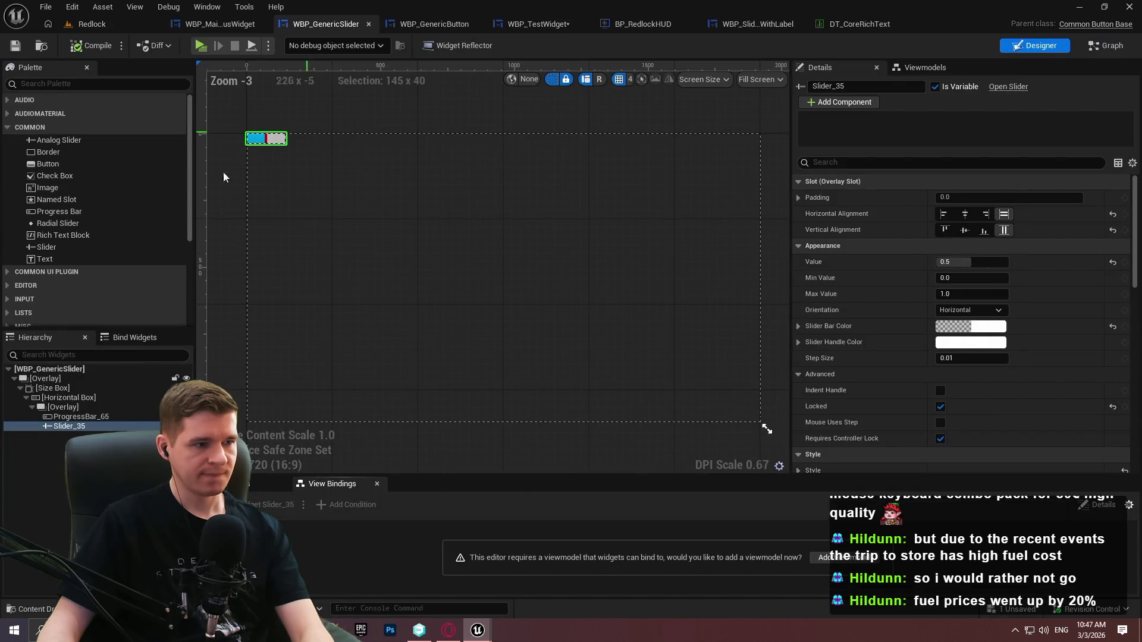
left_click(50, 84)
type("input")
mouse_move(42, 114)
left_mouse_down()
mouse_move(83, 293)
mouse_move(84, 412)
left_mouse_up()
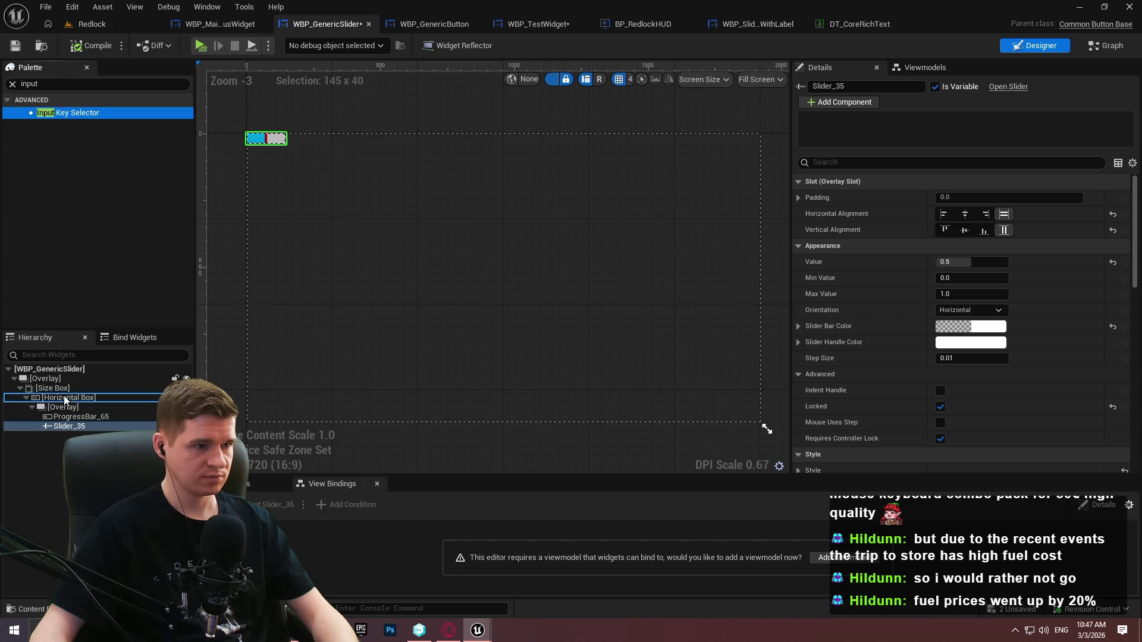
scroll(244, 145, "up", 5)
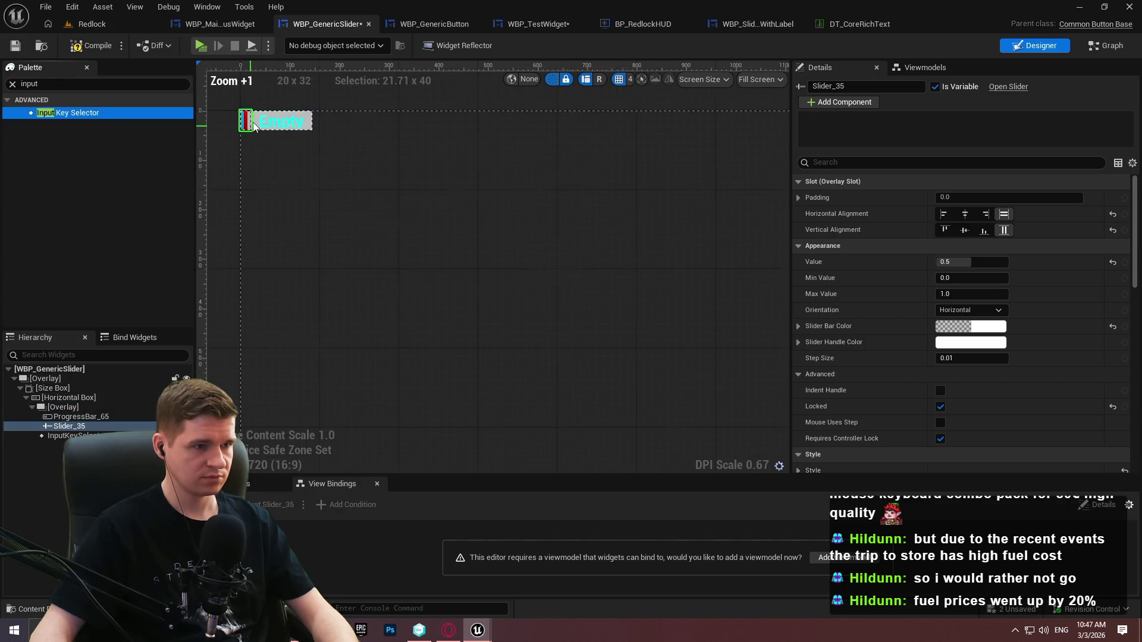
left_click(276, 112)
left_click_drag(484, 251, 622, 349)
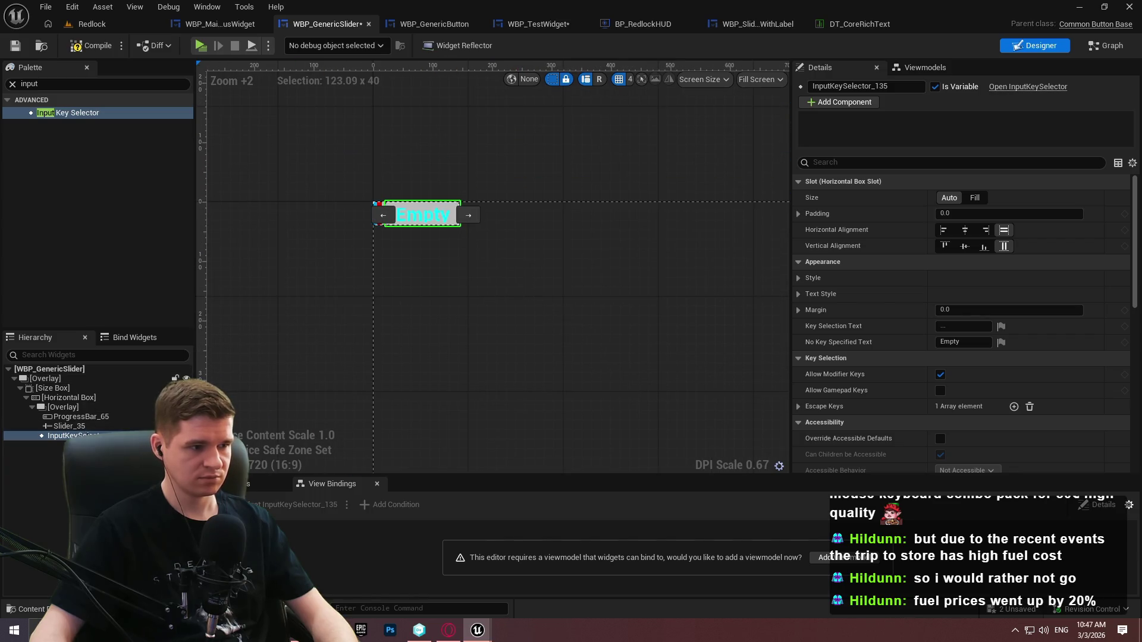
Review the input key selector's Style and Text Style settings, then compile WBP_GenericSlider
left_click(798, 278)
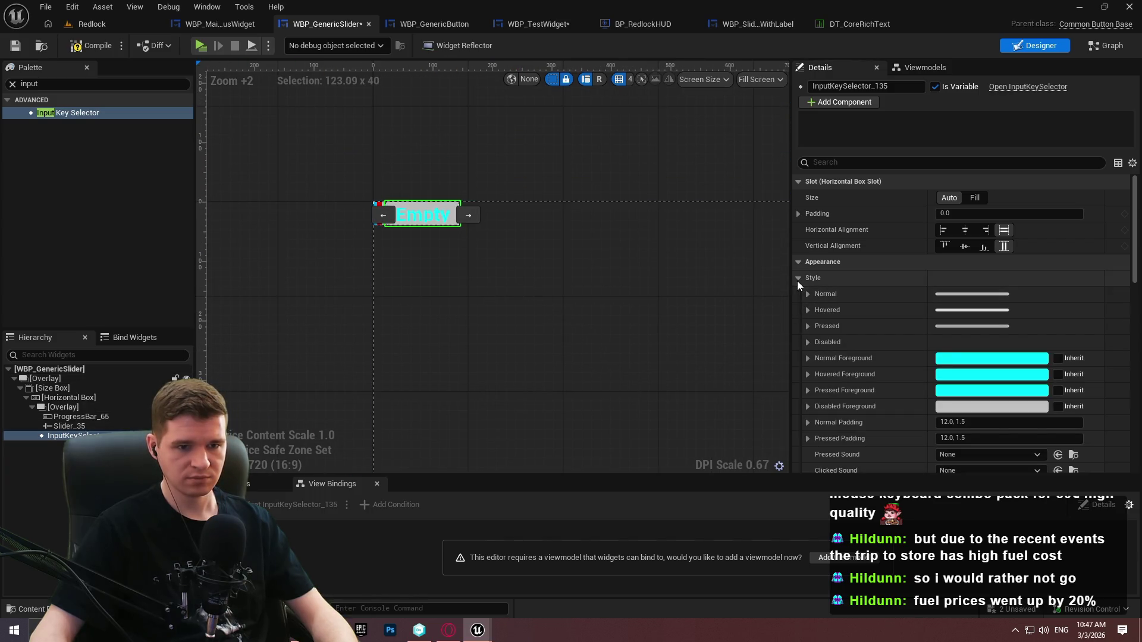
left_click(799, 278)
left_click(799, 294)
left_click(799, 294)
scroll(815, 293, "down", 2)
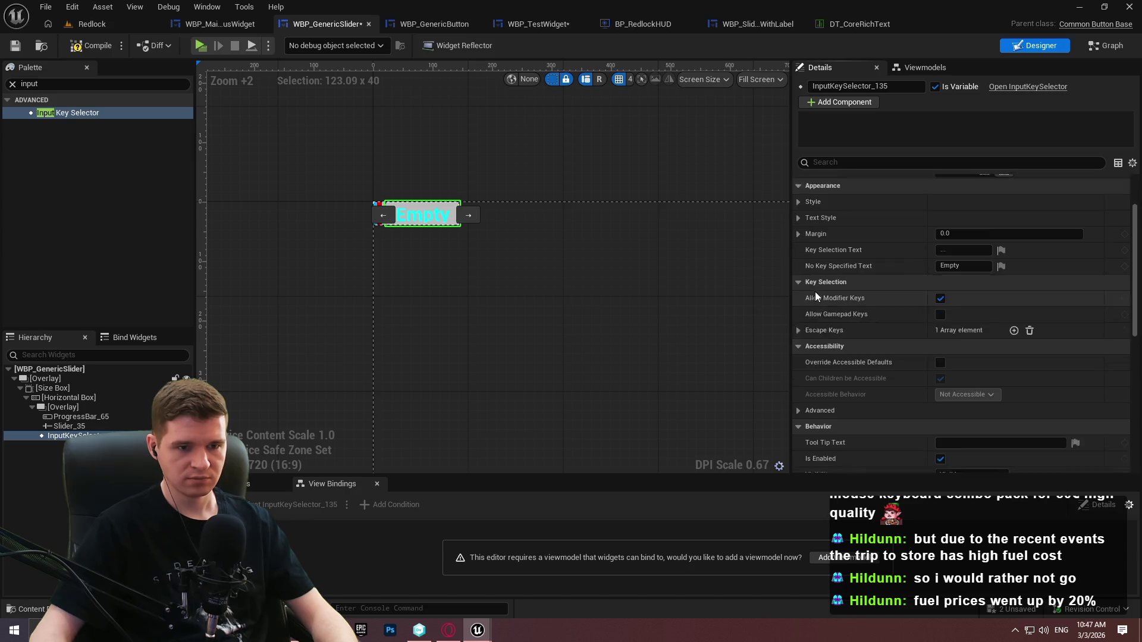
scroll(815, 297, "down", 1)
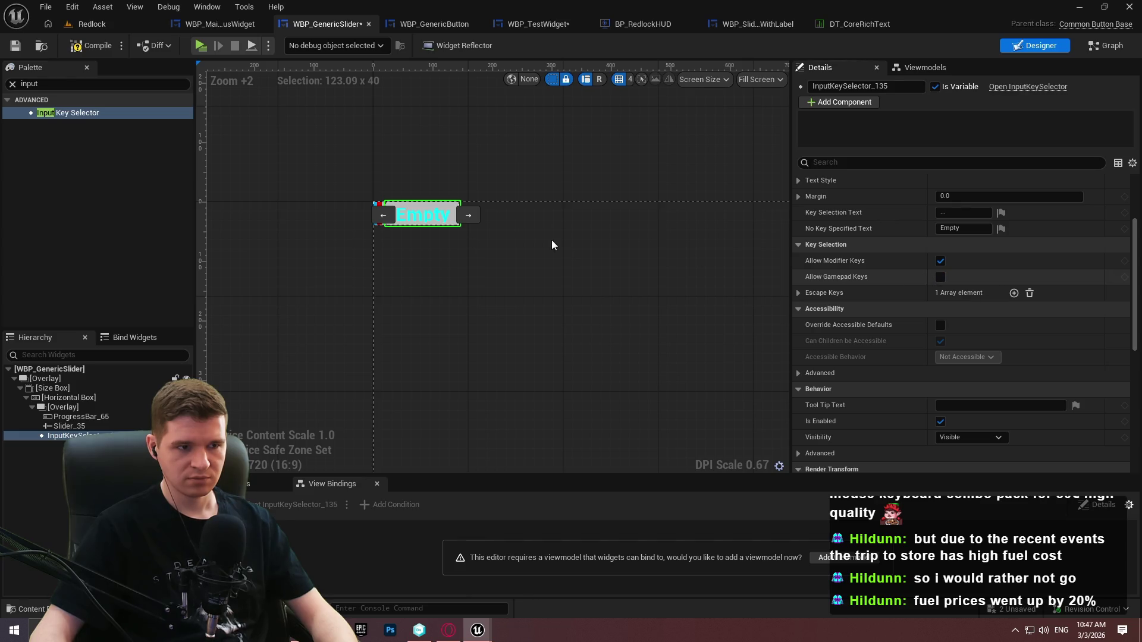
left_click(614, 249)
left_click(68, 436)
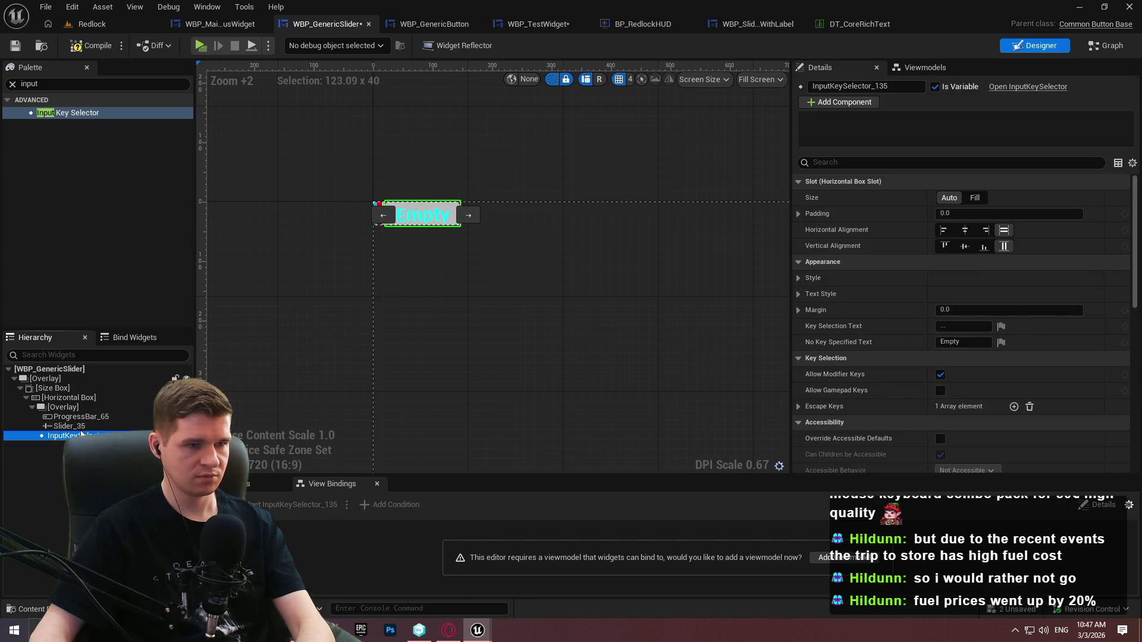
left_click(98, 45)
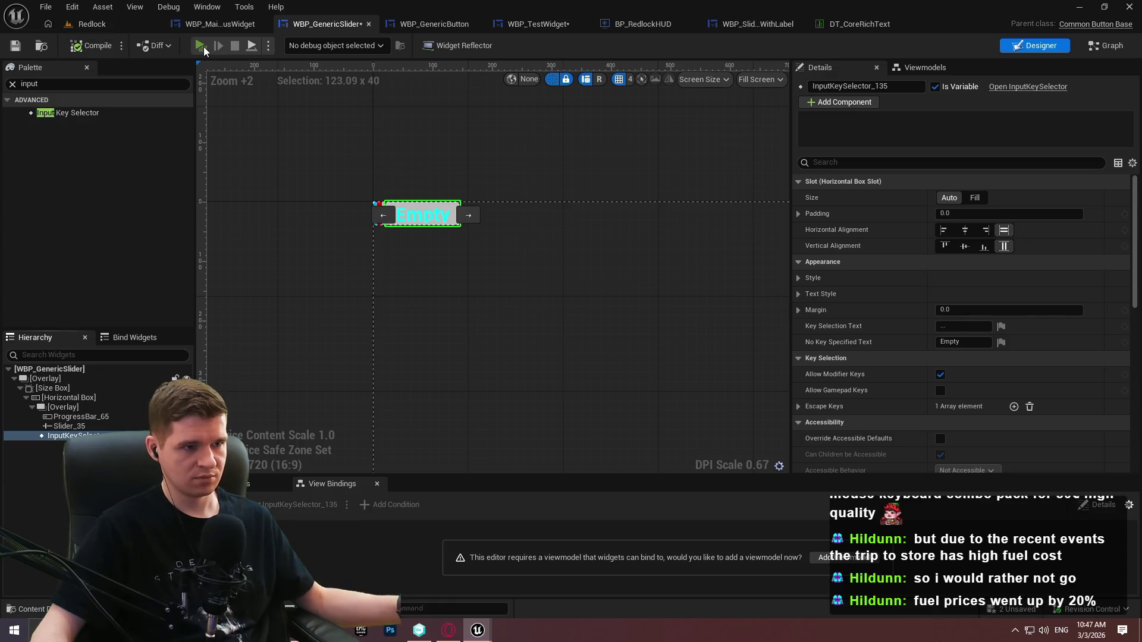
left_click(202, 46)
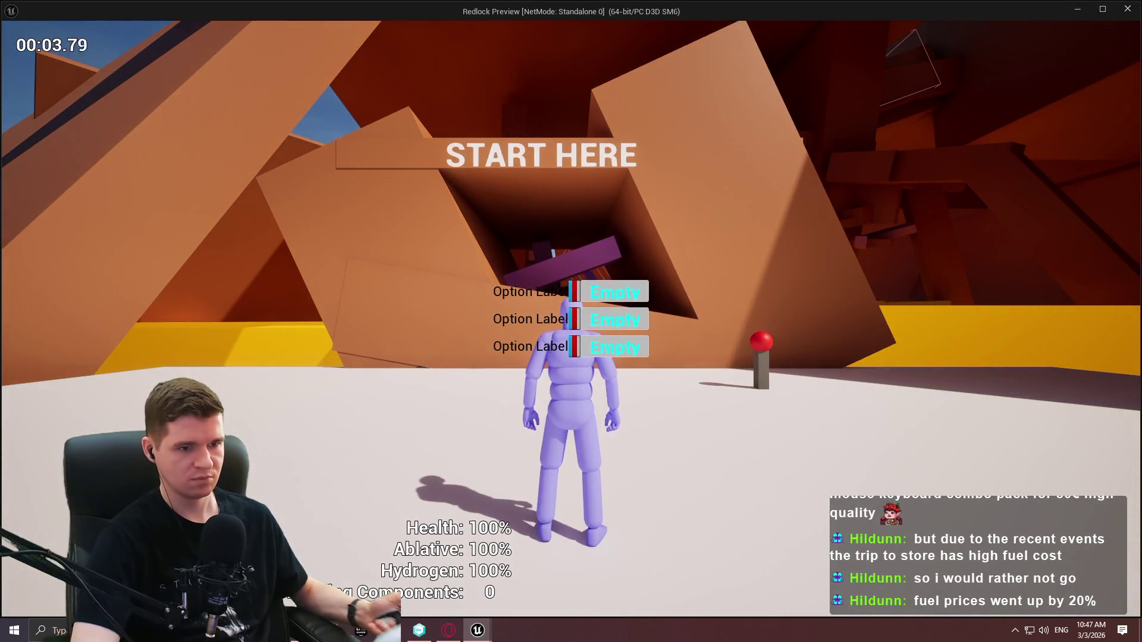
key("Down")
key("Up")
key("Up")
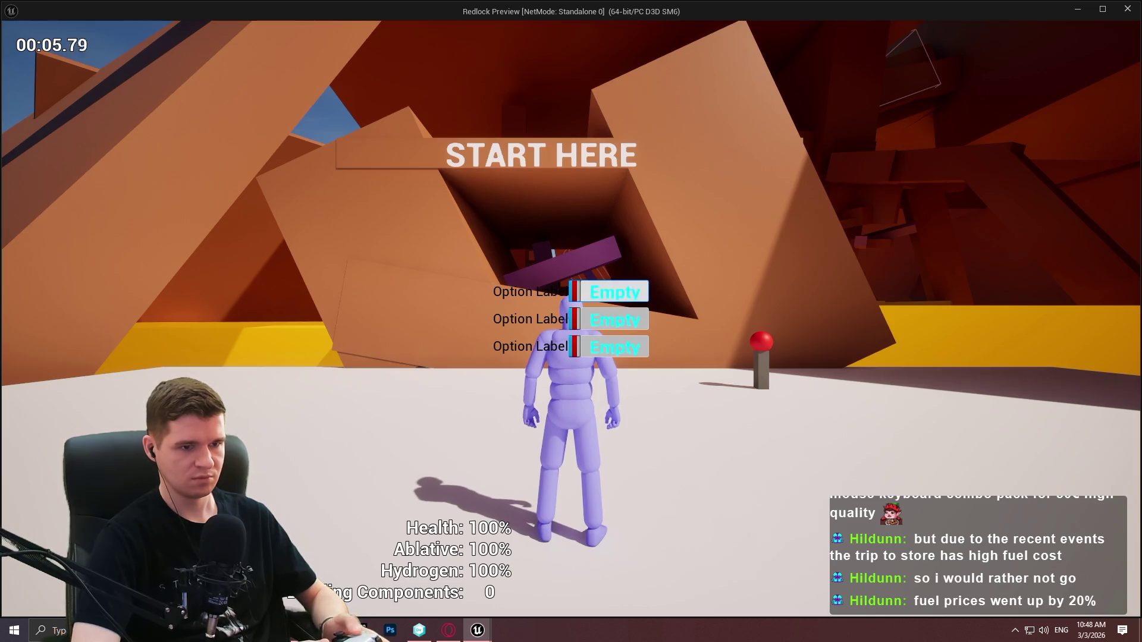
key("Down")
key("Up")
key("Down")
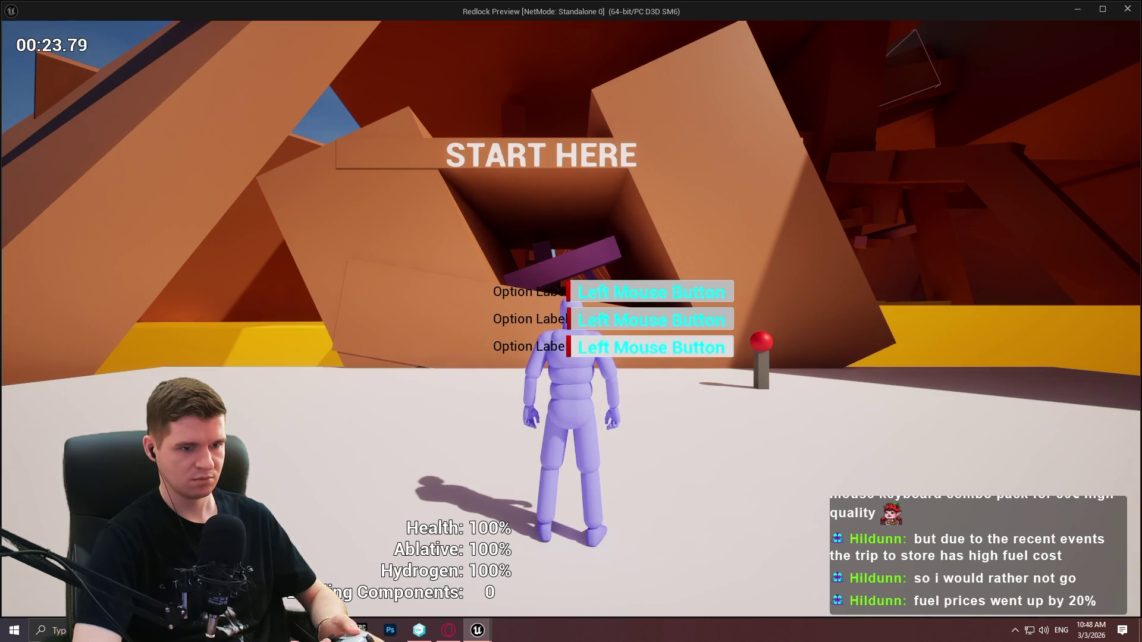
key("Up")
key("Up")
key("Down")
key("Down")
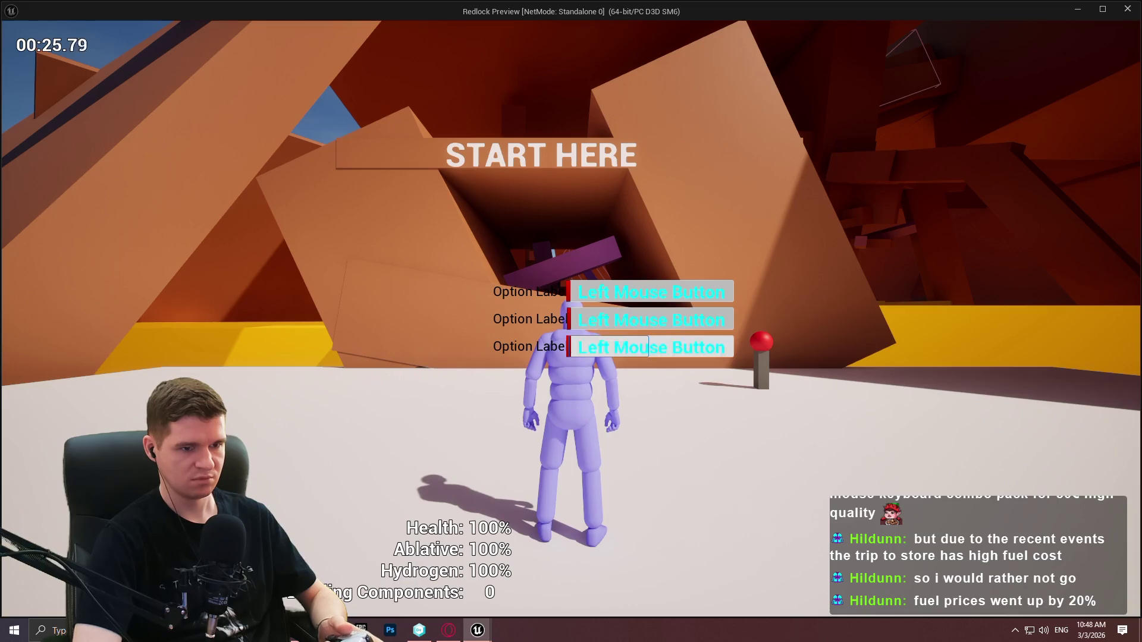
key("Down")
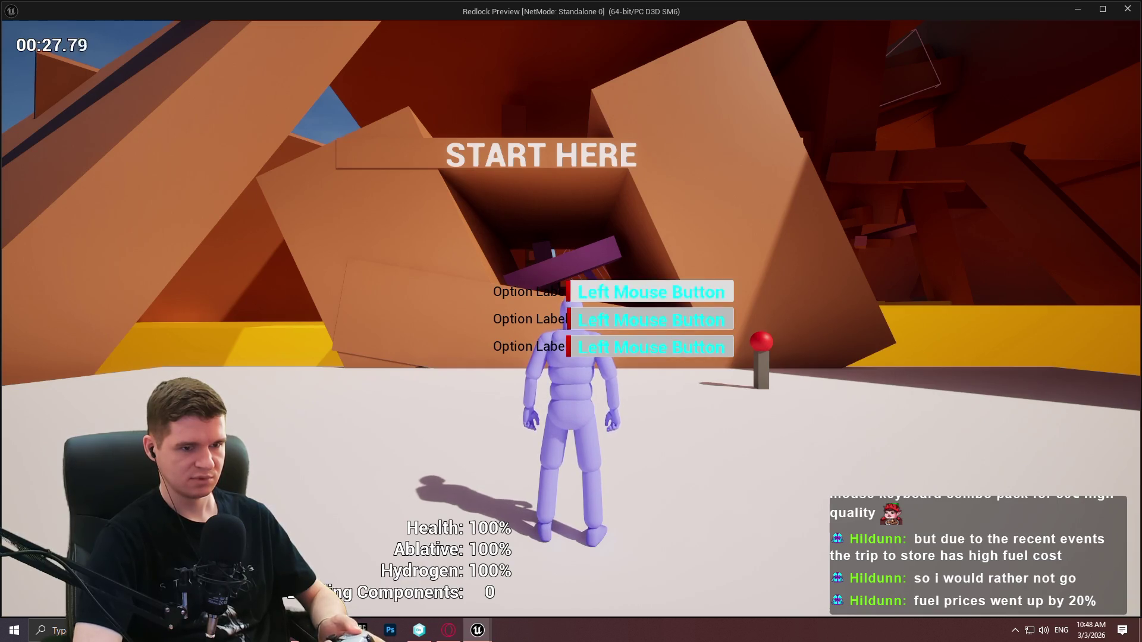
key("Down")
key("Down")
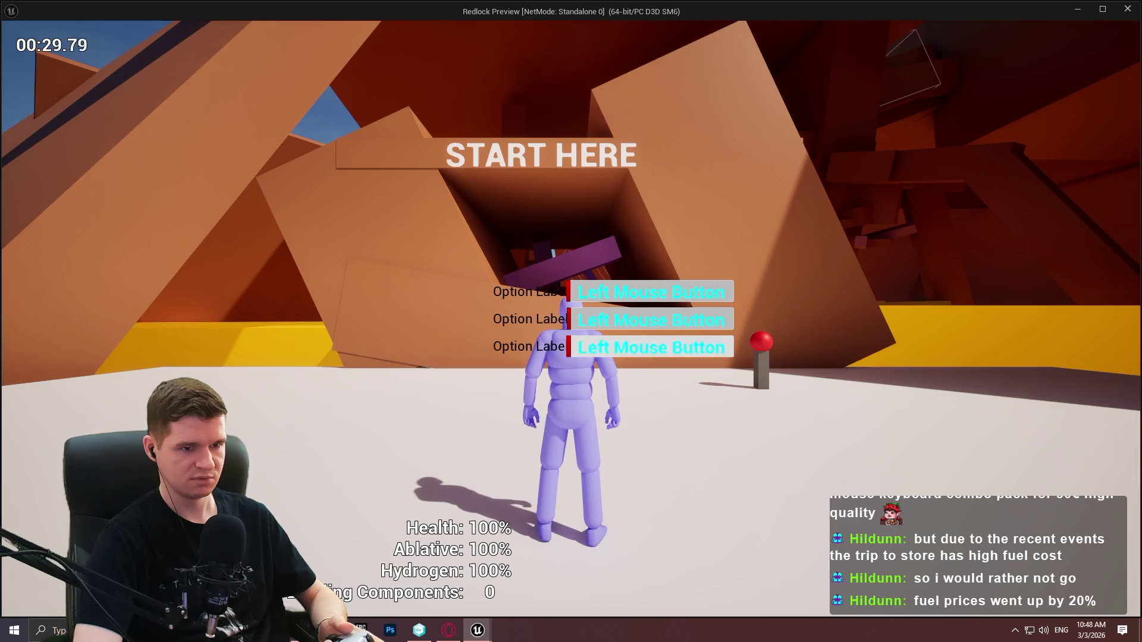
key("Up")
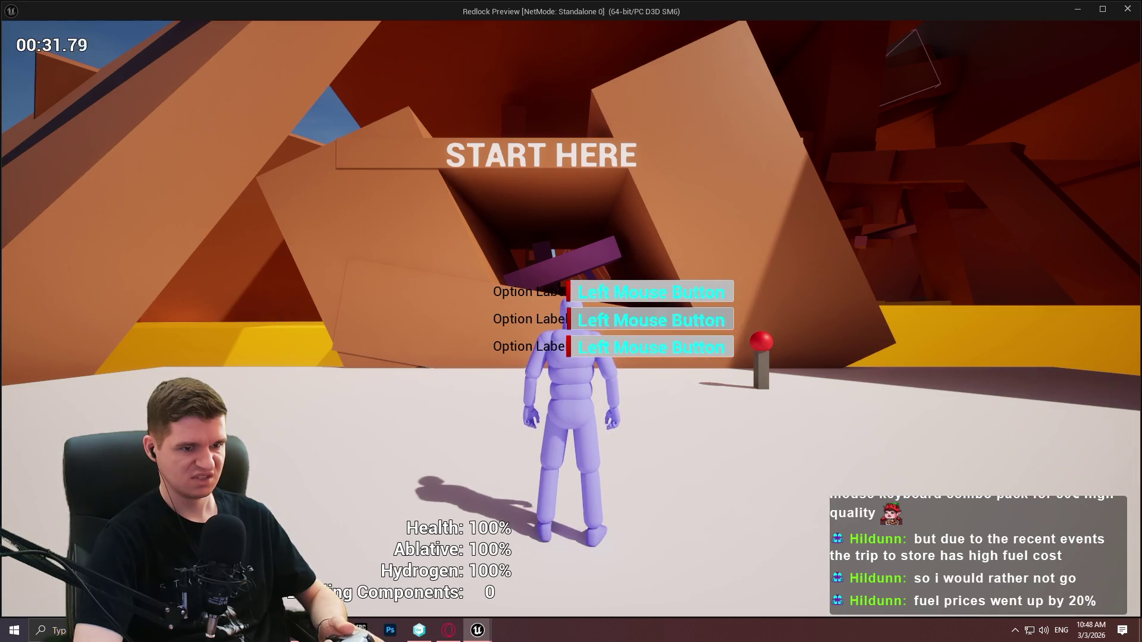
key("Down")
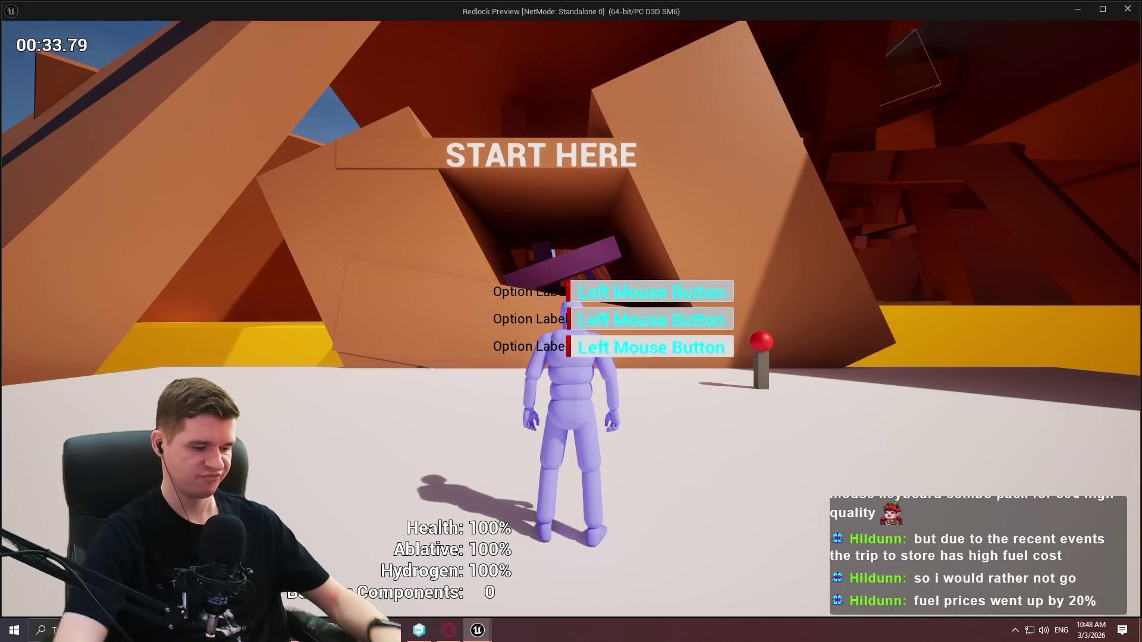
key("Escape")
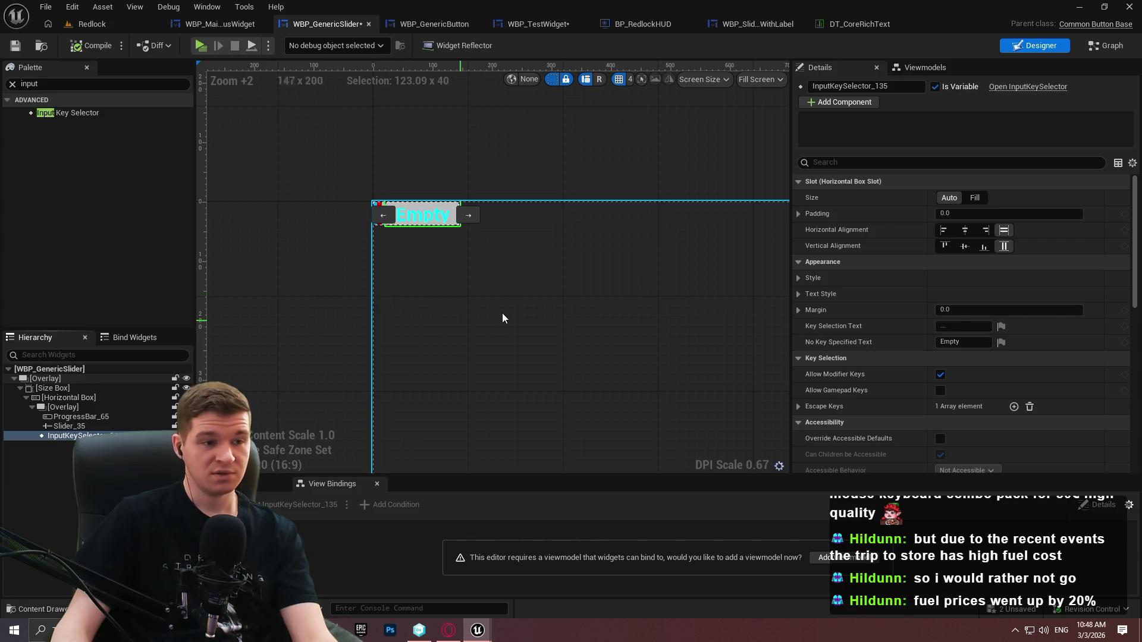
Delete the input key selector from WBP_GenericSlider and save
left_click(77, 435)
key("Delete")
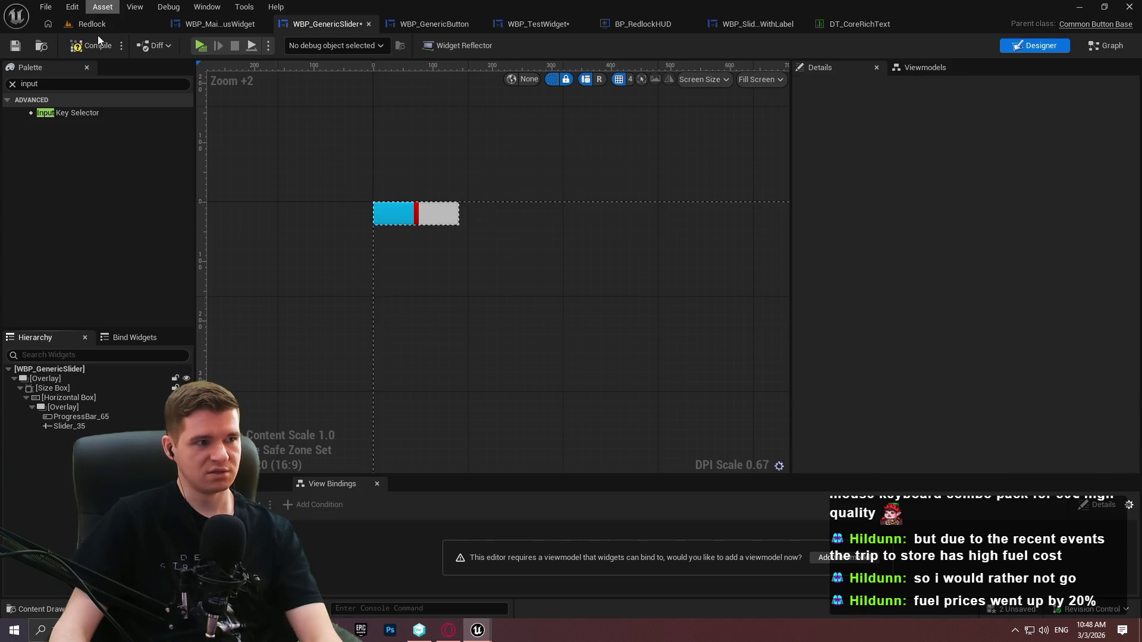
key("ctrl+s")
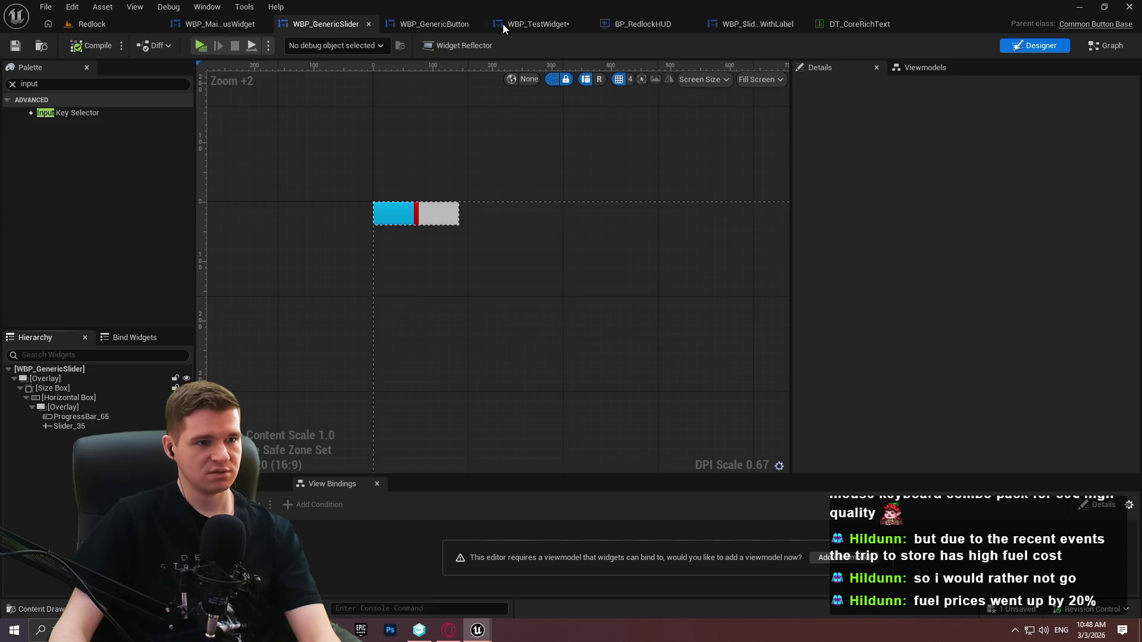
Open WBP_GenericButton from KYS > UI > Core > CommonWidgetBases in the Content Browser
left_click(105, 24)
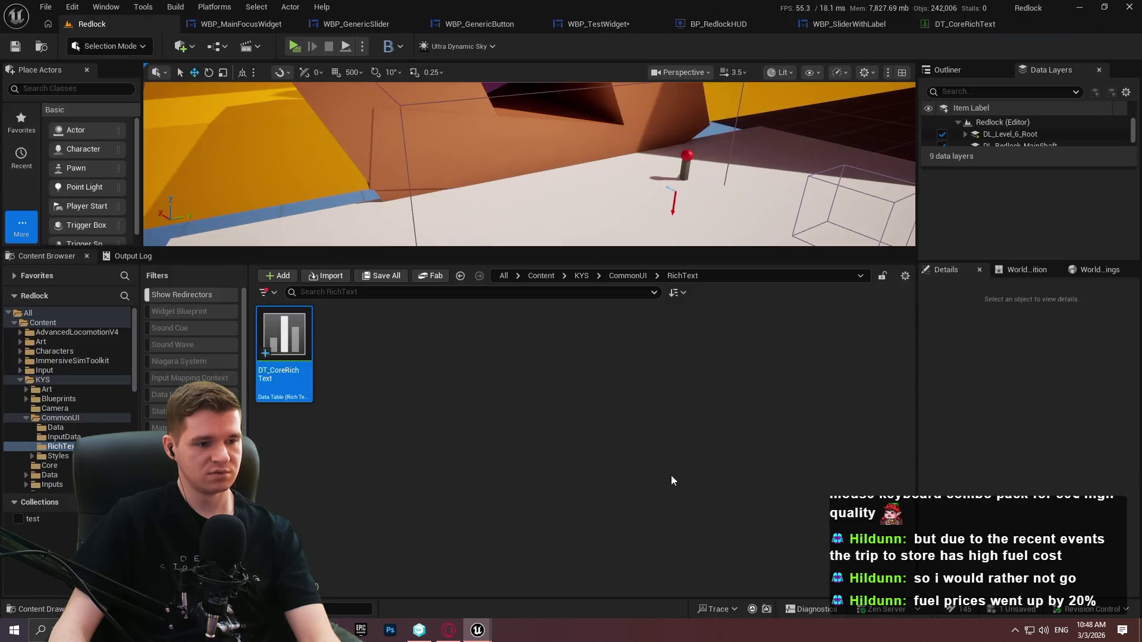
left_click(581, 275)
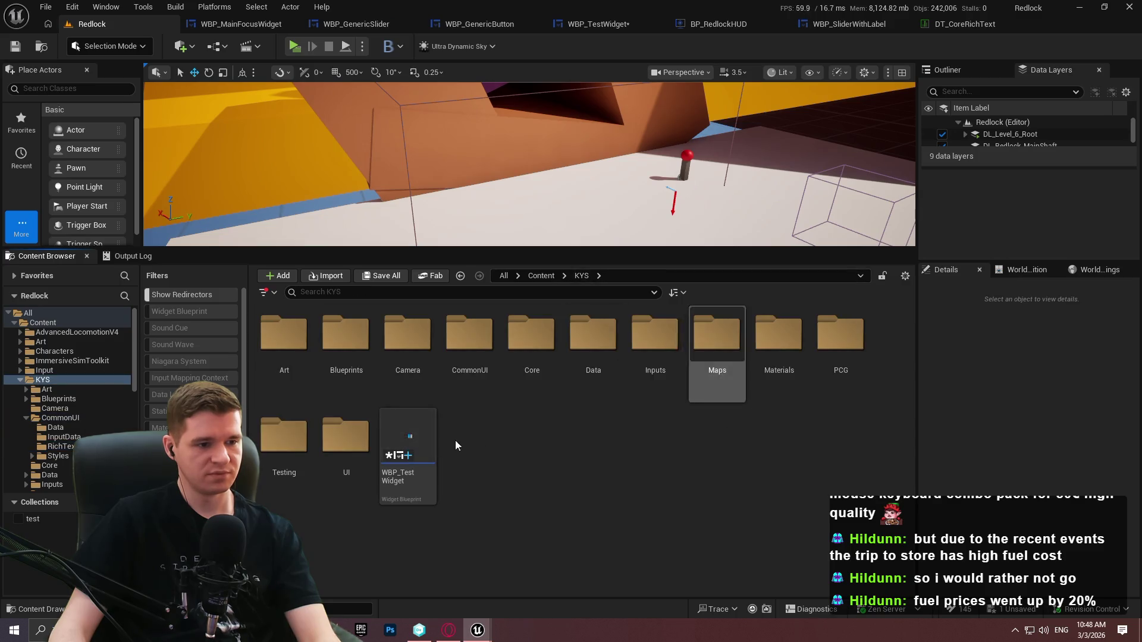
double_click(346, 439)
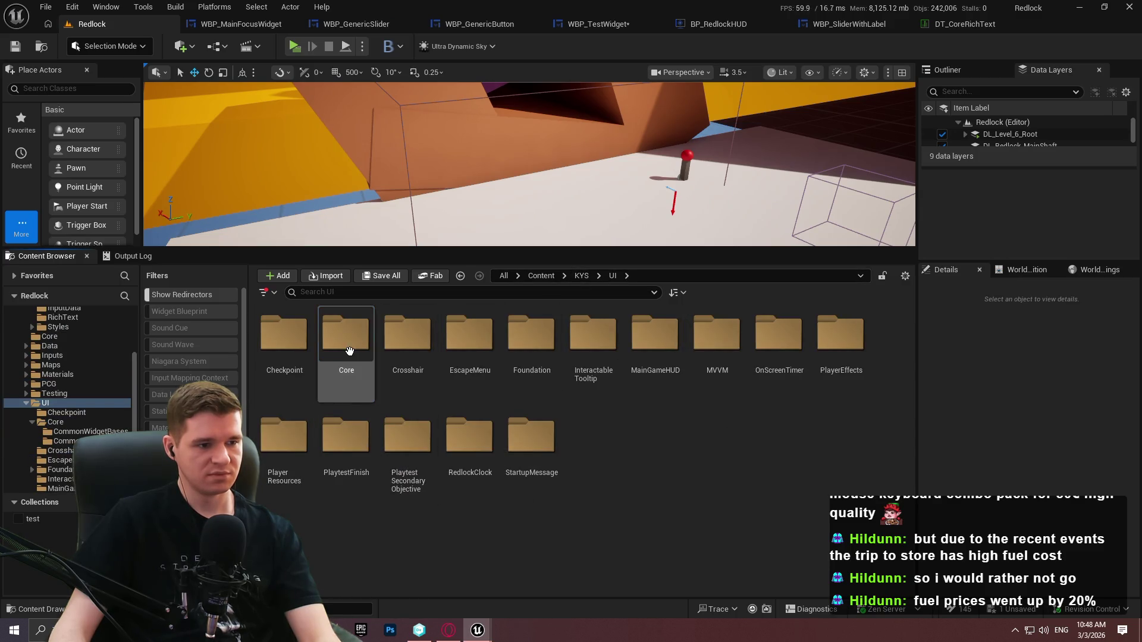
double_click(345, 334)
double_click(283, 337)
double_click(351, 395)
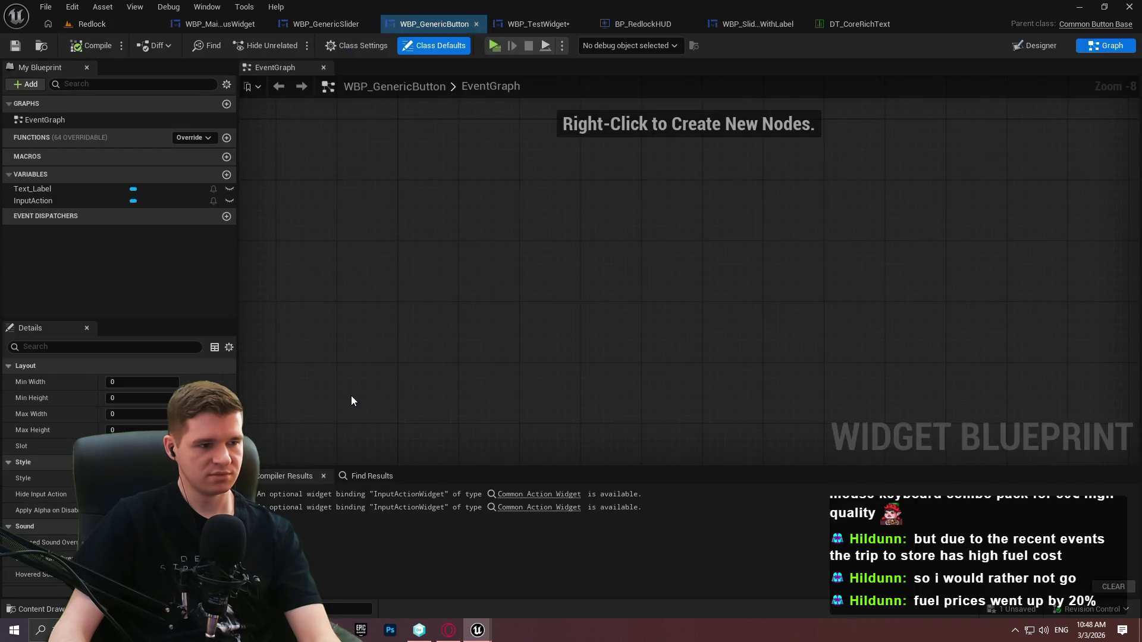
Inspect WBP_GenericButton's InputAction widget in the Designer, then bring up WBP_TestWidget
left_click(1034, 45)
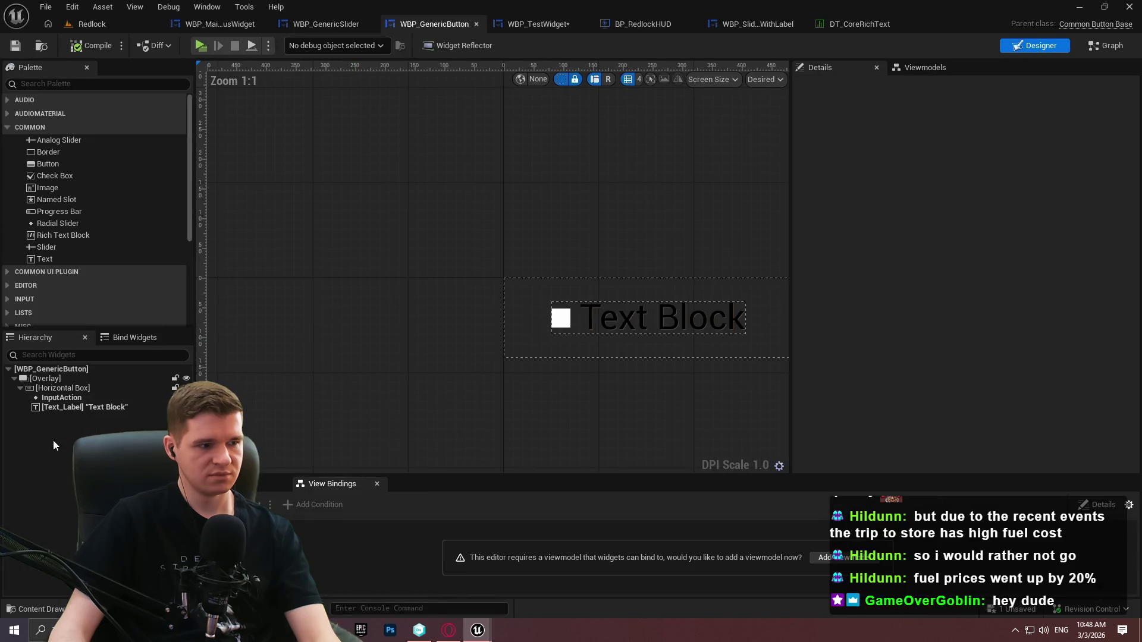
left_click(63, 398)
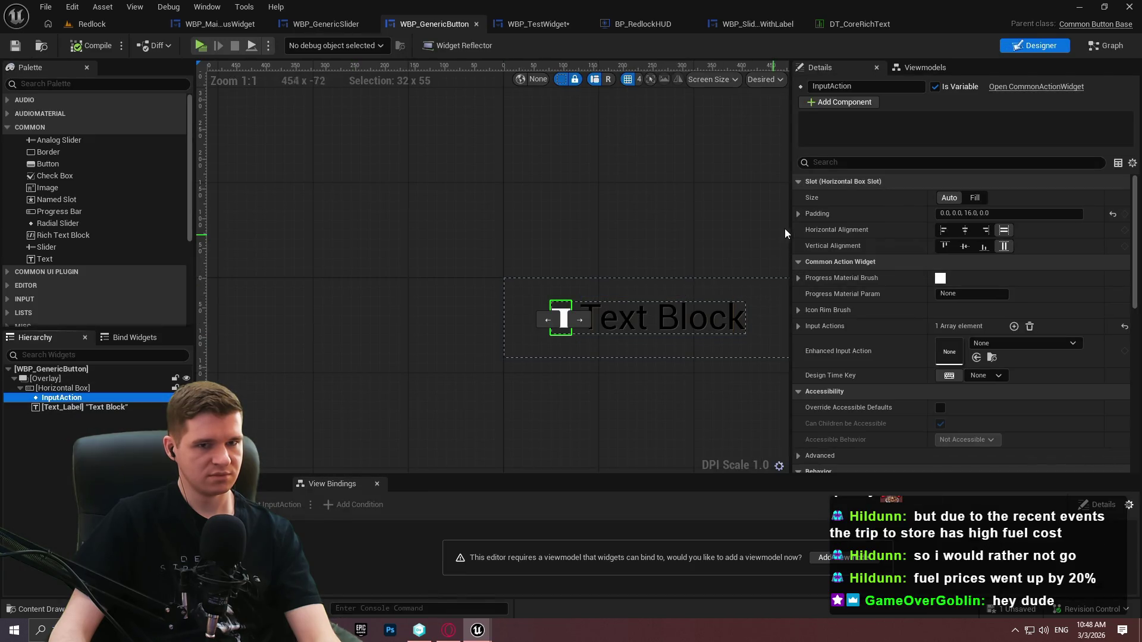
left_click(70, 398)
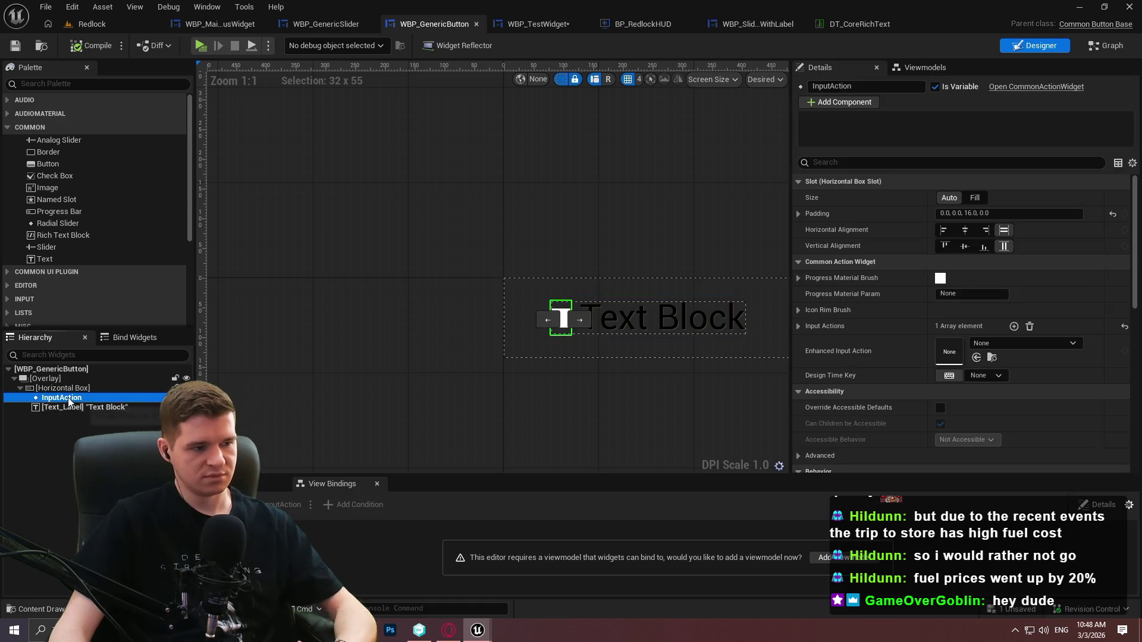
left_click(539, 29)
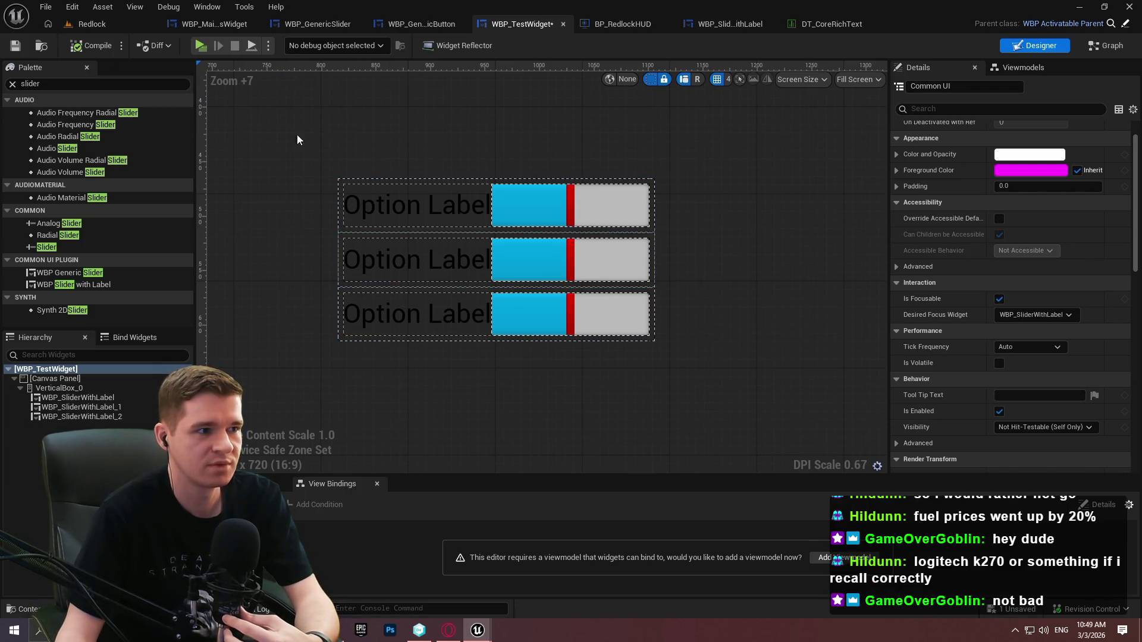
Turn off Is Focusable on WBP_TestWidget, compile it, and start a Play test
left_click_drag(657, 174, 630, 193)
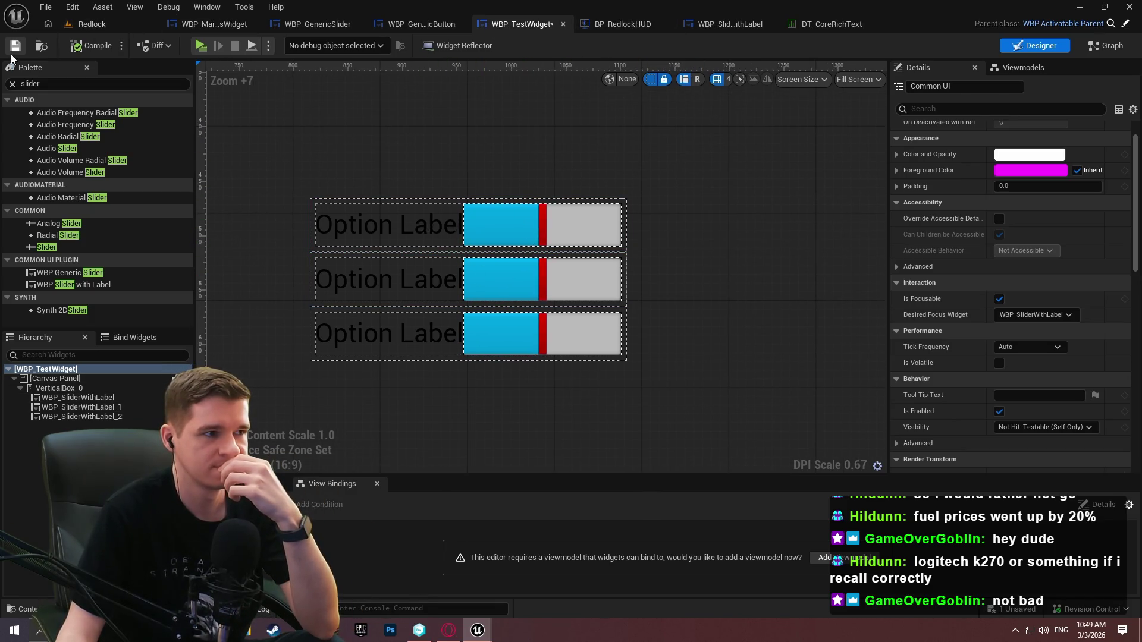
left_click(12, 85)
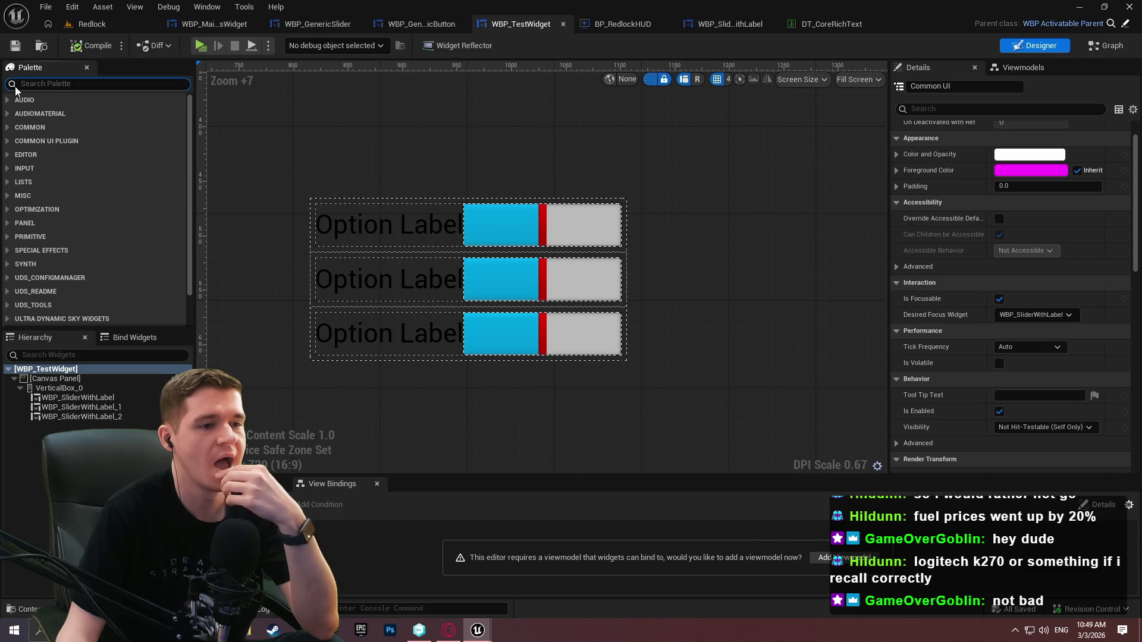
left_click(1000, 300)
left_click(83, 50)
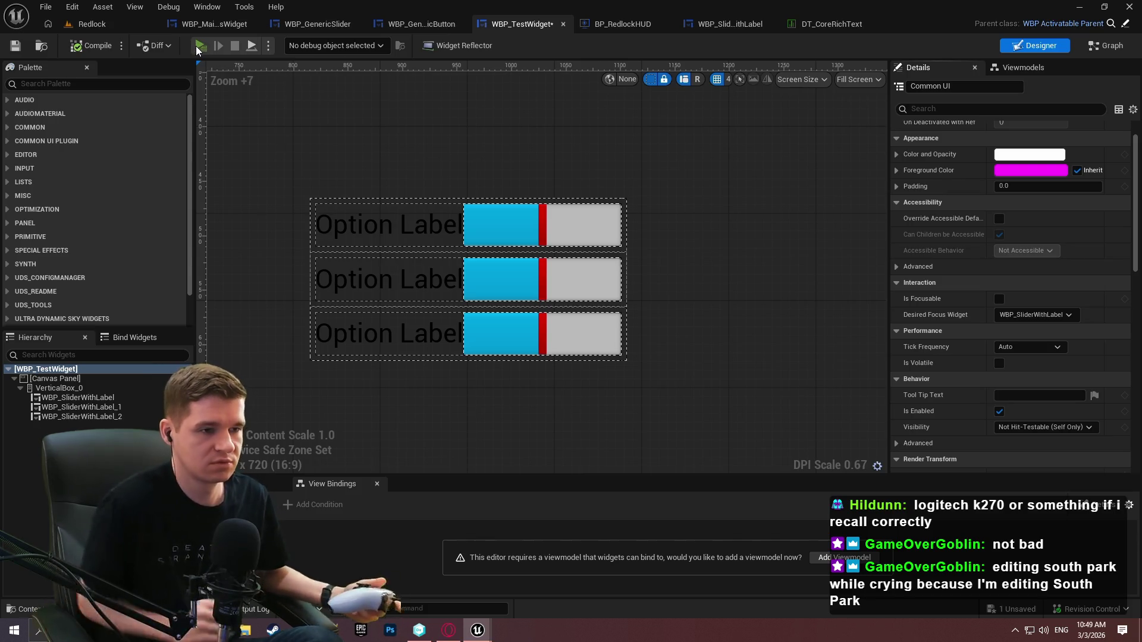
left_click(197, 46)
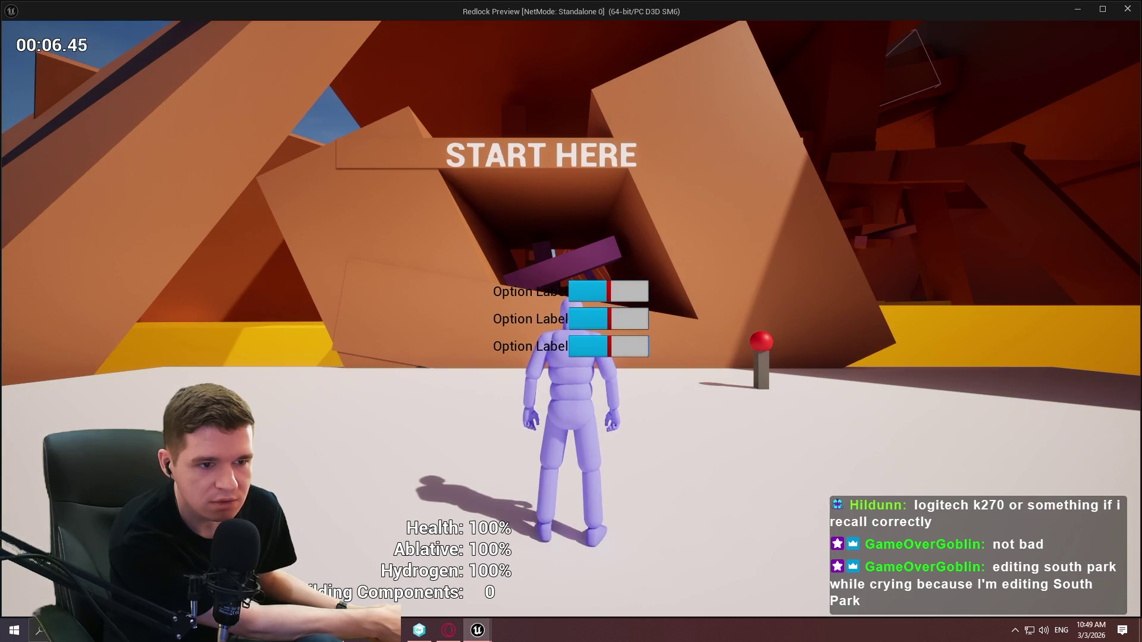
Increase the focused third slider's value, then stop the play test
key("Right")
key("Right")
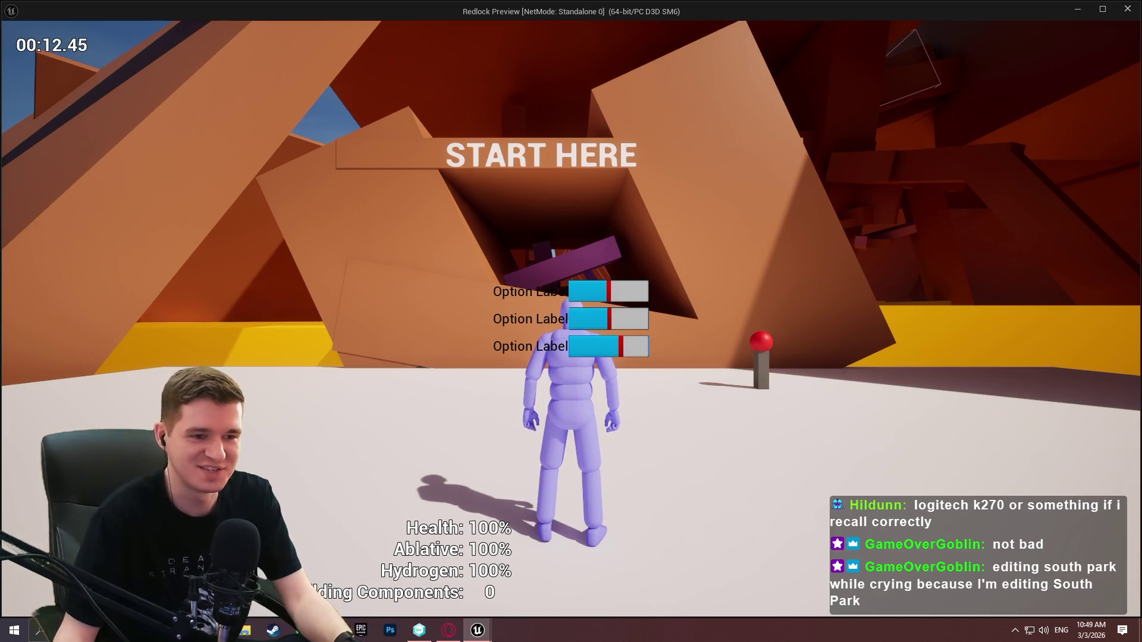
key("Escape")
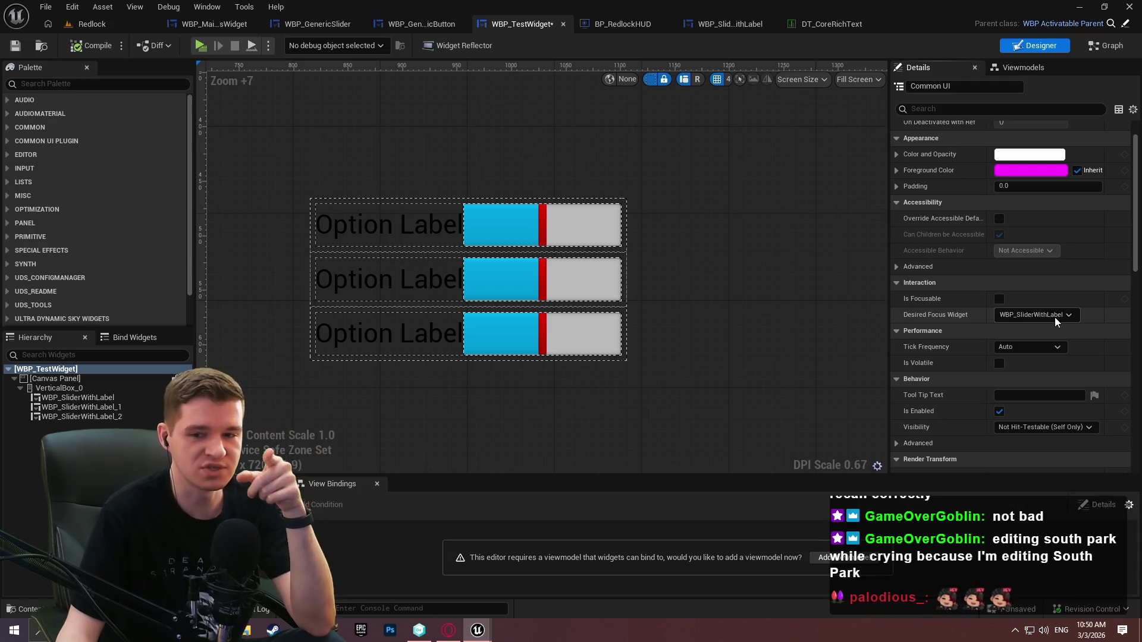
Set WBP_SliderWithLabel's Desired Focus Widget to WBP_GenericSlider, compile, and launch Play
left_click(730, 27)
left_click(59, 368)
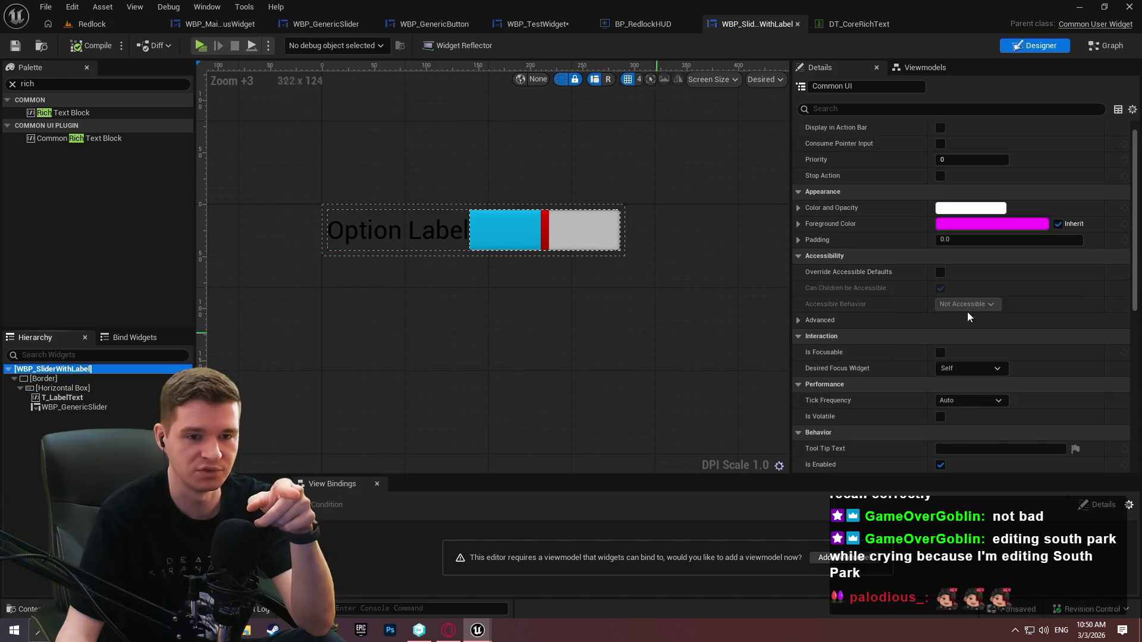
mouse_move(1132, 172)
left_mouse_down()
mouse_move(1132, 157)
mouse_move(1132, 357)
mouse_move(1133, 274)
left_mouse_up()
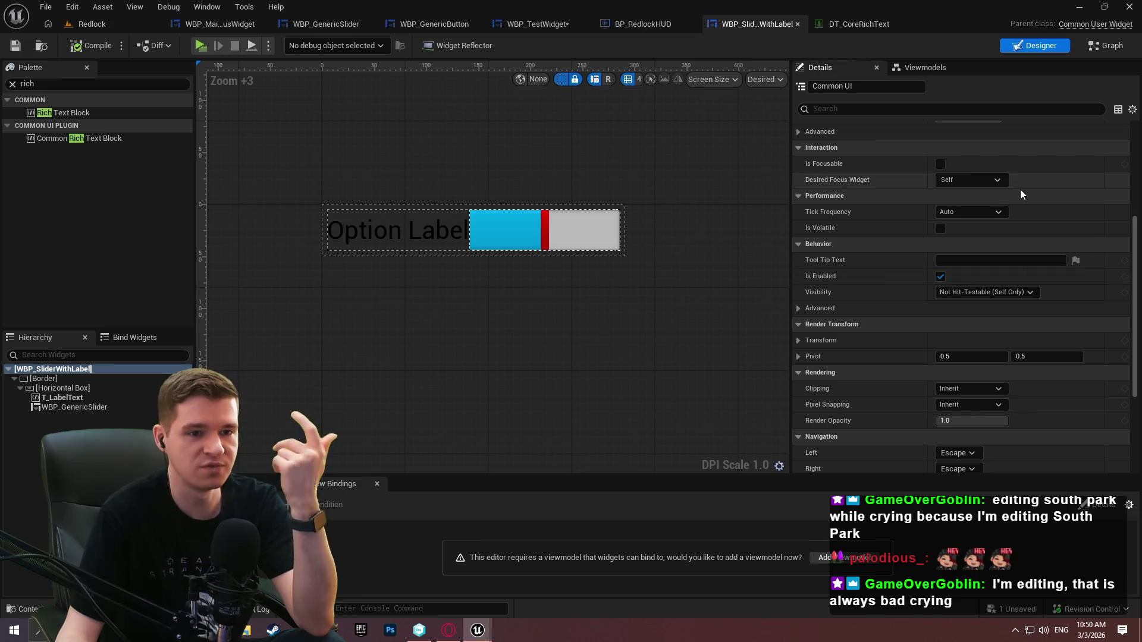
left_click(1001, 181)
left_click(1025, 261)
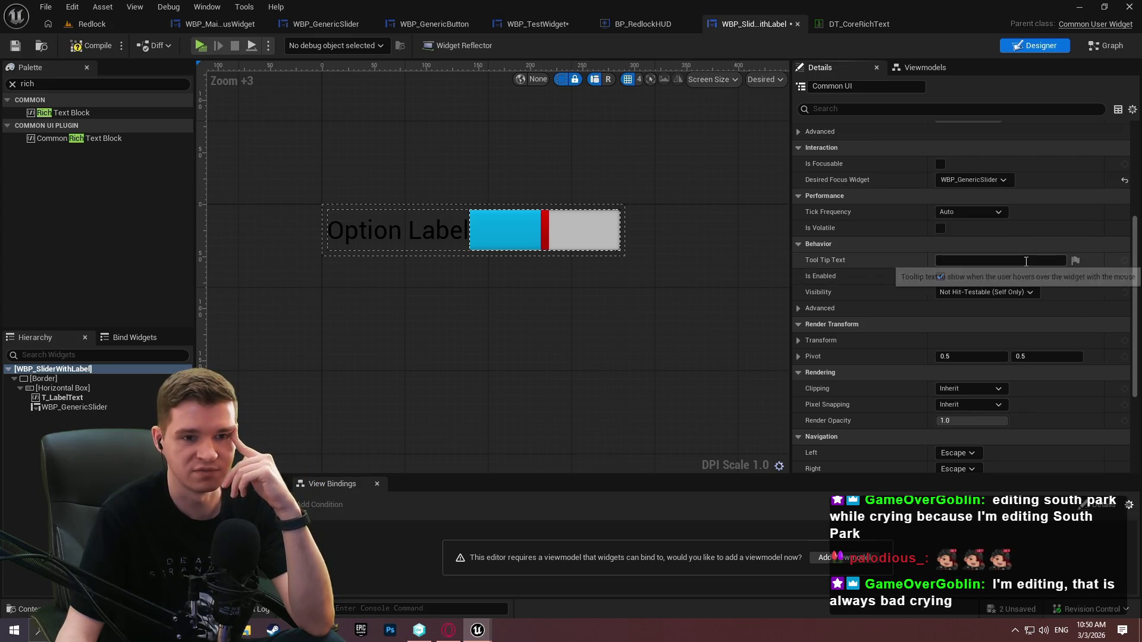
left_click(83, 47)
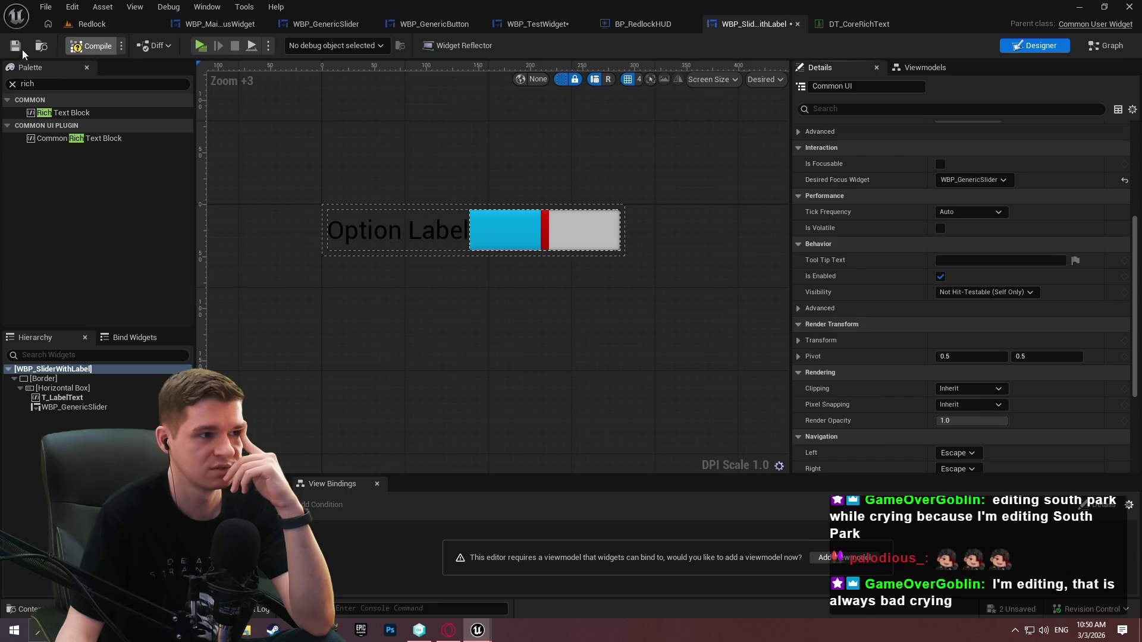
left_click(199, 47)
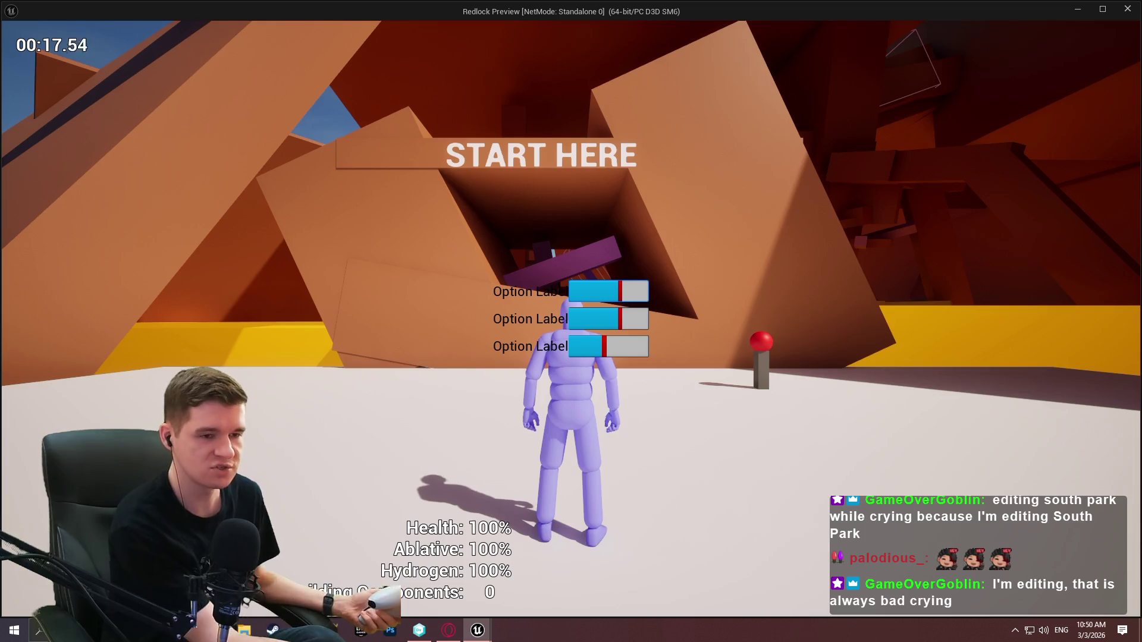
Stop the game preview and switch back to the editor
key("Escape")
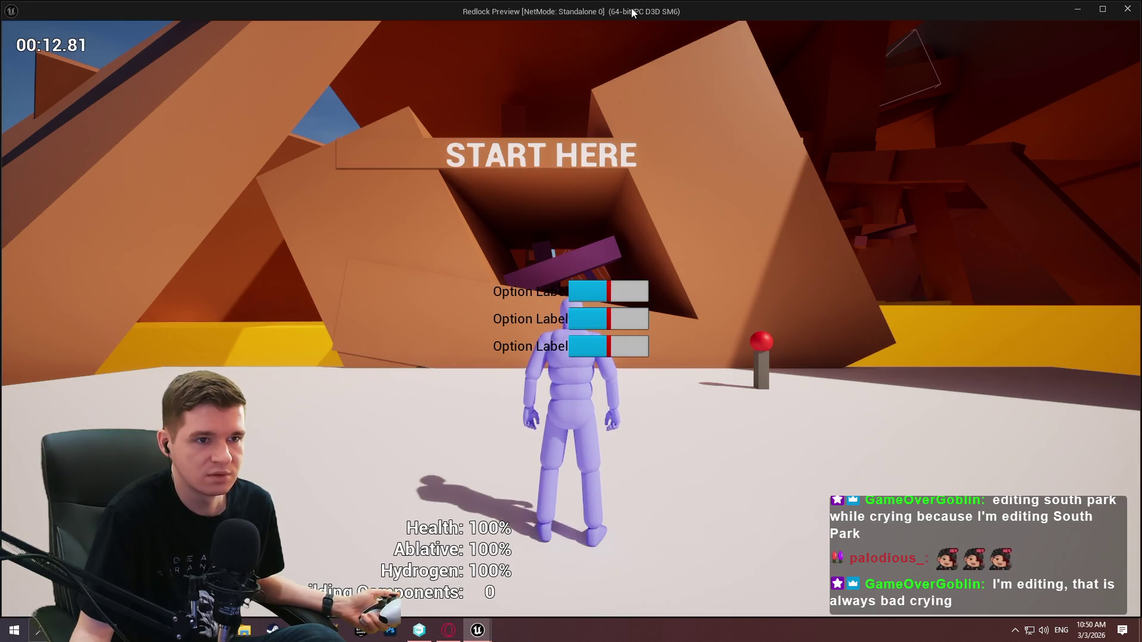
key("alt+Tab")
Open the Widget Reflector from Tools > Debug
left_click(244, 7)
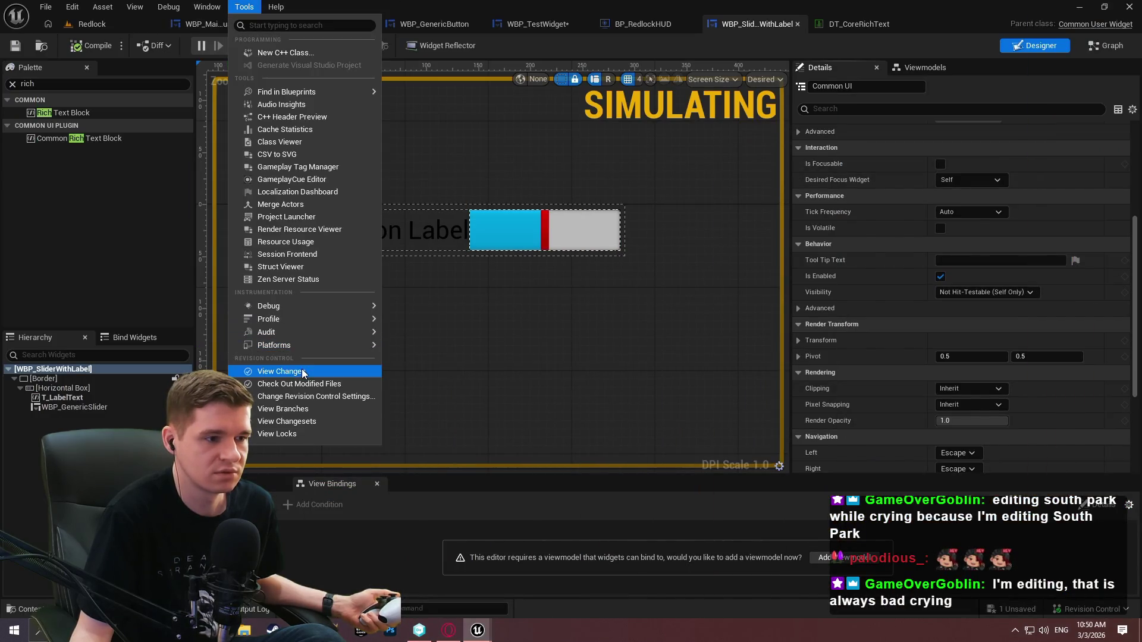
mouse_move(351, 318)
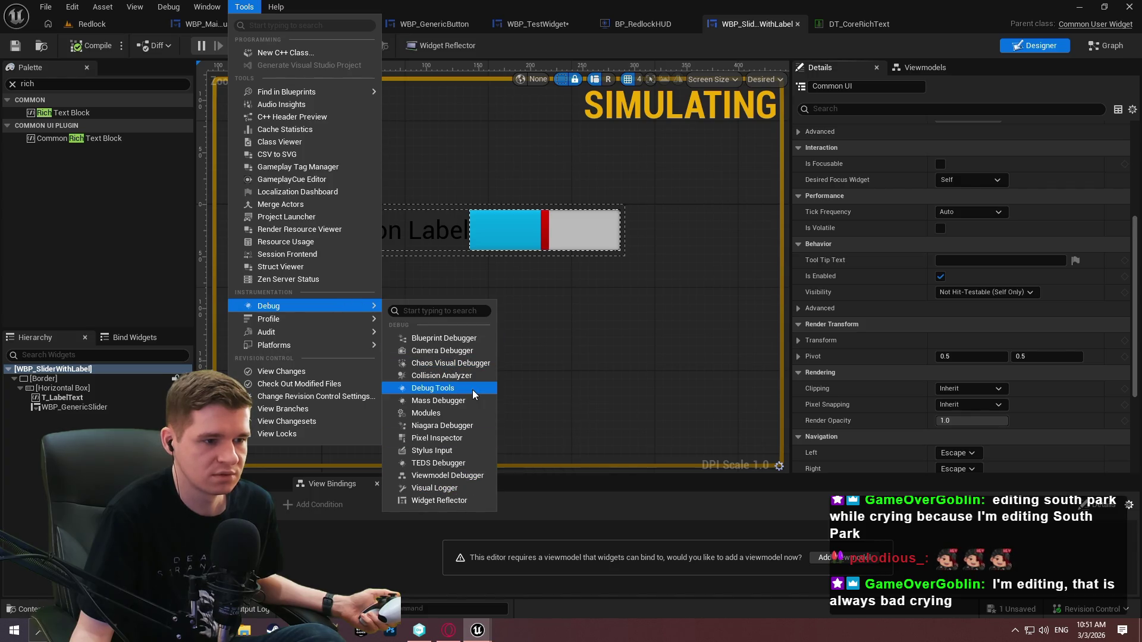
left_click(448, 502)
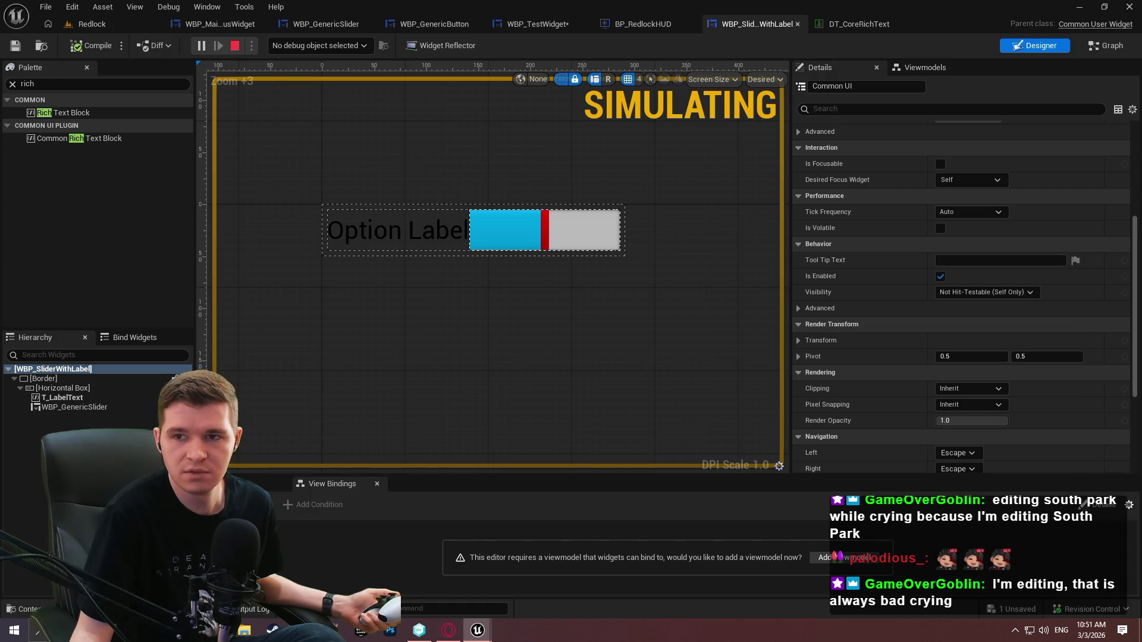
Bring the Redlock Preview game window back to the front
key("alt+Tab")
key("alt+Tab")
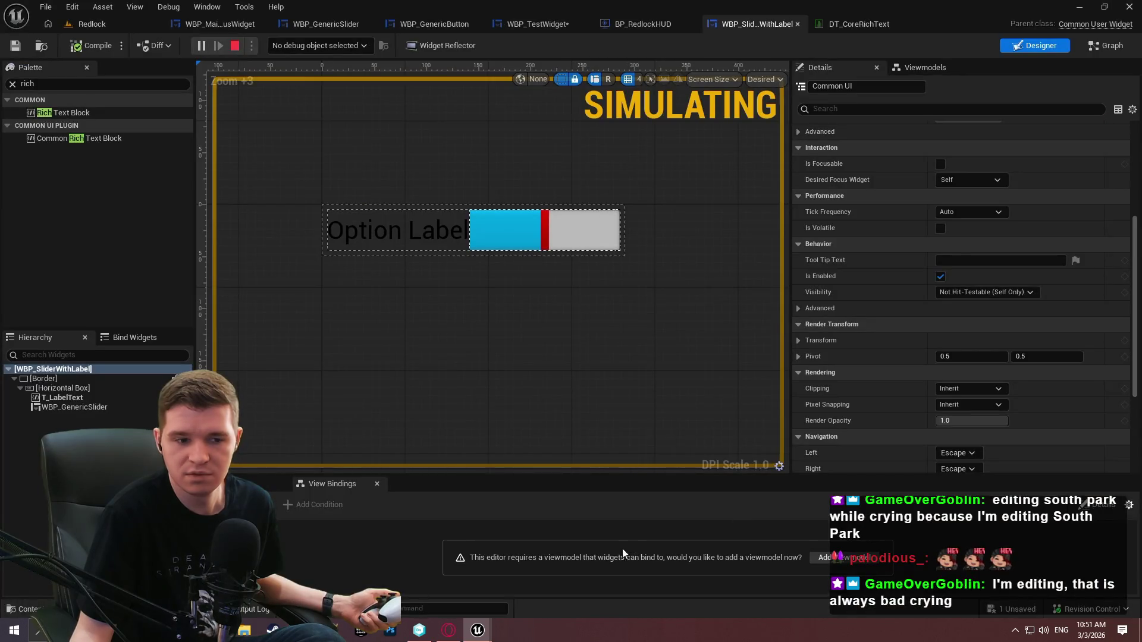
mouse_move(473, 630)
left_click(575, 576)
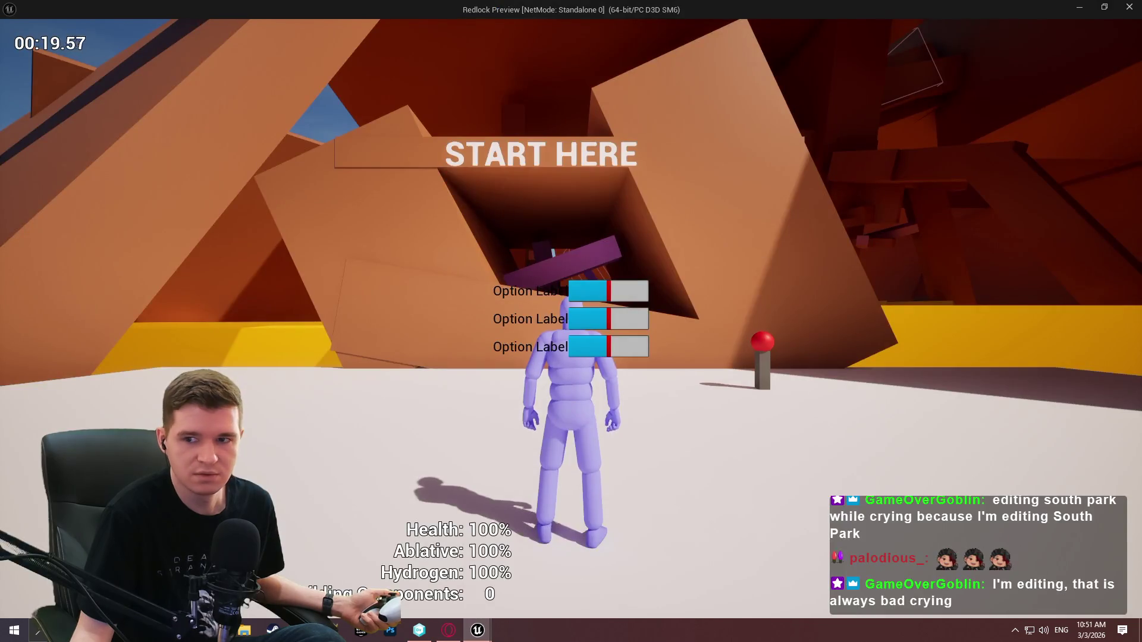
Switch between the editor and the Redlock Preview window, ending on the running game
key("alt+Tab")
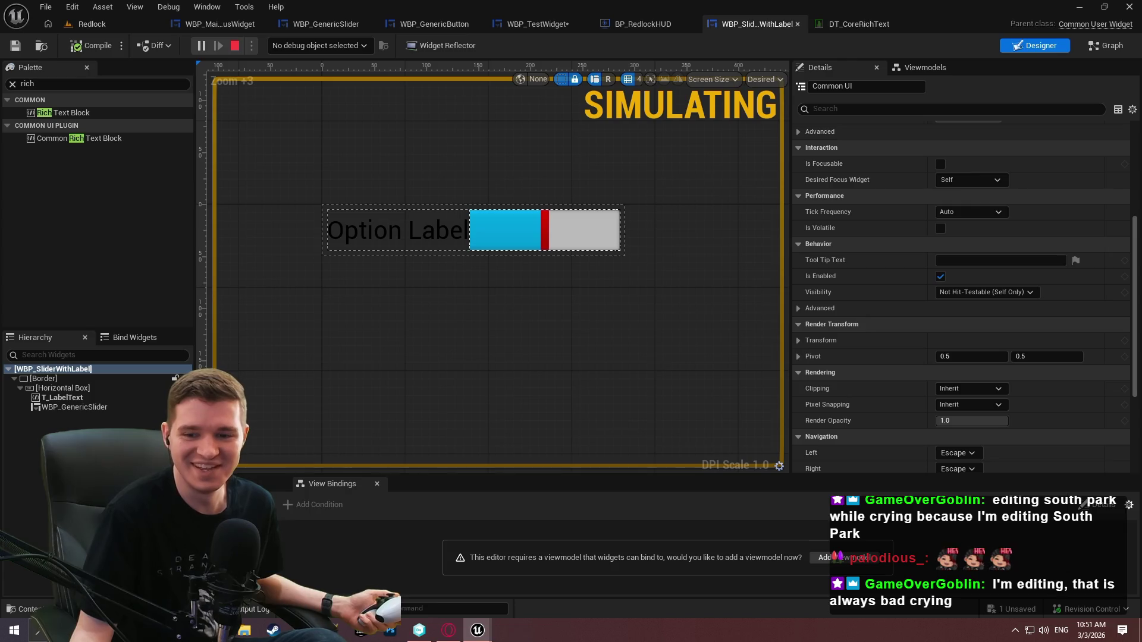
key("alt+Tab")
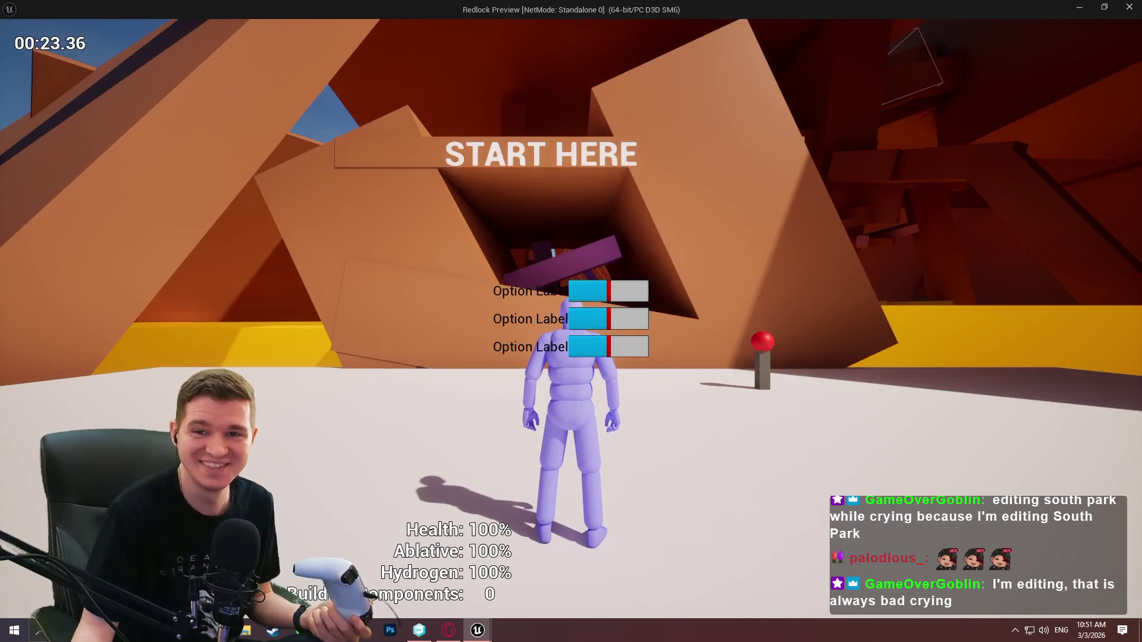
key("alt+Tab")
mouse_move(477, 632)
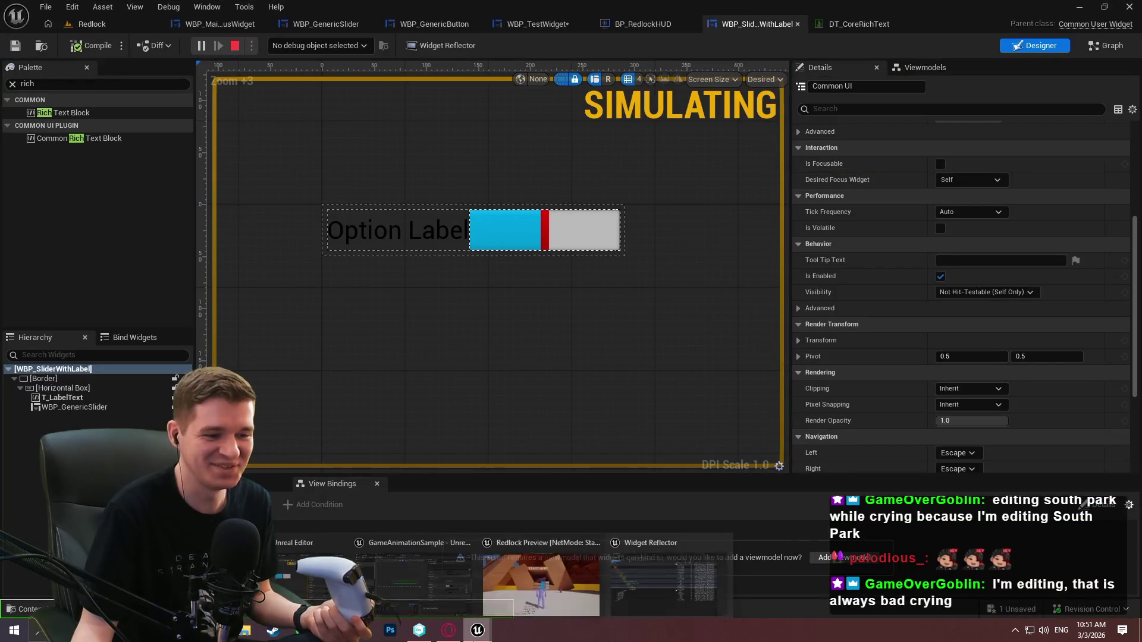
left_click(542, 580)
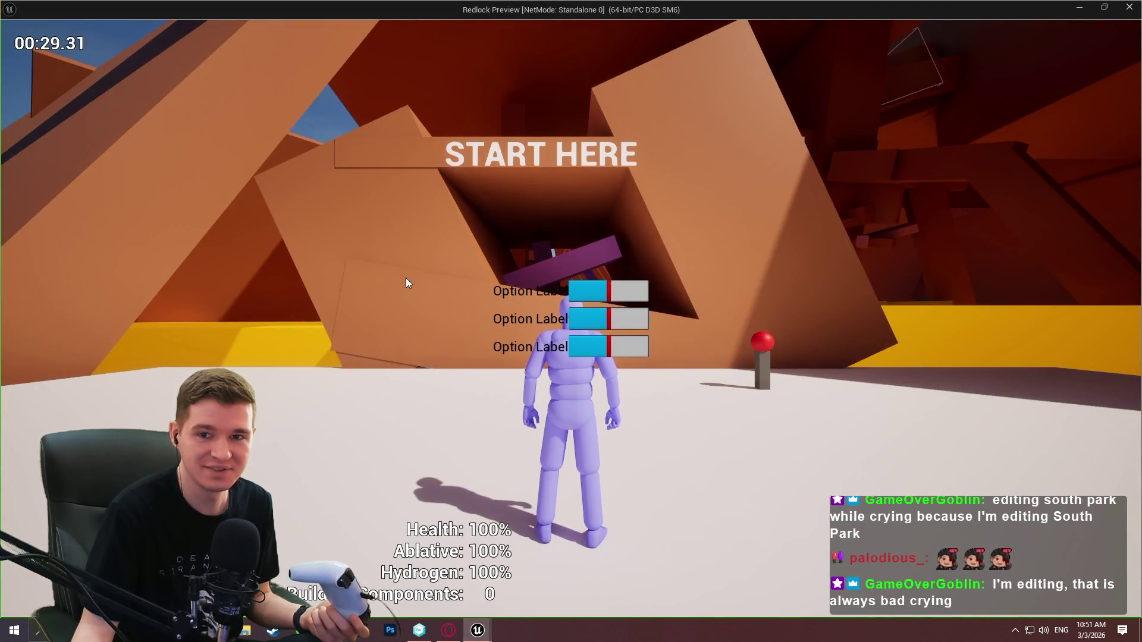
key("alt+Tab")
mouse_move(477, 631)
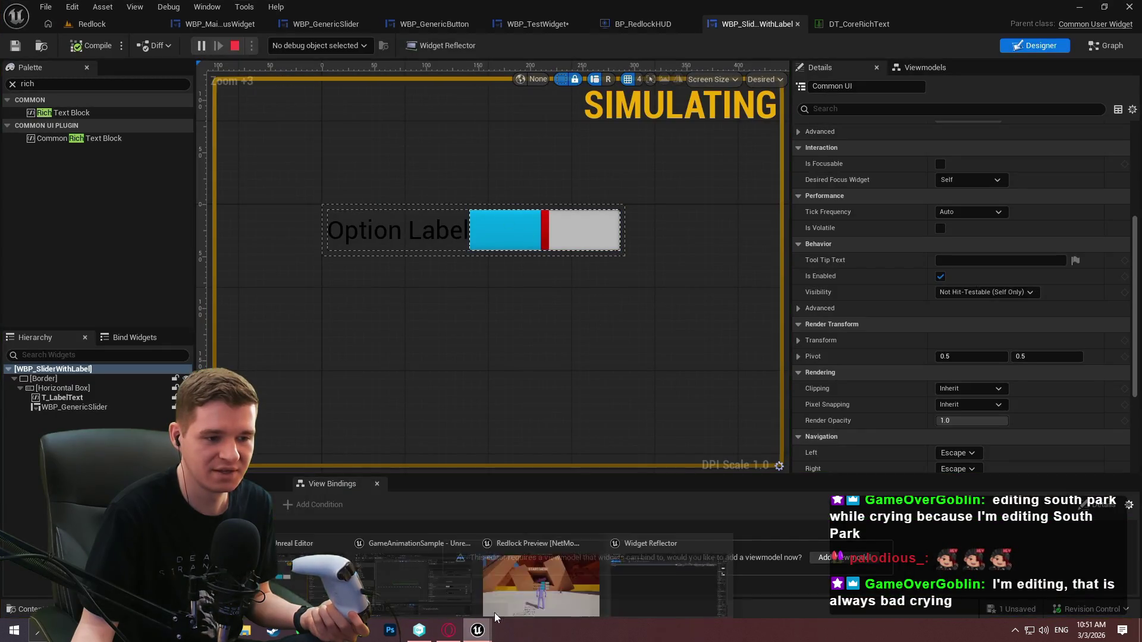
left_click(550, 571)
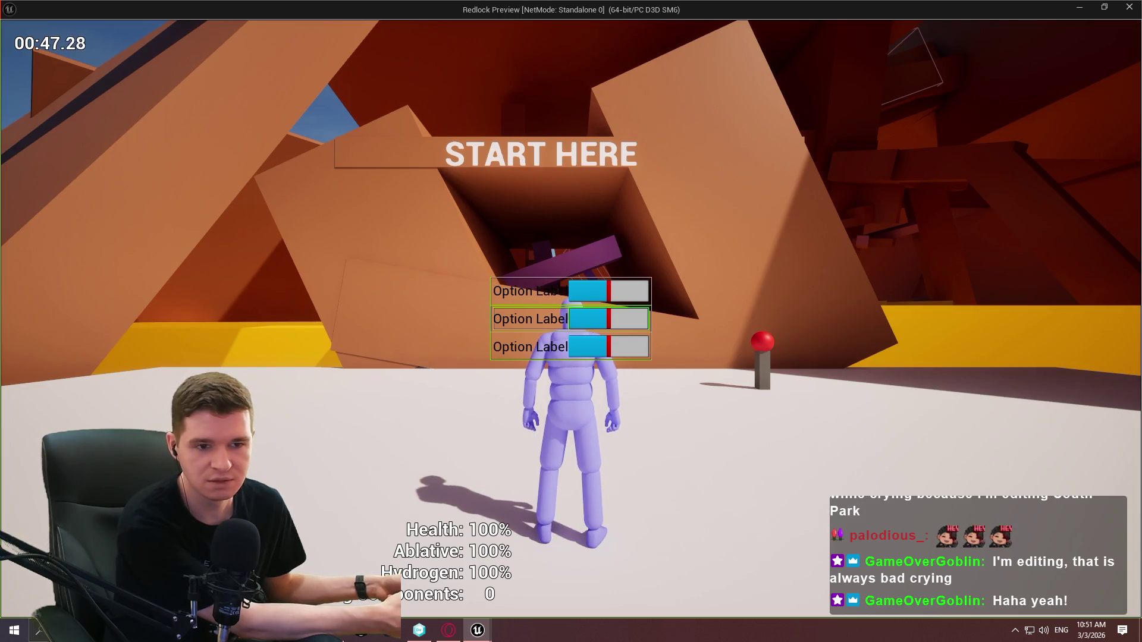
Move keyboard focus up and down across the three slider rows
key("Up")
key("Down")
key("Down")
key("Up")
key("Up")
key("Down")
key("Down")
key("Up")
key("Up")
key("Down")
key("Down")
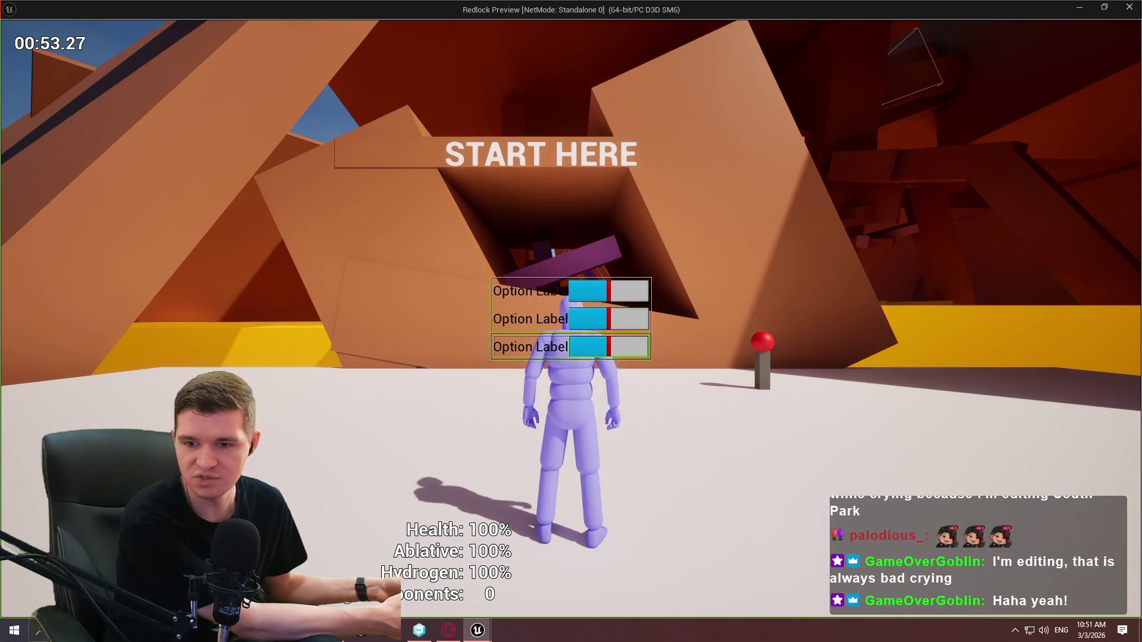
key("Up")
key("Up")
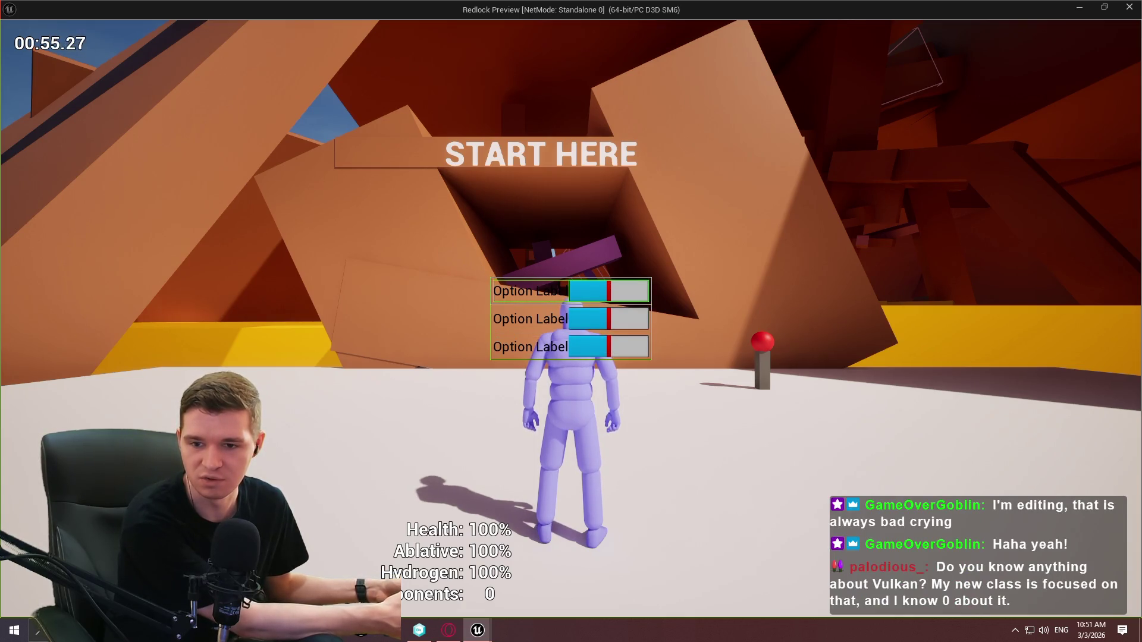
key("Down")
key("Down")
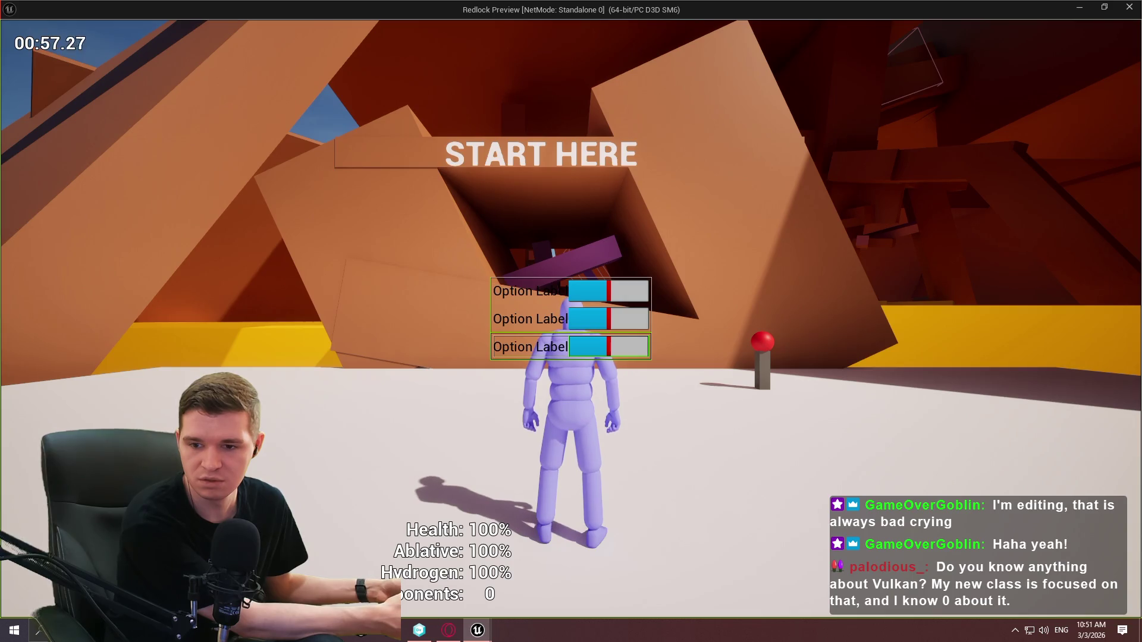
key("Up")
key("Up")
key("Down")
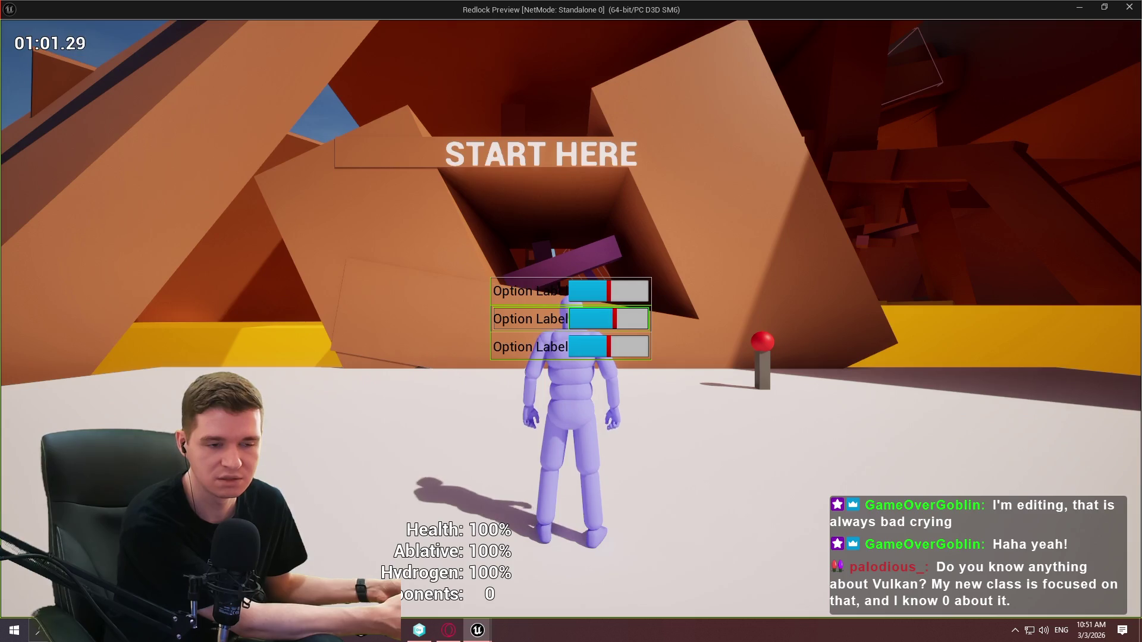
Raise the second slider's value, close the game preview, and return to WBP_TestWidget
key("Right")
key("Up")
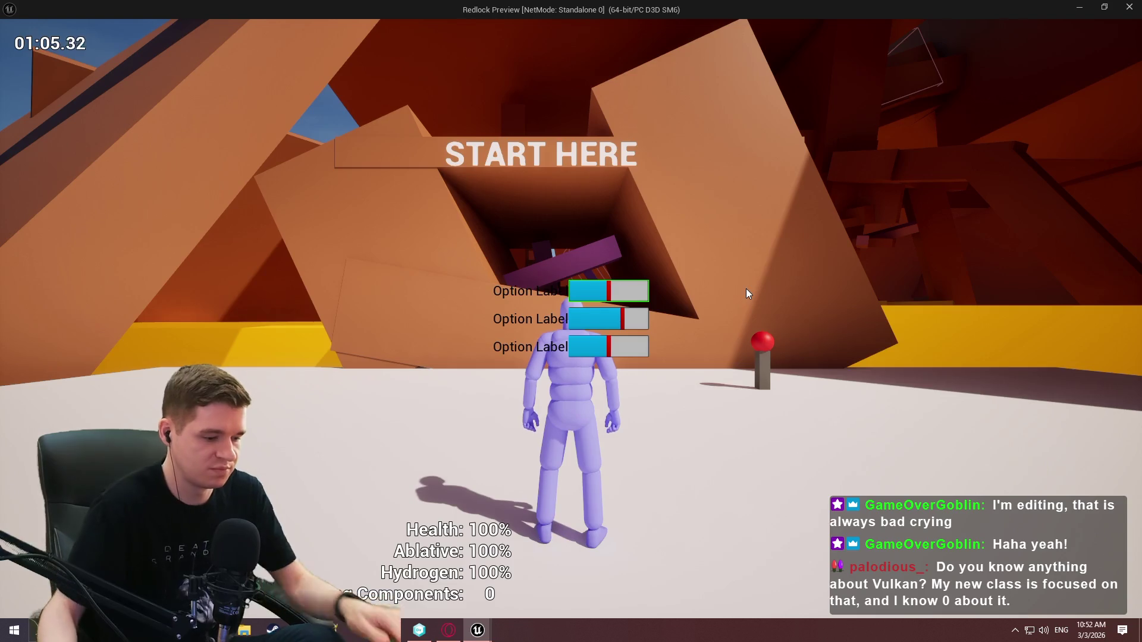
key("Escape")
left_click(531, 27)
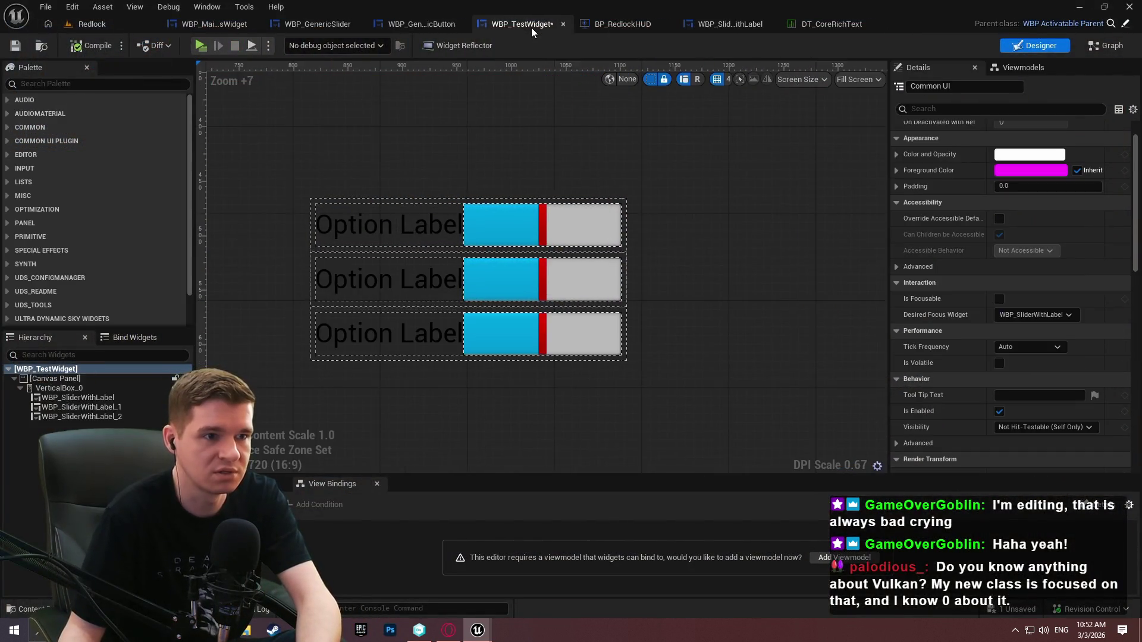
Browse the open widget tabs and briefly open then close the Widget Reflector
left_click(621, 20)
left_click(443, 24)
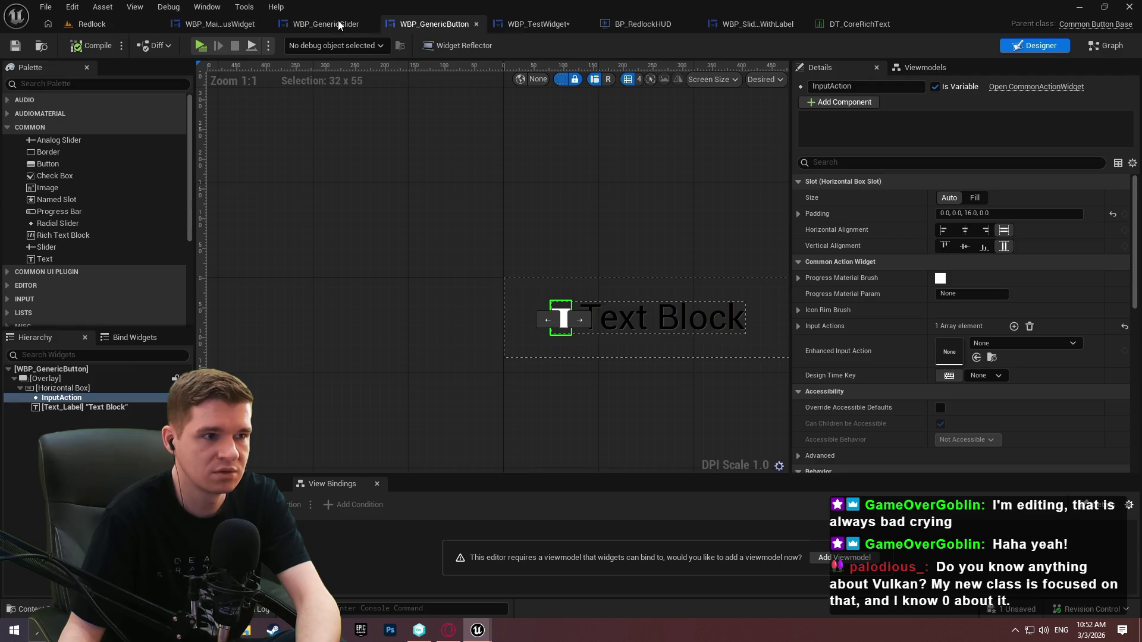
left_click(340, 21)
left_click(226, 23)
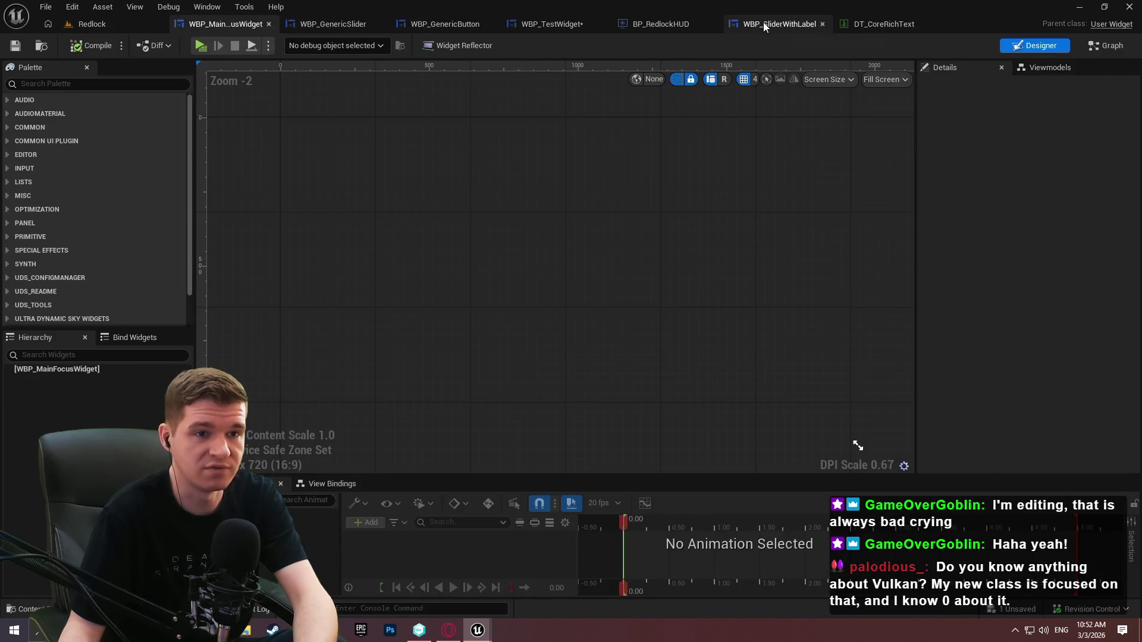
left_click(763, 24)
left_click(430, 46)
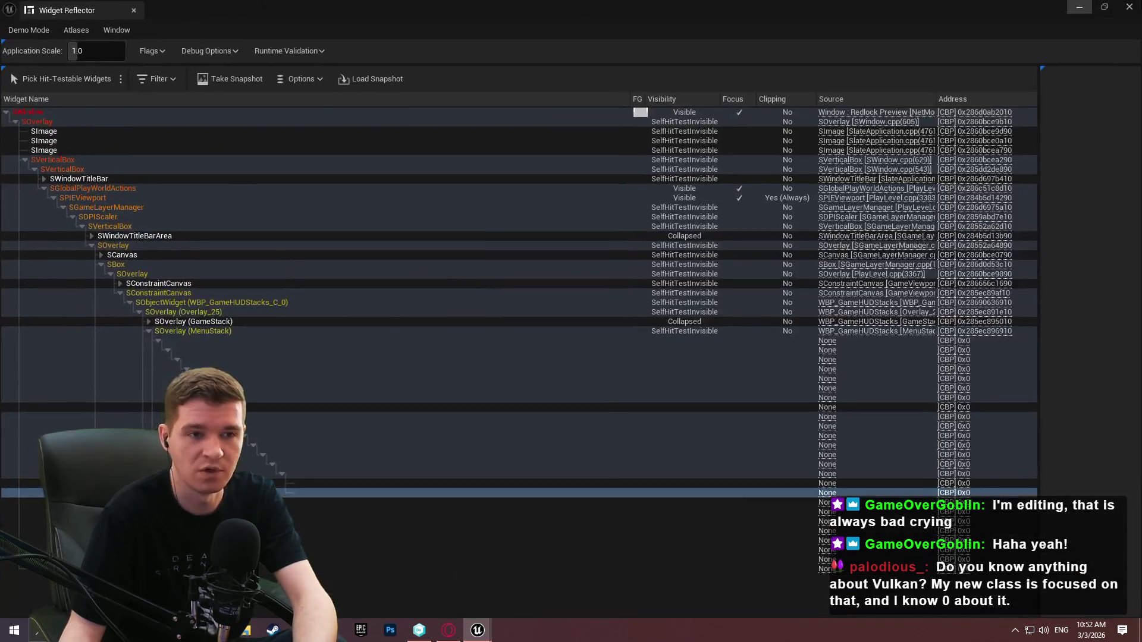
left_click(1129, 7)
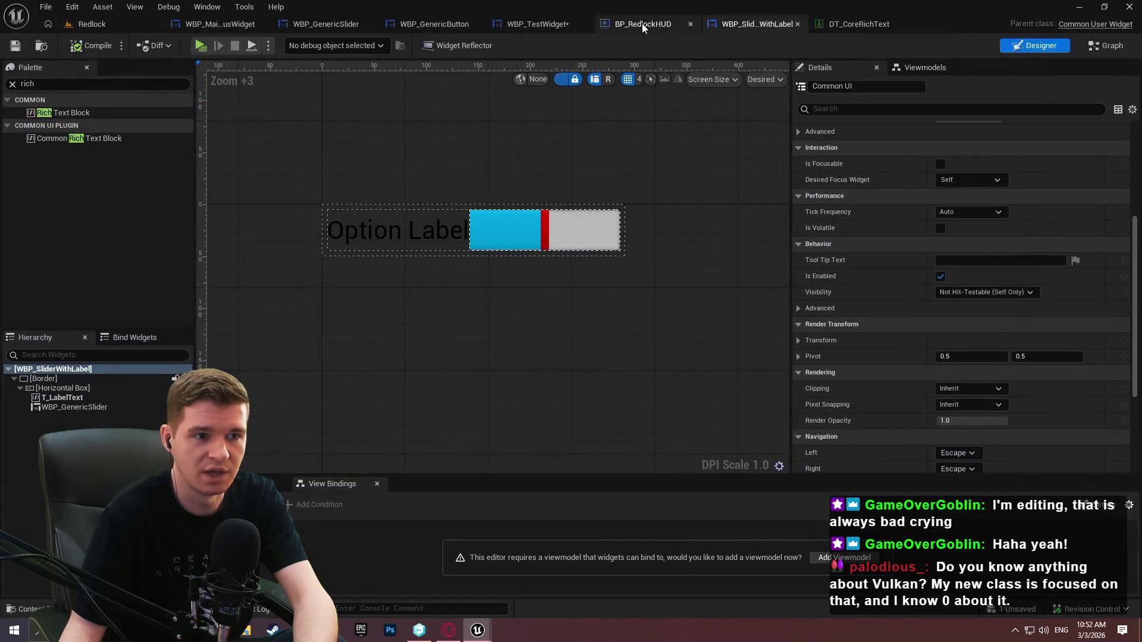
Open BP_RedlockHUD's EventGraph and bring the focus nodes into view
left_click(652, 23)
left_click_drag(665, 185, 538, 204)
scroll(539, 205, "up", 3)
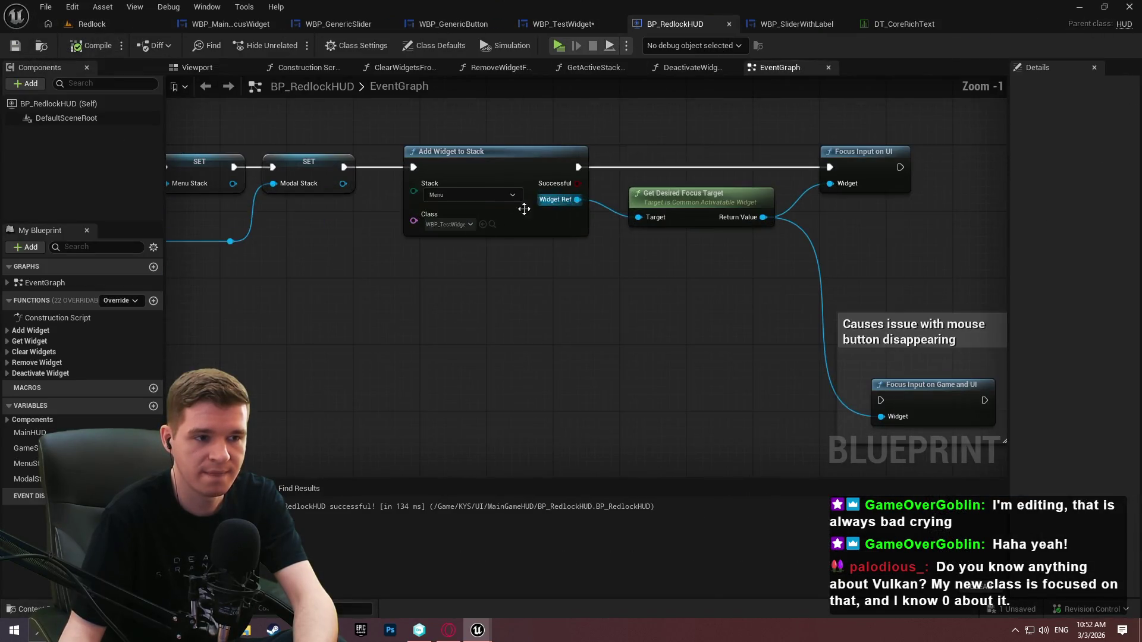
Center the Add Widget to Stack node, then switch to the web browser
left_click_drag(762, 278, 559, 287)
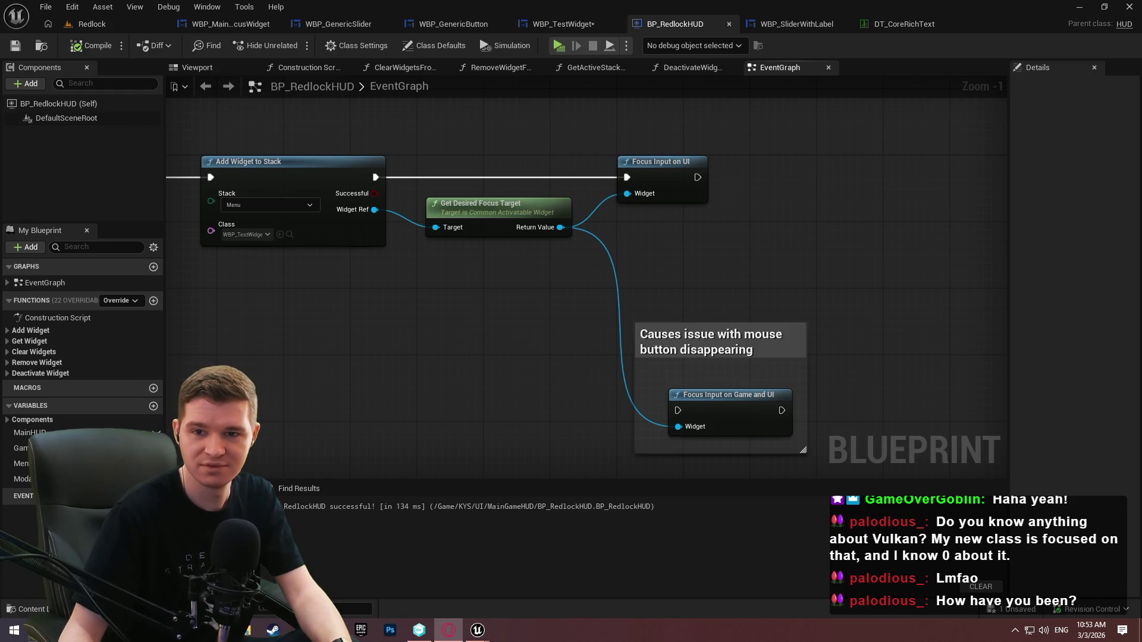
key("alt+Tab")
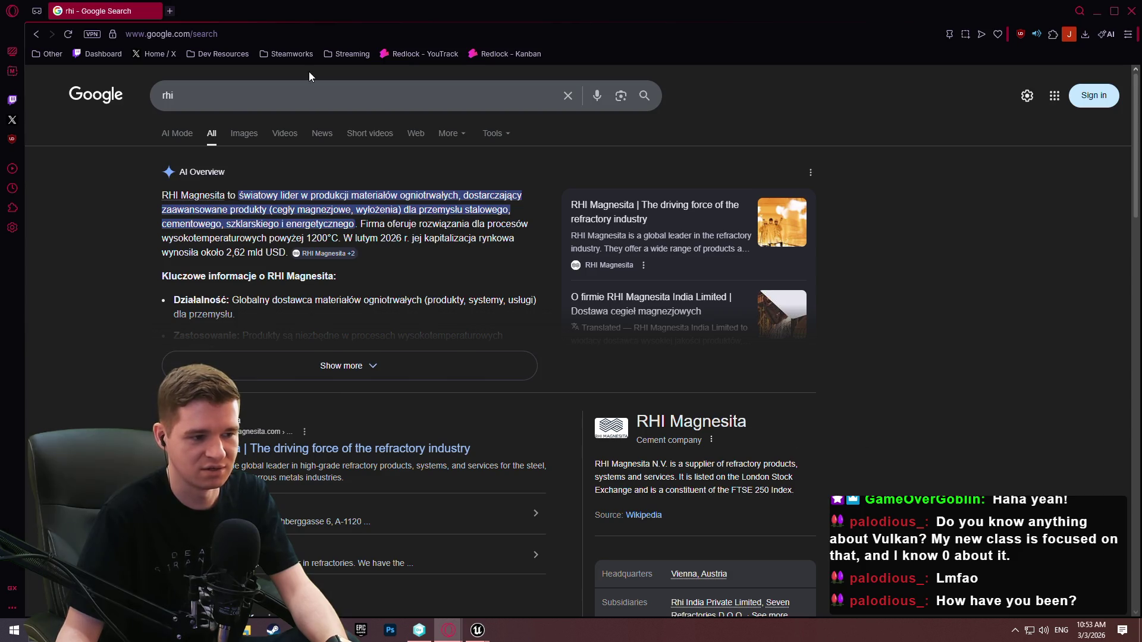
Search Google for 'rhi rendering', then return to the Unreal blueprint editor
left_click(219, 97)
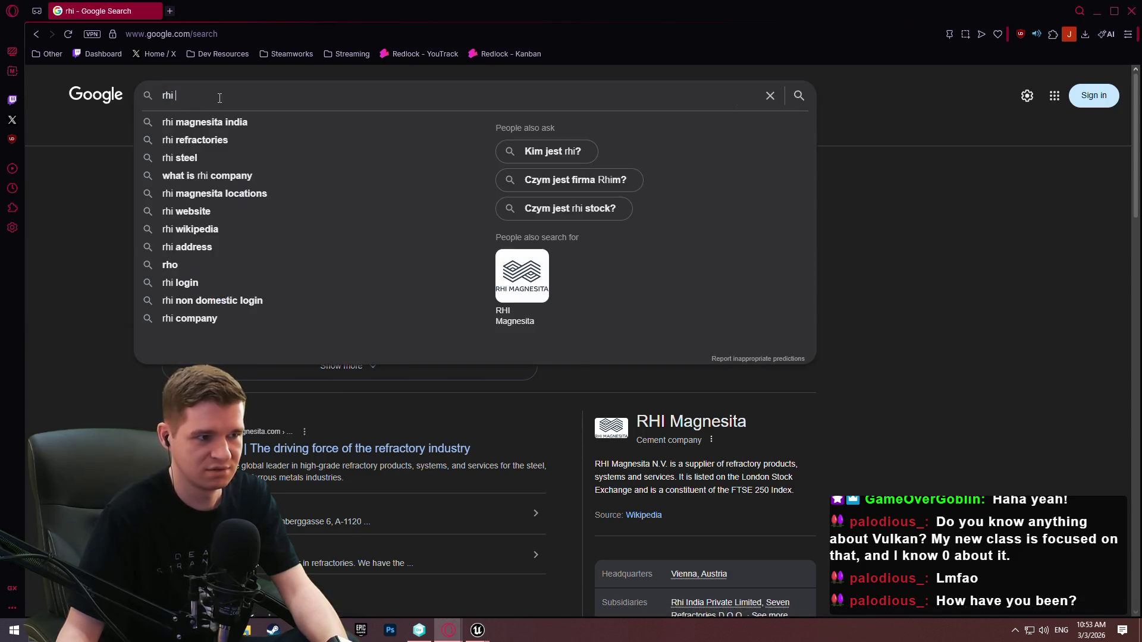
type("rendering")
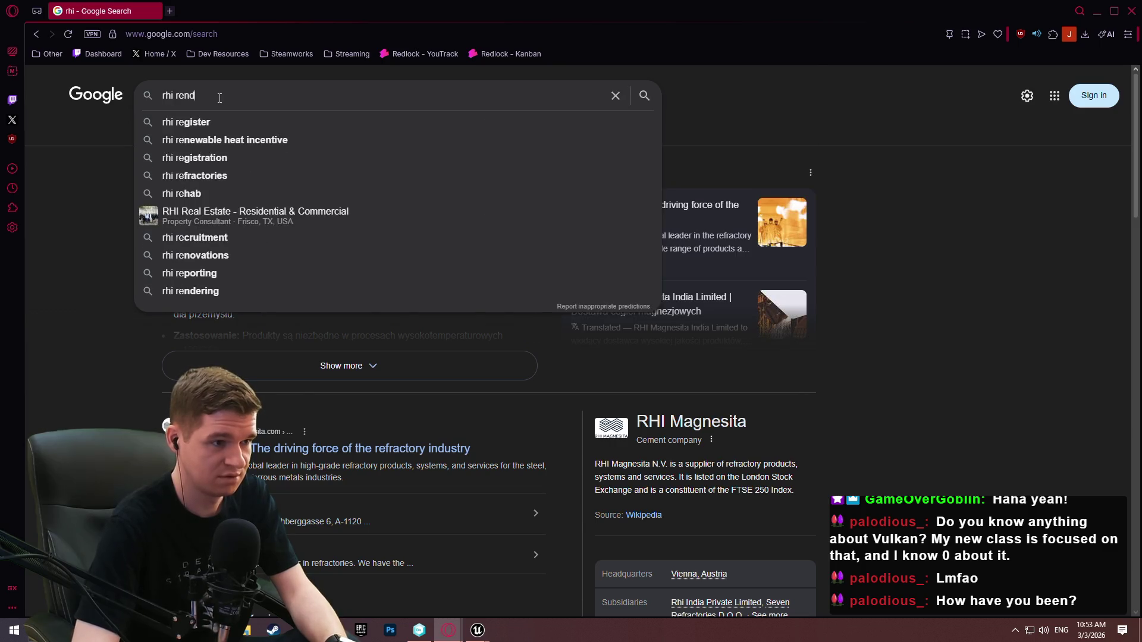
key("Return")
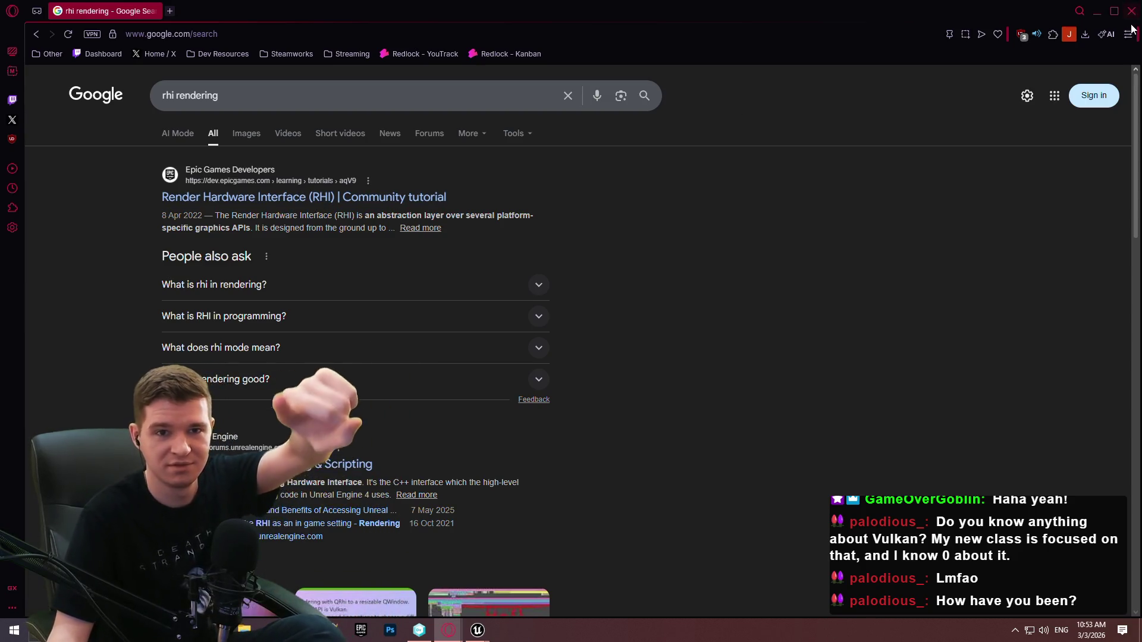
left_click(1097, 11)
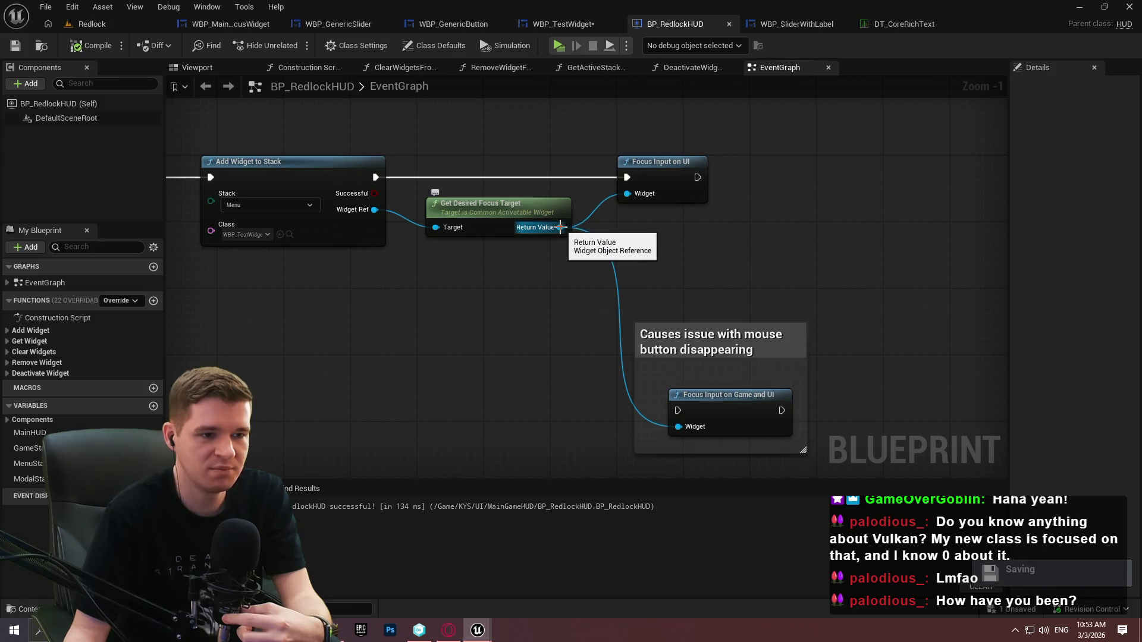
Branch a Set Desired Focus Widget node off Return Value, then remove it and shift Get Desired Focus Target left
mouse_move(560, 227)
left_mouse_down()
mouse_move(625, 251)
mouse_move(560, 227)
mouse_move(669, 251)
left_mouse_up()
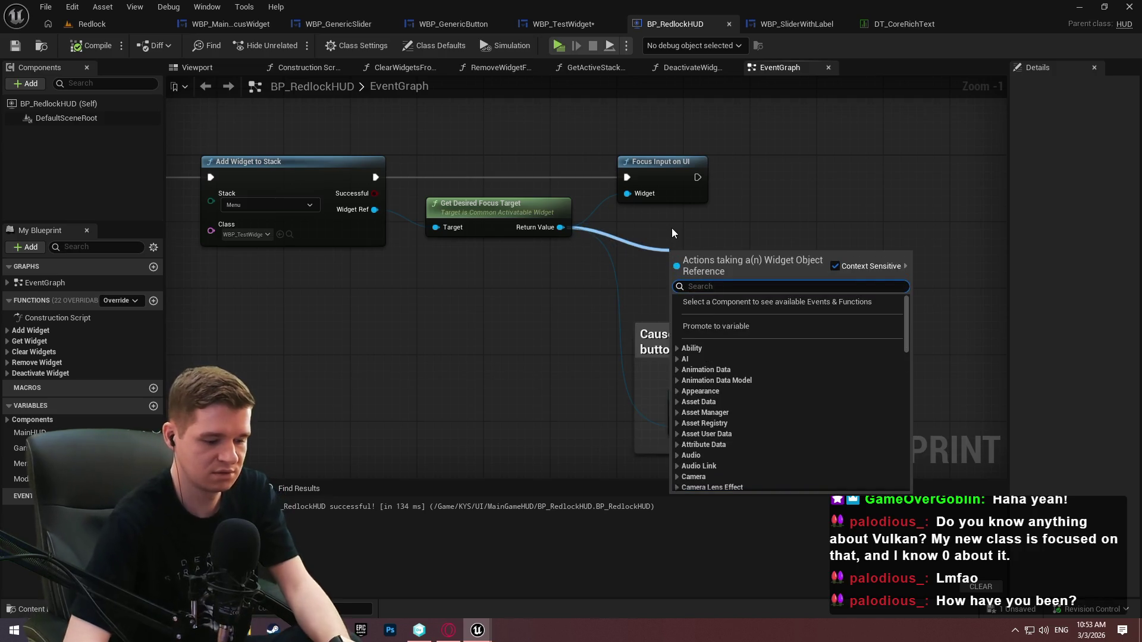
type("get desire")
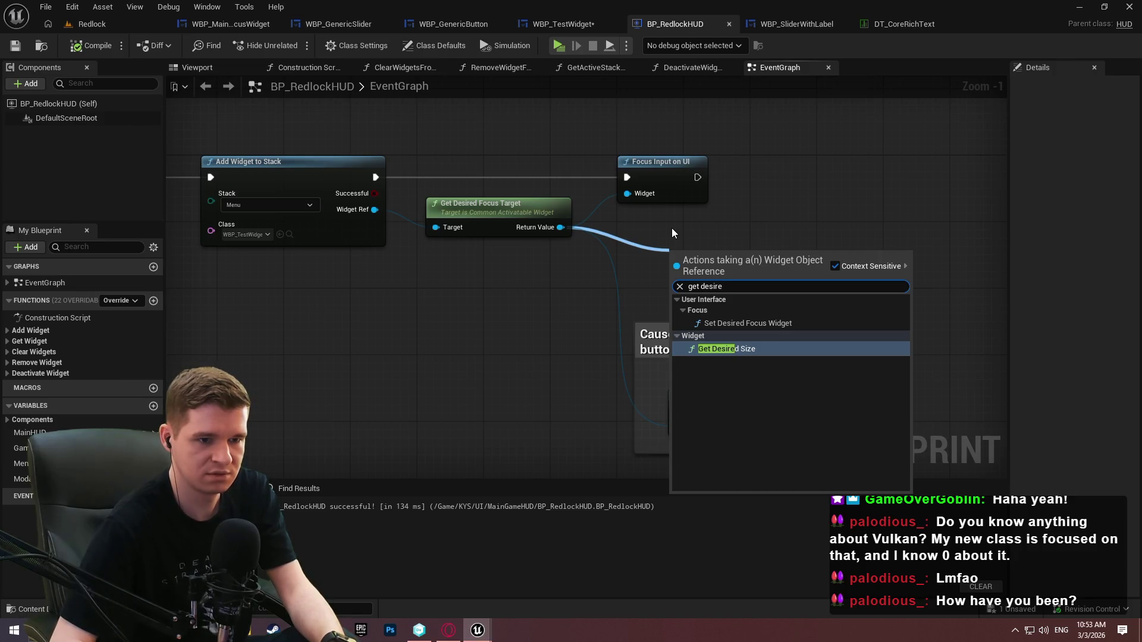
key("Up")
key("Return")
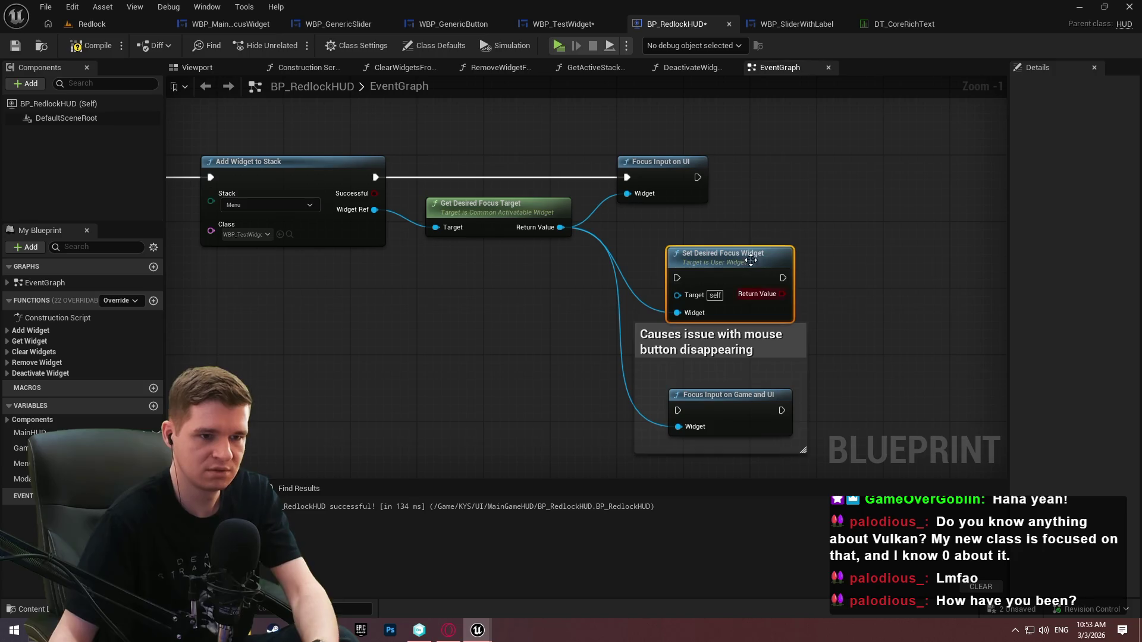
key("Delete")
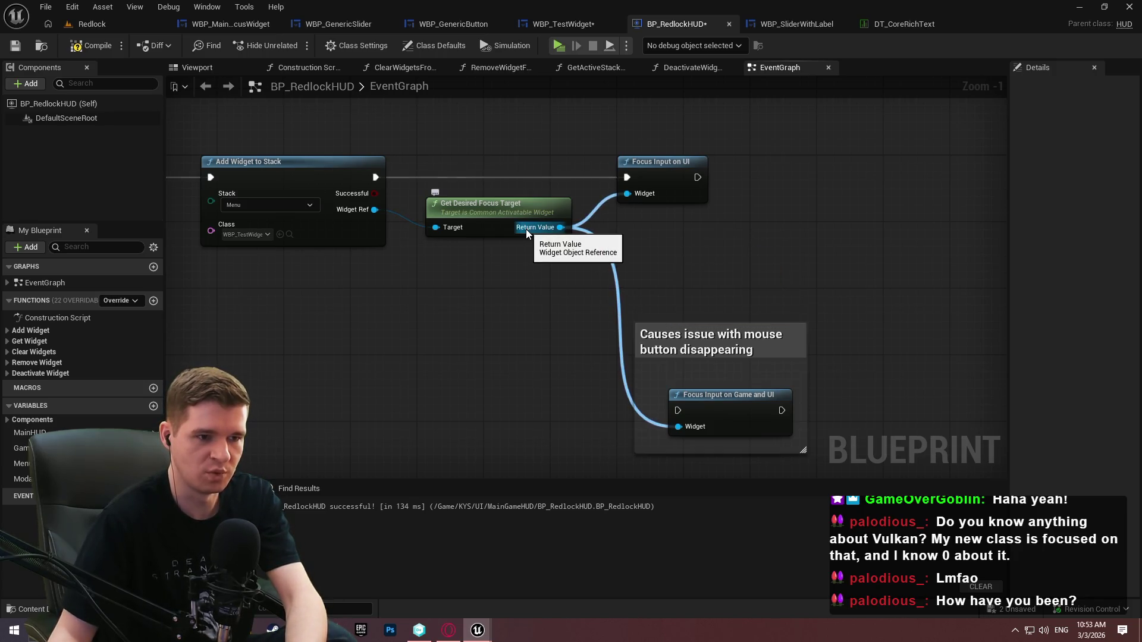
mouse_move(534, 231)
left_mouse_down()
mouse_move(538, 244)
mouse_move(508, 221)
mouse_move(505, 231)
mouse_move(608, 237)
left_mouse_up()
Add a Cast To CommonActivatableWidget node fed by Add Widget to Stack's execution
type("cast")
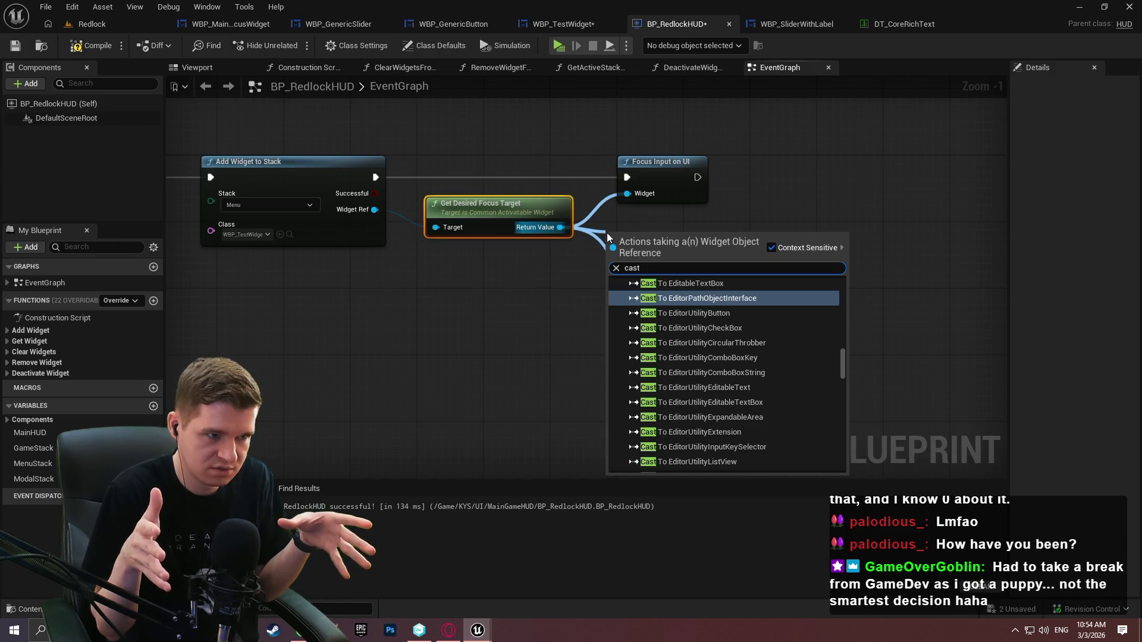
type("to commonactivatable")
key("Return")
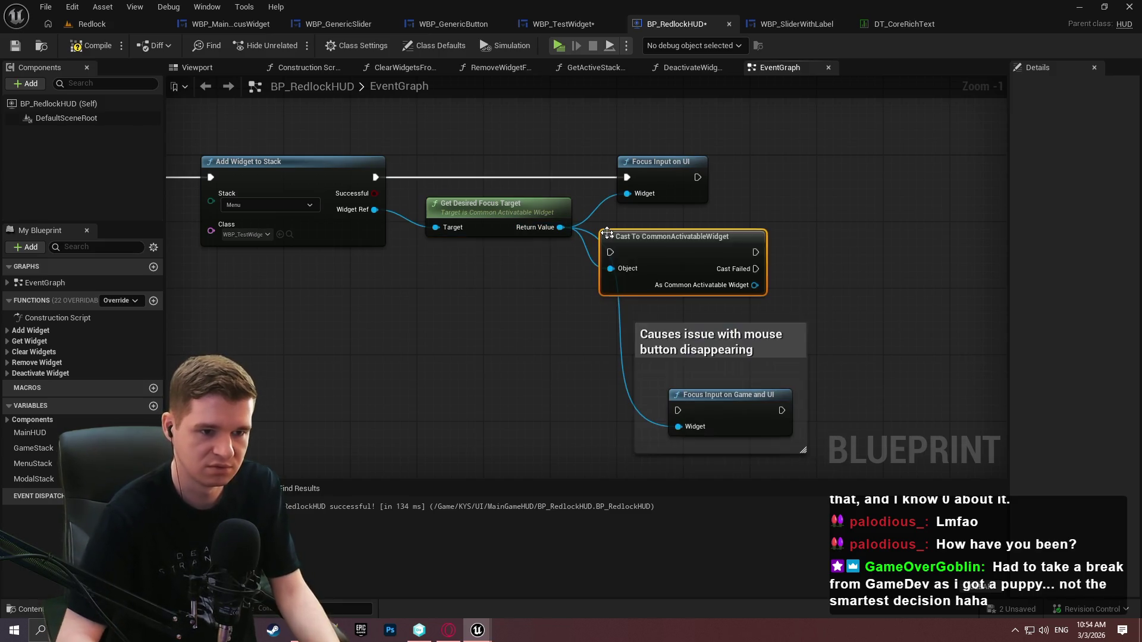
left_click_drag(610, 252, 376, 178)
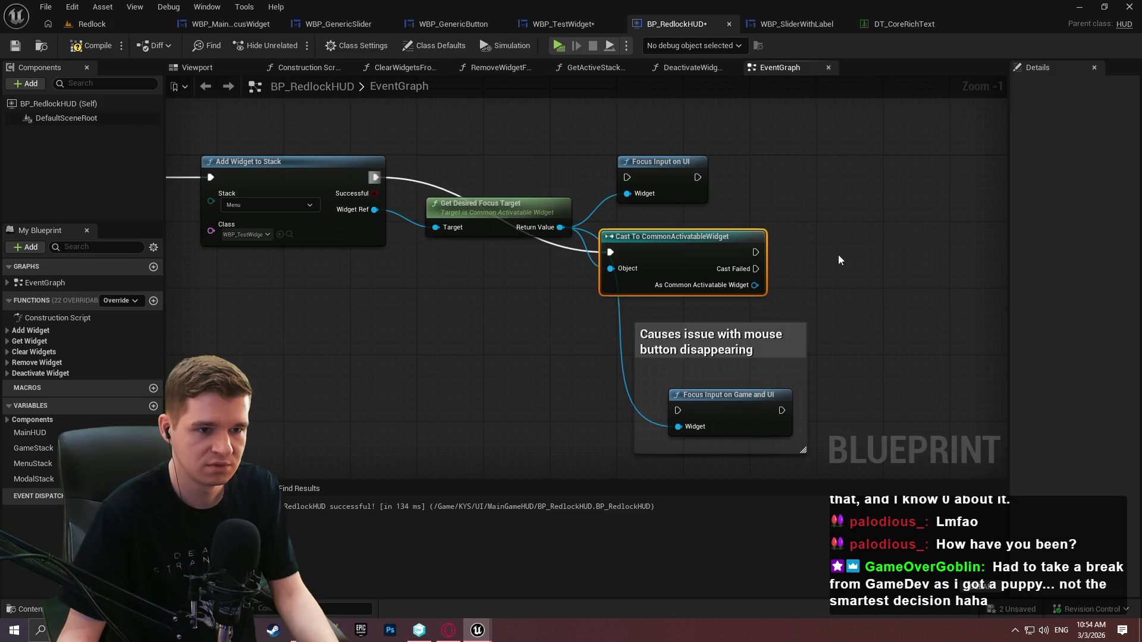
Wire a duplicate Get Desired Focus Target from the cast into Focus Input on UI, compile, and play
left_click(489, 232)
key("ctrl+c")
key("ctrl+v")
left_click_drag(836, 270, 754, 285)
left_click_drag(960, 269, 628, 194)
mouse_move(755, 253)
left_mouse_down()
mouse_move(773, 259)
mouse_move(641, 171)
mouse_move(627, 178)
left_mouse_up()
left_click(89, 45)
left_click(555, 50)
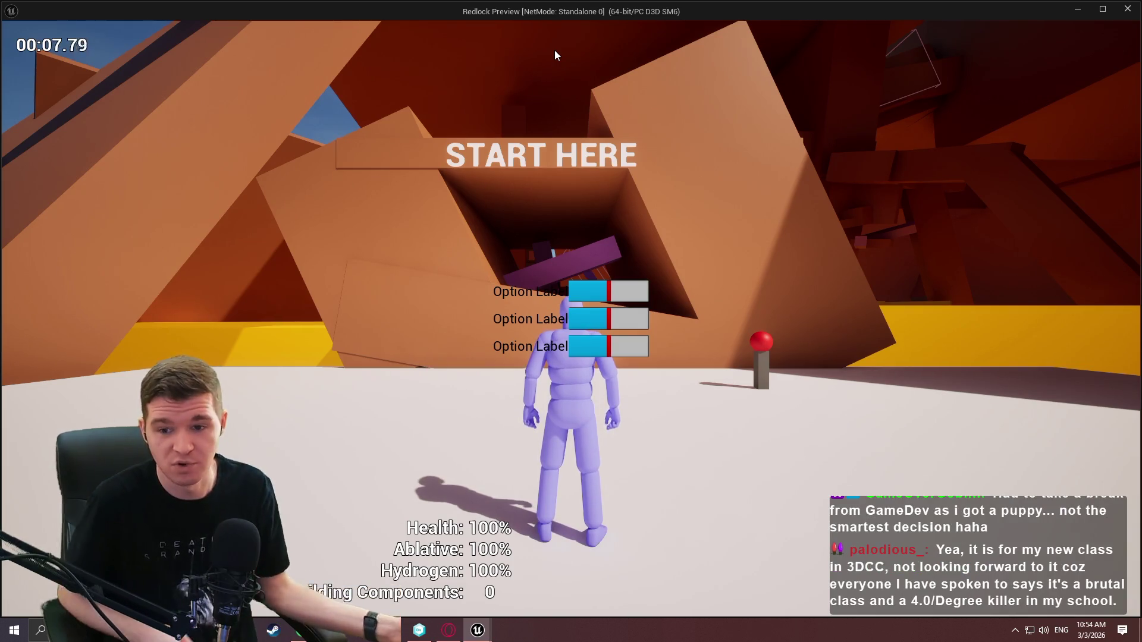
Delete the cast and duplicate nodes, wiring Add Widget to Stack and Return Value into Focus Input on UI
key("Escape")
left_click_drag(978, 296, 597, 231)
key("Delete")
left_click_drag(627, 177, 375, 176)
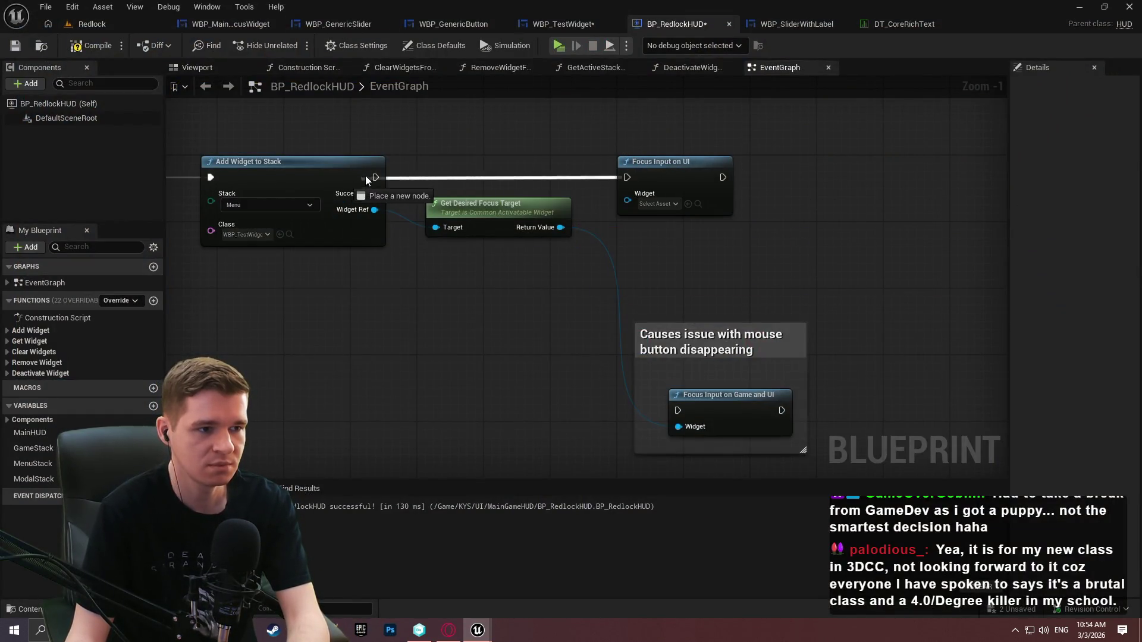
left_click_drag(561, 227, 656, 203)
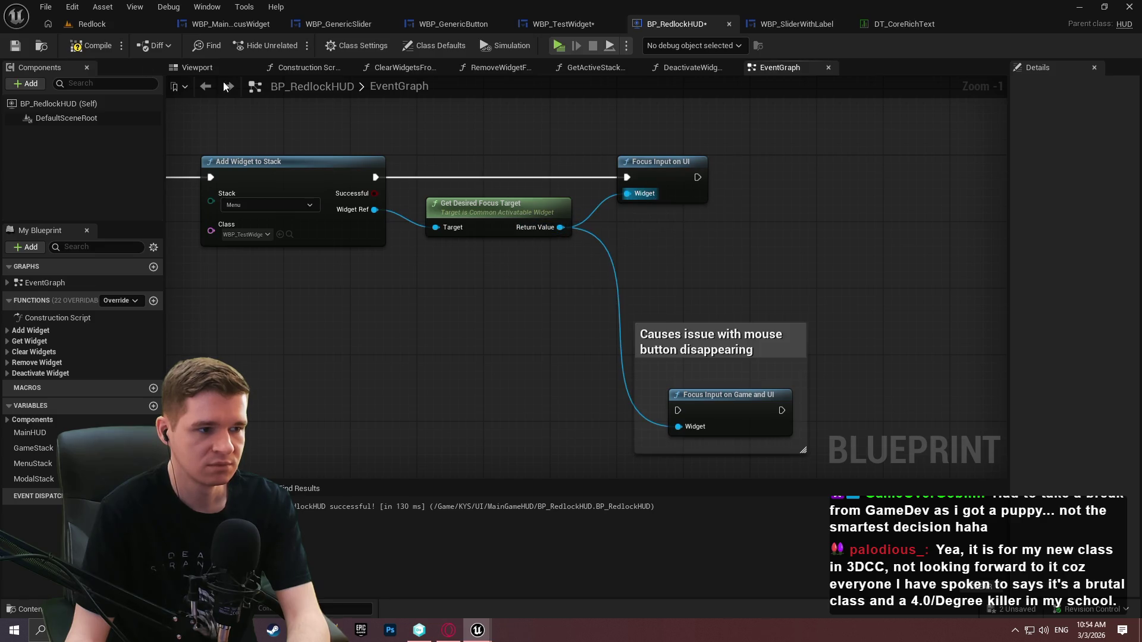
Compile and save BP_RedlockHUD, then go to the WBP_TestWidget designer
left_click(89, 45)
key("ctrl+s")
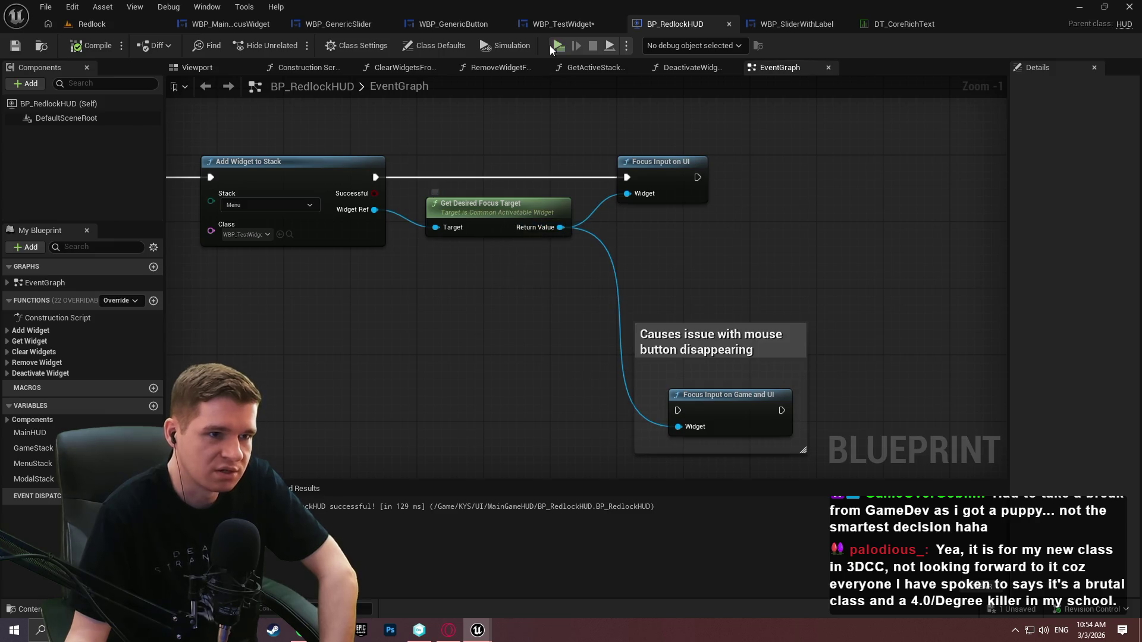
left_click(563, 25)
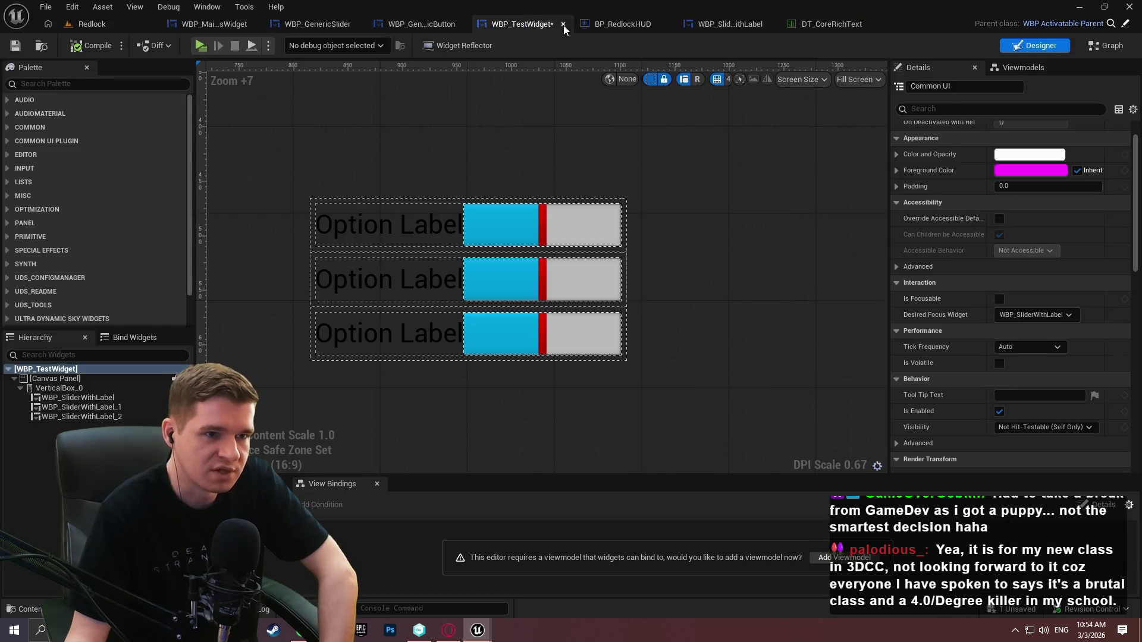
Check WBP_TestWidget's desired focus options without changing them, then move to WBP_SliderWithLabel
left_click(1034, 315)
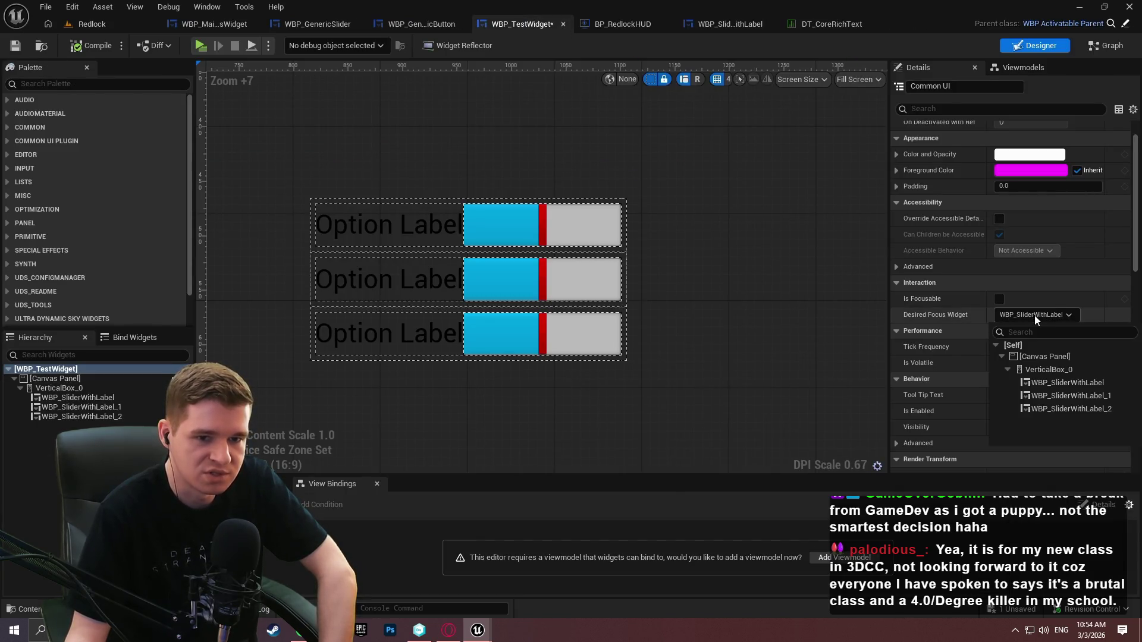
left_click(941, 316)
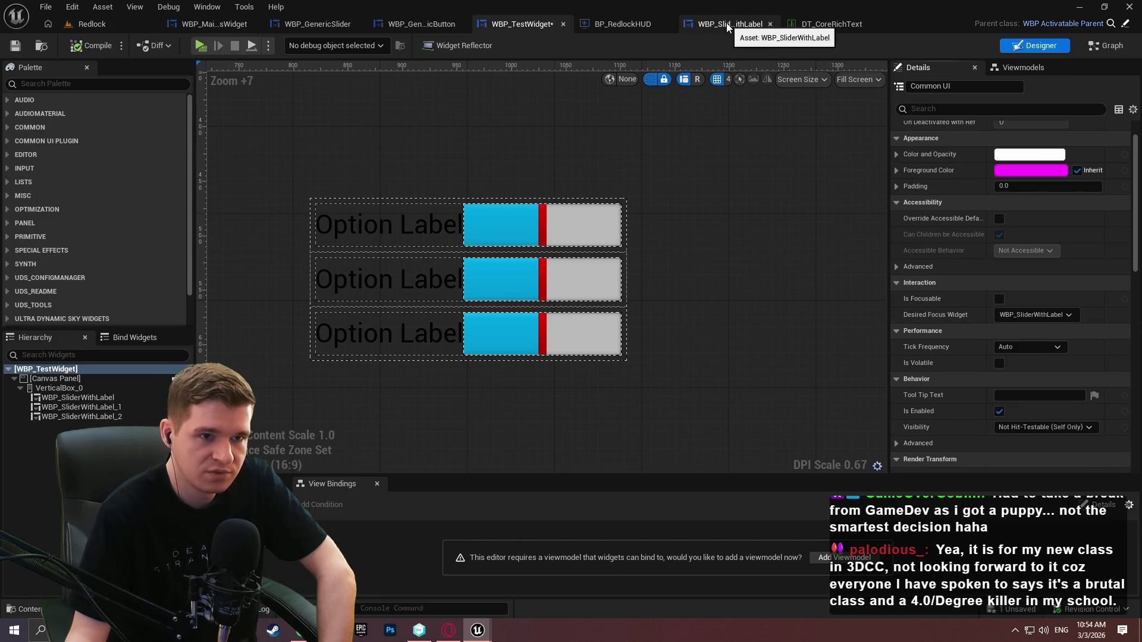
left_click(726, 23)
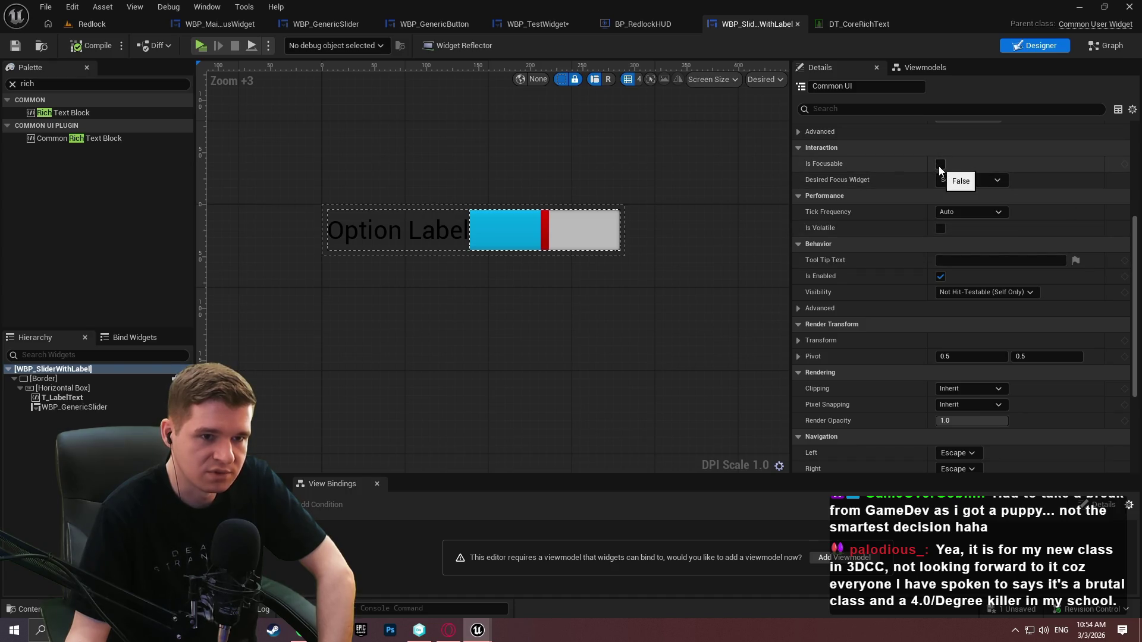
Set WBP_SliderWithLabel's Desired Focus Widget to WBP_GenericSlider and save it
left_click(986, 179)
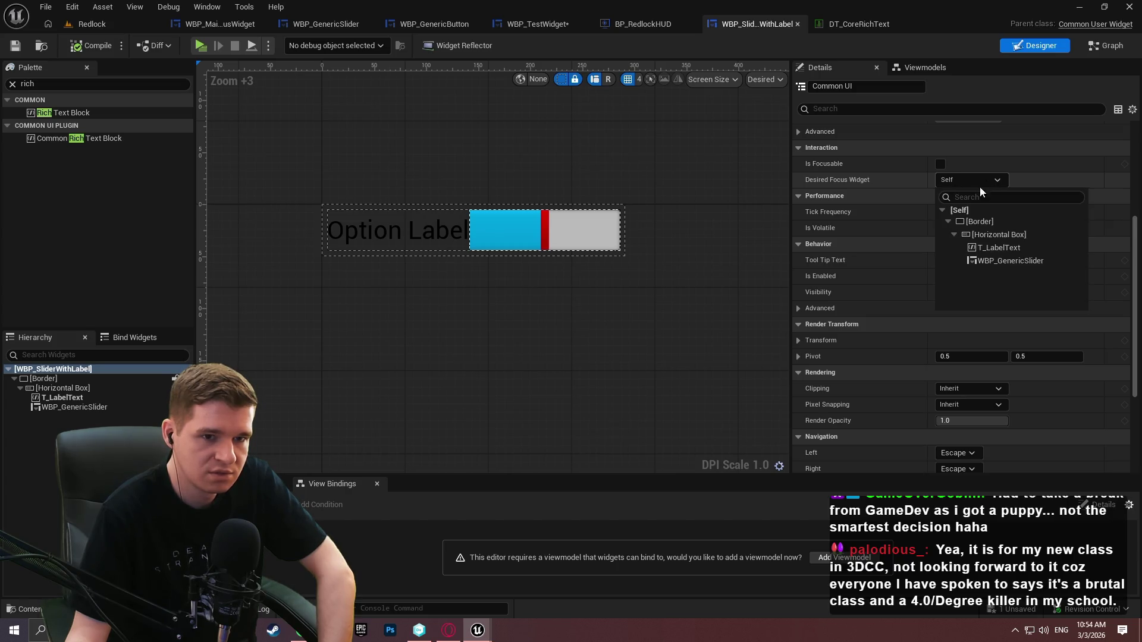
left_click(987, 259)
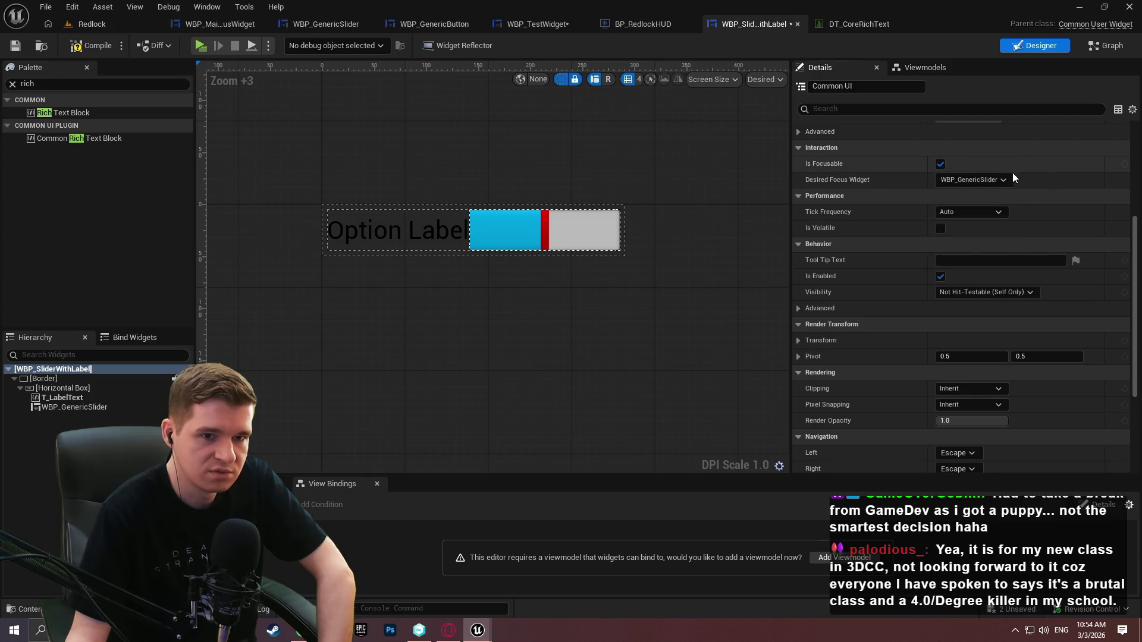
left_click(15, 45)
left_click(351, 24)
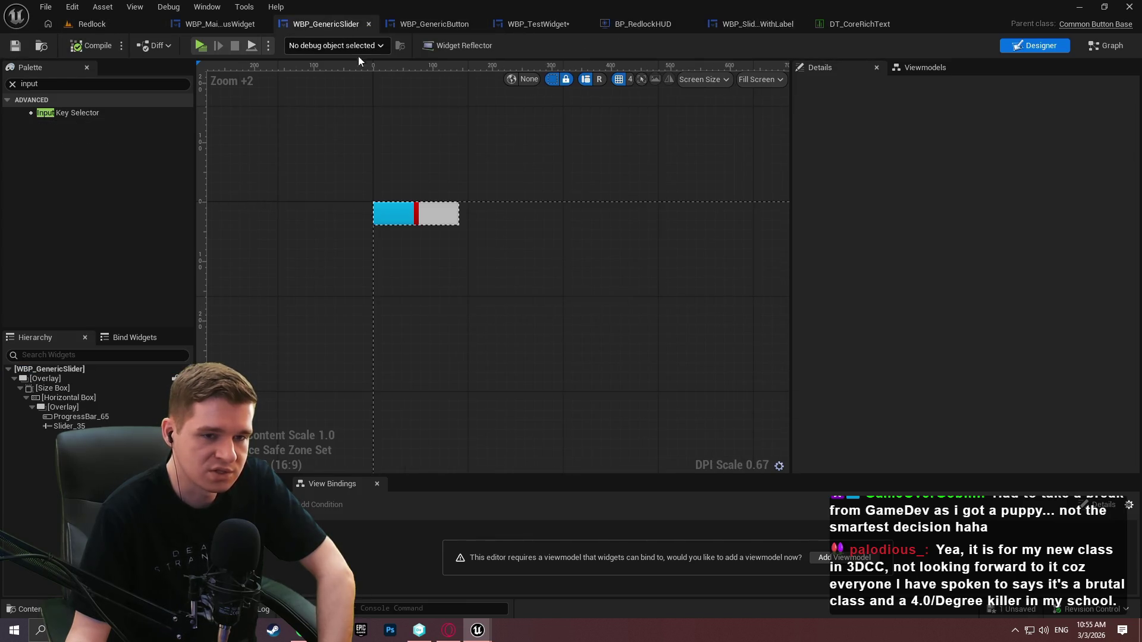
Inspect the WBP_GenericSlider root's Details, then start the Redlock game preview
left_click(49, 369)
left_click_drag(1133, 156, 1137, 327)
left_click(201, 47)
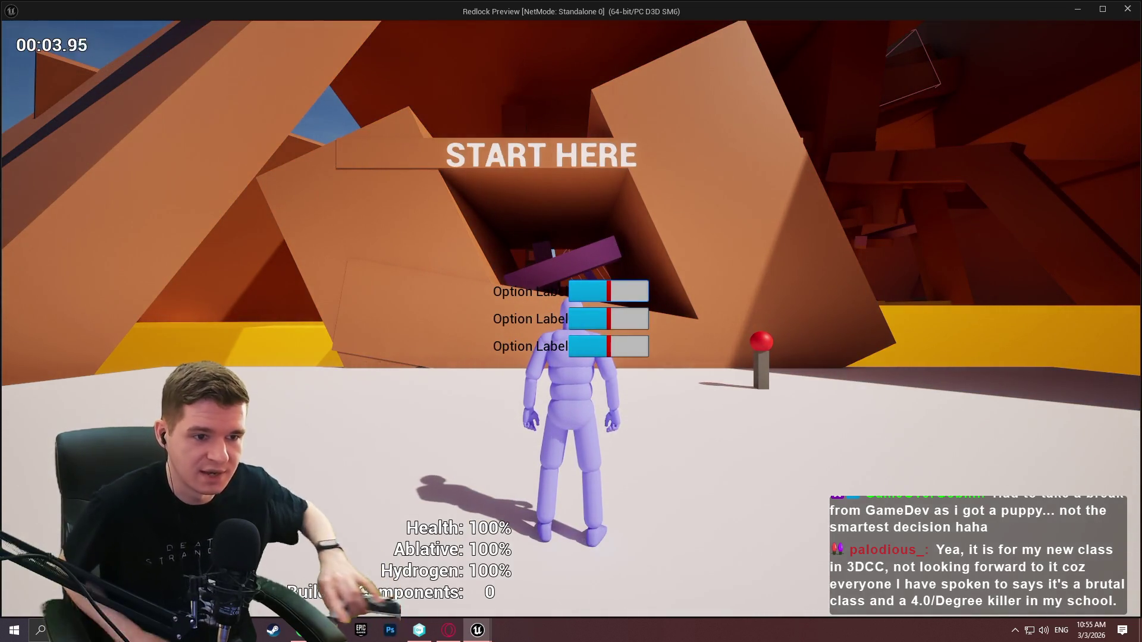
Nudge the first slider, move focus down to raise the second, drag a slider higher, then close the preview
key("Right")
key("Right")
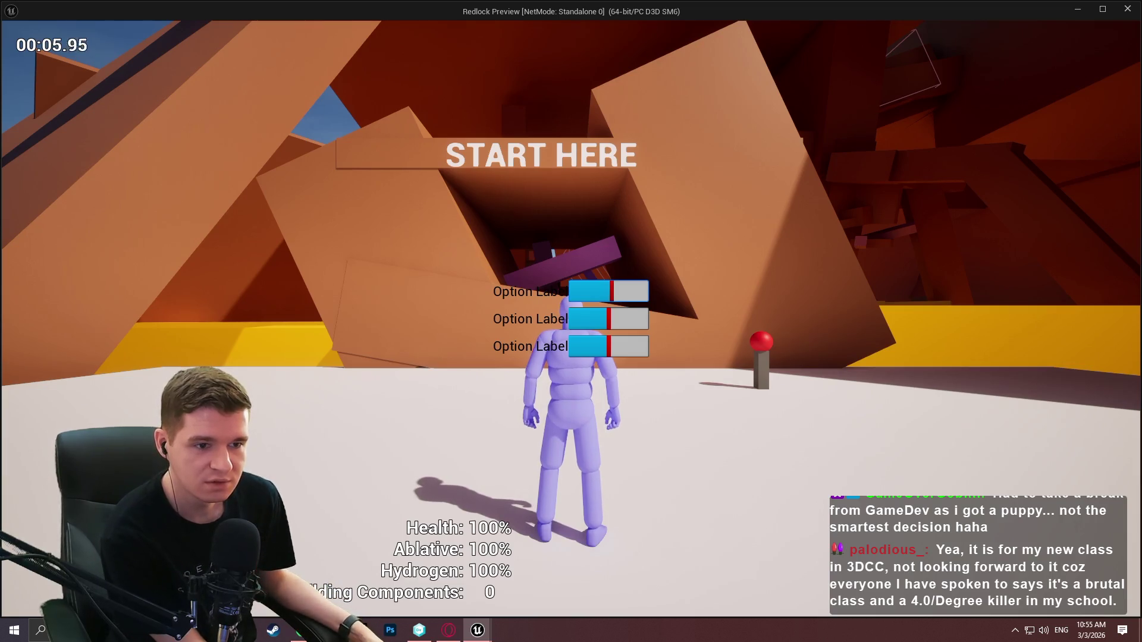
key("Left")
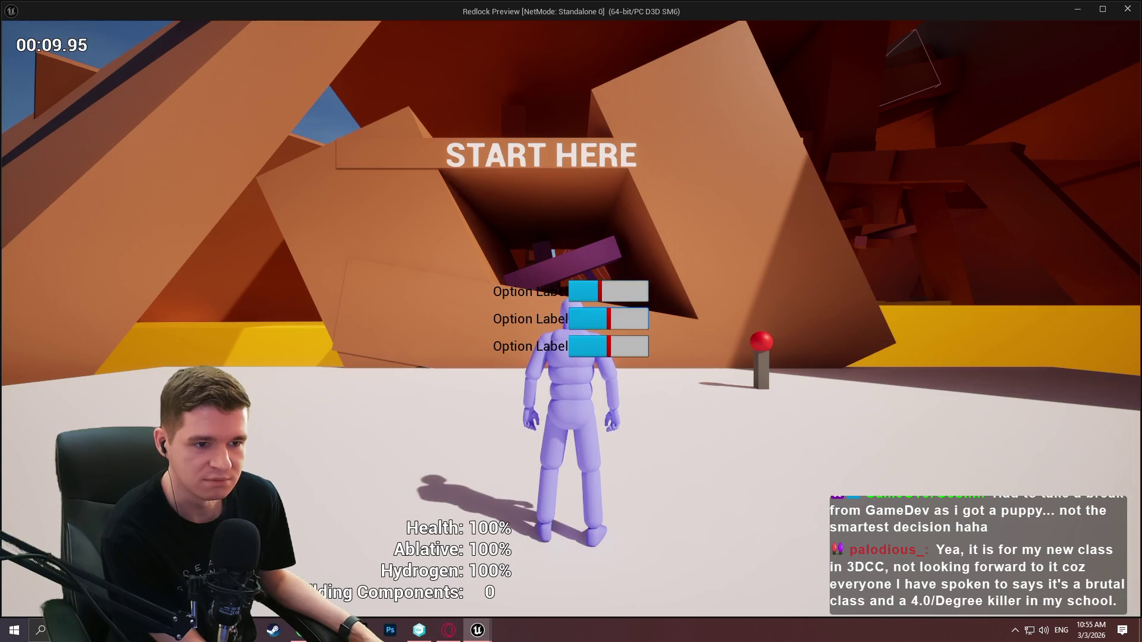
key("Down")
key("Right")
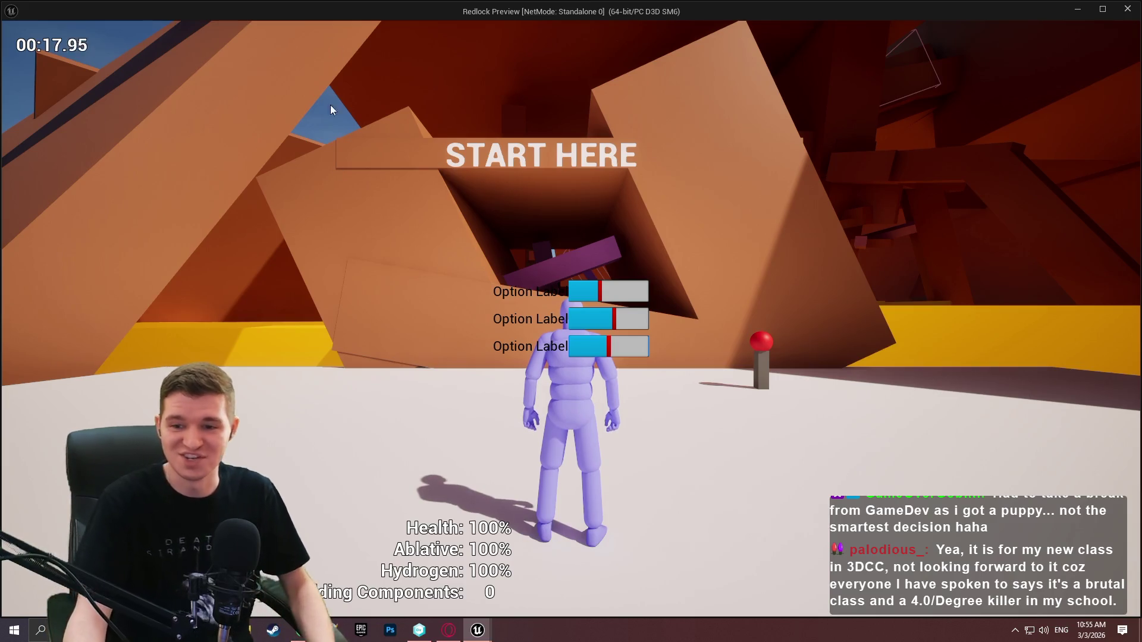
mouse_move(599, 291)
left_mouse_down()
mouse_move(638, 291)
mouse_move(565, 322)
mouse_move(600, 322)
mouse_move(541, 349)
mouse_move(657, 347)
mouse_move(617, 348)
mouse_move(606, 319)
left_mouse_up()
left_click(1128, 10)
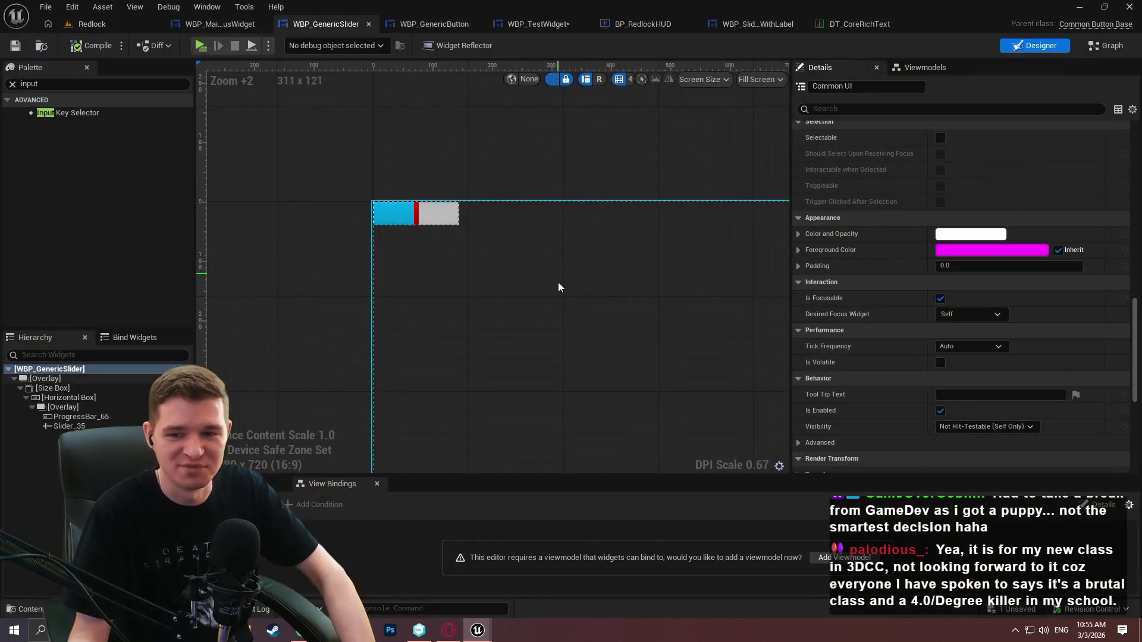
Clear the Palette search, expand COMMON, and select then deselect the outer Overlay
left_click(12, 83)
left_click(44, 378)
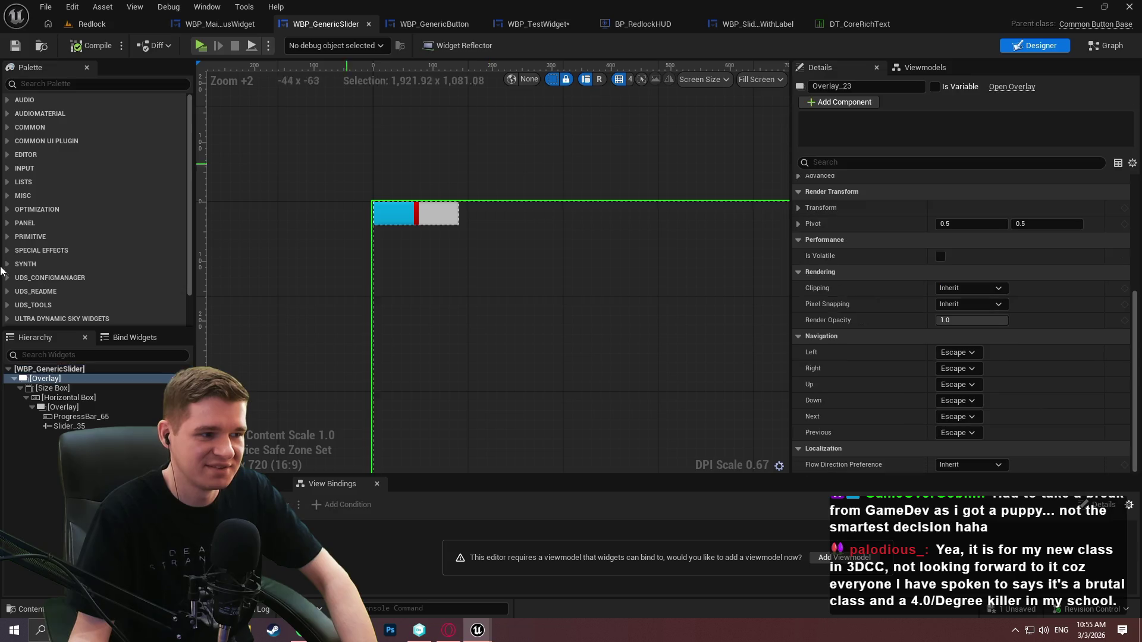
left_click(12, 127)
left_click(396, 150)
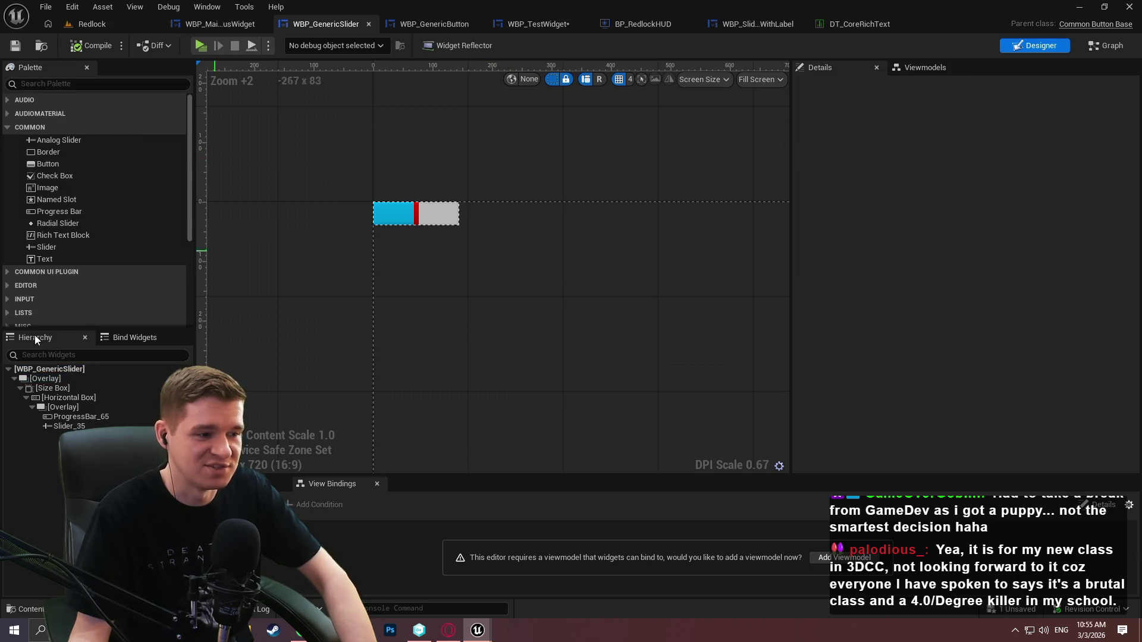